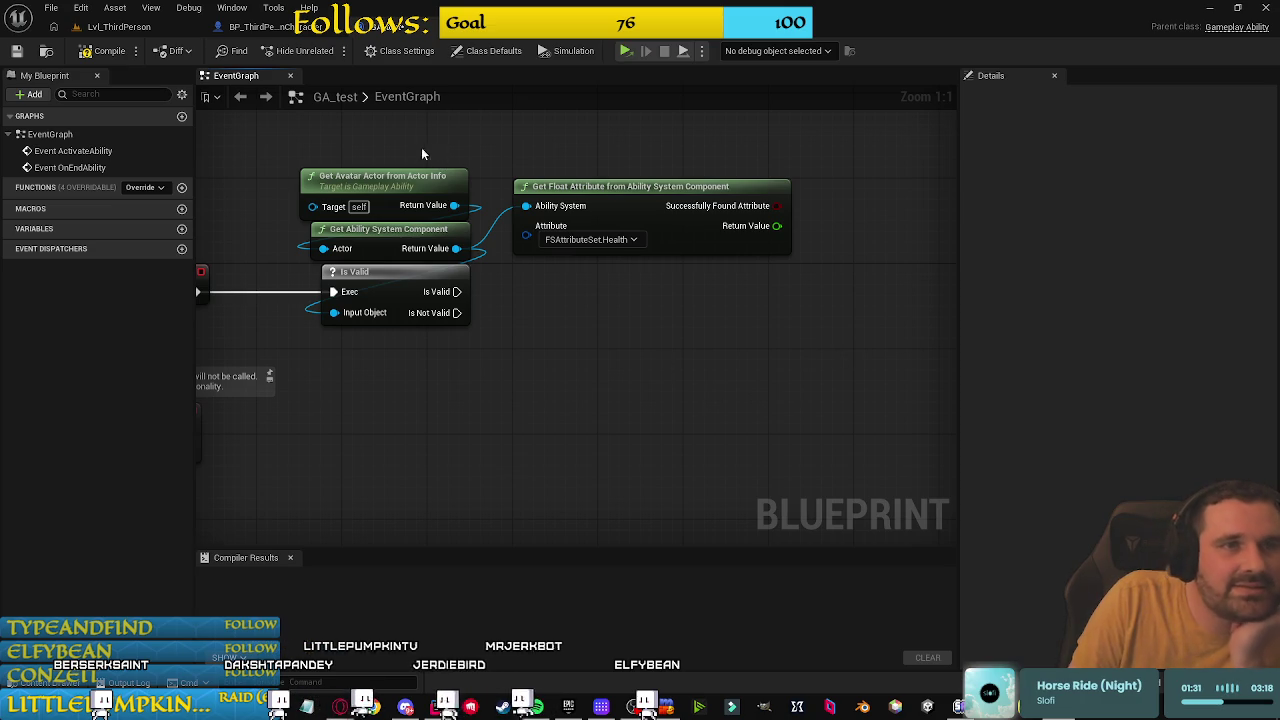
Step: Create a GameplayEffect Blueprint named GE_Test in the Content folder
click(468, 51)
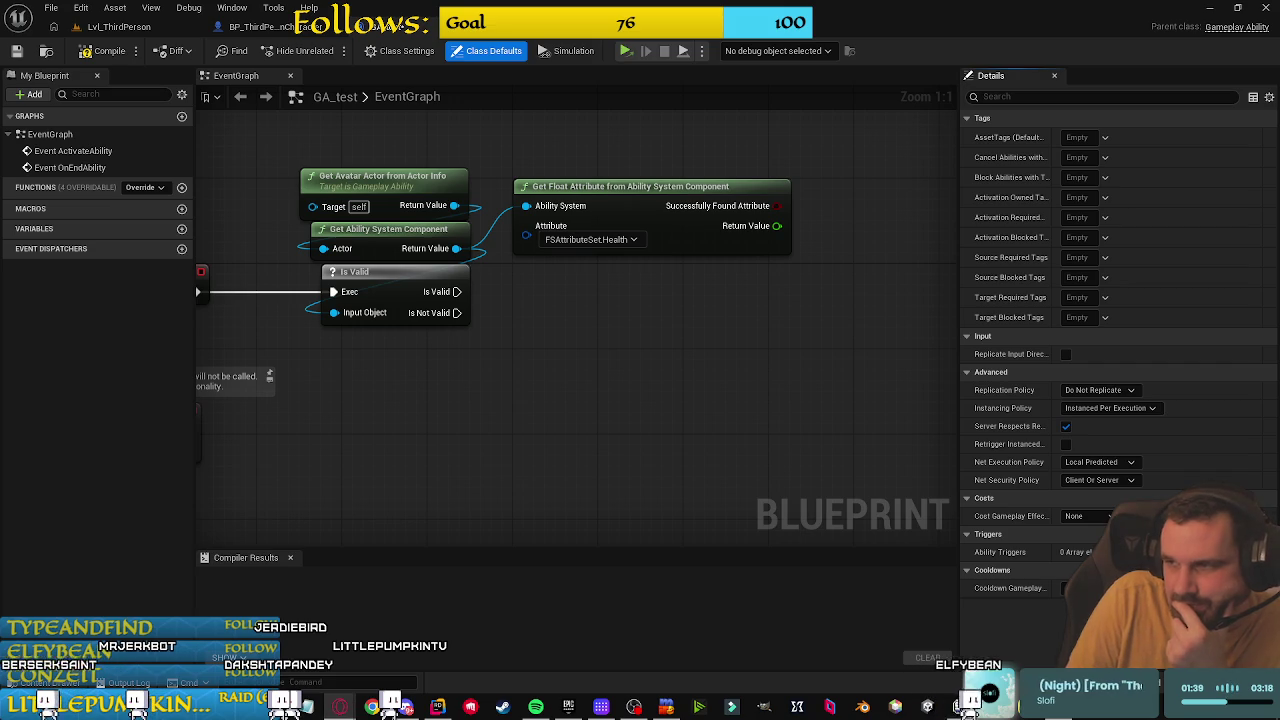
click(40, 682)
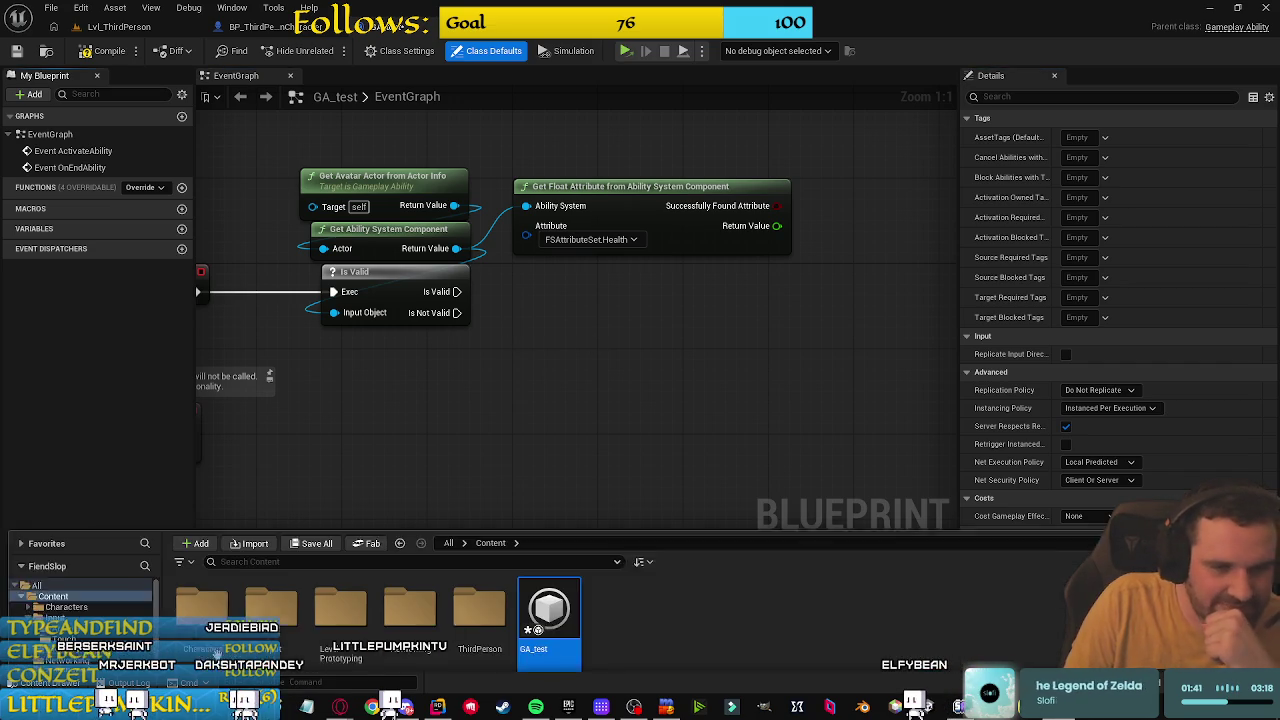
right_click(613, 587)
click(681, 176)
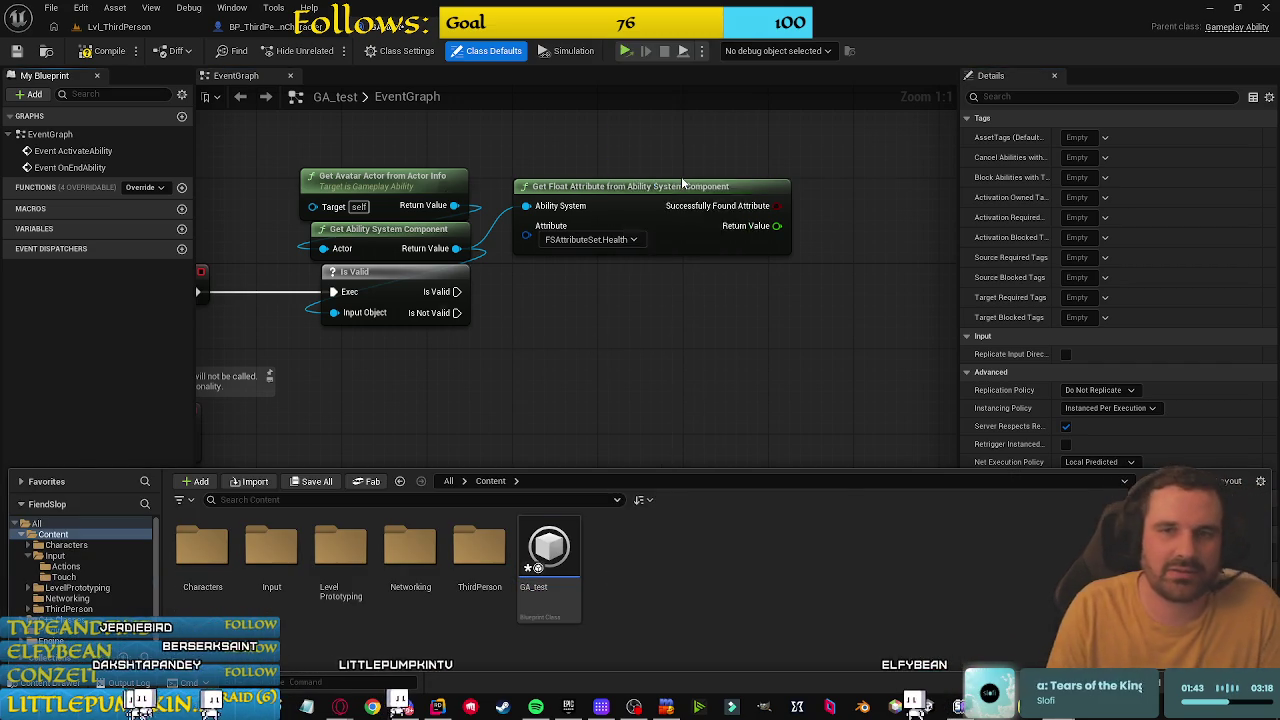
text(gameplayeff)
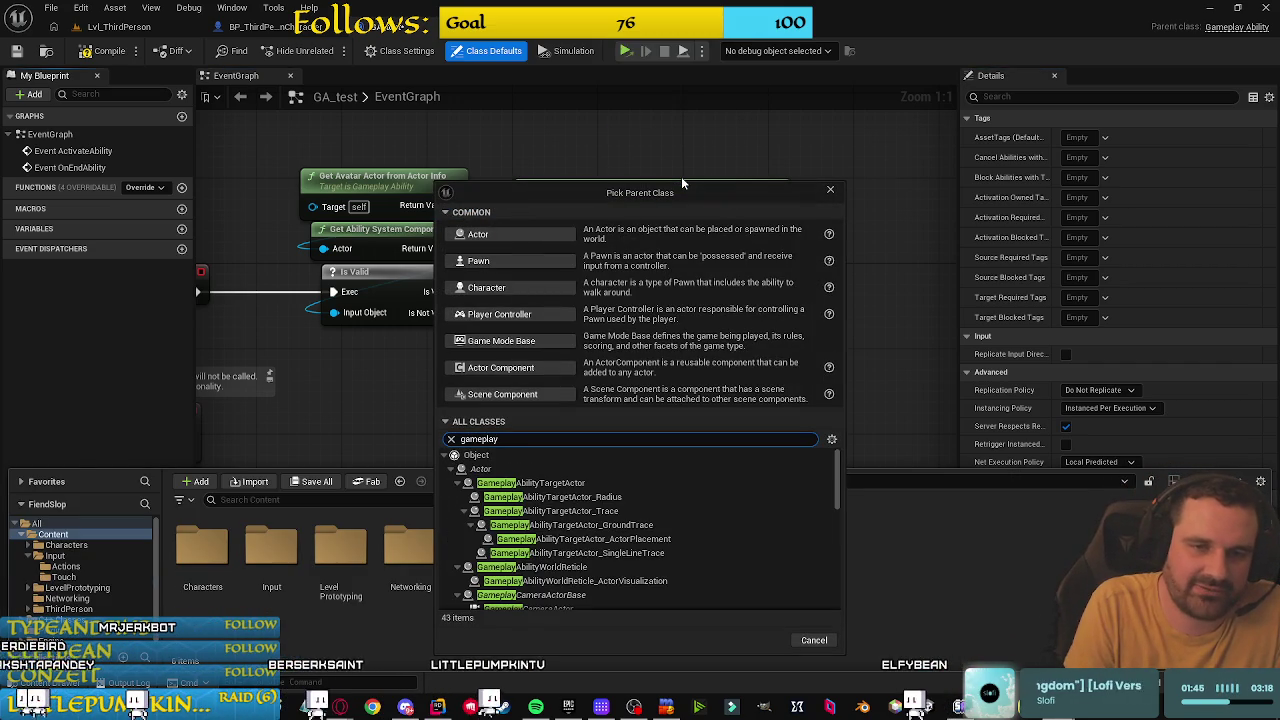
click(585, 469)
key(Return)
text(GE_)
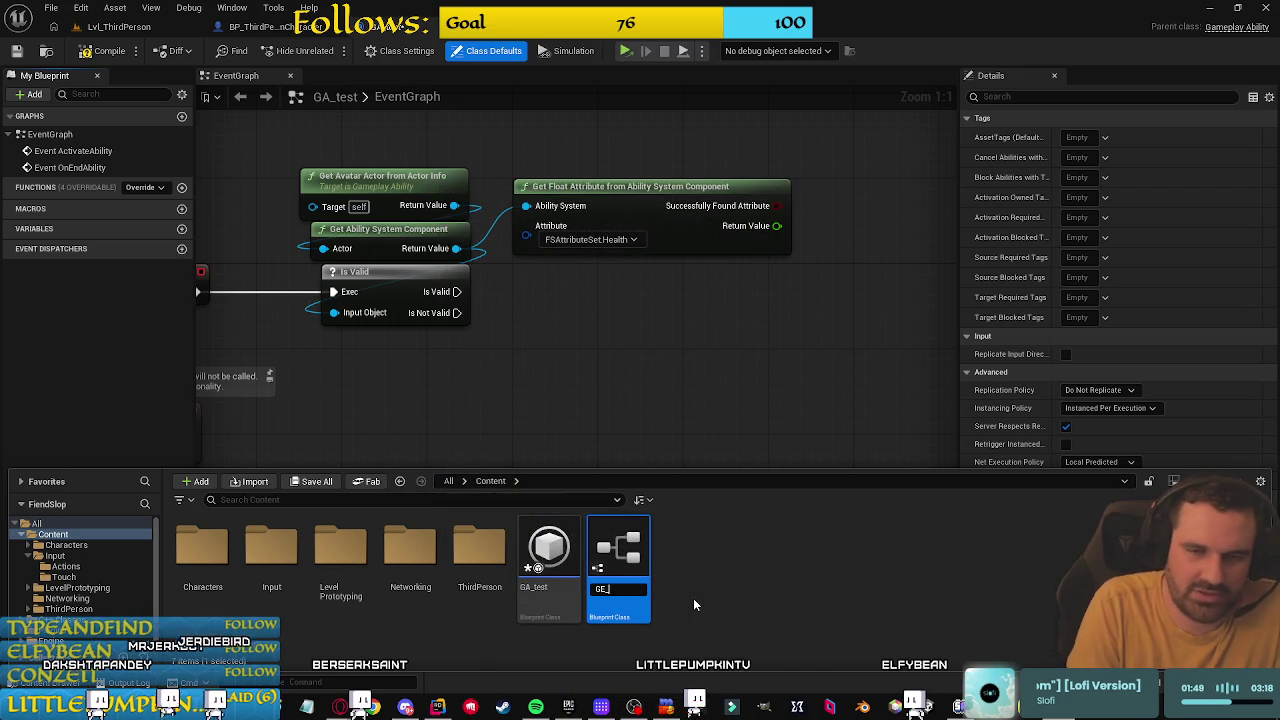
text(Test)
key(Return)
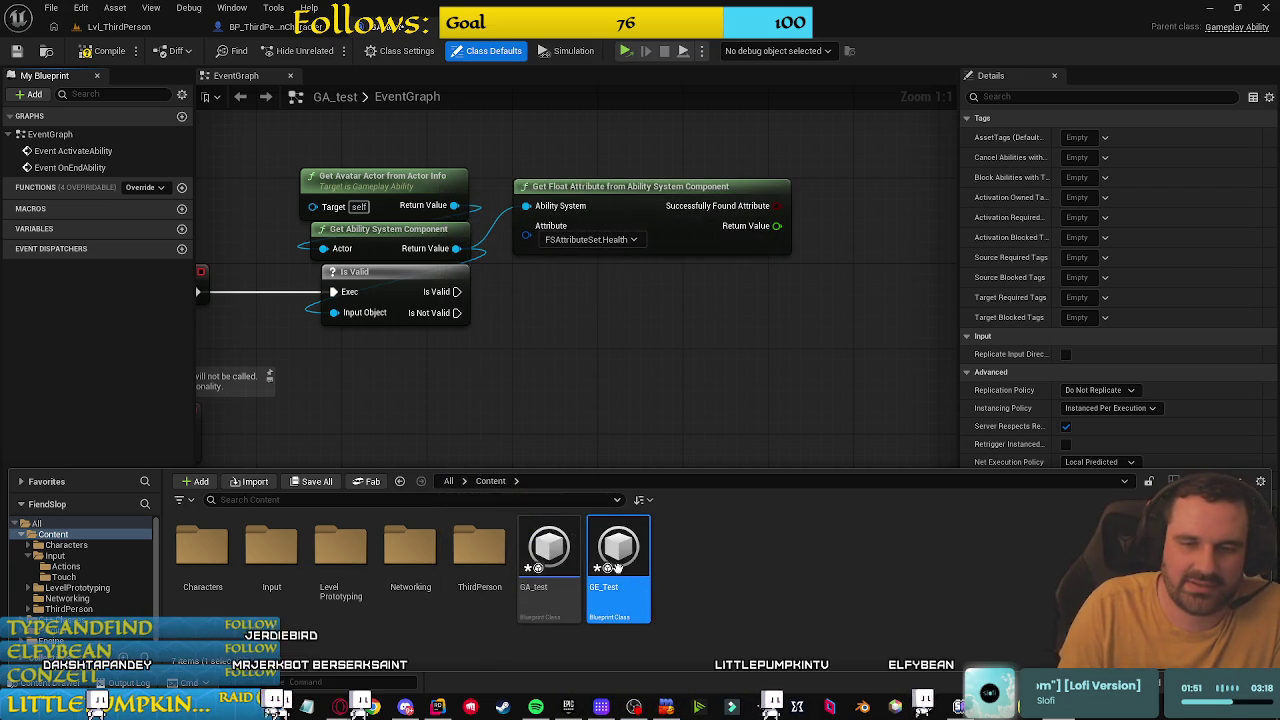
Step: Rename the GA_test ability asset to GA_Test
click(553, 589)
key(F2)
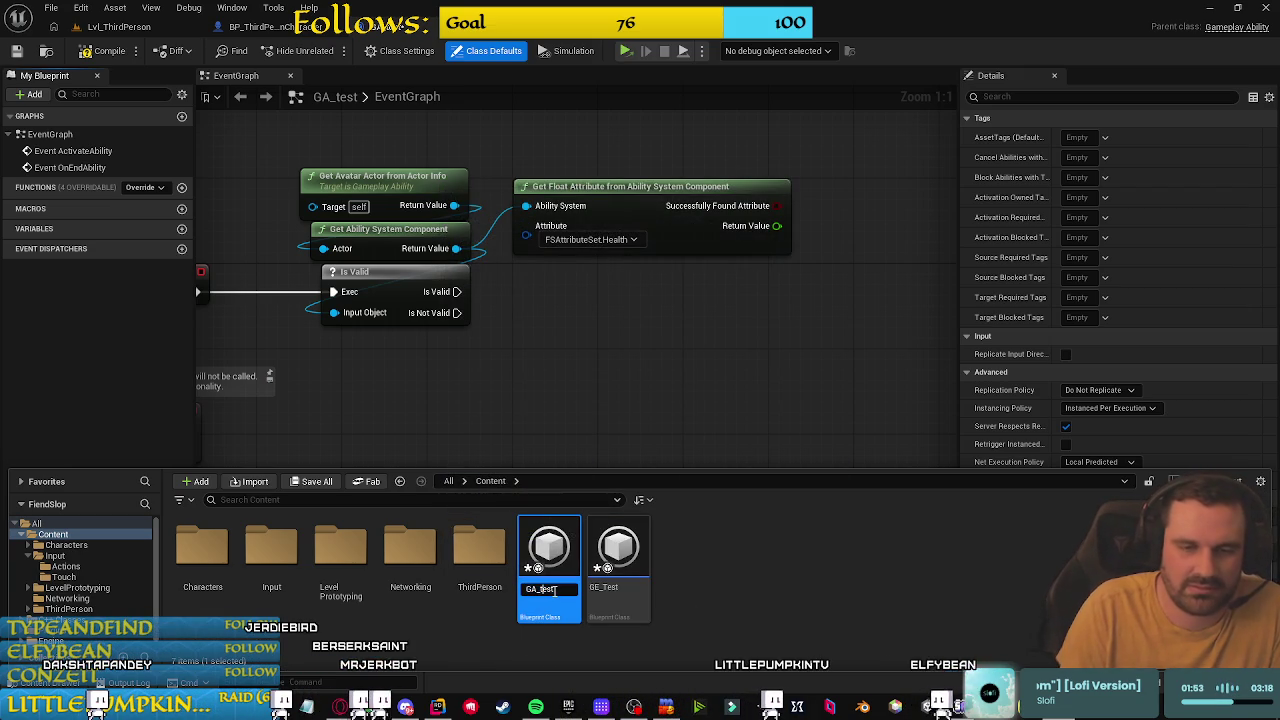
text(T)
key(Return)
Step: Open GE_Test's class defaults and widen its properties panel
click(621, 542)
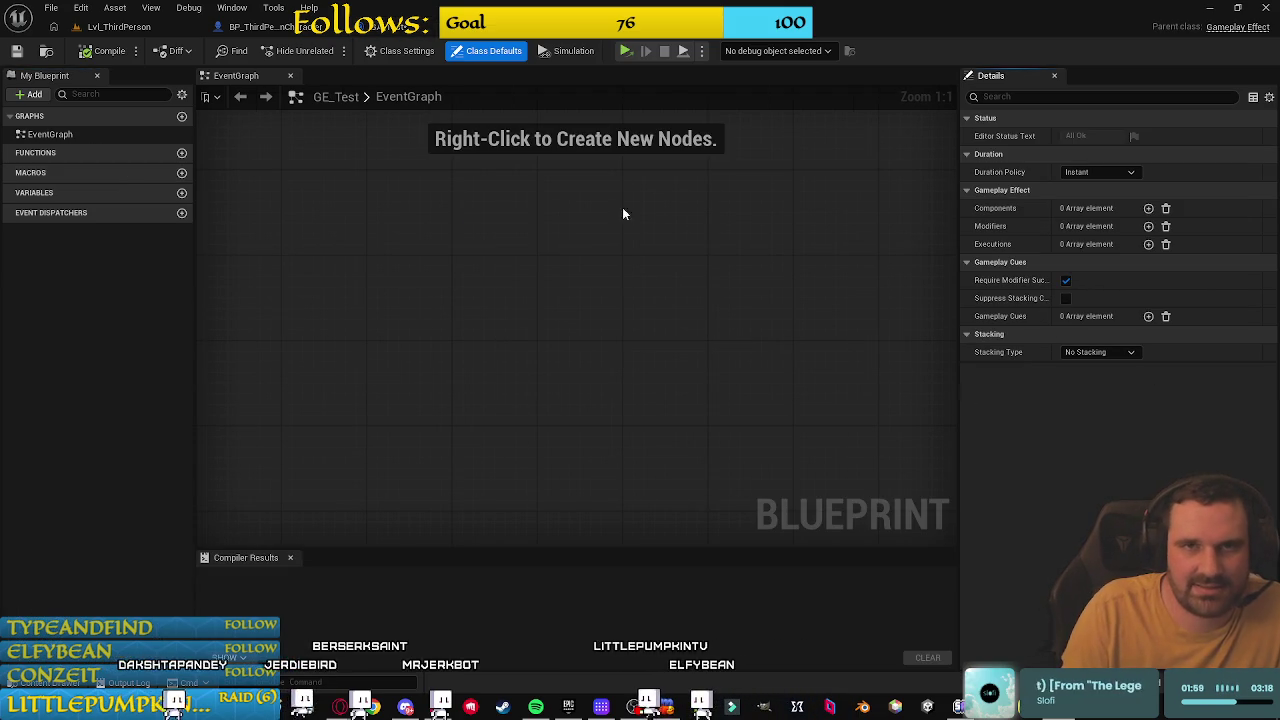
click(400, 51)
click(490, 51)
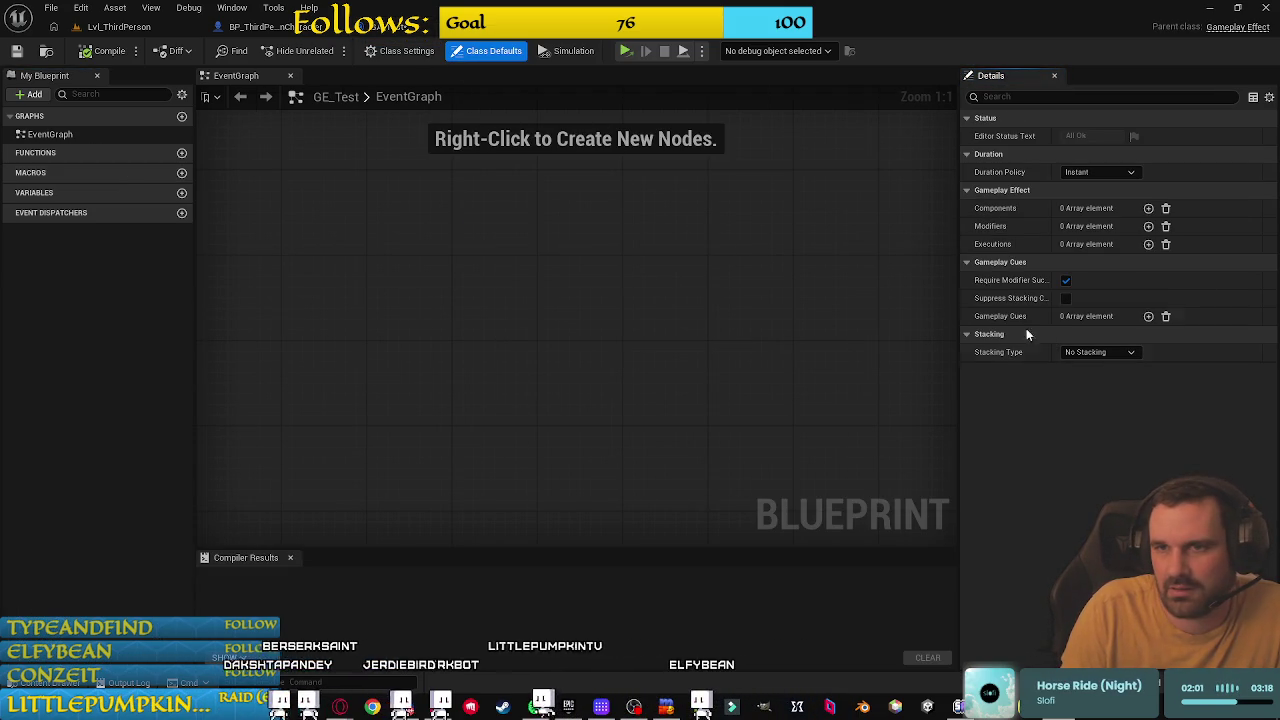
drag(955, 264, 847, 264)
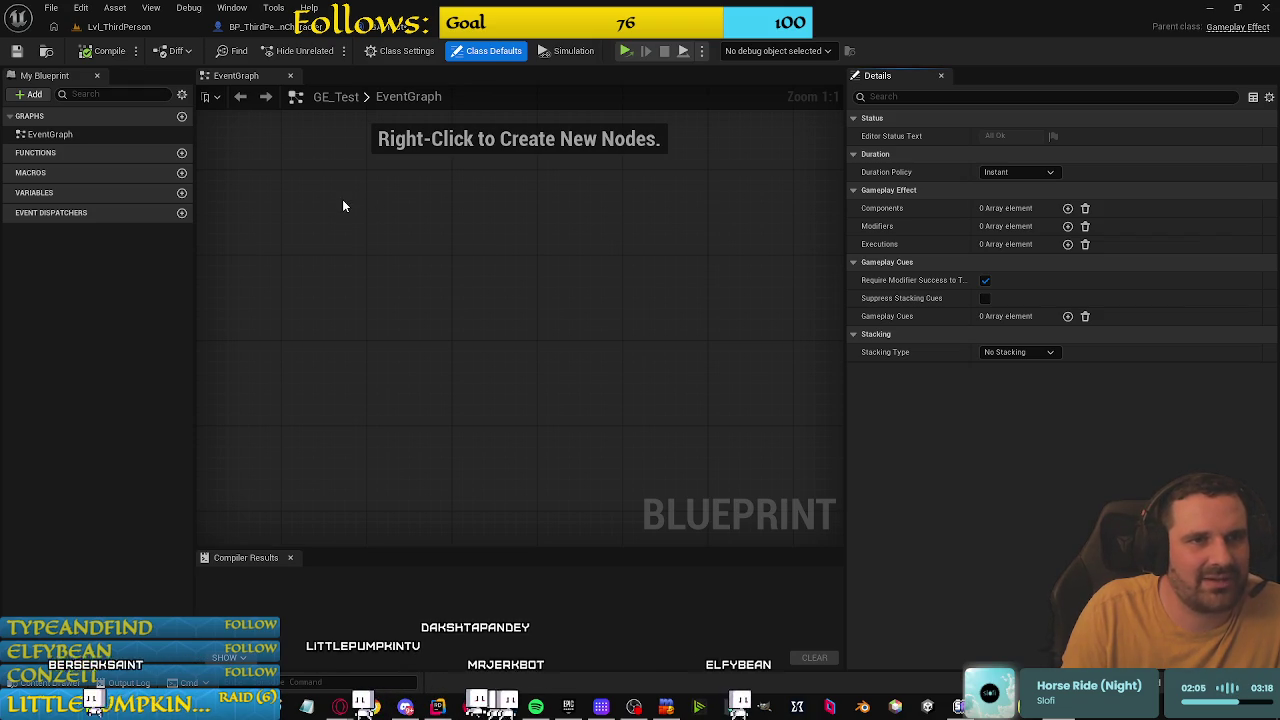
click(343, 149)
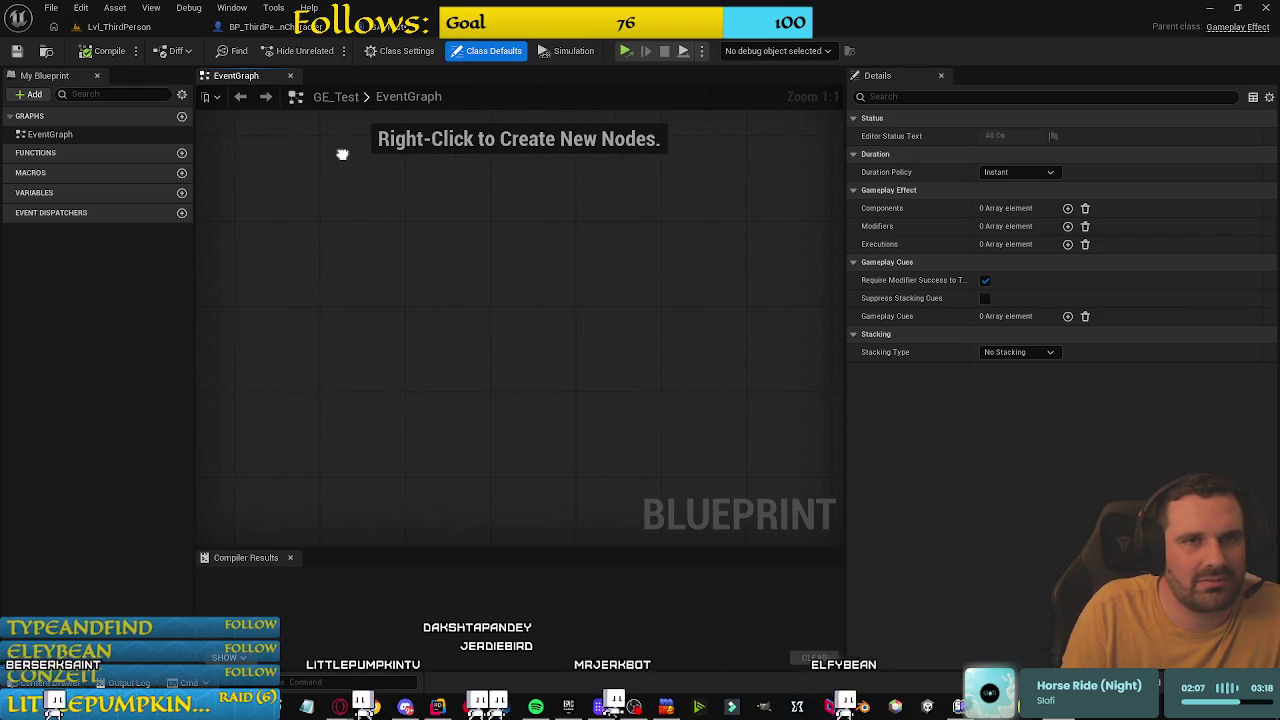
Step: Add a modifier targeting FSAttributeSet.Health with the Add (Base) operation
click(1068, 226)
click(1050, 265)
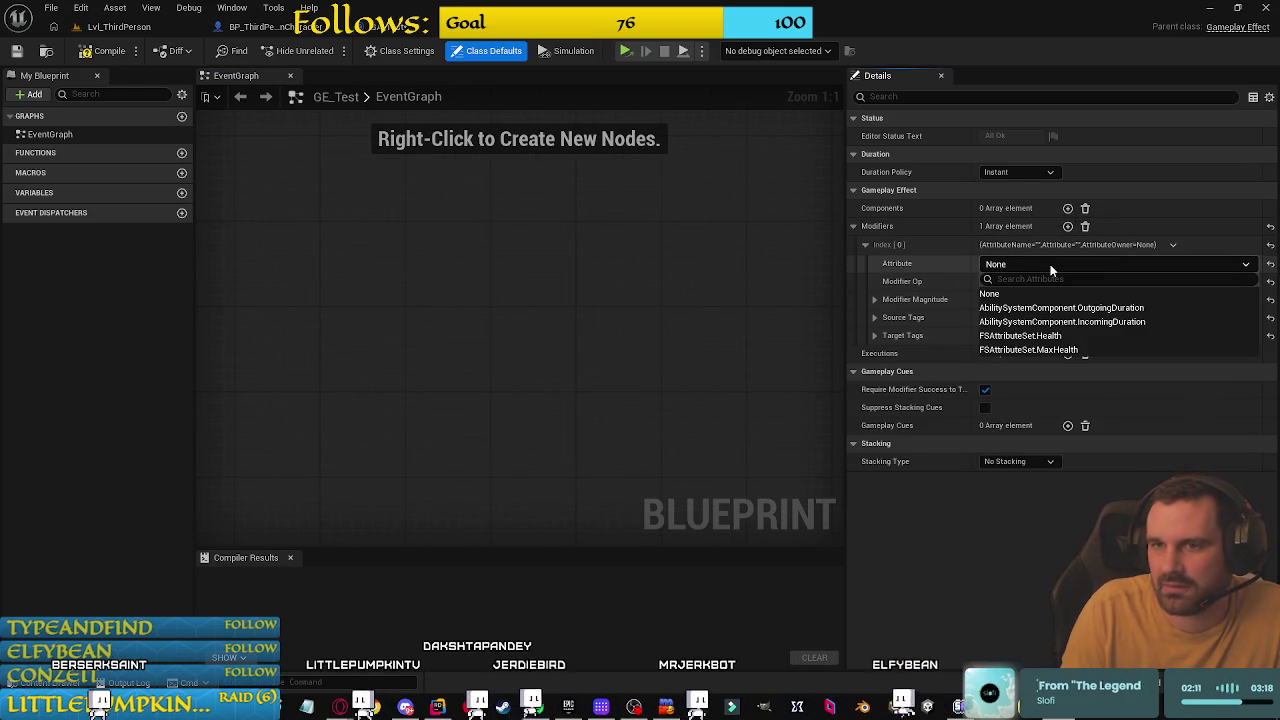
click(972, 235)
click(290, 75)
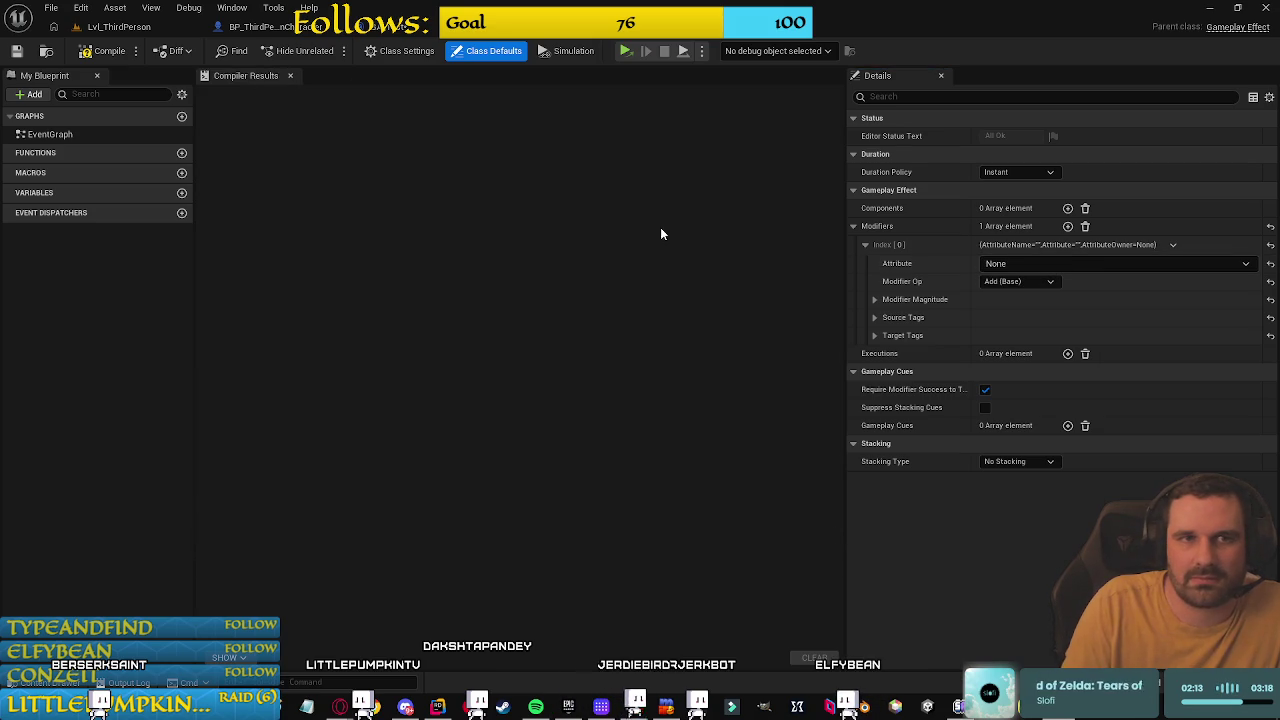
mouse_move(877, 75)
mouse_down()
mouse_move(626, 111)
mouse_move(500, 92)
mouse_move(545, 94)
mouse_up()
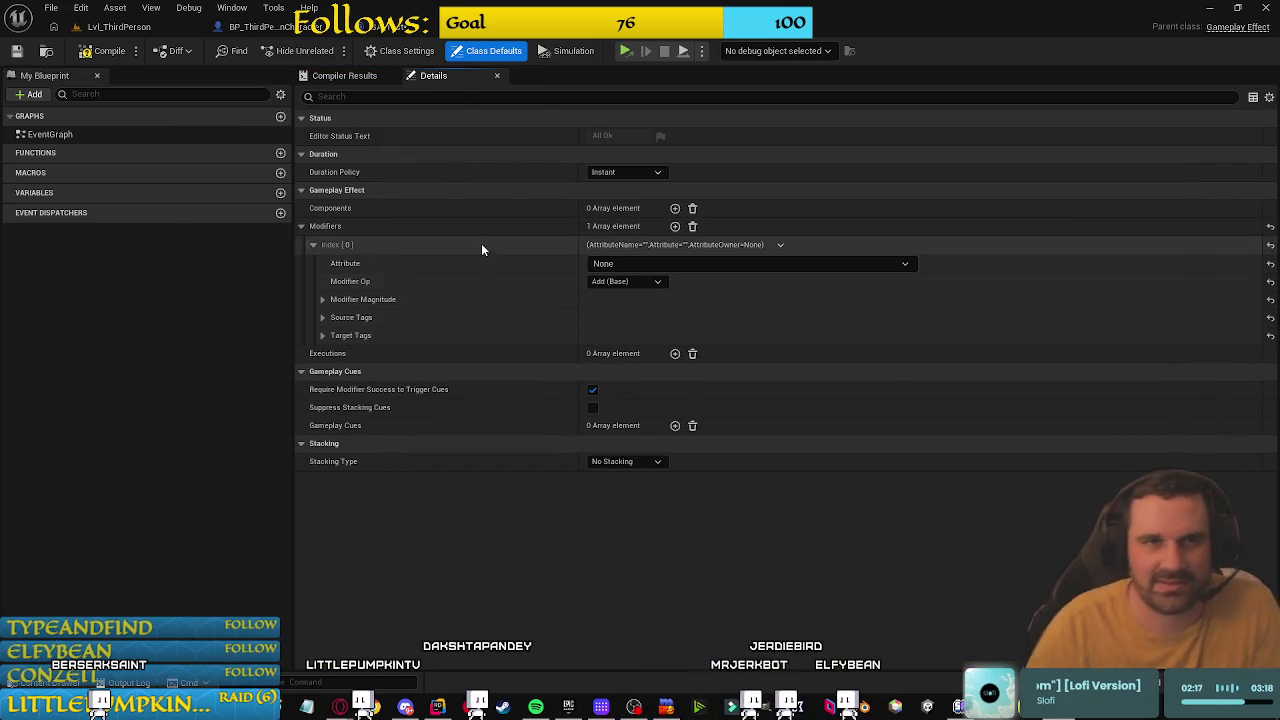
click(735, 268)
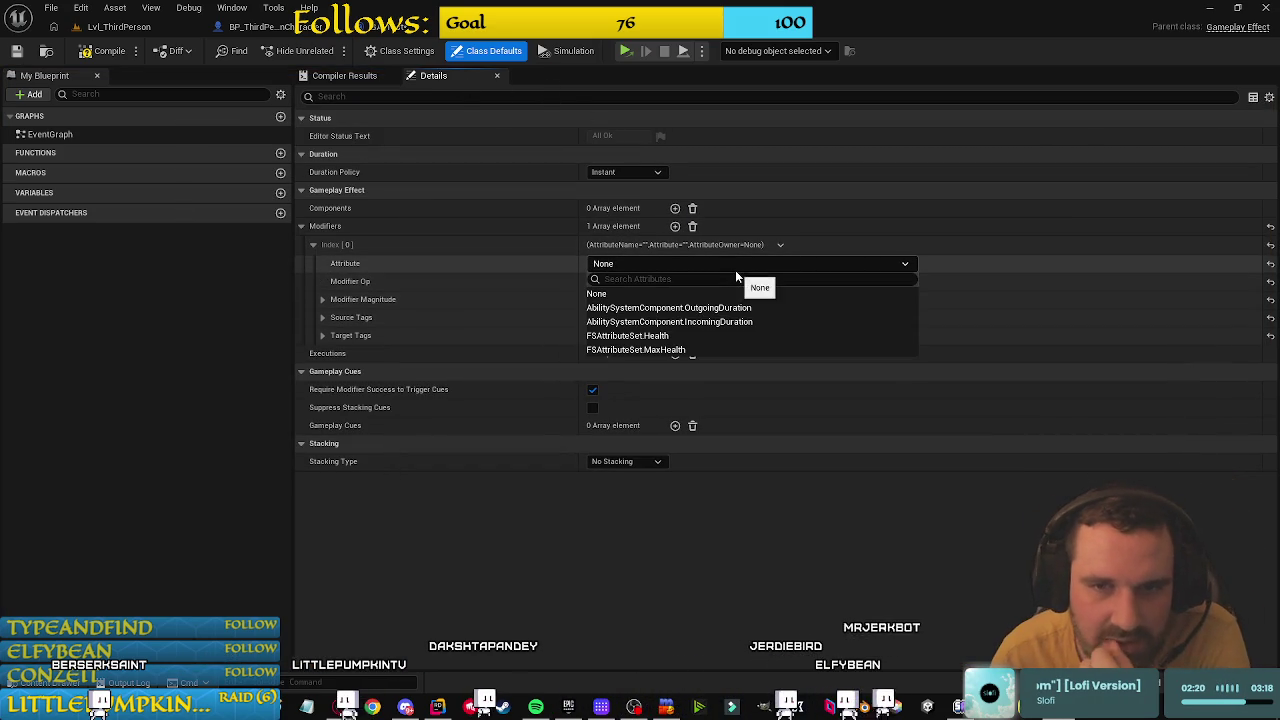
click(670, 334)
click(622, 281)
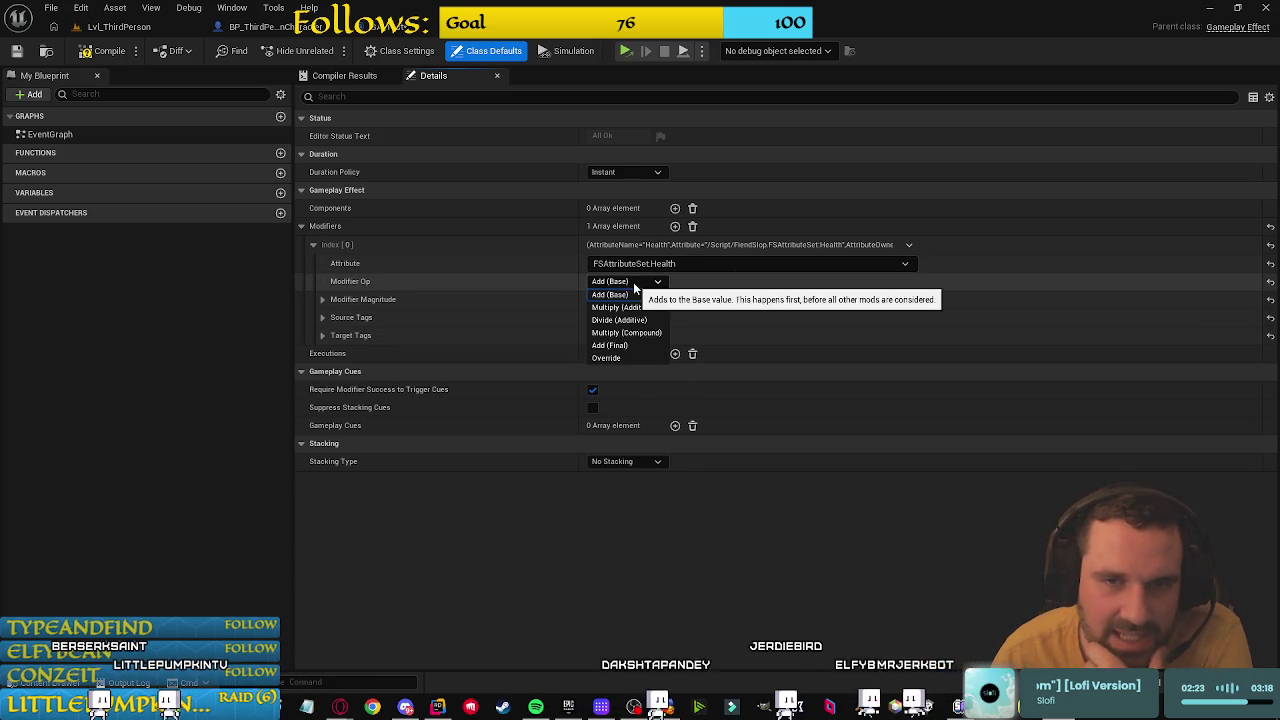
click(610, 294)
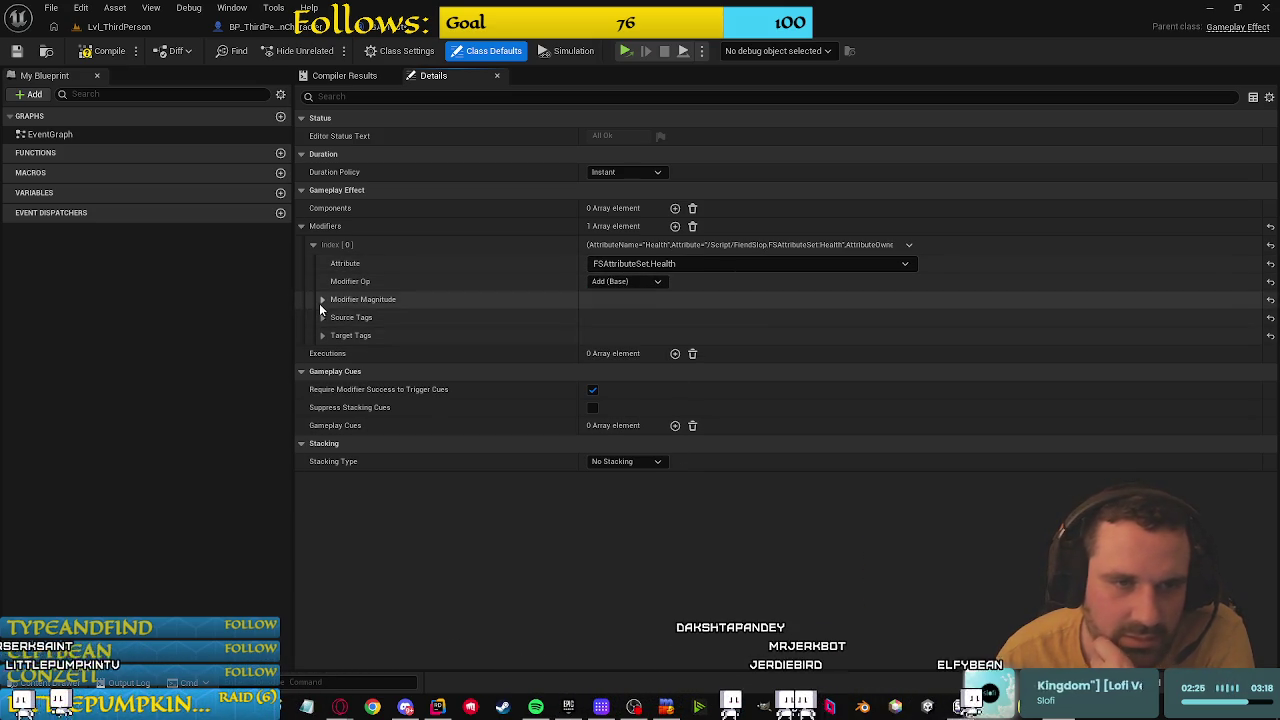
Step: Give the Health modifier a Scalable Float magnitude of -10, then go back to GA_test
click(322, 299)
click(632, 335)
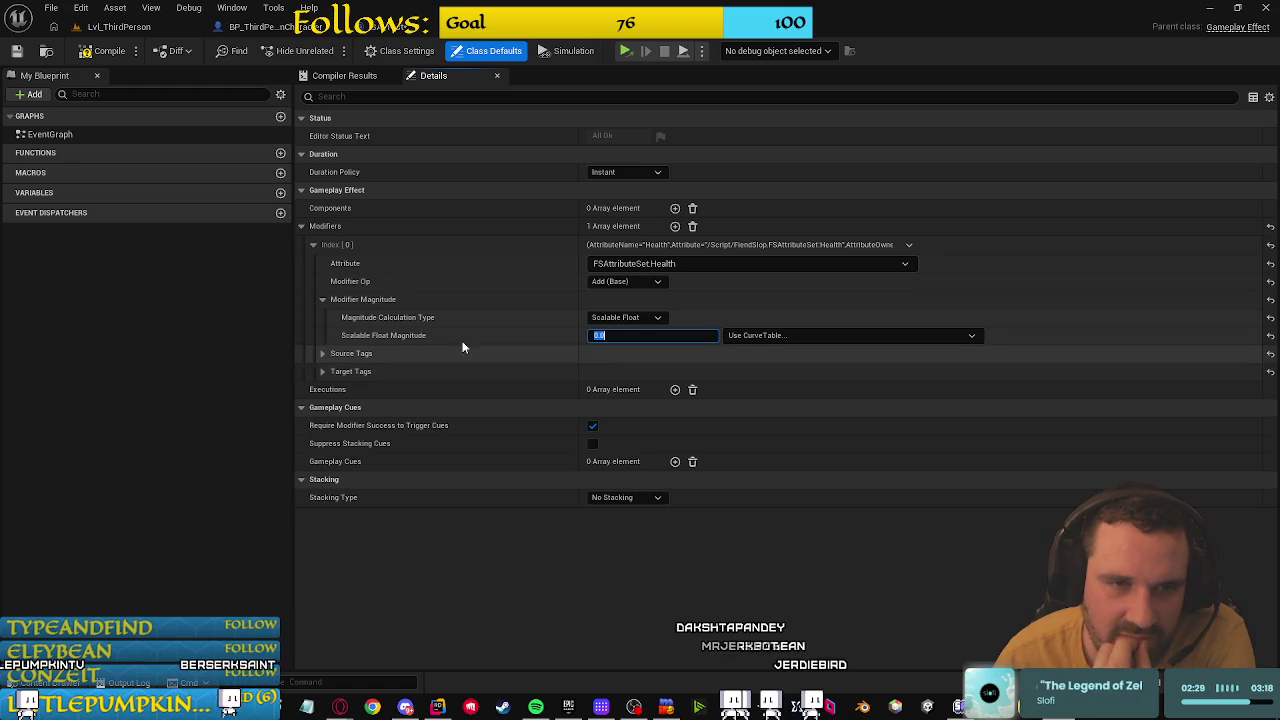
click(628, 317)
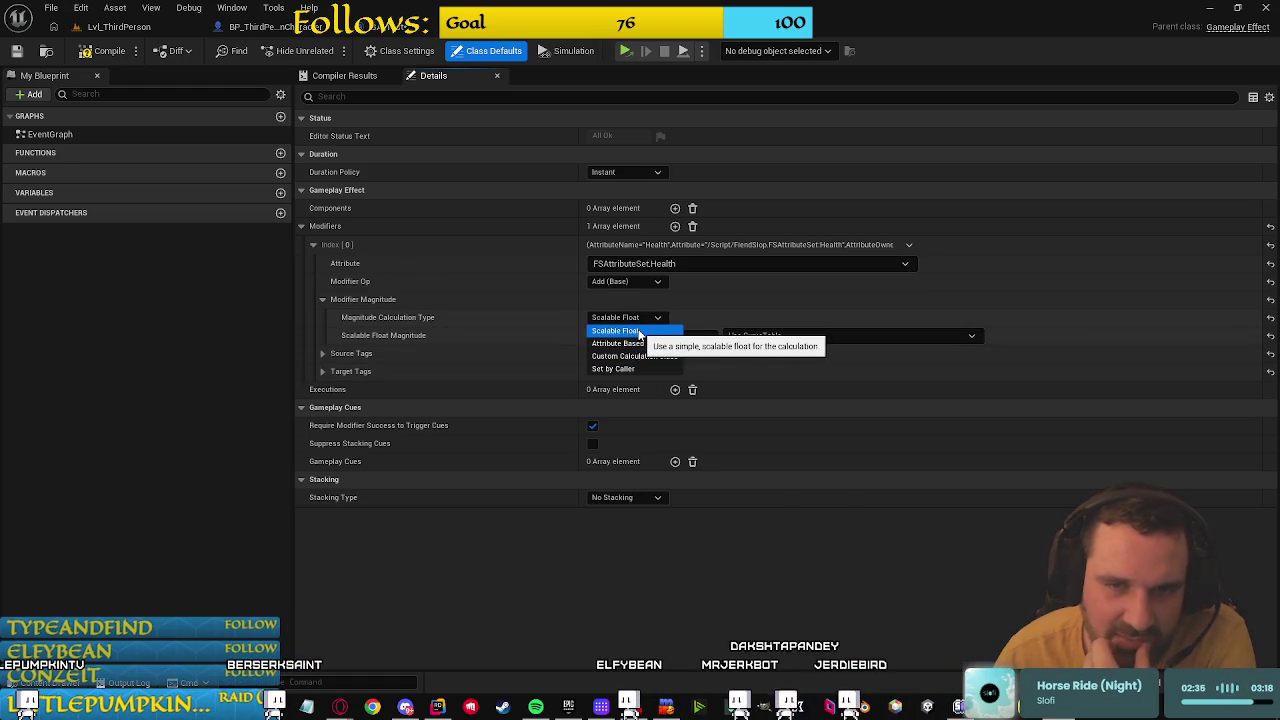
click(652, 334)
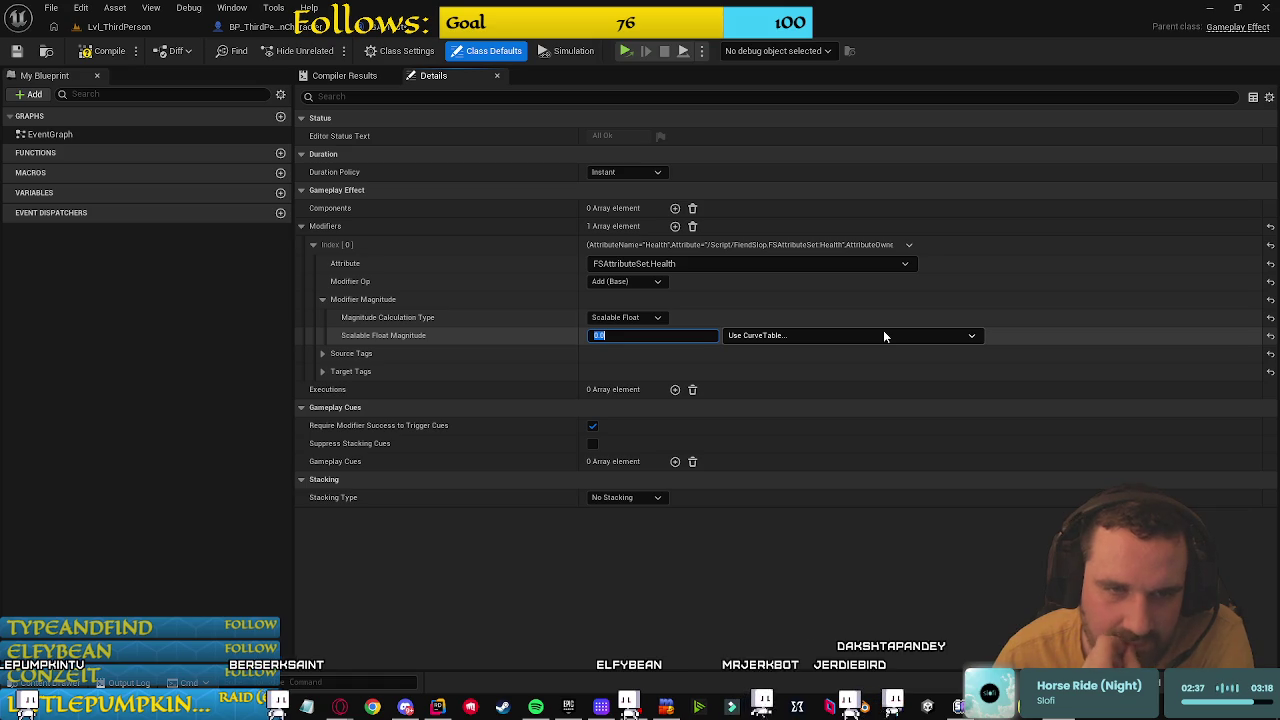
text(-10)
key(Return)
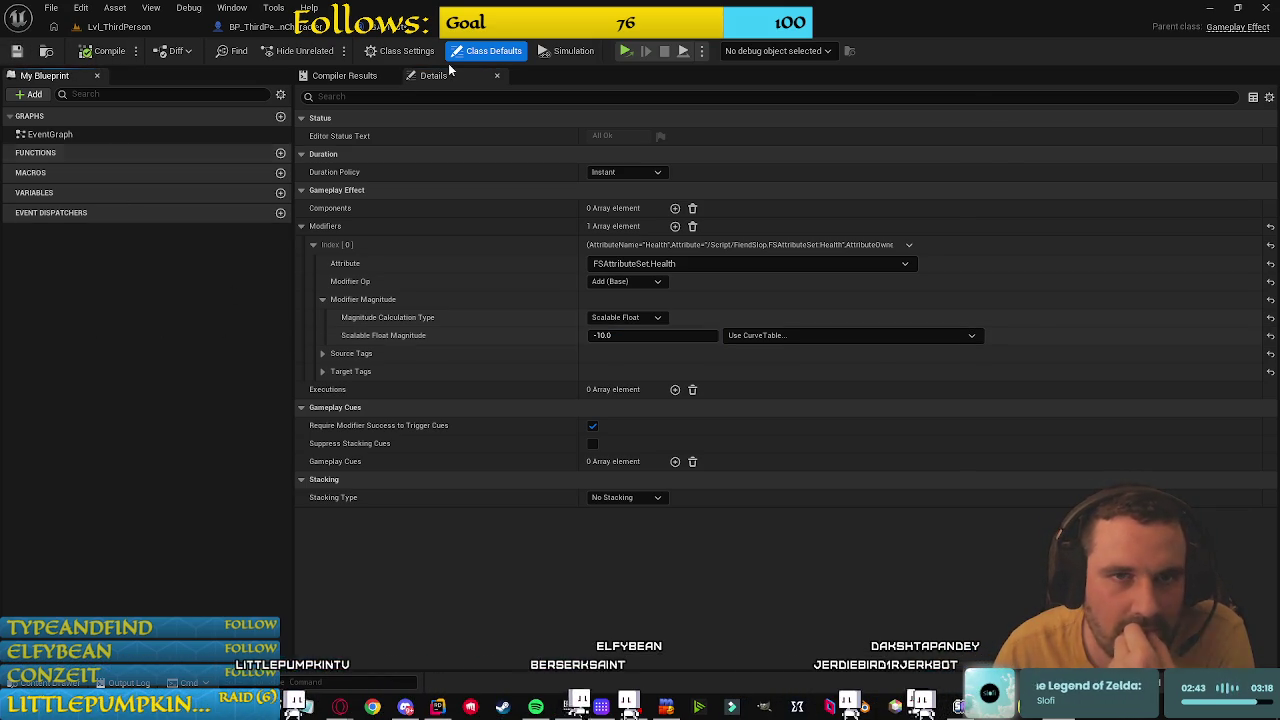
click(400, 27)
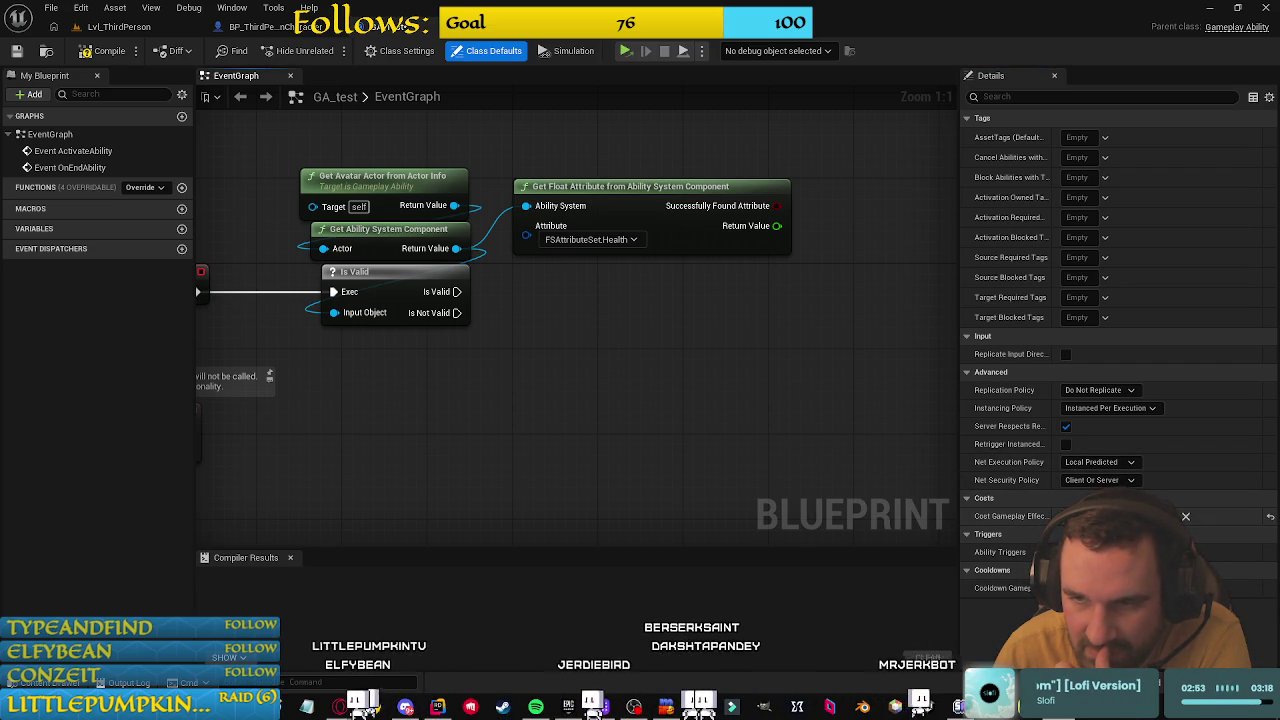
Step: Reopen GE_Test, then add and delete an empty second modifier
key(ctrl+space)
double_click(610, 540)
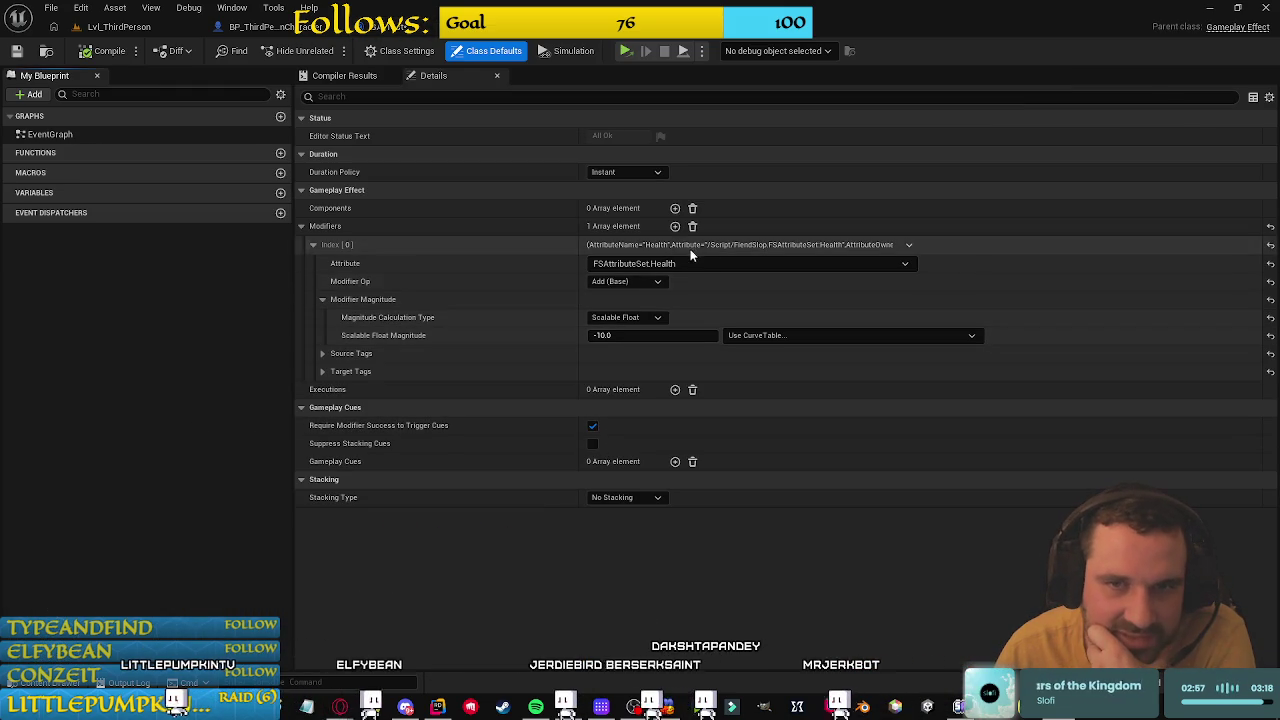
click(675, 227)
click(654, 410)
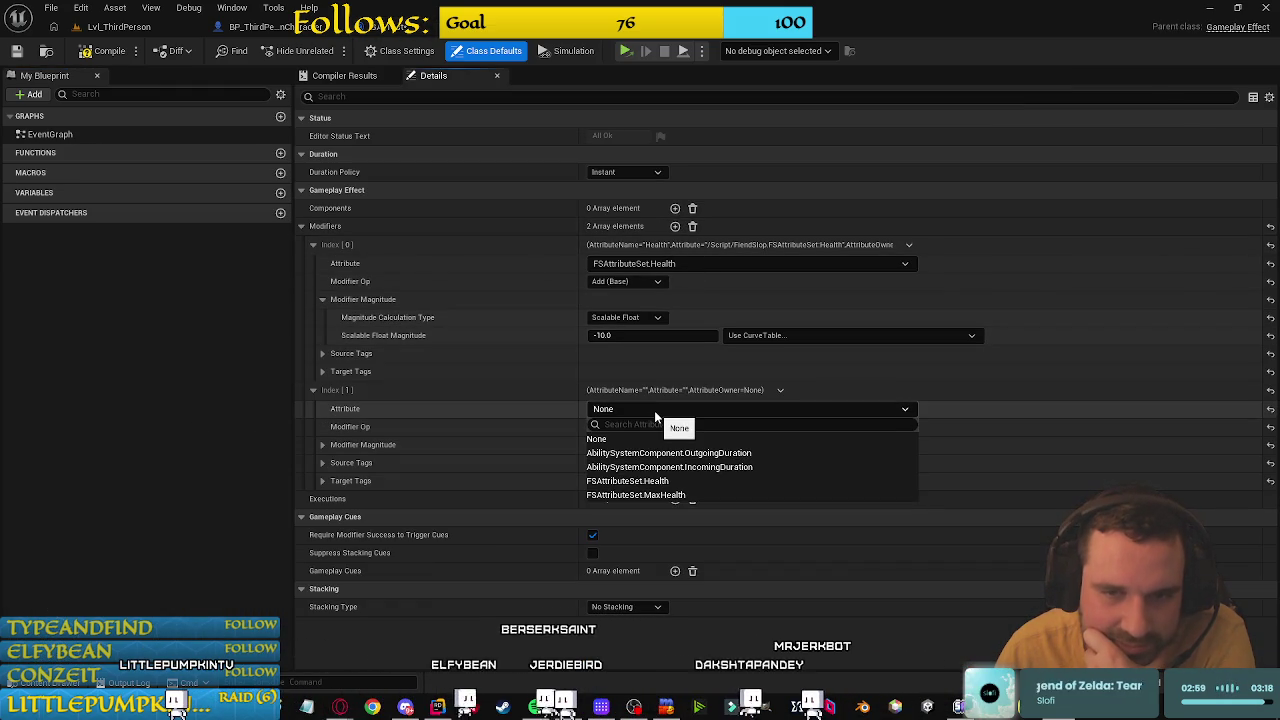
click(114, 434)
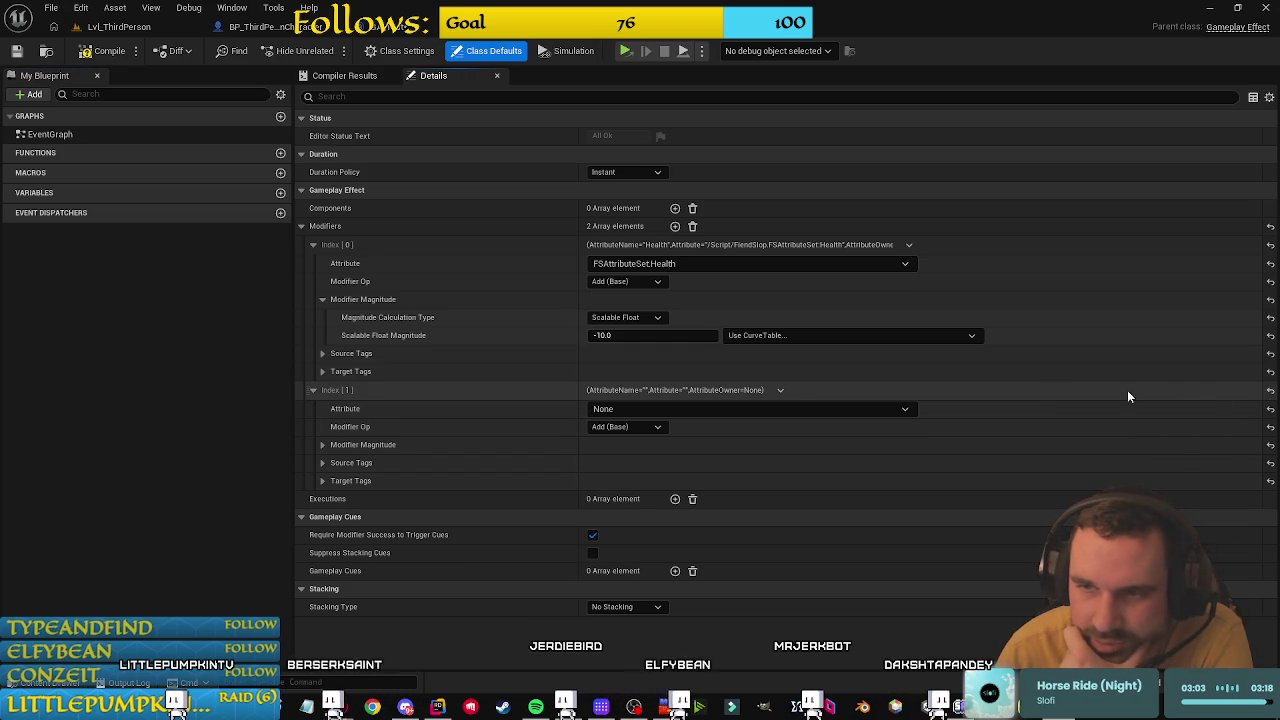
click(780, 390)
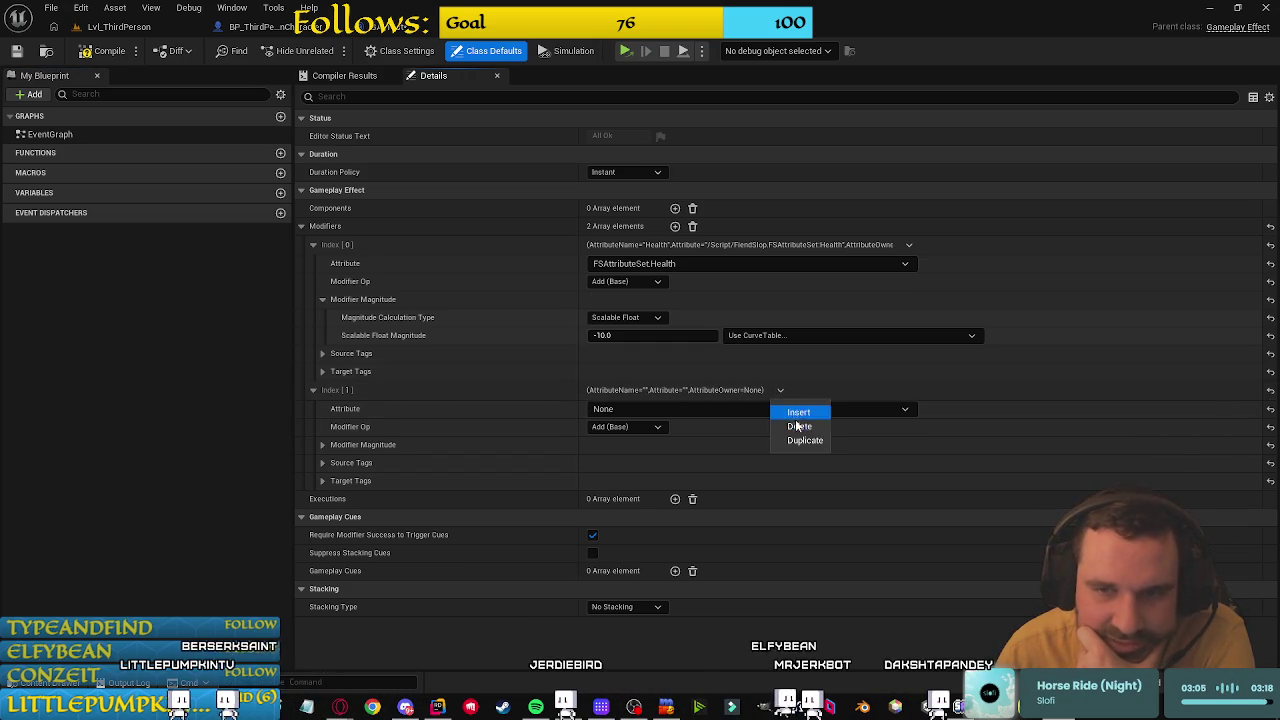
click(800, 423)
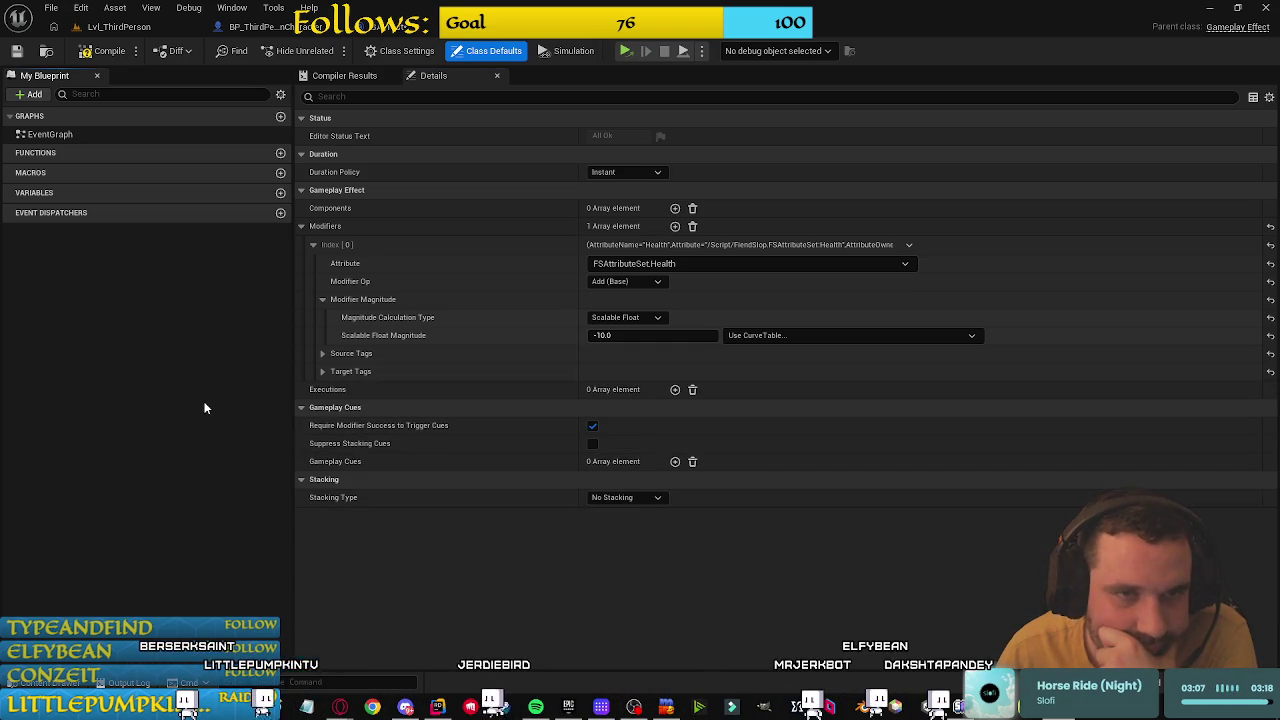
click(301, 226)
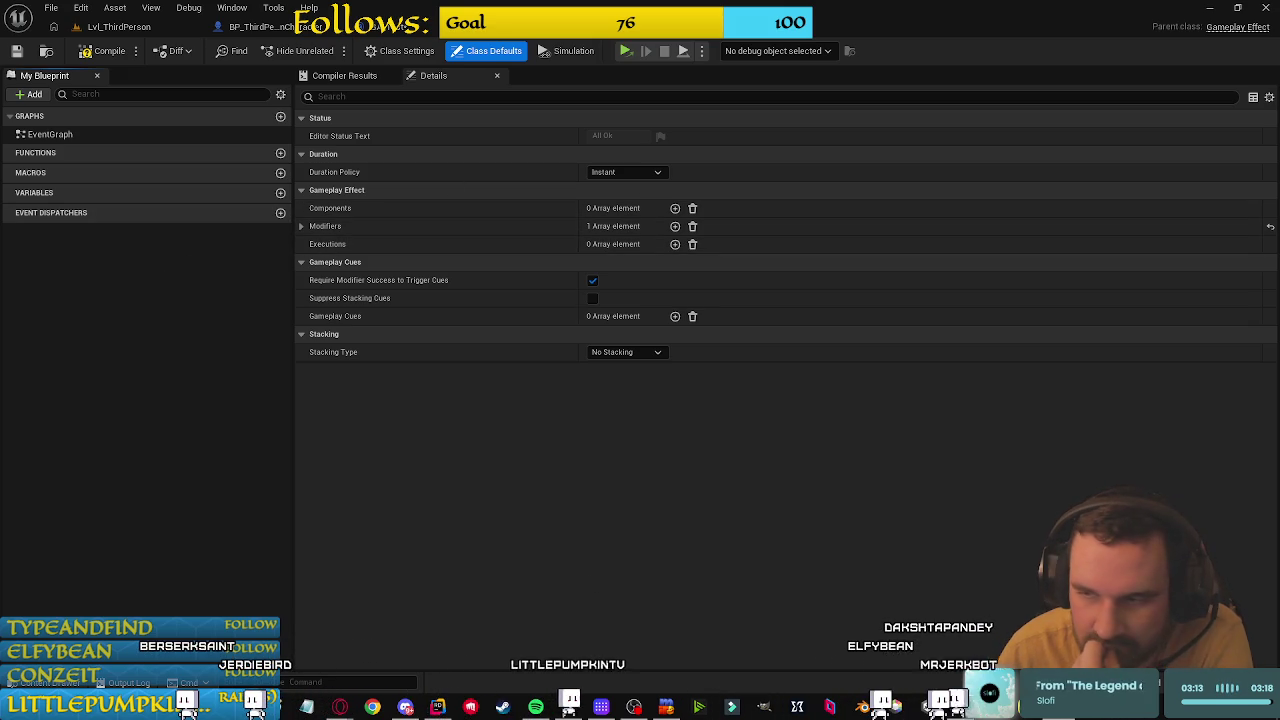
Step: Add and remove an empty component entry, leaving Duration Policy at Instant
click(675, 208)
click(679, 229)
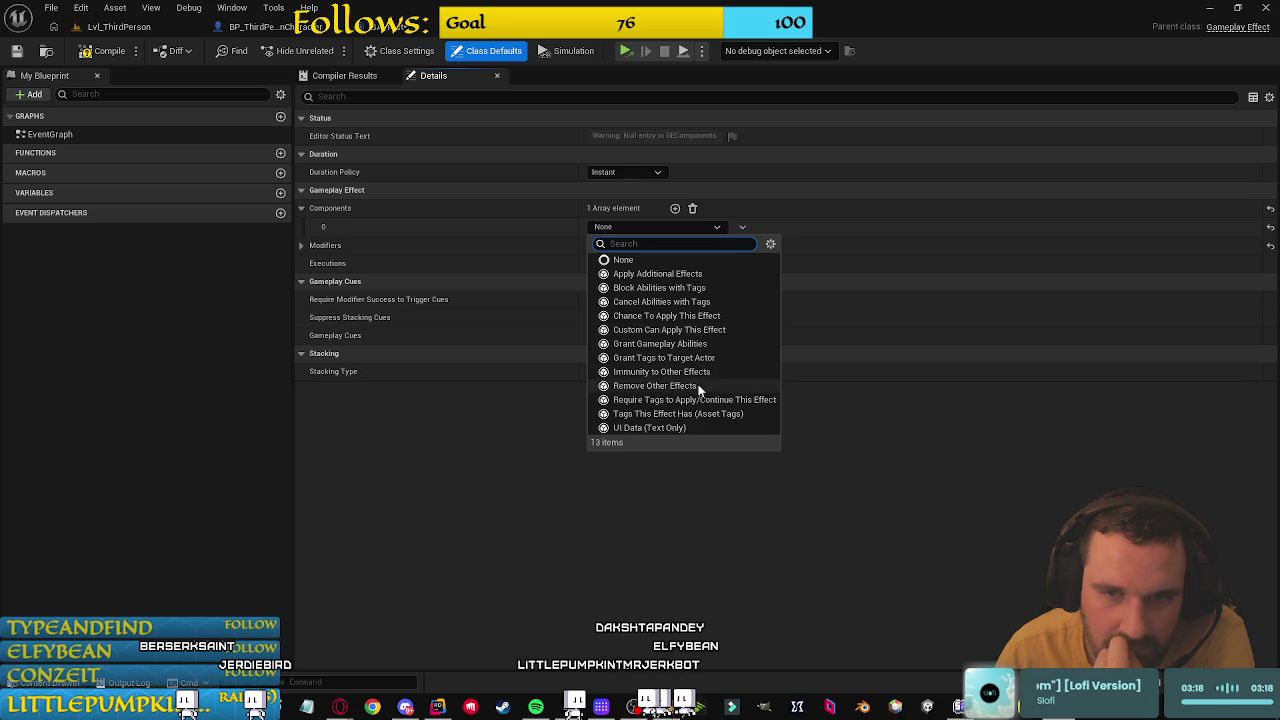
click(502, 245)
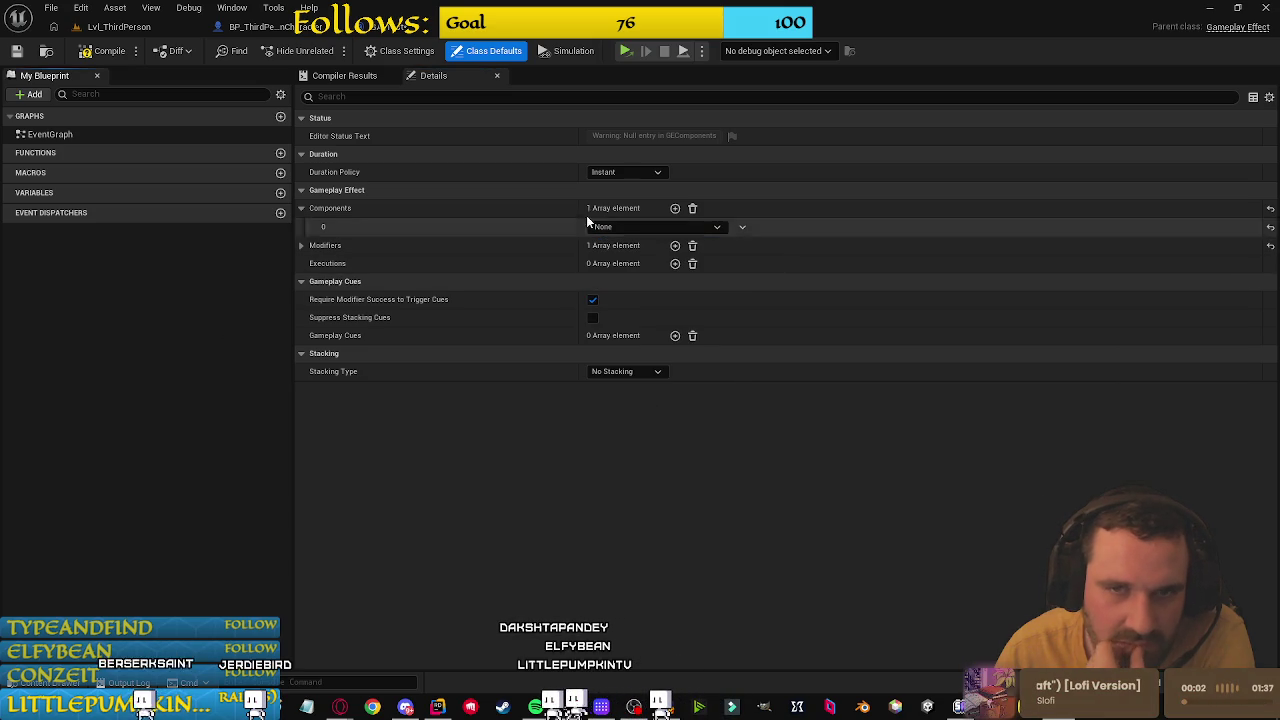
click(692, 208)
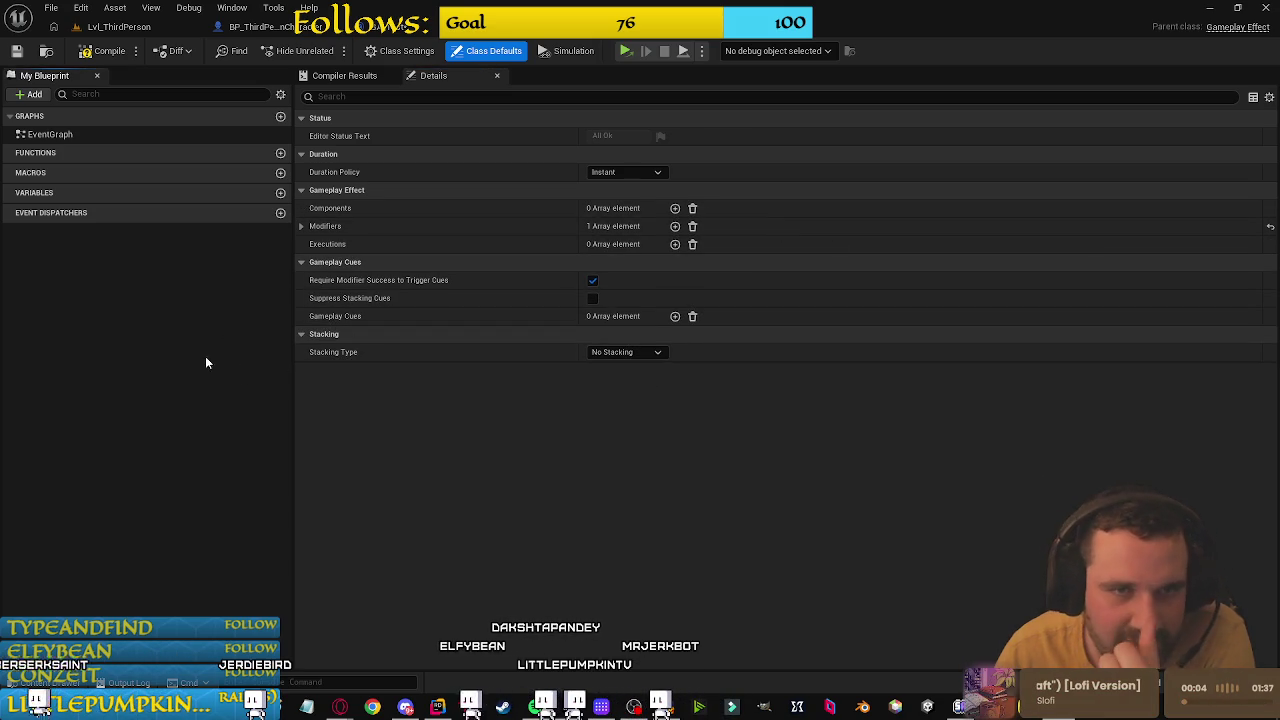
click(622, 171)
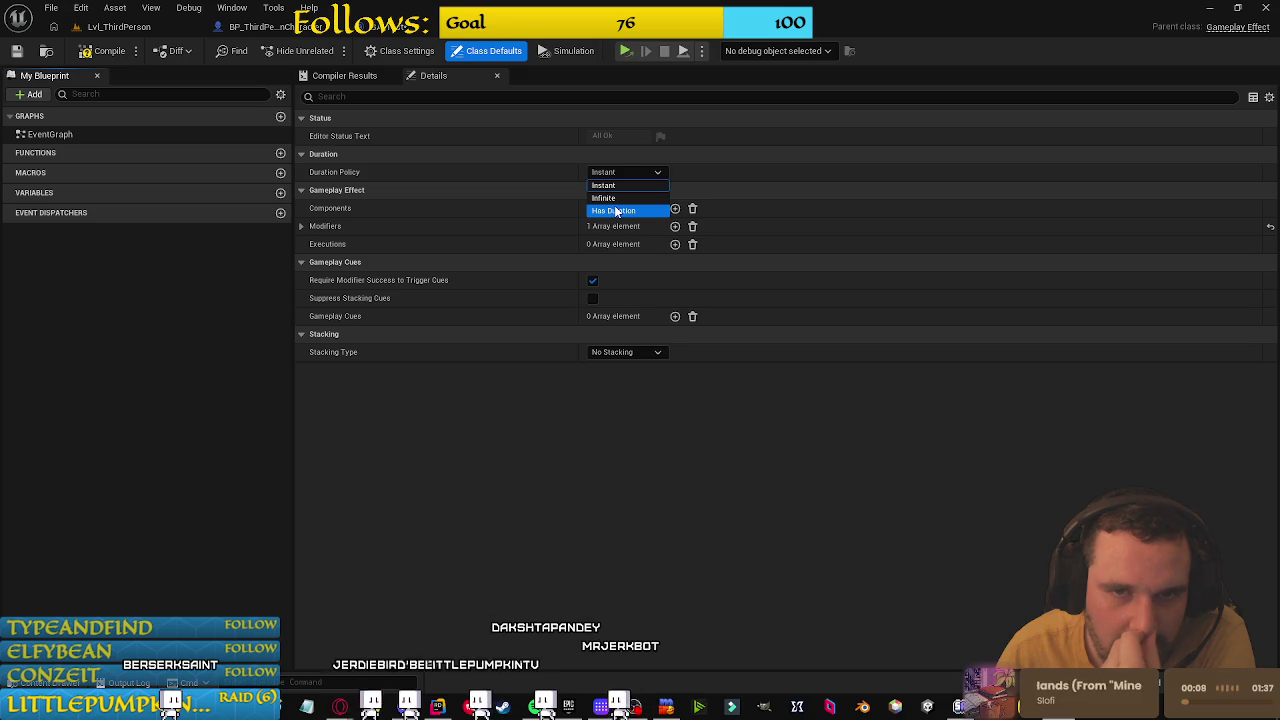
click(82, 315)
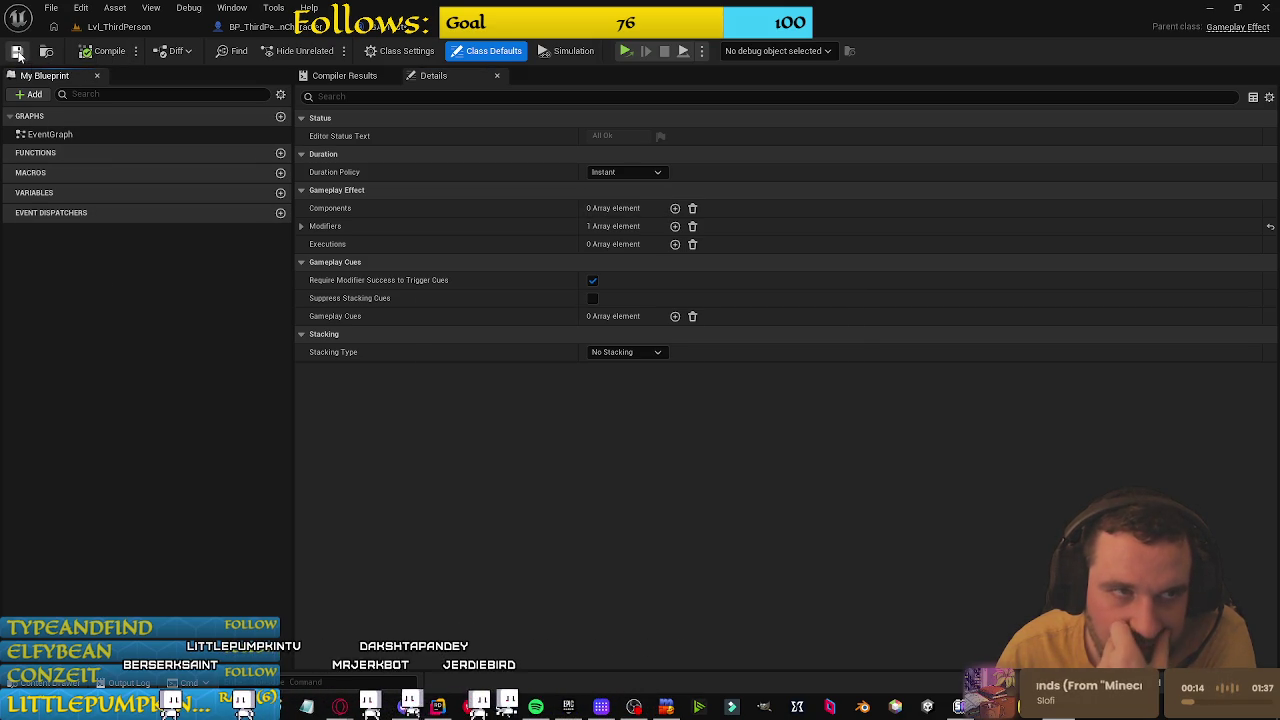
Step: Compile the GA_Test ability blueprint successfully
click(394, 30)
key(F7)
key(ctrl+space)
click(701, 406)
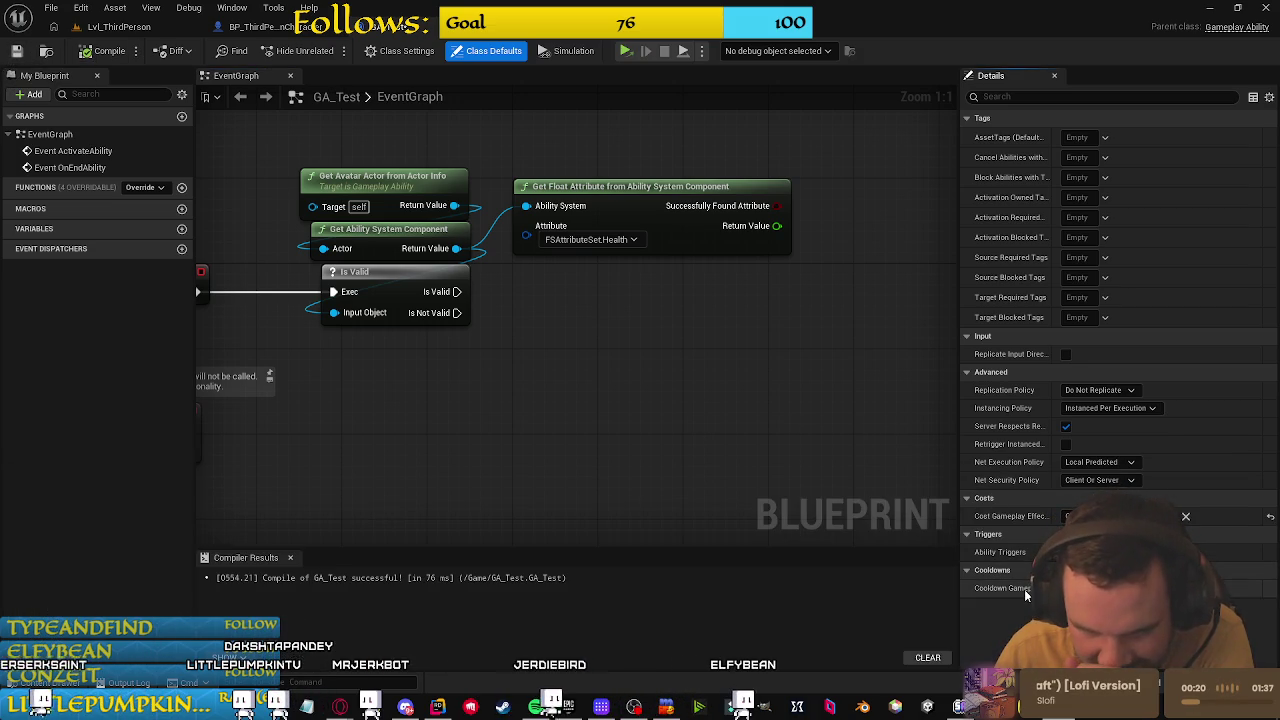
Step: Set GA_Test's Cooldown Gameplay Effect Class to GE_Test and locate it in the Content Browser
drag(958, 590, 712, 590)
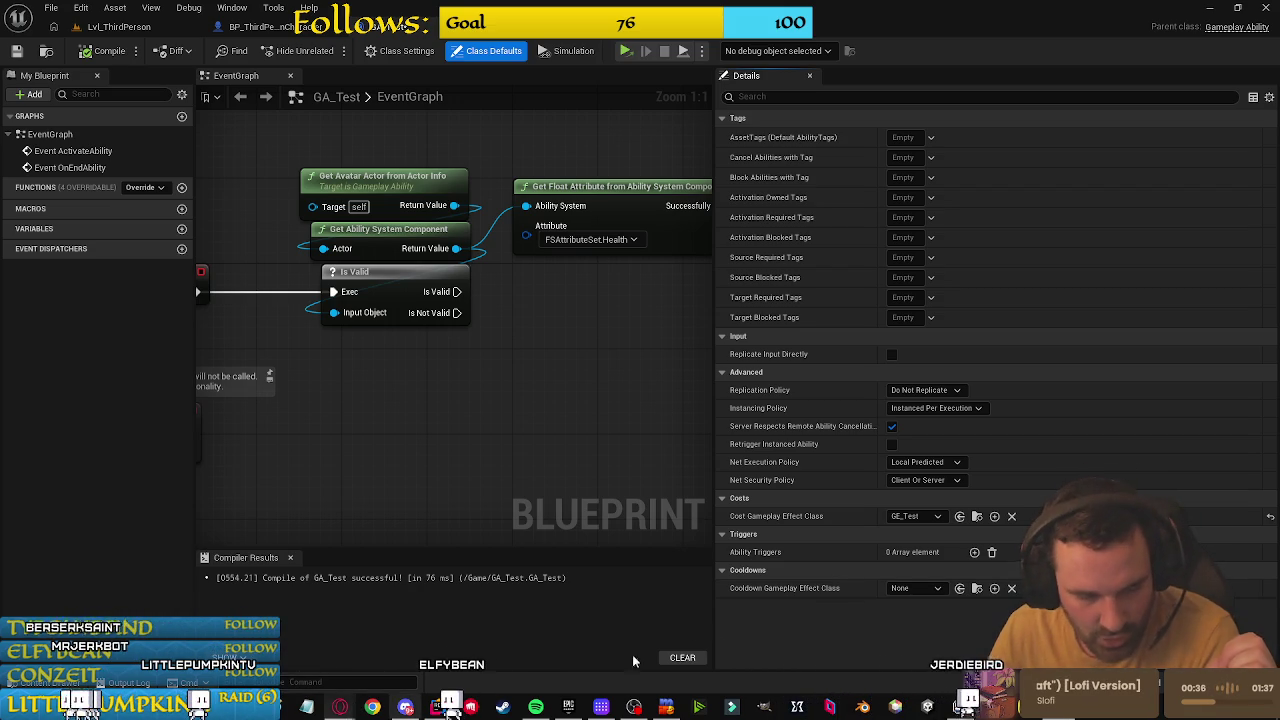
click(935, 589)
click(852, 612)
click(927, 589)
click(912, 645)
click(976, 588)
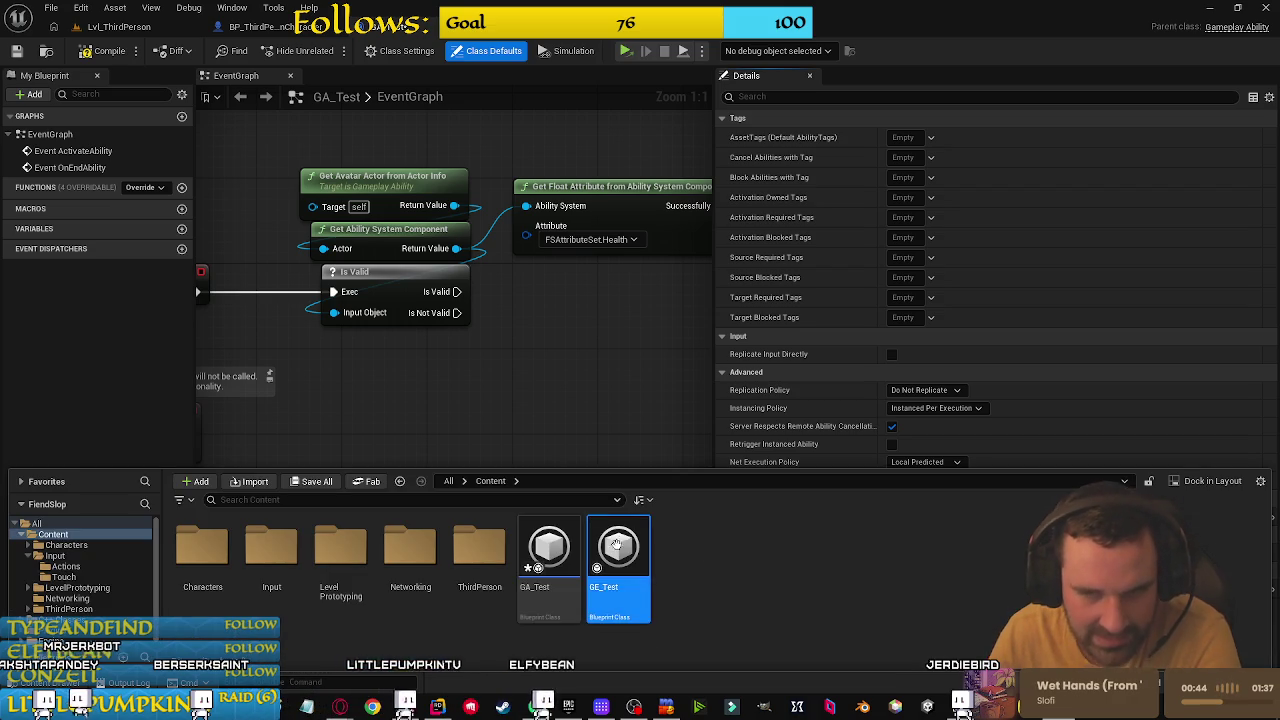
Step: Make GE_Test a Has Duration effect lasting 5.0, then save GA_Test
double_click(618, 545)
click(622, 172)
click(616, 211)
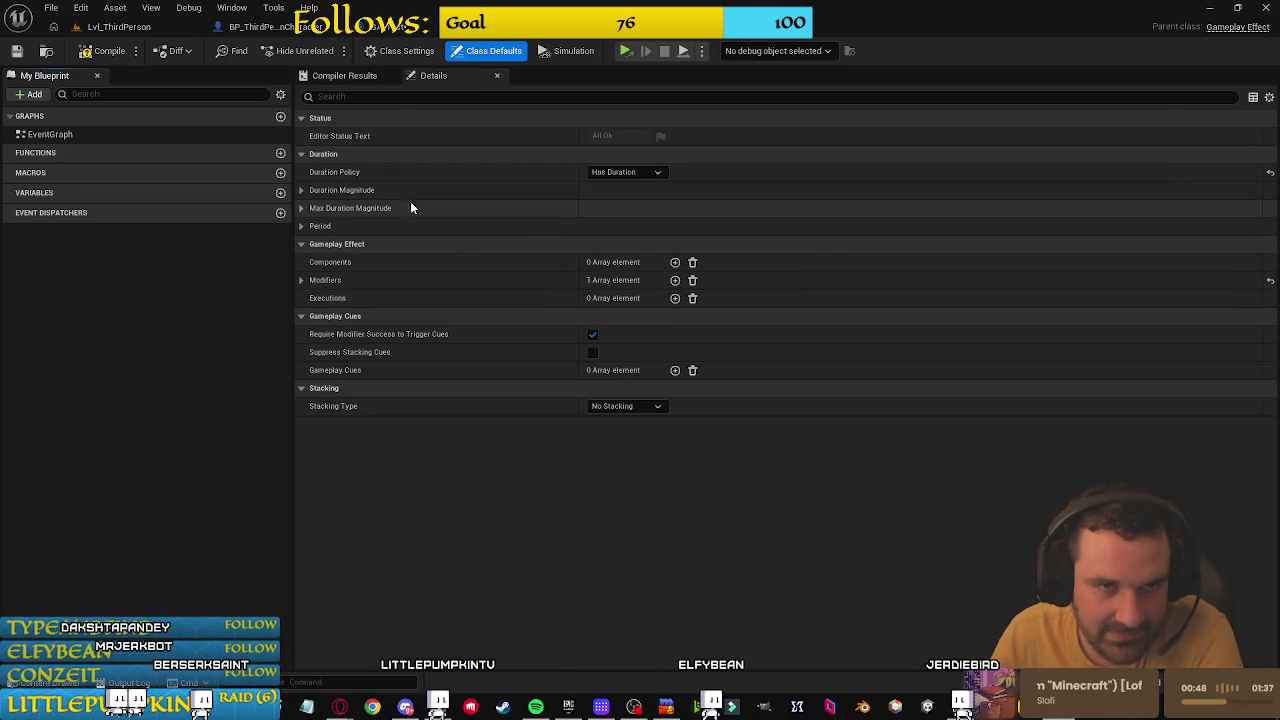
click(302, 188)
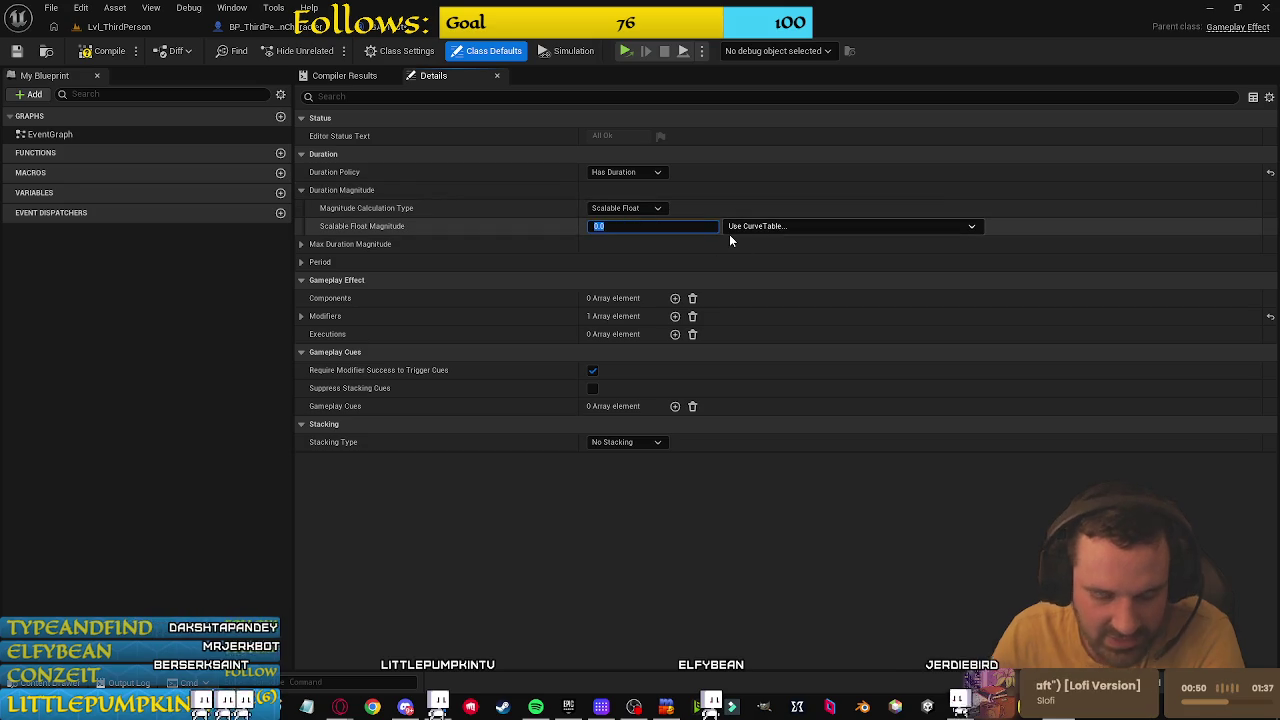
text(5)
key(Return)
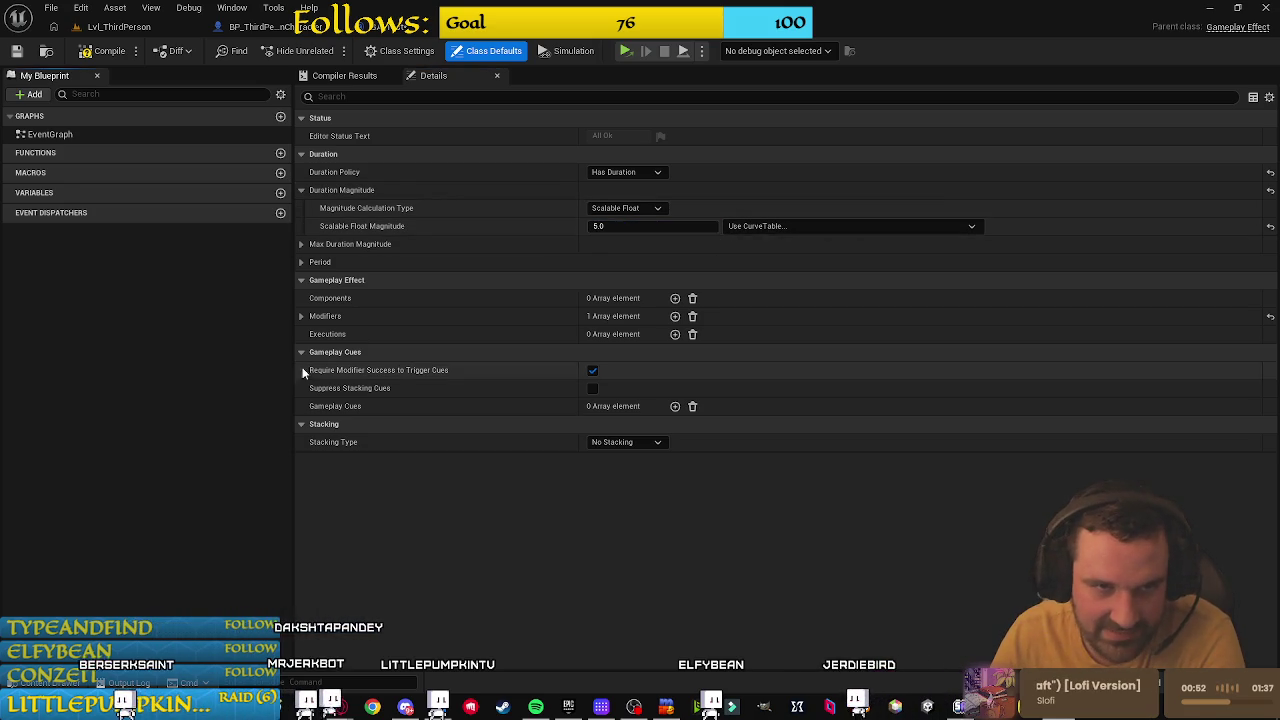
click(301, 244)
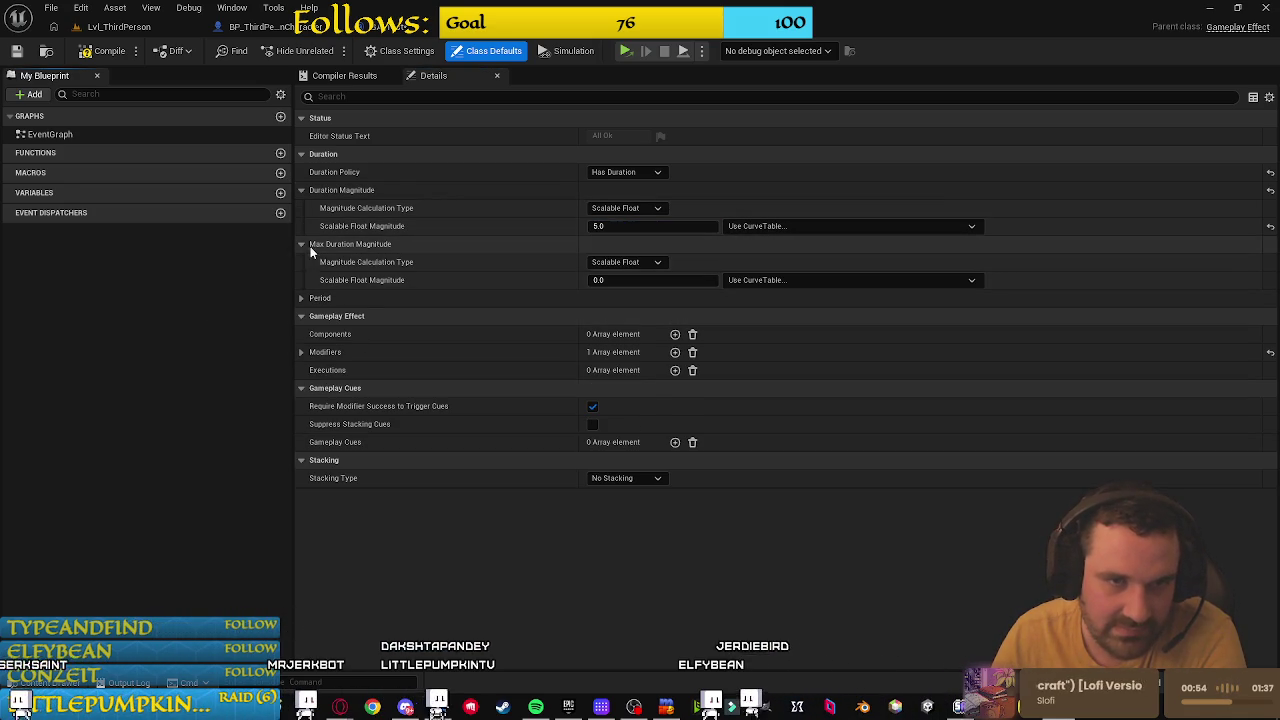
click(302, 244)
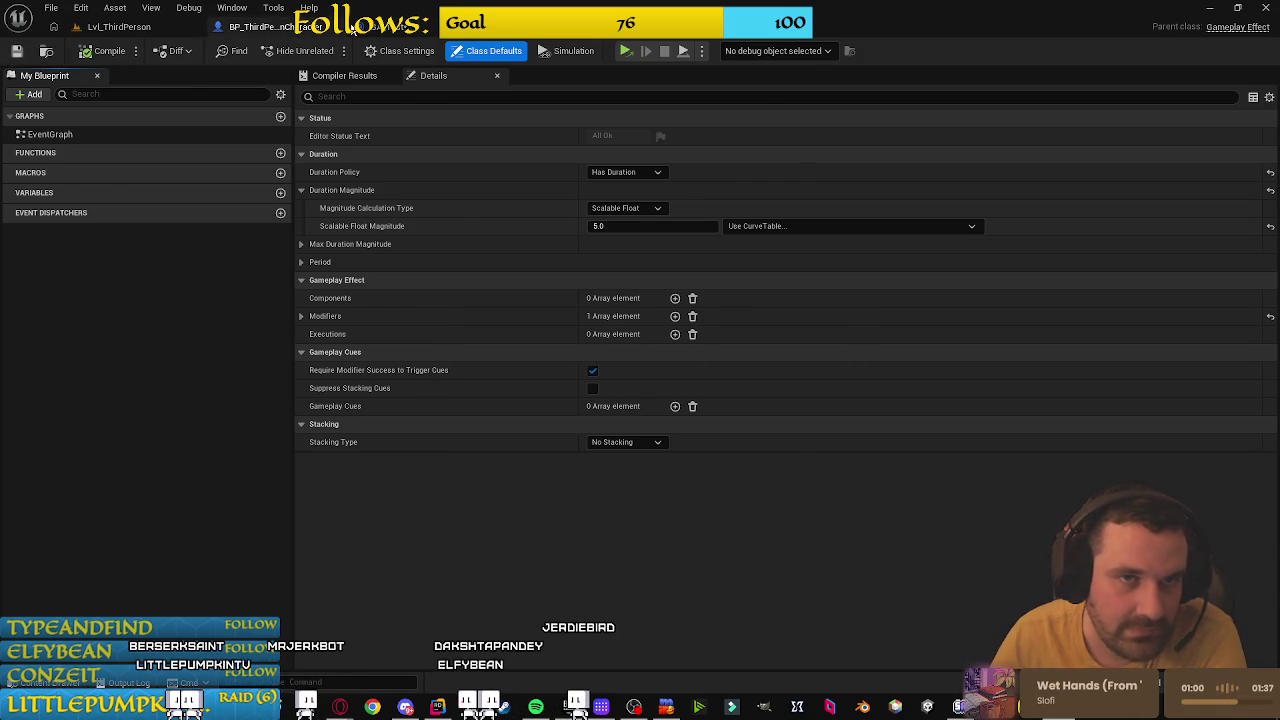
click(297, 30)
key(ctrl+s)
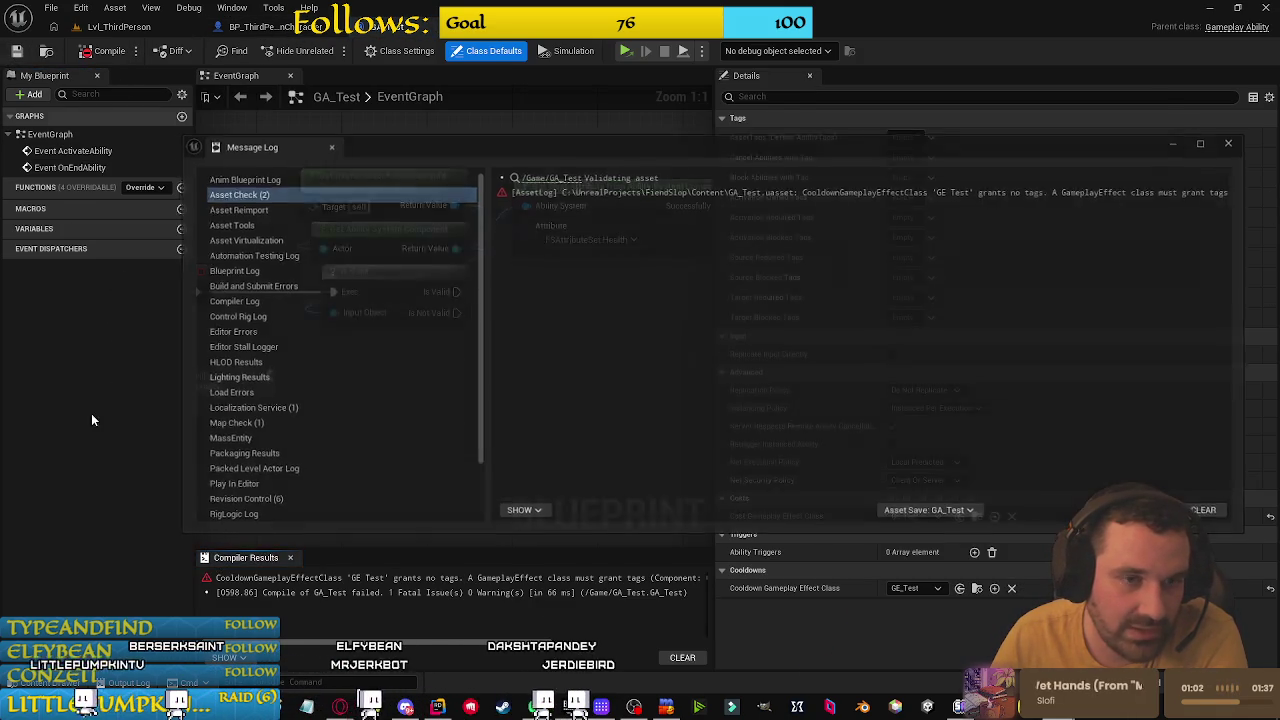
Step: Read the cooldown no-tags error, close the Message Log, and return to GE_Test
click(824, 193)
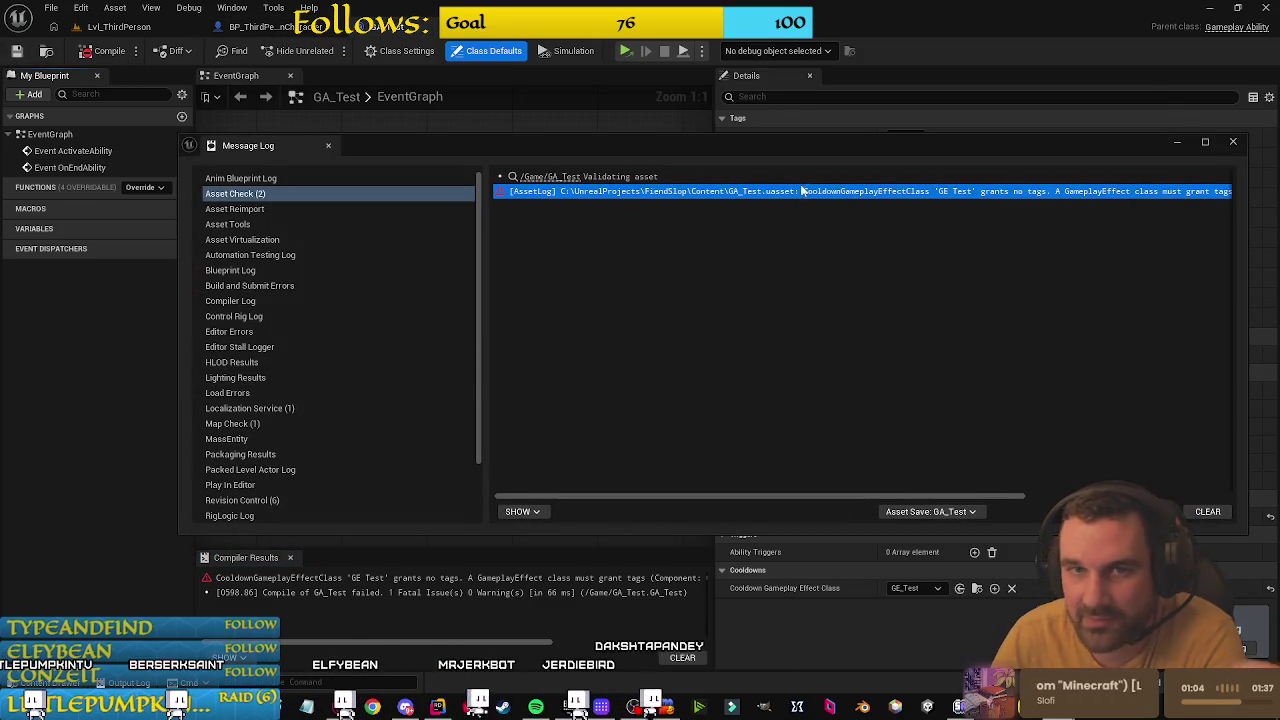
drag(823, 497, 1031, 497)
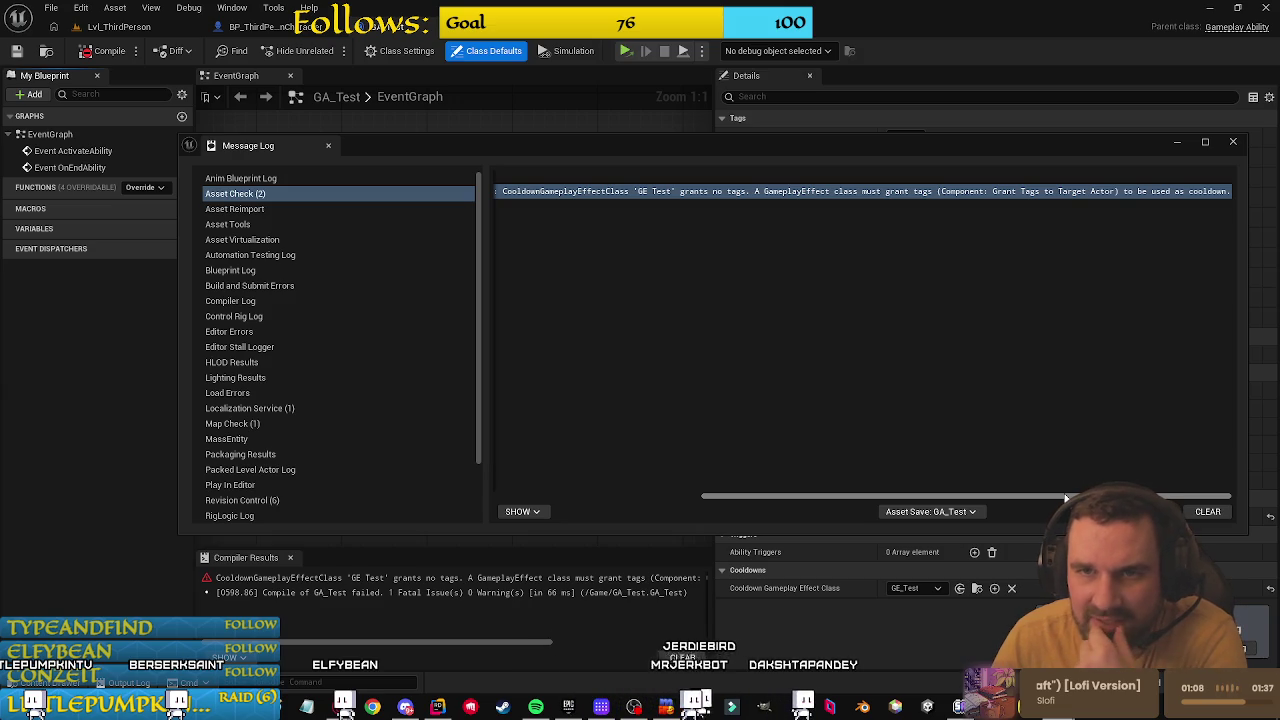
click(1232, 142)
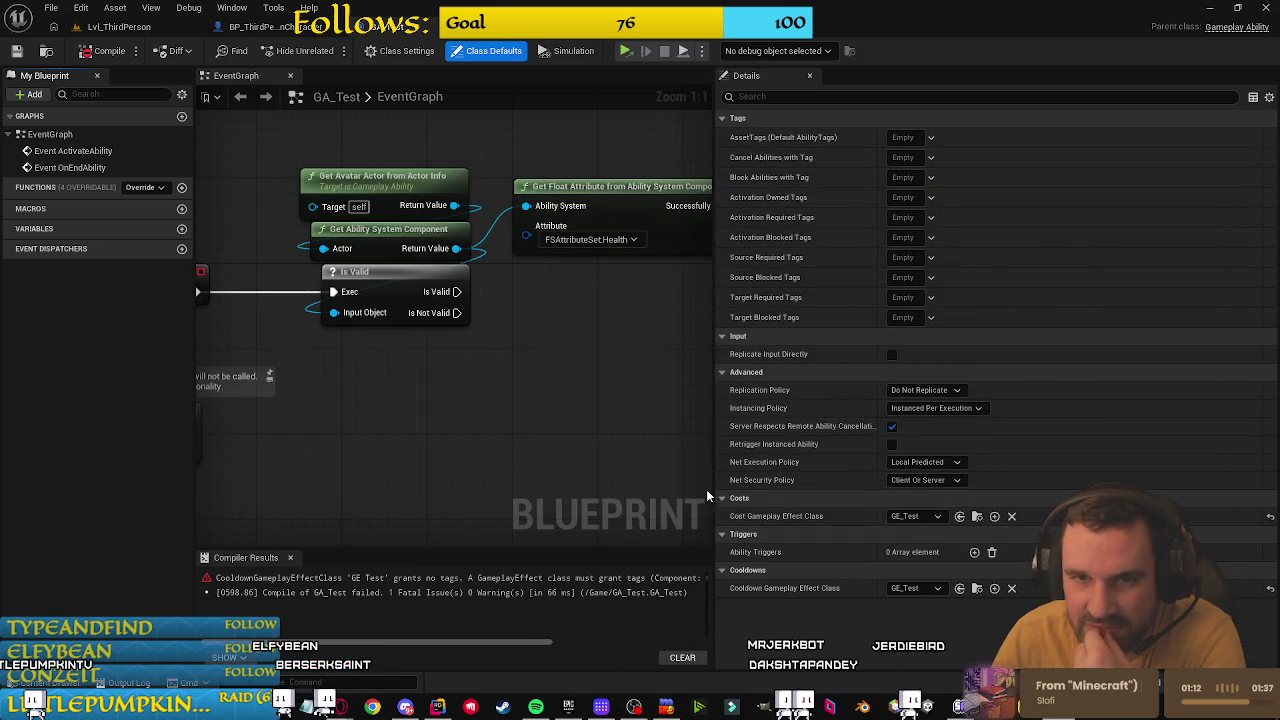
click(512, 37)
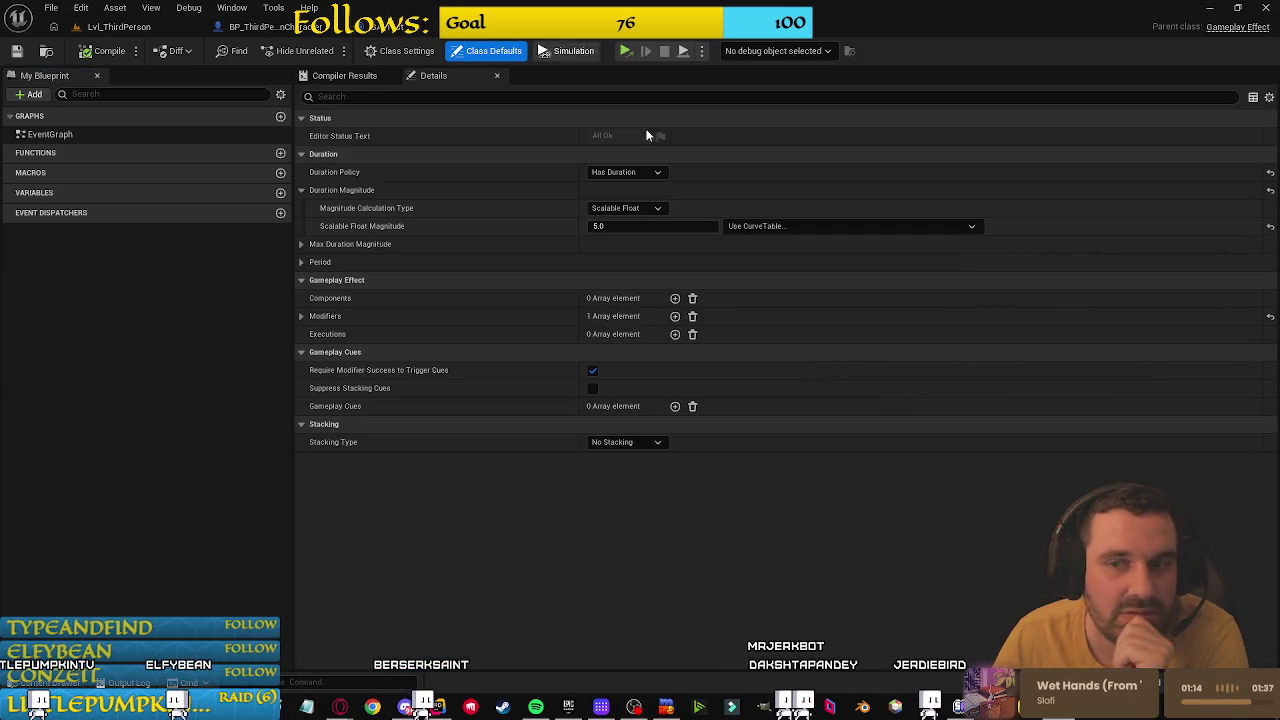
Step: Add a Grant Tags to Target Actor component to GE_Test, then view BP_ThirdPersonCharacter's graph
click(675, 298)
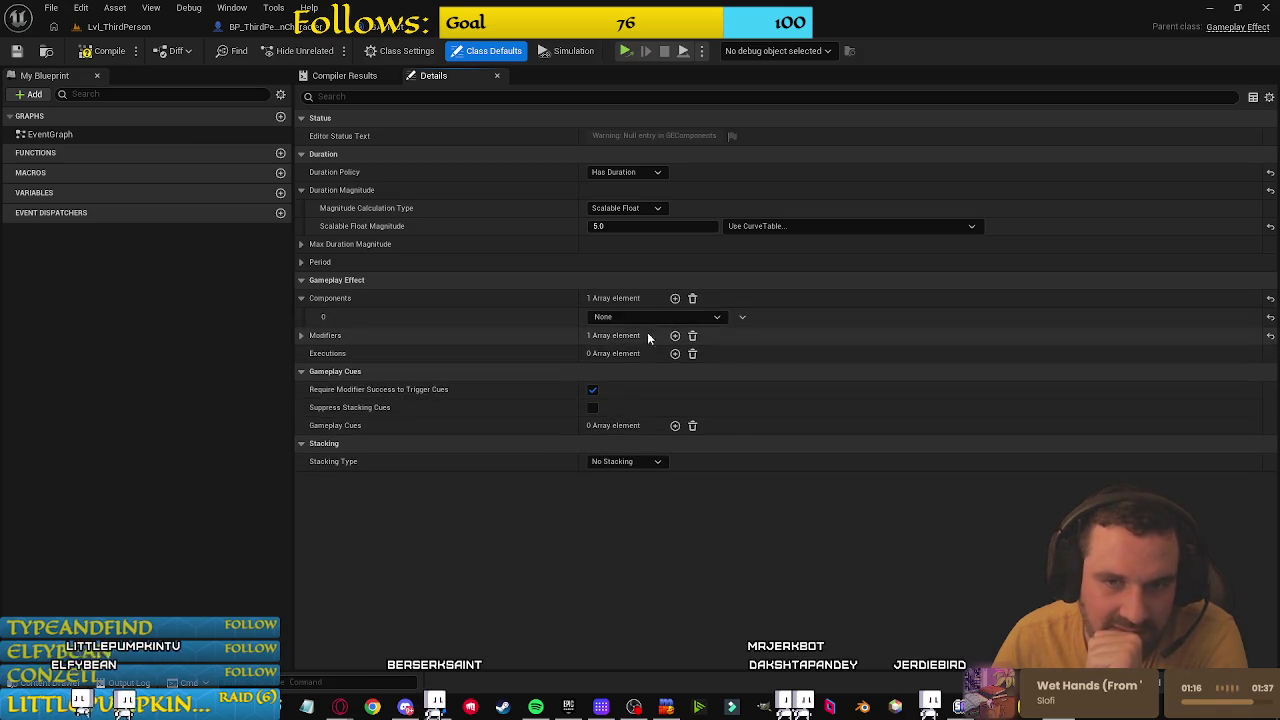
click(660, 316)
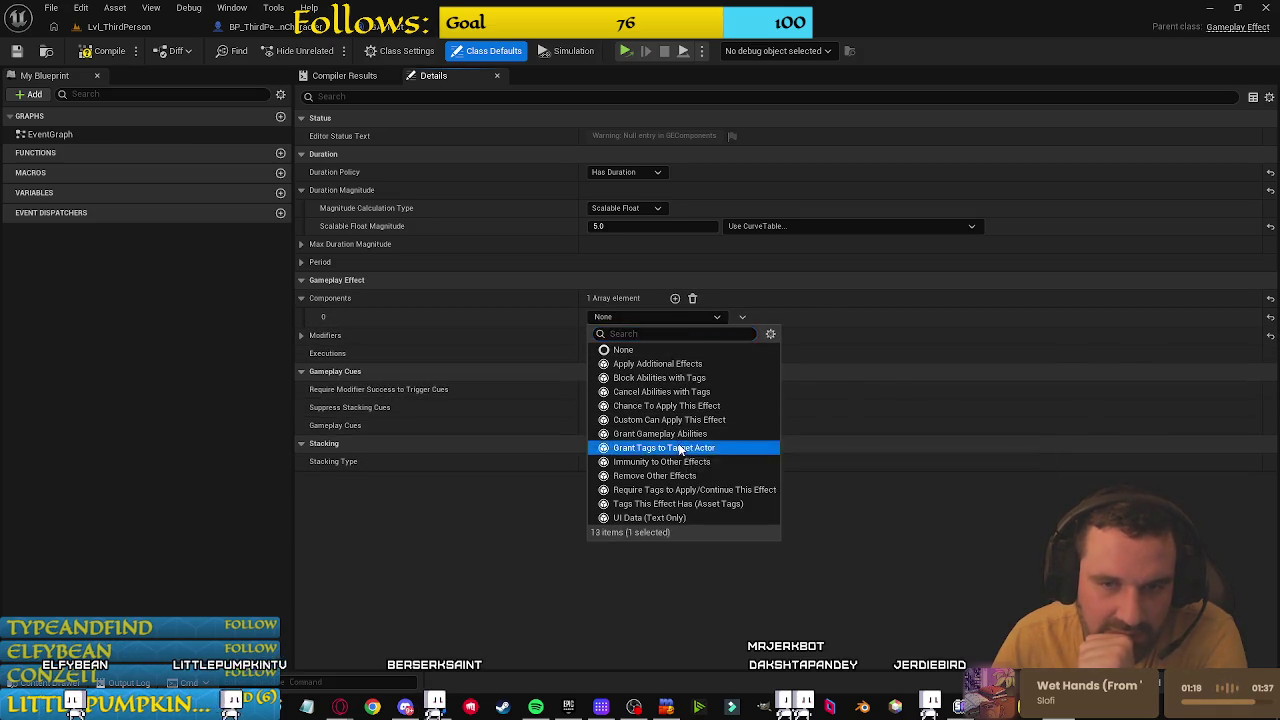
click(680, 448)
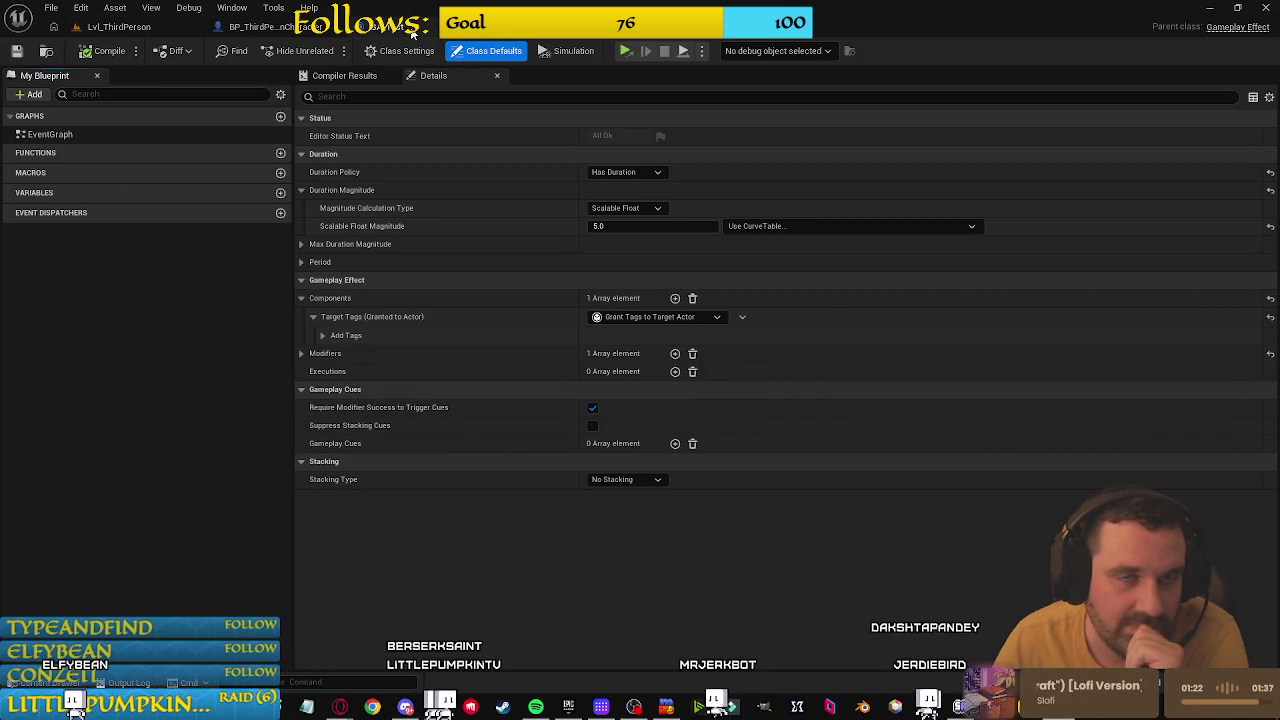
click(258, 26)
drag(703, 197, 641, 224)
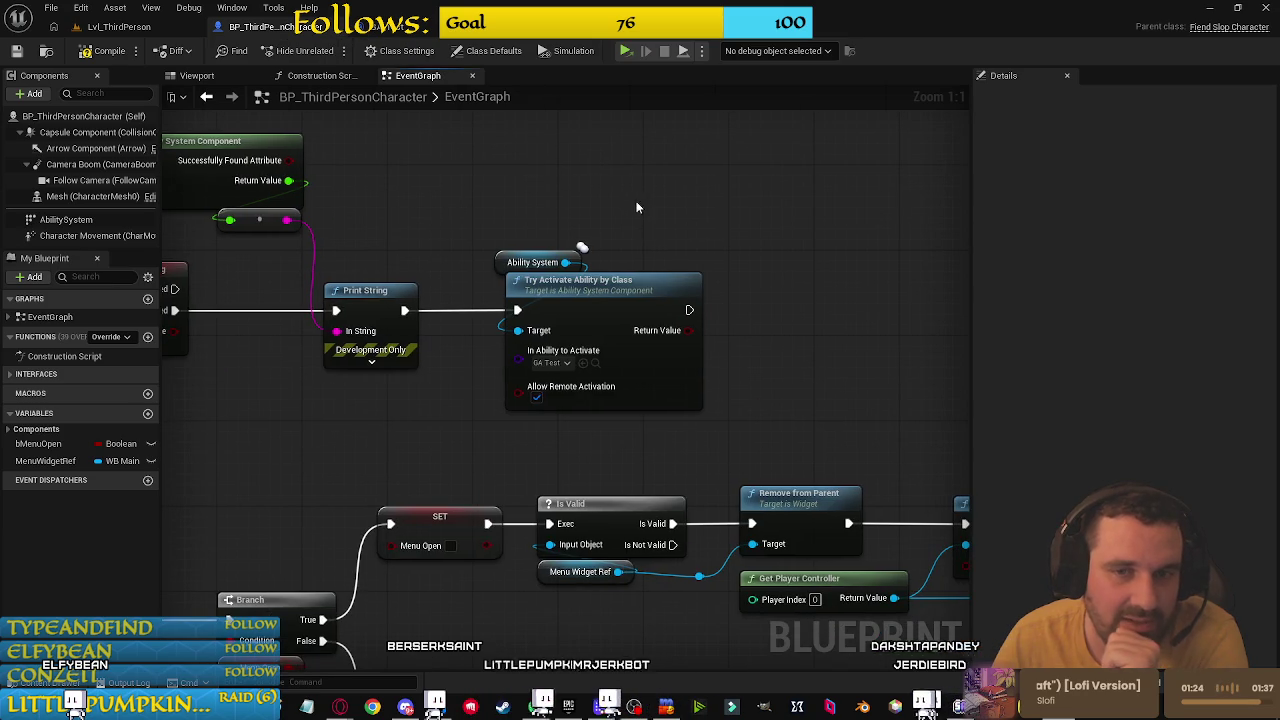
Step: Inspect the Ability System getter and Try Activate Ability by Class nodes, then reopen GA_Test
drag(563, 324, 549, 330)
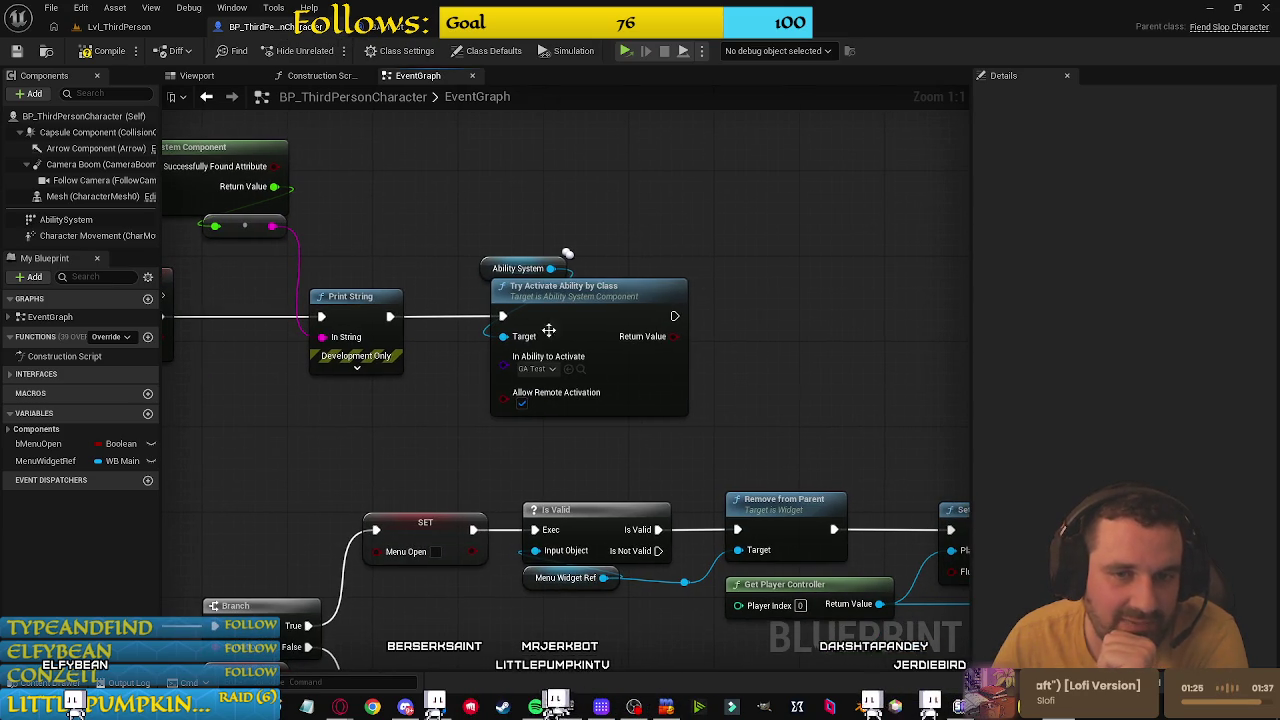
click(492, 270)
click(504, 219)
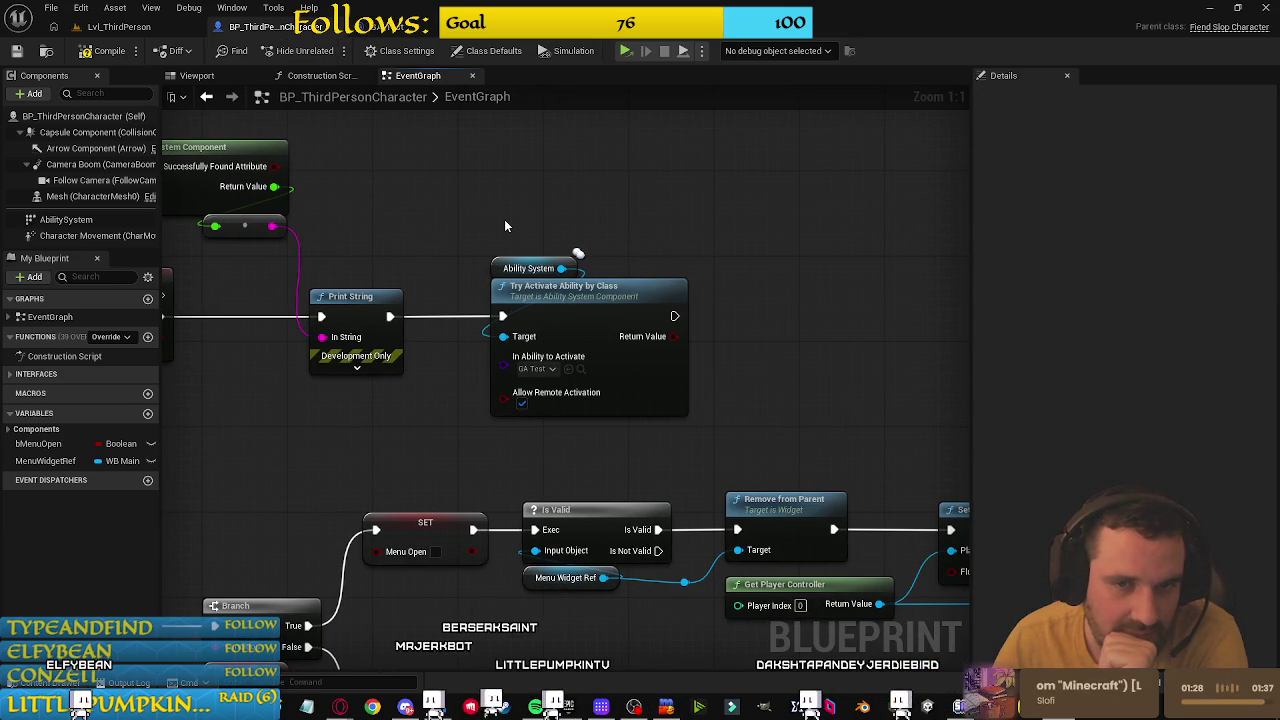
drag(504, 219, 530, 285)
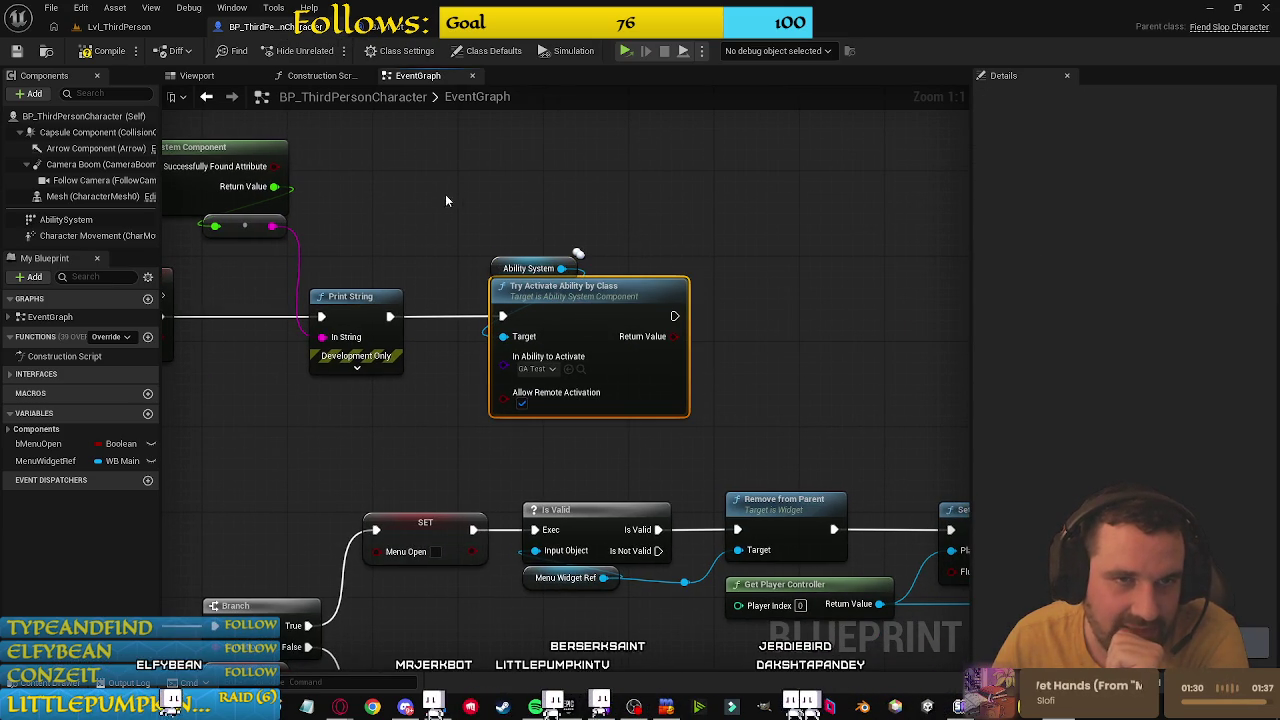
click(446, 706)
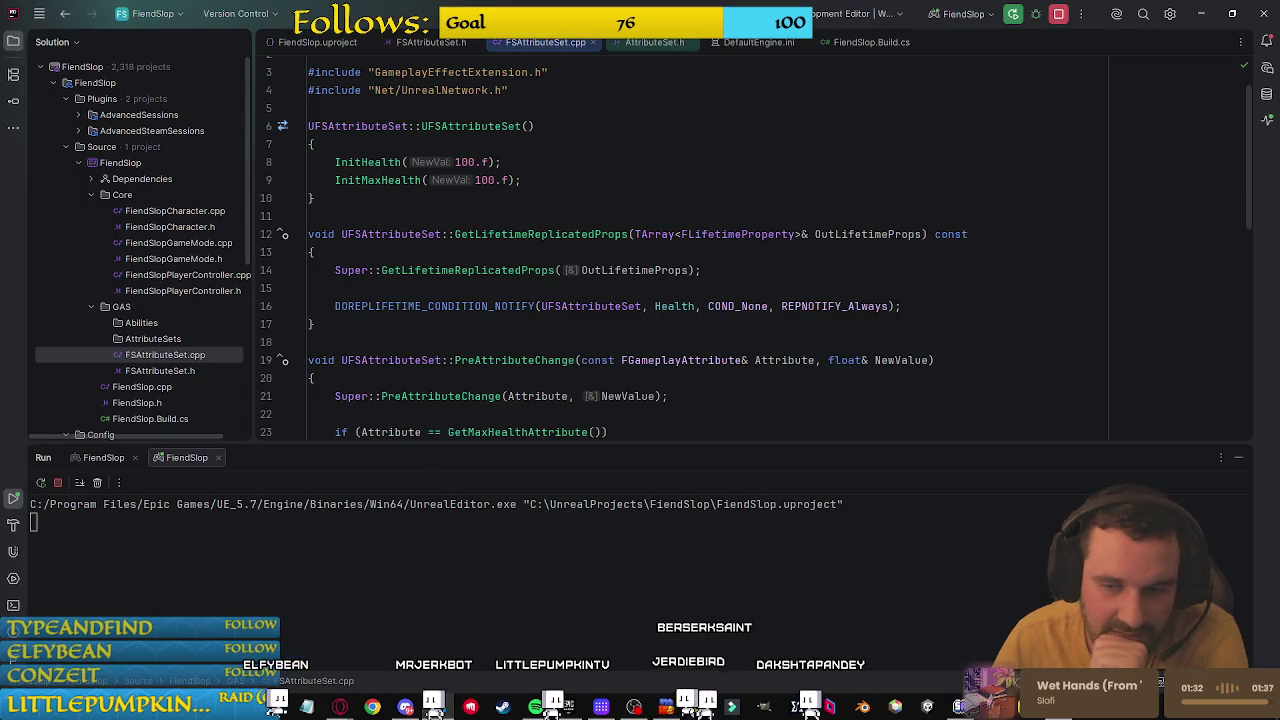
click(433, 703)
click(422, 30)
mouse_move(520, 430)
mouse_down()
mouse_move(377, 409)
mouse_move(580, 409)
mouse_up()
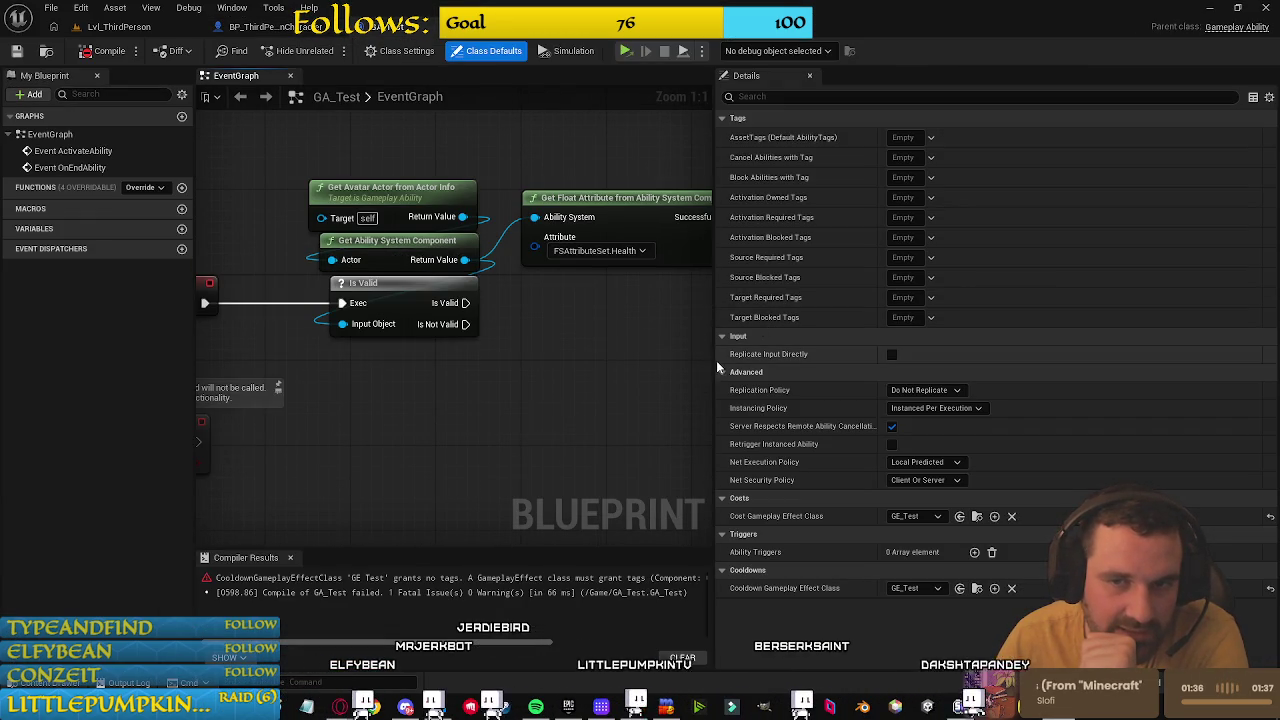
Step: Add an ApplyGameplayEffectToOwner node after Is Valid that applies GE_Test
drag(714, 368, 940, 368)
drag(559, 381, 734, 383)
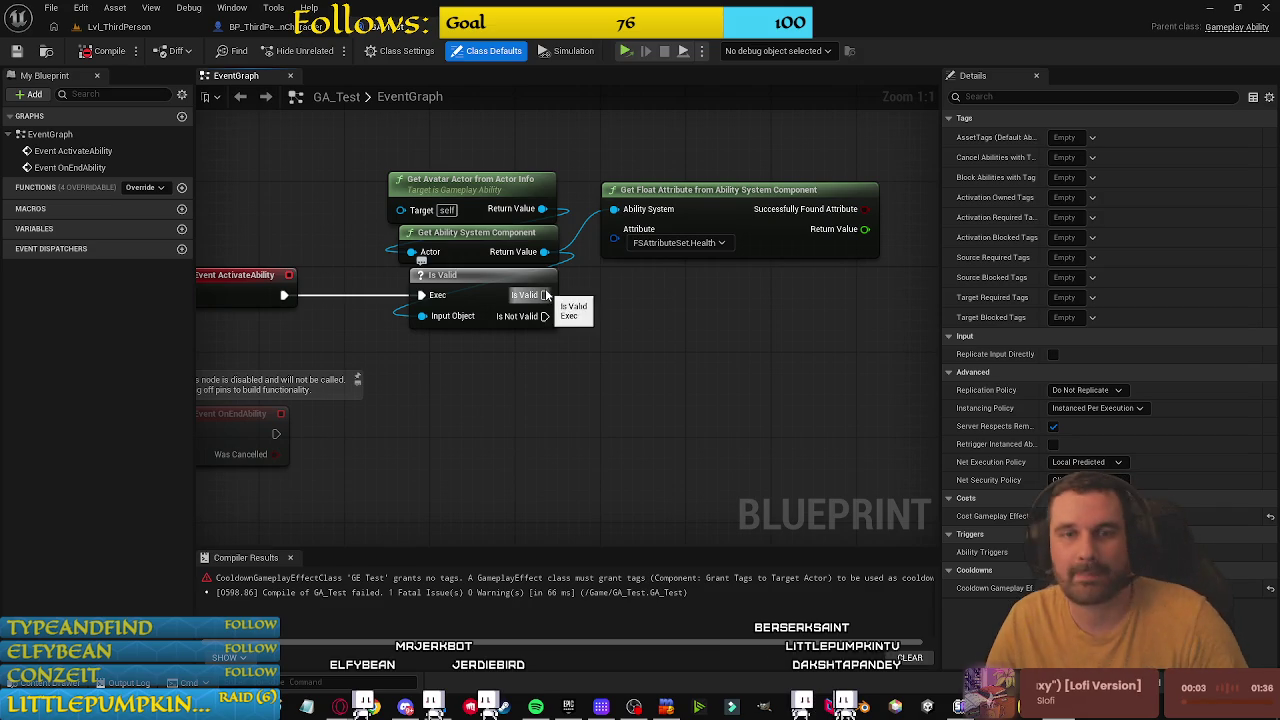
drag(683, 298, 683, 298)
text(apply )
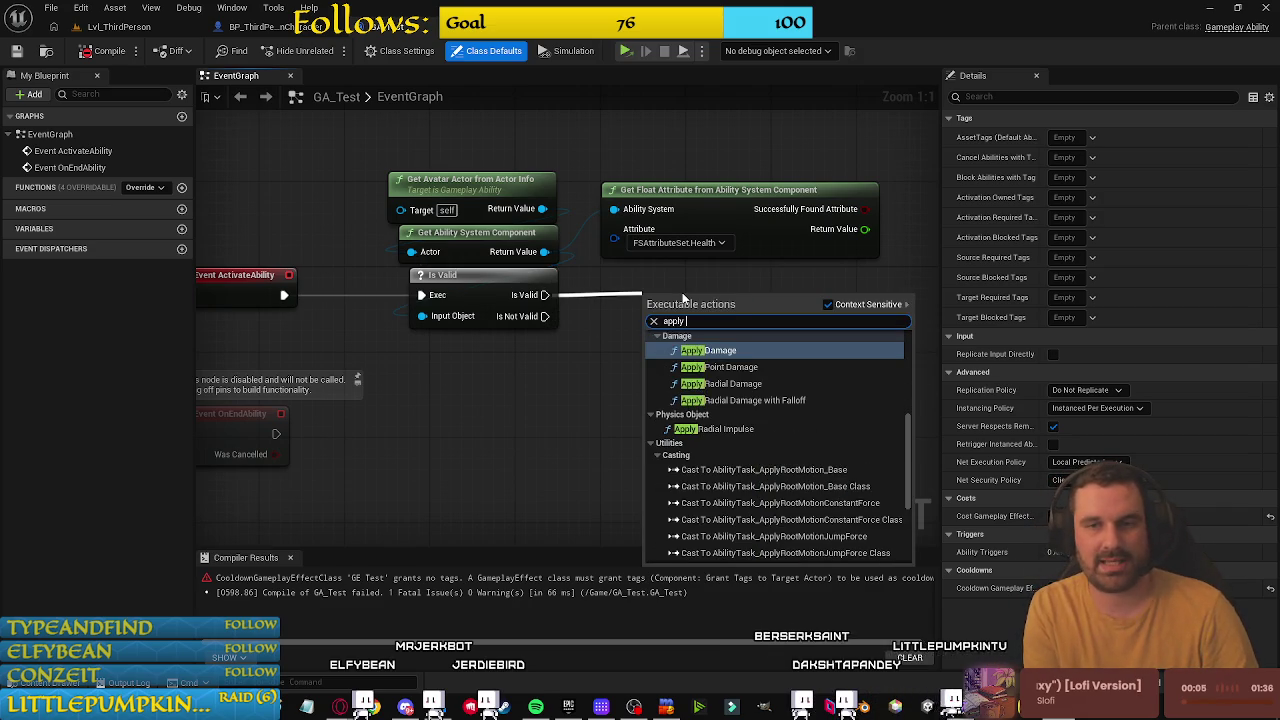
text(effe)
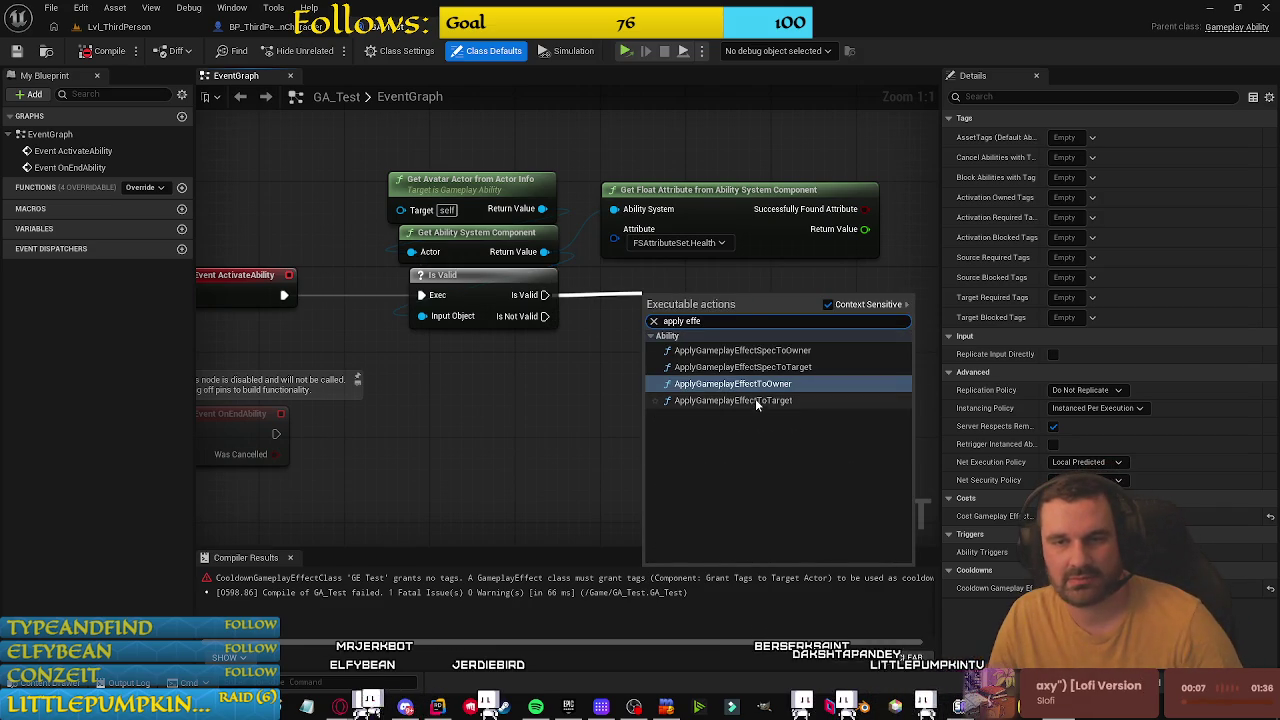
click(756, 401)
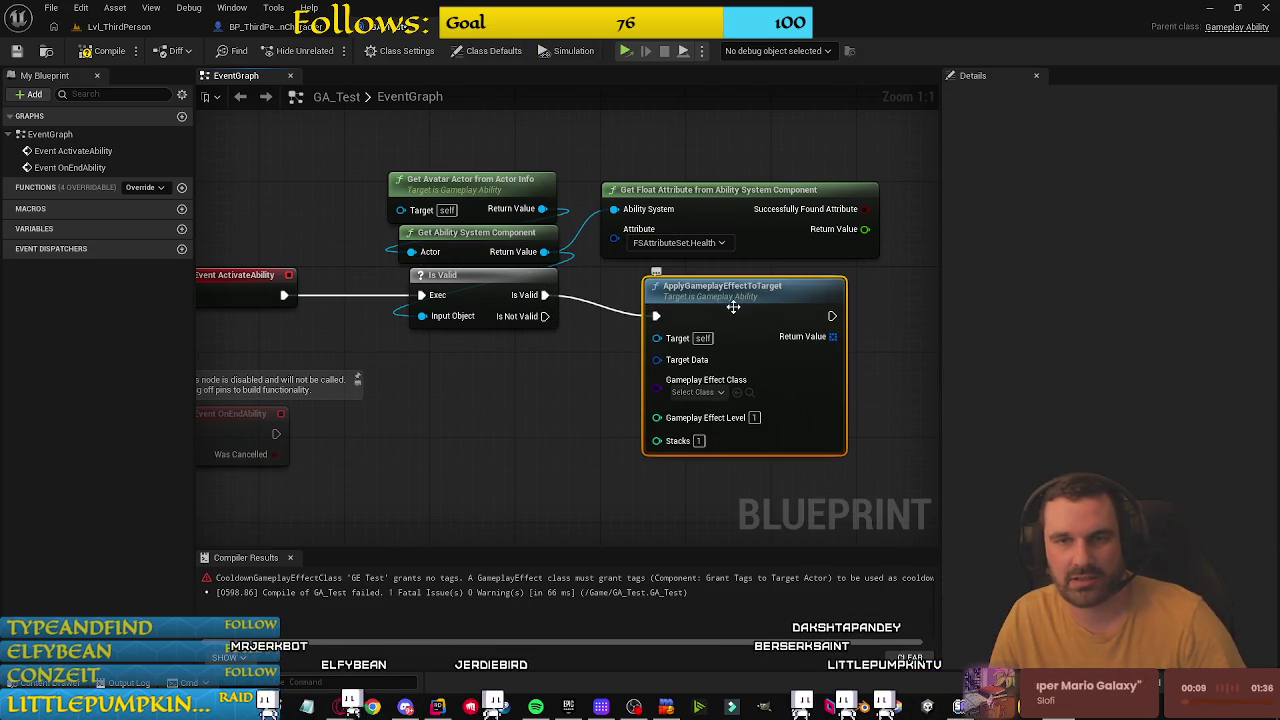
key(Delete)
drag(544, 295, 617, 309)
text(app)
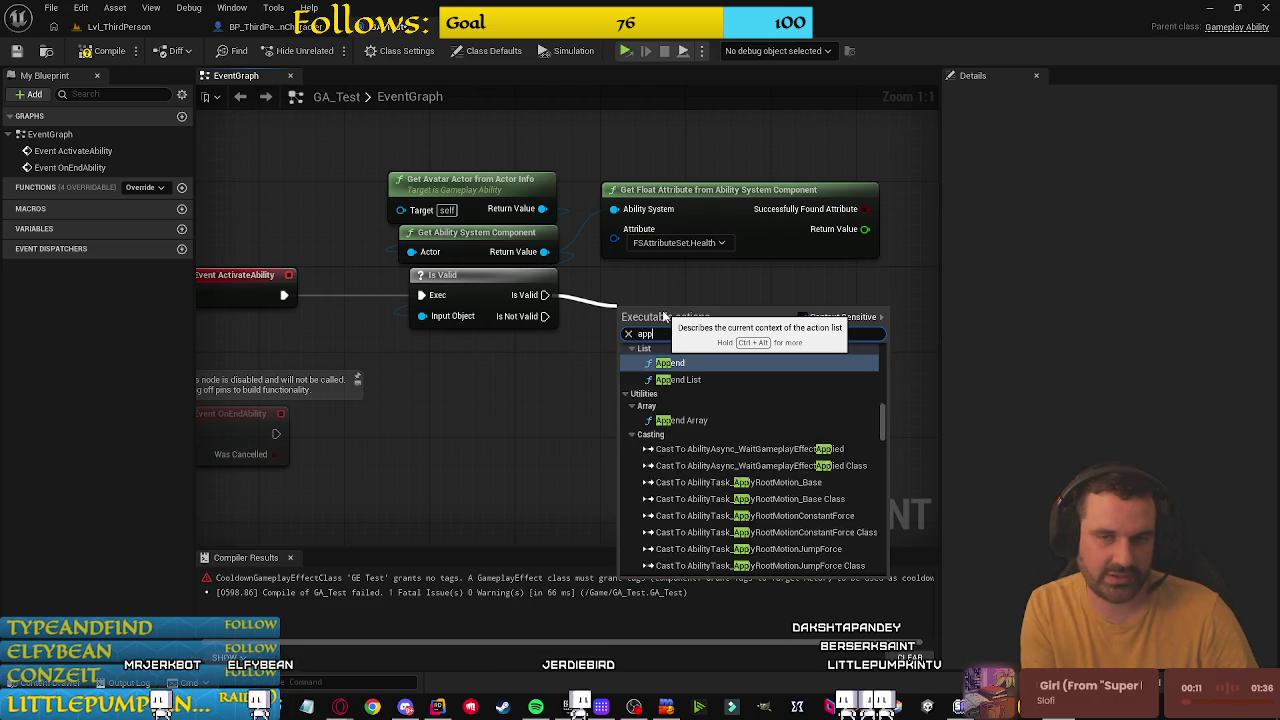
text(ly eff)
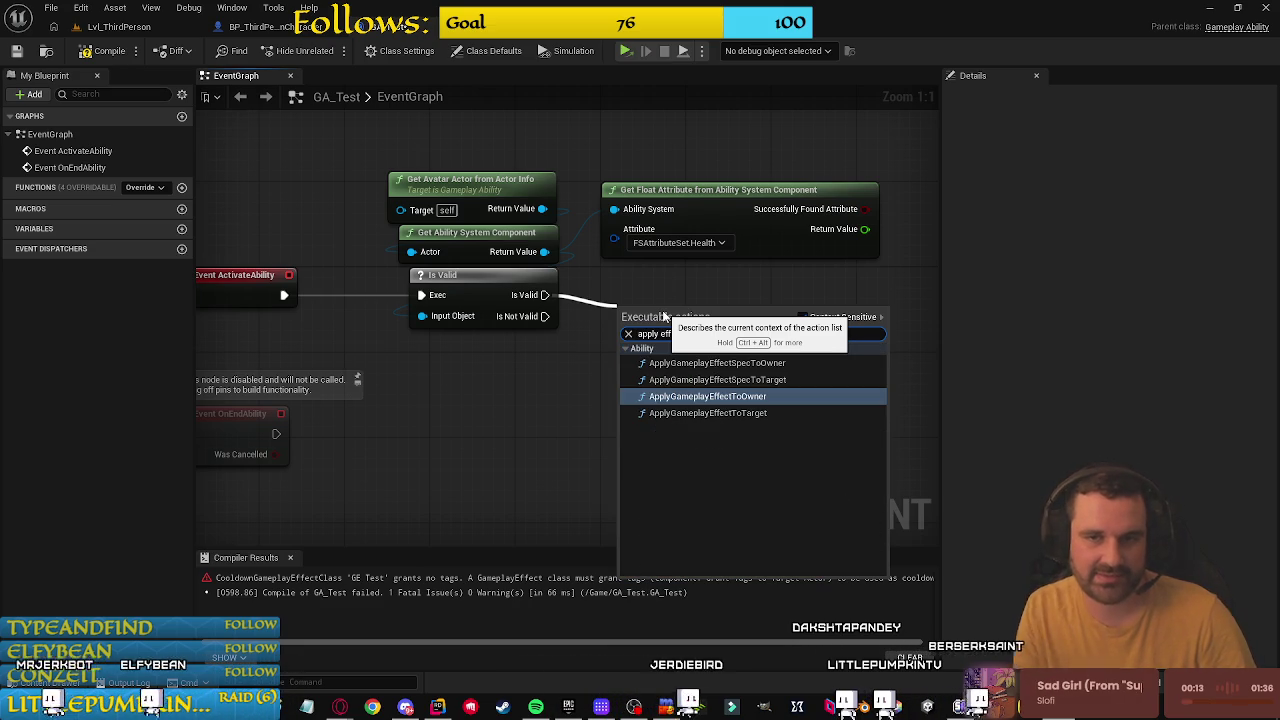
click(745, 396)
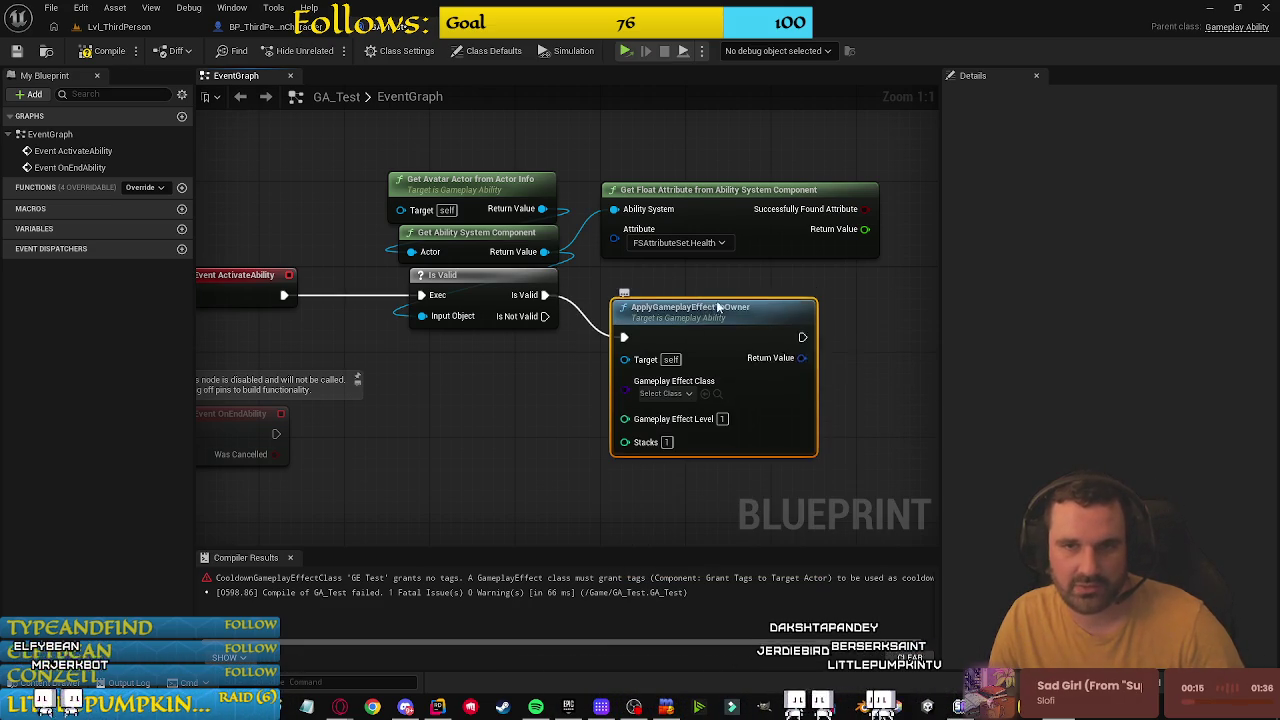
drag(712, 310, 720, 273)
click(673, 351)
click(698, 416)
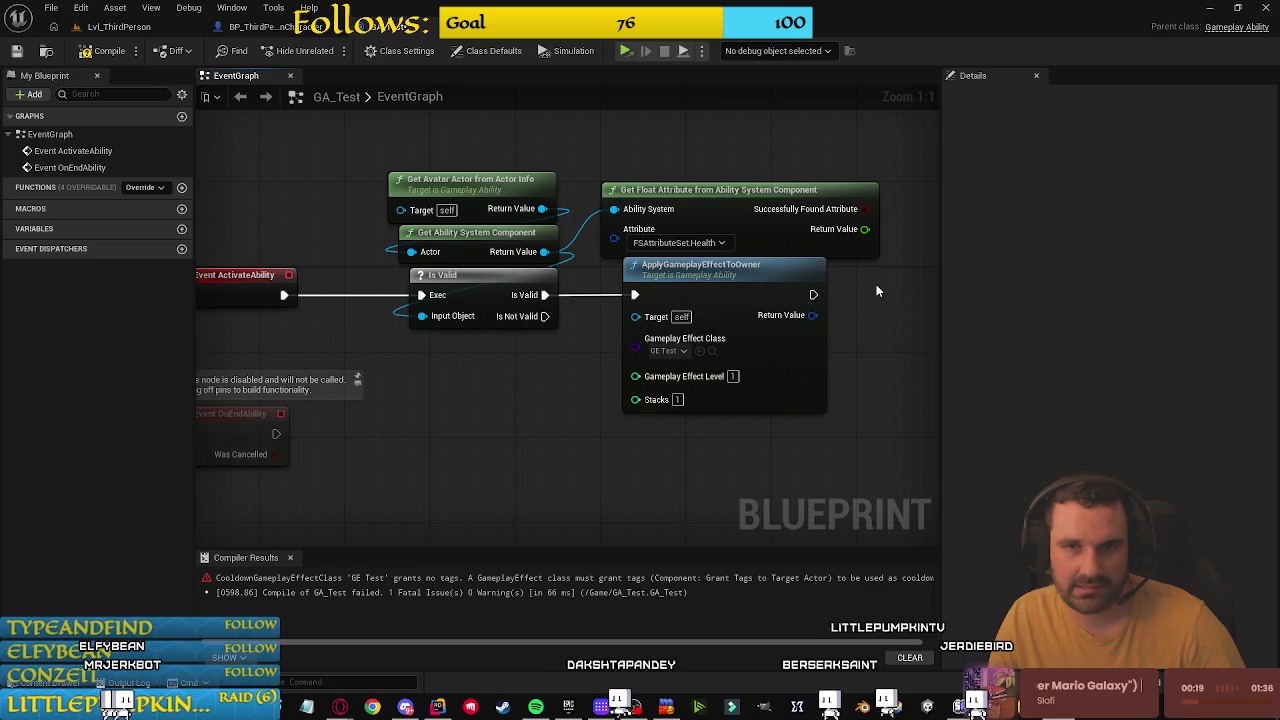
Step: Delete the Get Float Attribute node and wire a CommitAbility node after the effect
click(707, 197)
key(Delete)
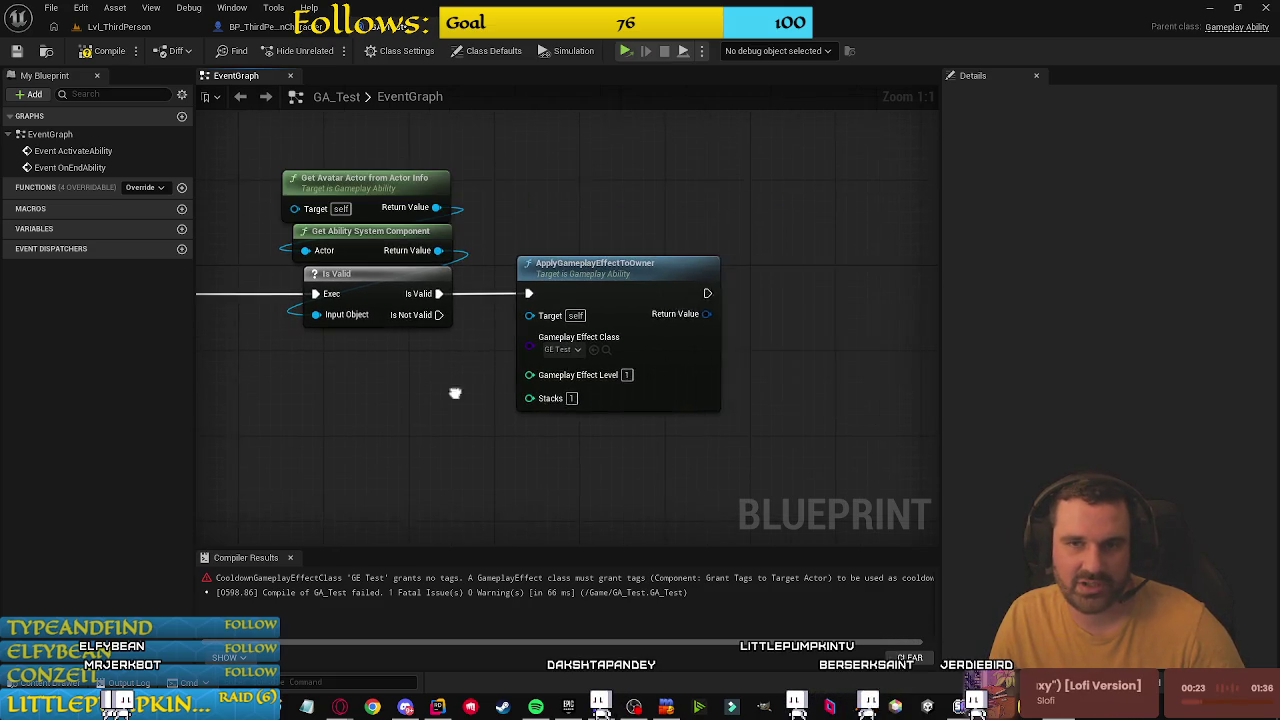
drag(664, 293, 723, 289)
text(commit)
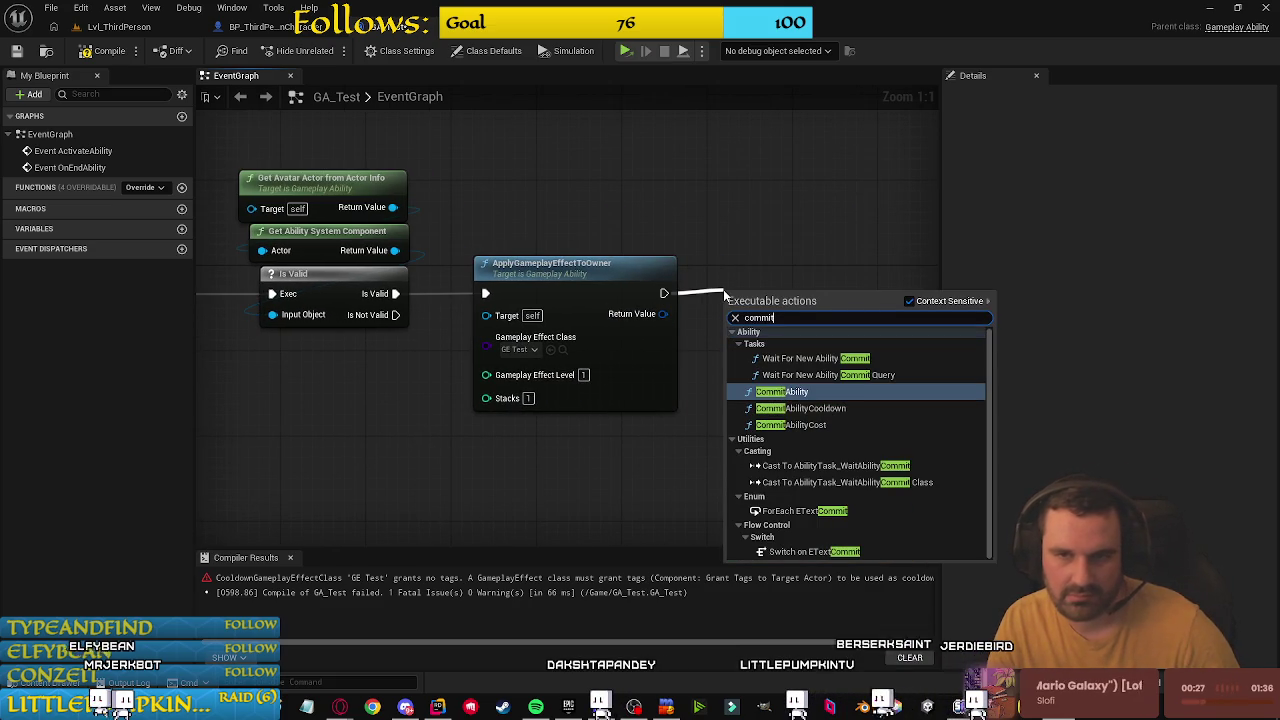
key(Return)
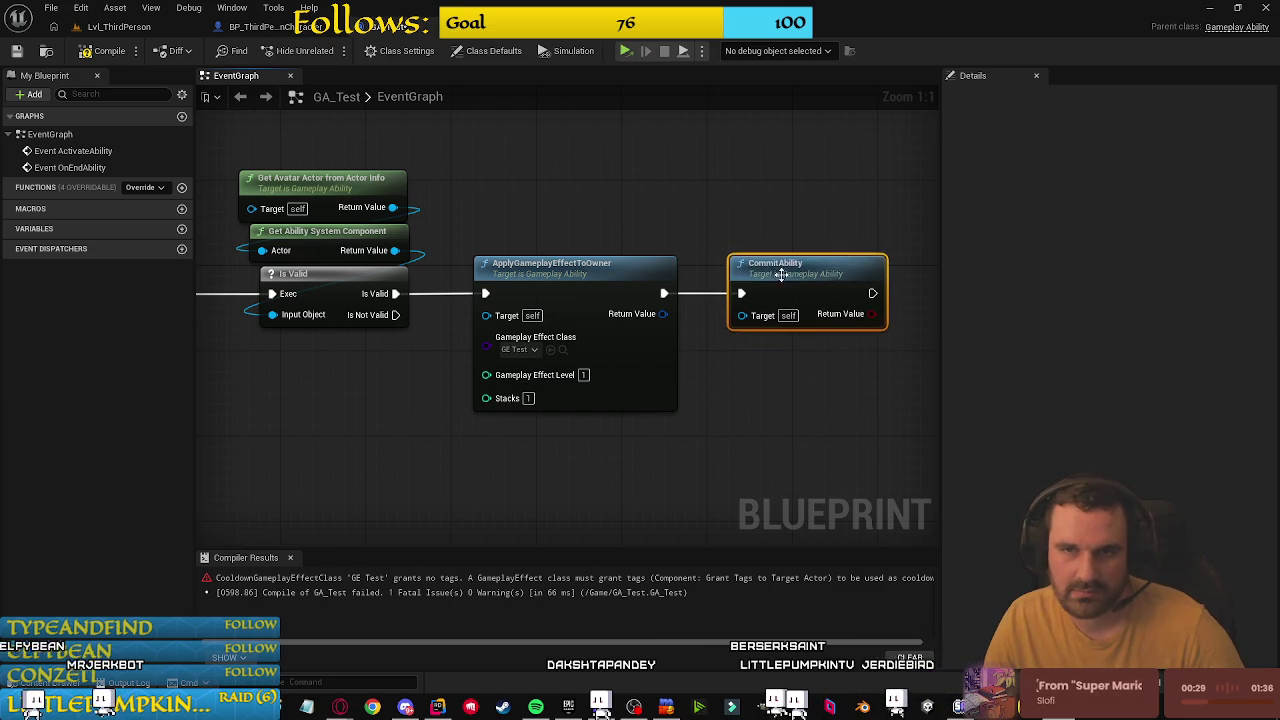
scroll(781, 280, down, 2)
drag(651, 377, 723, 386)
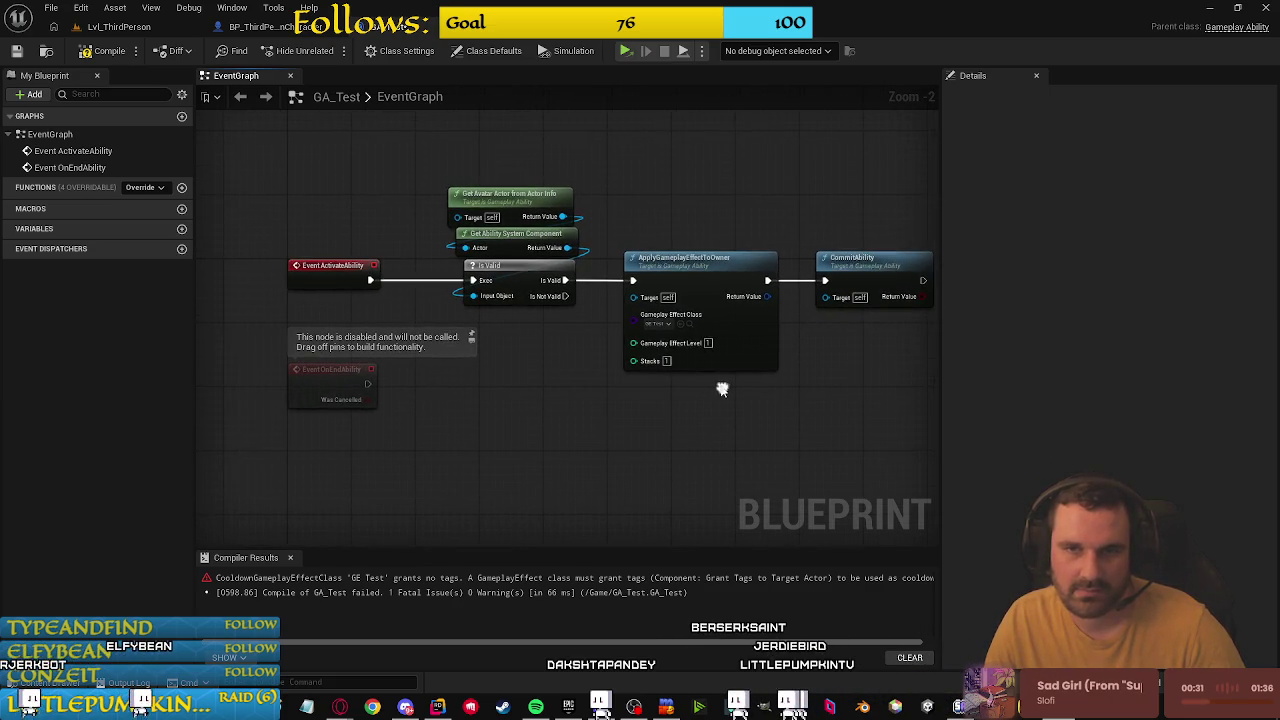
Step: Duplicate the Get Avatar Actor and ASC nodes and add Get Float Attribute reading FSAttributeSet.Health
drag(591, 397, 584, 338)
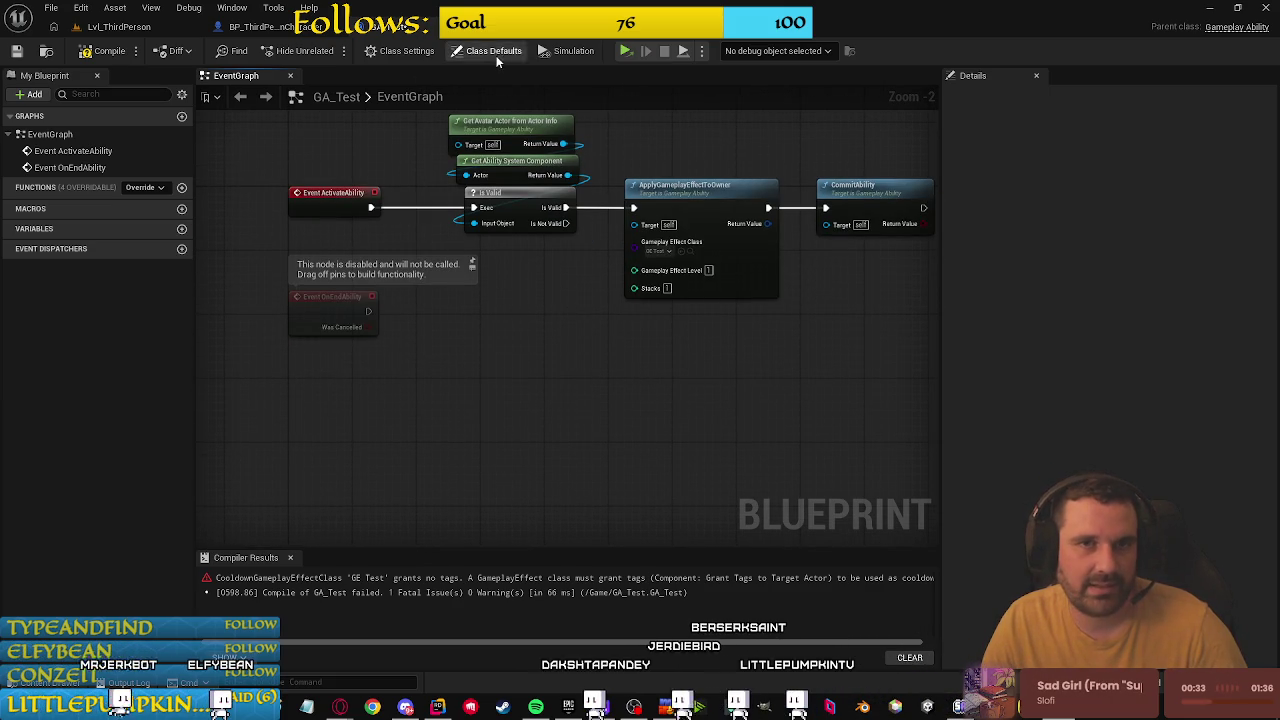
drag(444, 112, 596, 186)
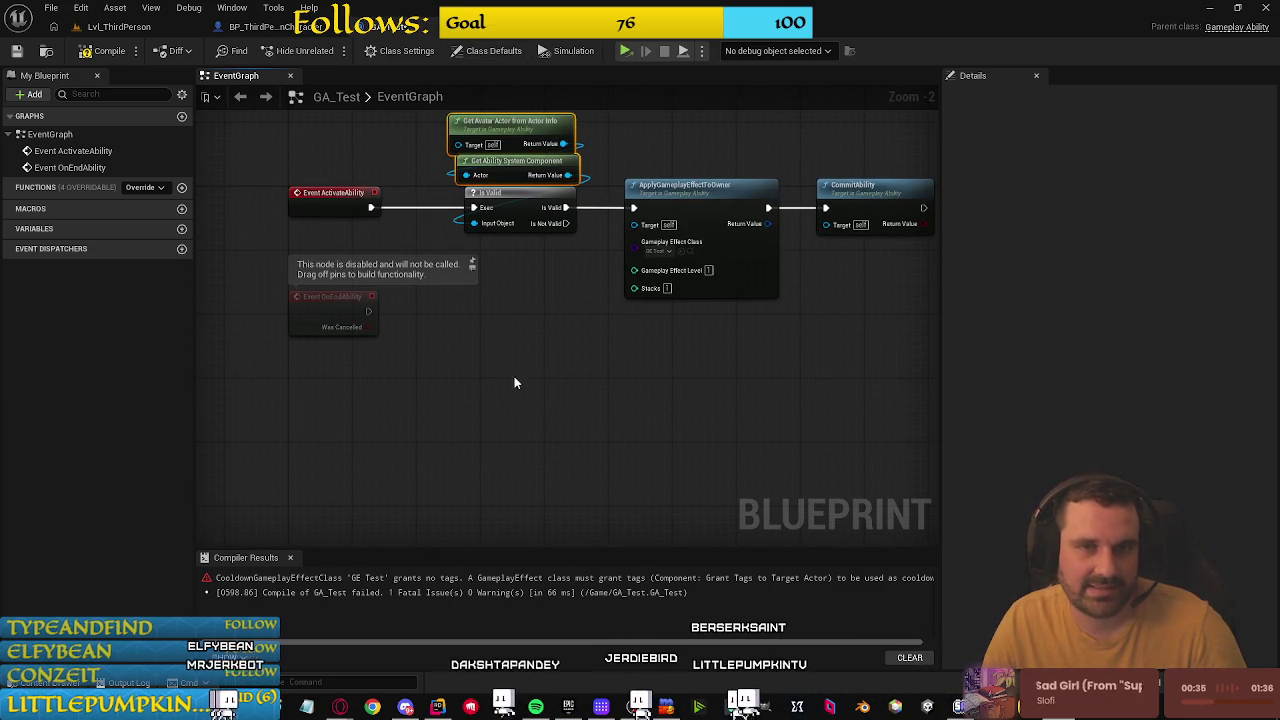
key(ctrl+c)
key(ctrl+v)
drag(600, 414, 636, 412)
text(get float)
click(805, 447)
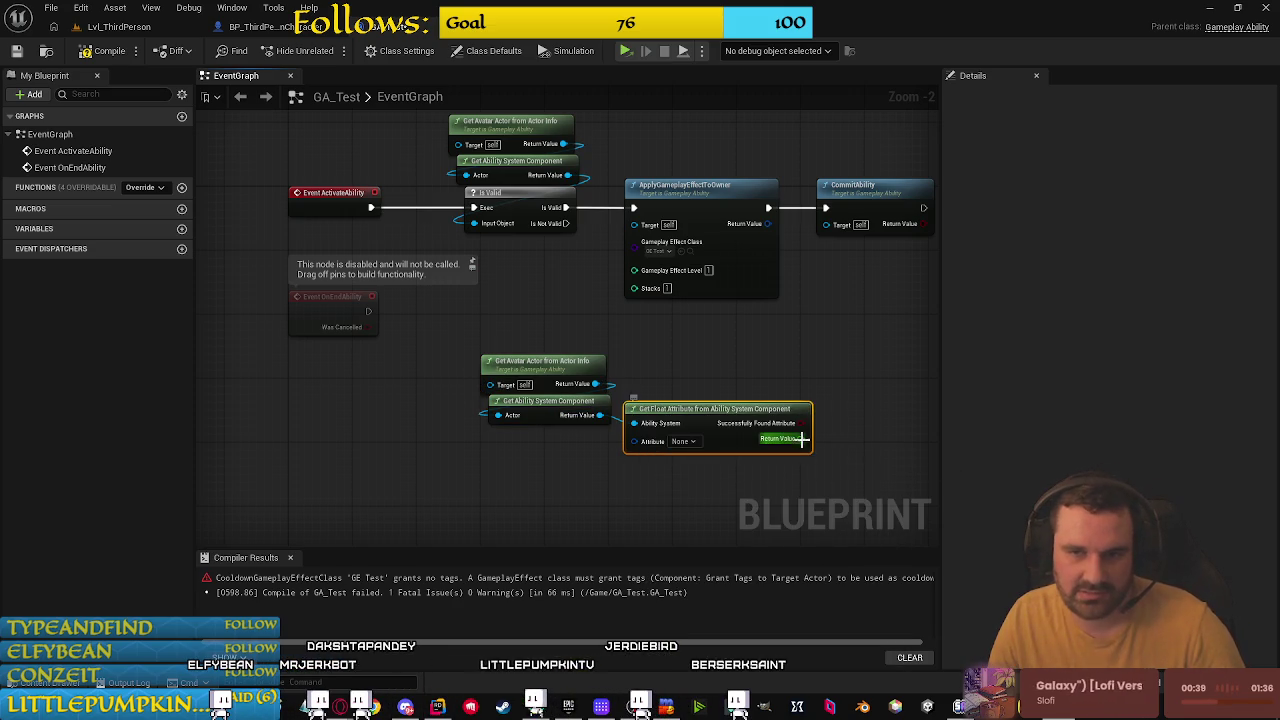
click(684, 441)
click(710, 511)
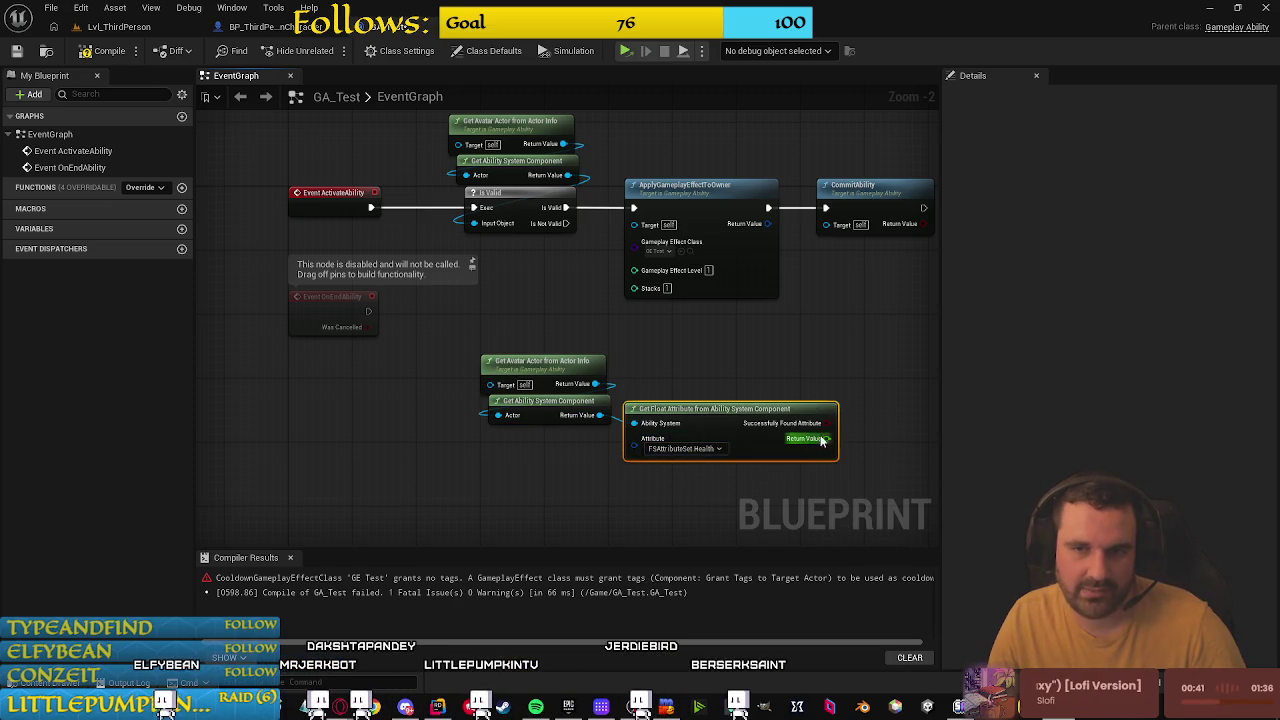
Step: Add a Print String node after OnEndAbility, undo a stray == node, and arrange the nodes
drag(367, 315, 420, 312)
text(print)
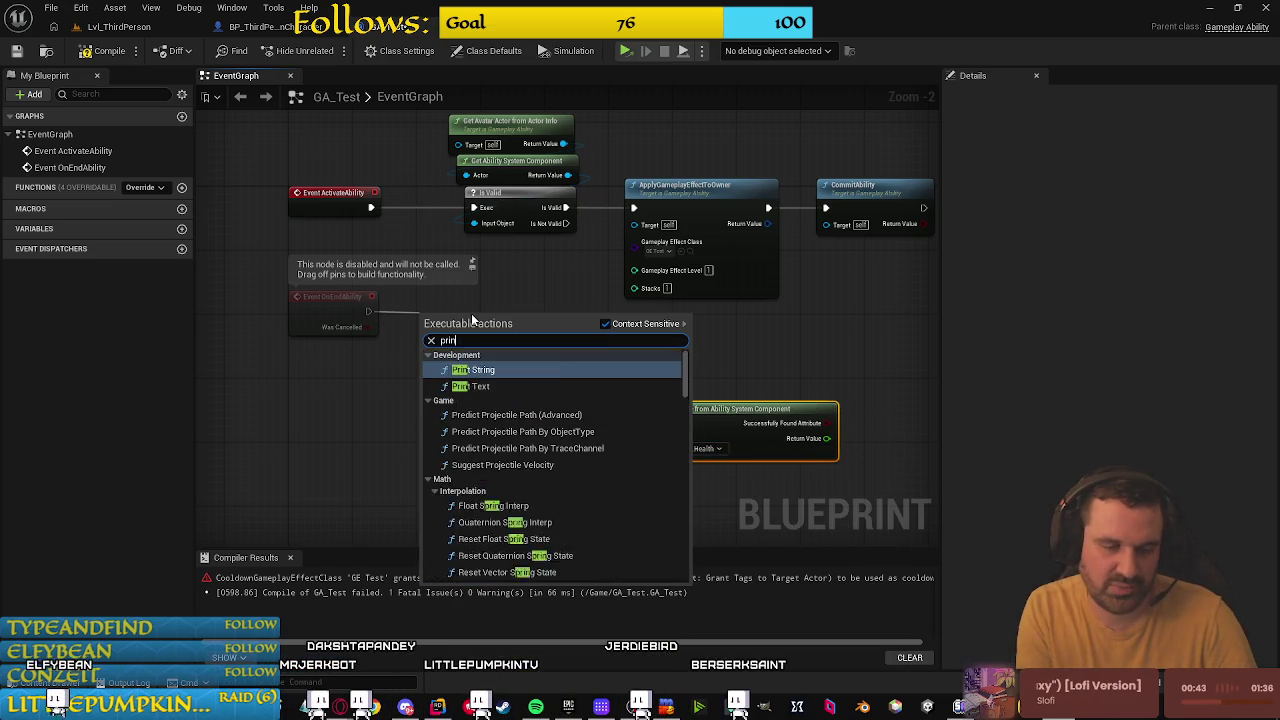
key(Return)
drag(544, 468, 697, 342)
mouse_move(599, 414)
mouse_down()
mouse_move(449, 479)
mouse_move(540, 462)
mouse_up()
click(730, 332)
key(ctrl+z)
drag(714, 413, 531, 468)
click(471, 314)
mouse_move(471, 314)
mouse_down()
mouse_move(645, 330)
mouse_move(677, 354)
mouse_up()
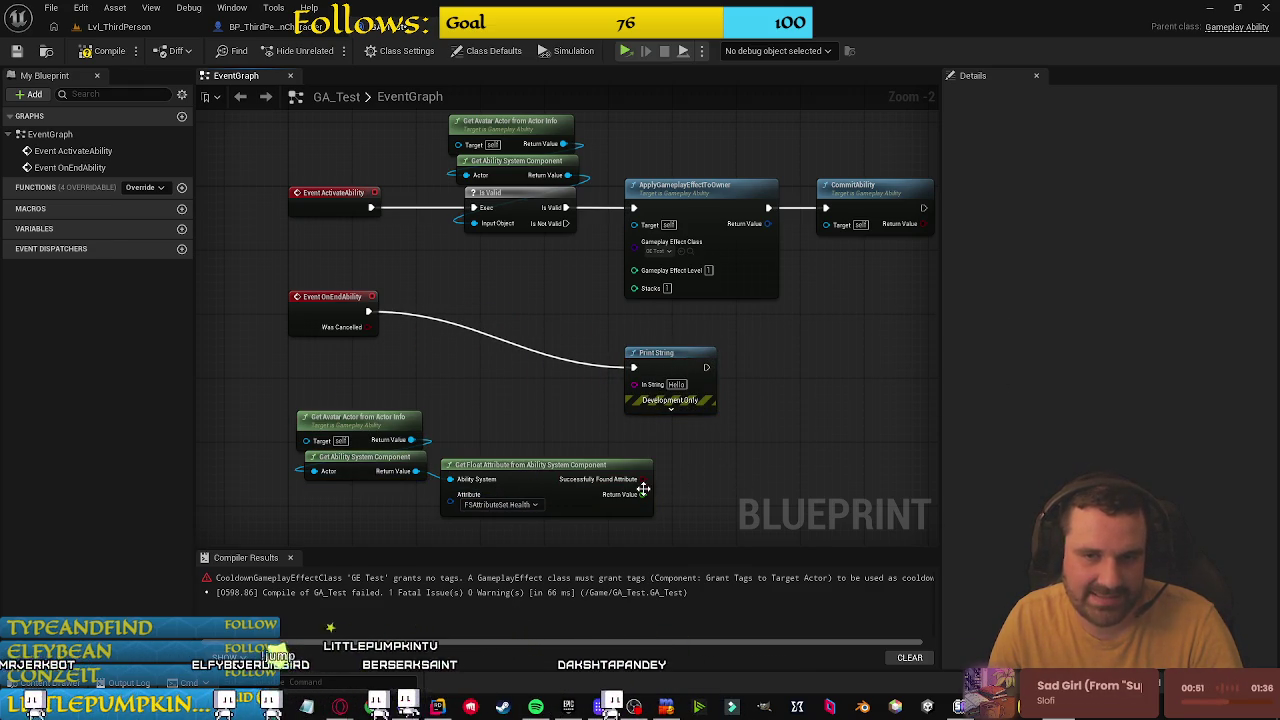
Step: Route the Health value through an Append node with 'New Health: ' into Print String
mouse_move(643, 494)
mouse_down()
mouse_move(630, 390)
mouse_move(672, 356)
mouse_move(702, 360)
mouse_move(640, 372)
mouse_up()
right_click(682, 390)
click(732, 449)
text(append)
key(Return)
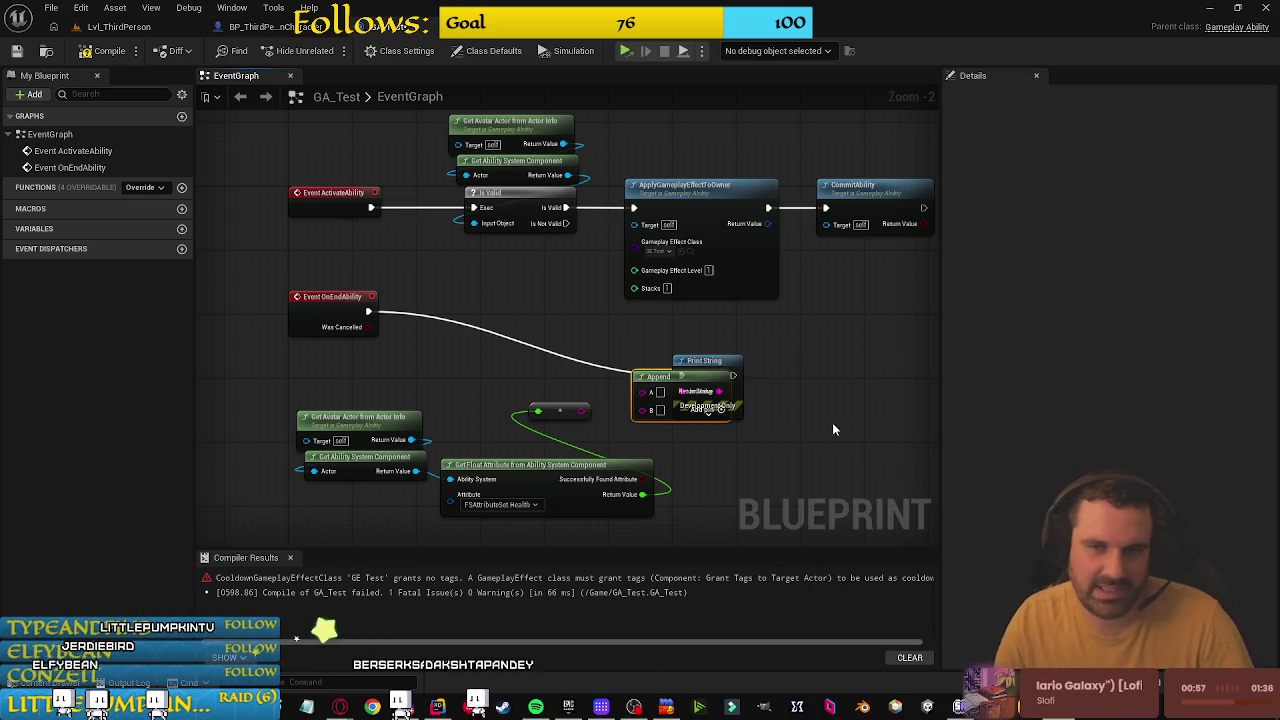
mouse_move(718, 364)
mouse_down()
mouse_move(815, 292)
mouse_move(815, 316)
mouse_up()
scroll(537, 515, up, 2)
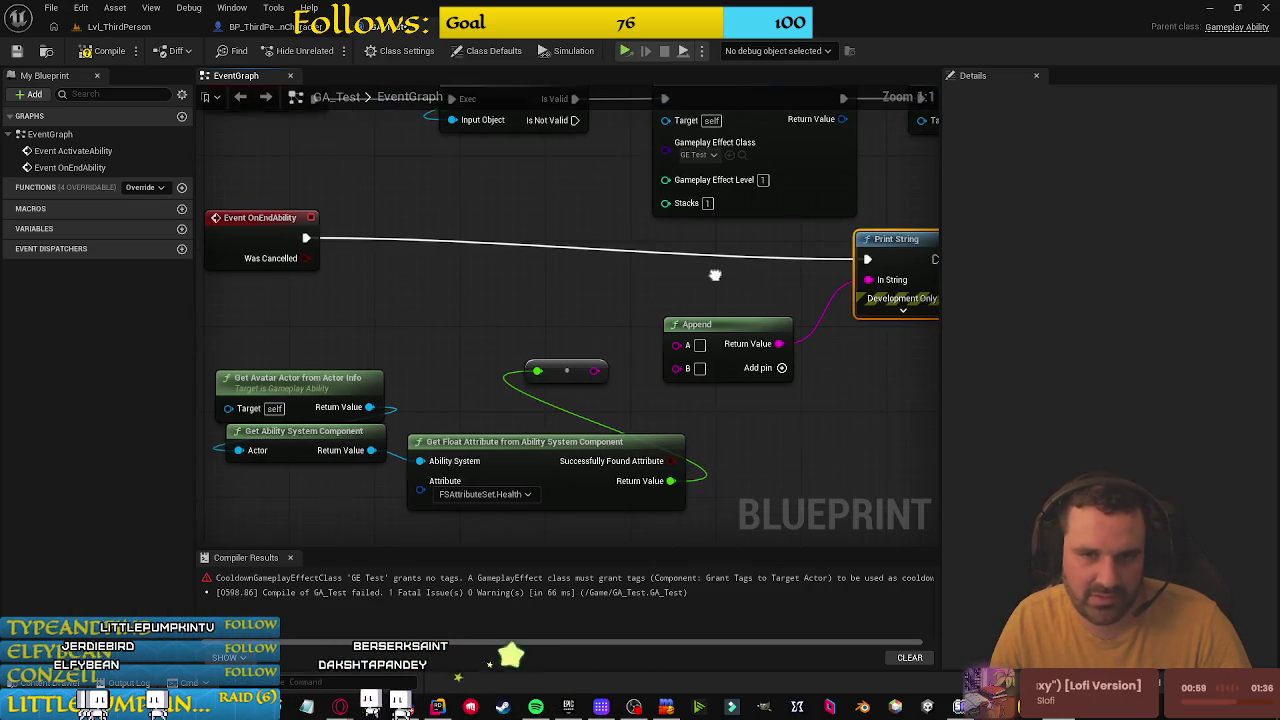
mouse_move(598, 373)
mouse_down()
mouse_move(686, 371)
mouse_move(678, 349)
mouse_up()
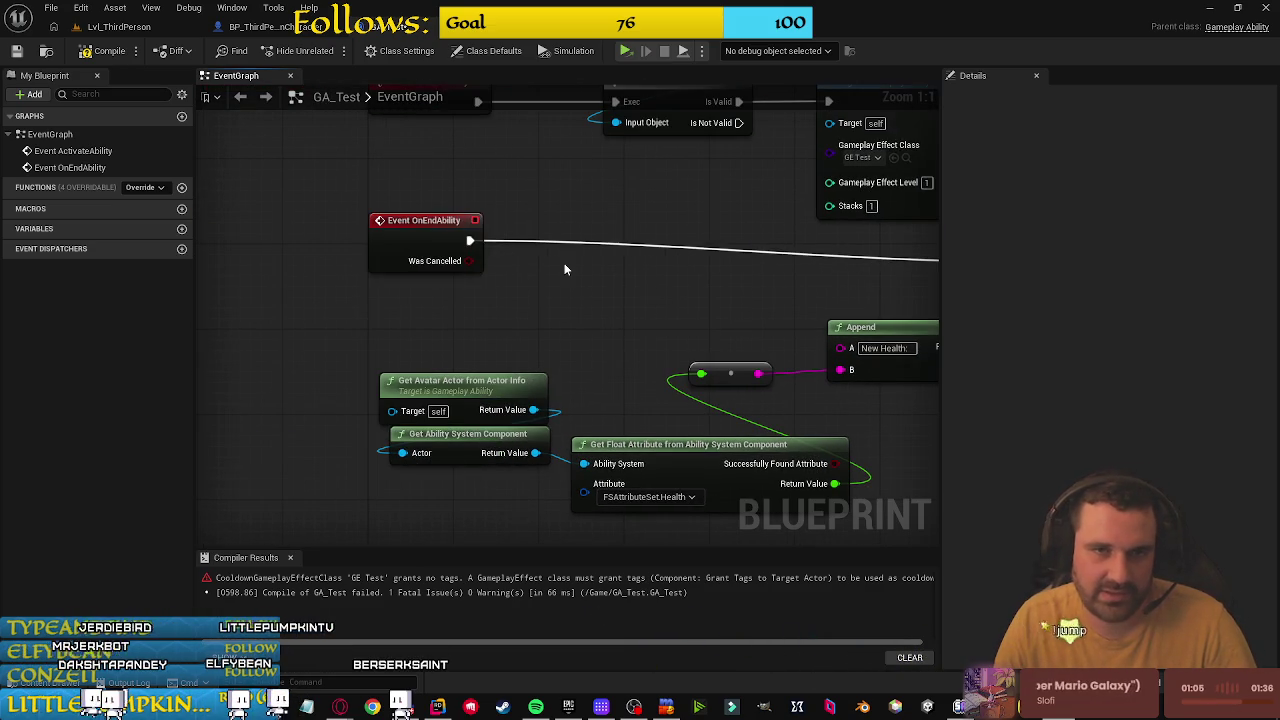
Step: Tidy the layout, tucking Get Float Attribute under Get Ability System Component
drag(440, 228, 440, 248)
click(728, 246)
mouse_move(728, 246)
mouse_down()
mouse_move(512, 248)
mouse_move(743, 474)
mouse_move(731, 437)
mouse_up()
drag(428, 451, 651, 277)
mouse_move(886, 400)
mouse_down()
mouse_move(520, 417)
mouse_move(745, 354)
mouse_up()
click(490, 355)
mouse_move(535, 383)
mouse_down()
mouse_move(460, 438)
mouse_move(352, 414)
mouse_up()
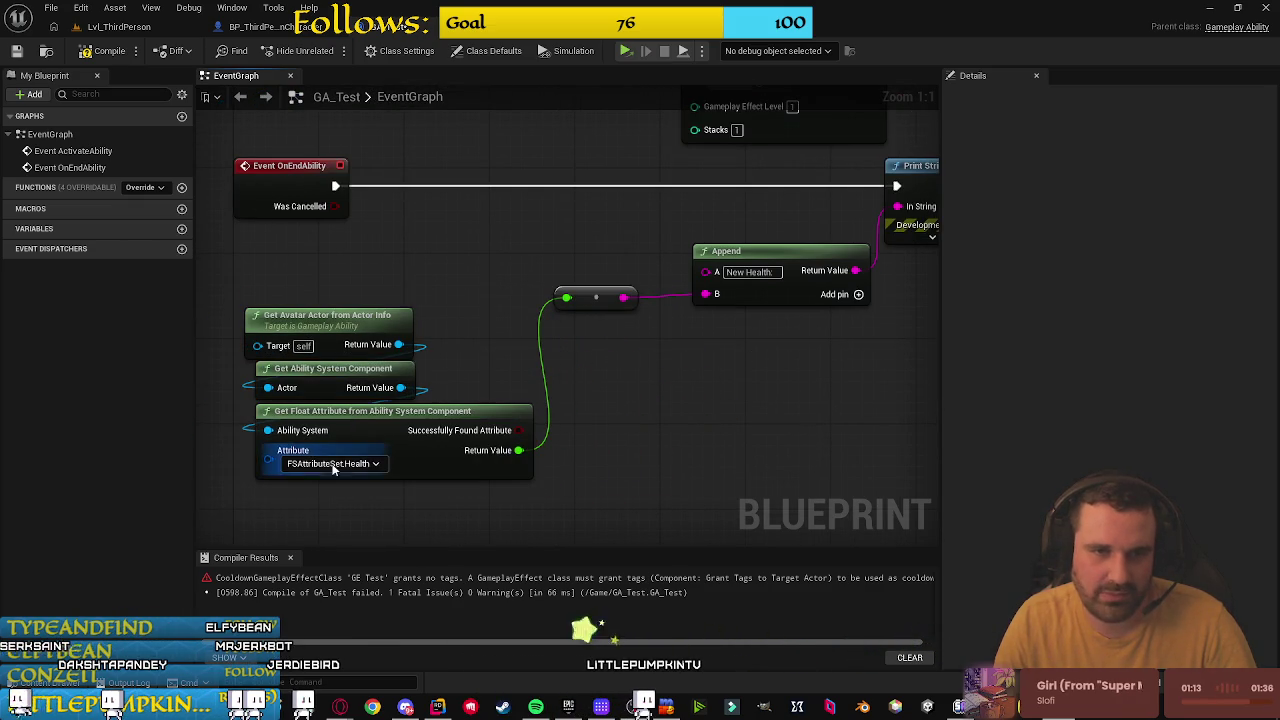
mouse_move(519, 308)
mouse_down()
mouse_move(606, 400)
mouse_move(374, 434)
mouse_move(728, 314)
mouse_move(712, 432)
mouse_move(678, 376)
mouse_up()
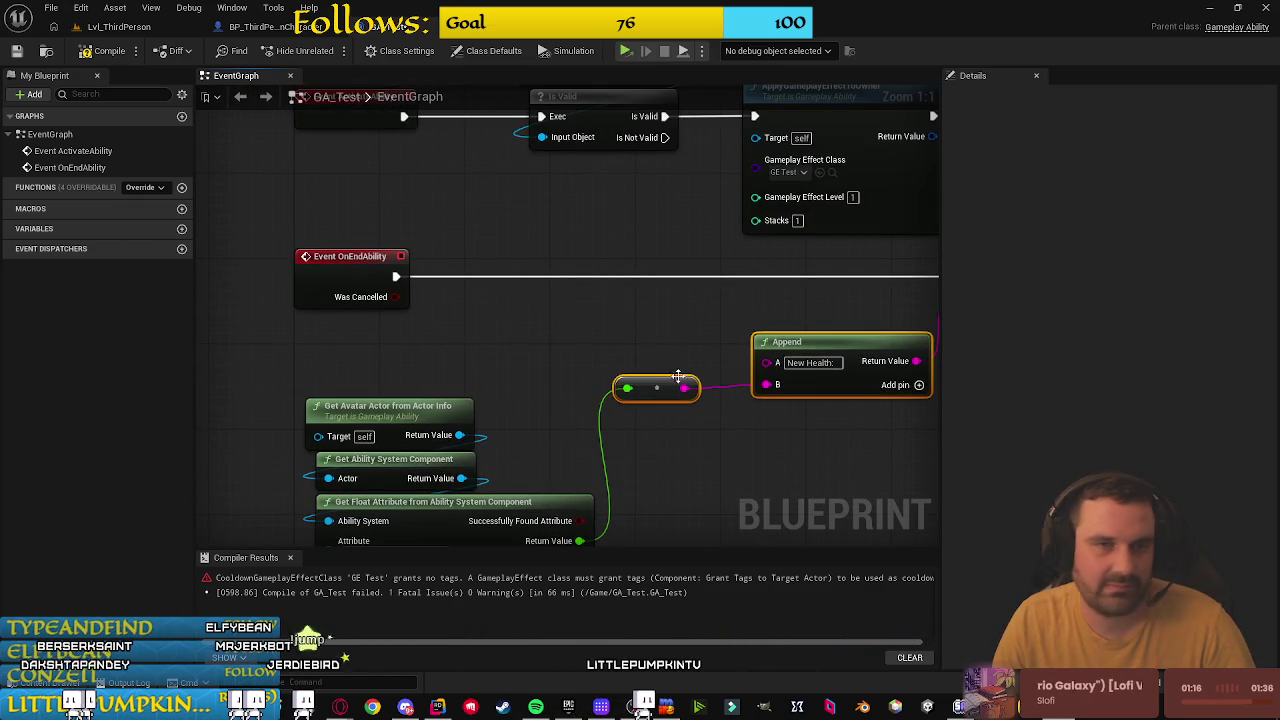
Step: Recompile and save GA_Test, read the GE_Test grants-no-tags errors, and close the message log
click(100, 50)
key(ctrl+s)
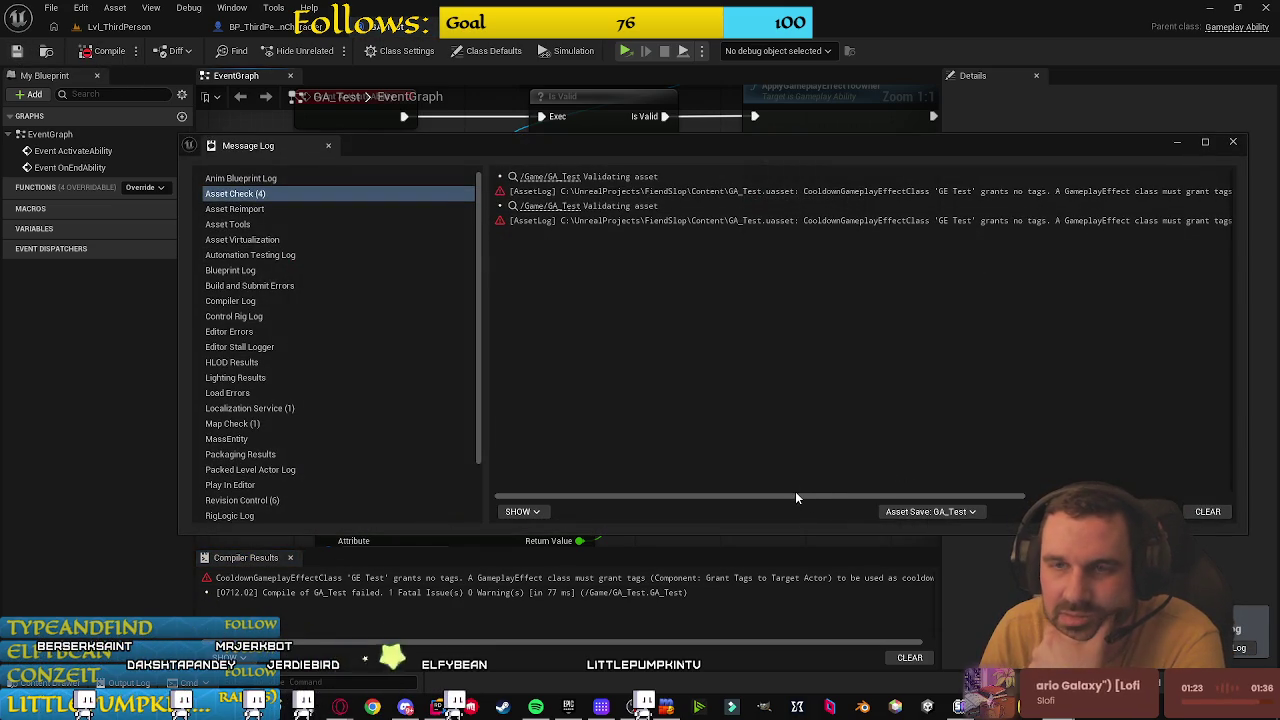
drag(820, 497, 1042, 497)
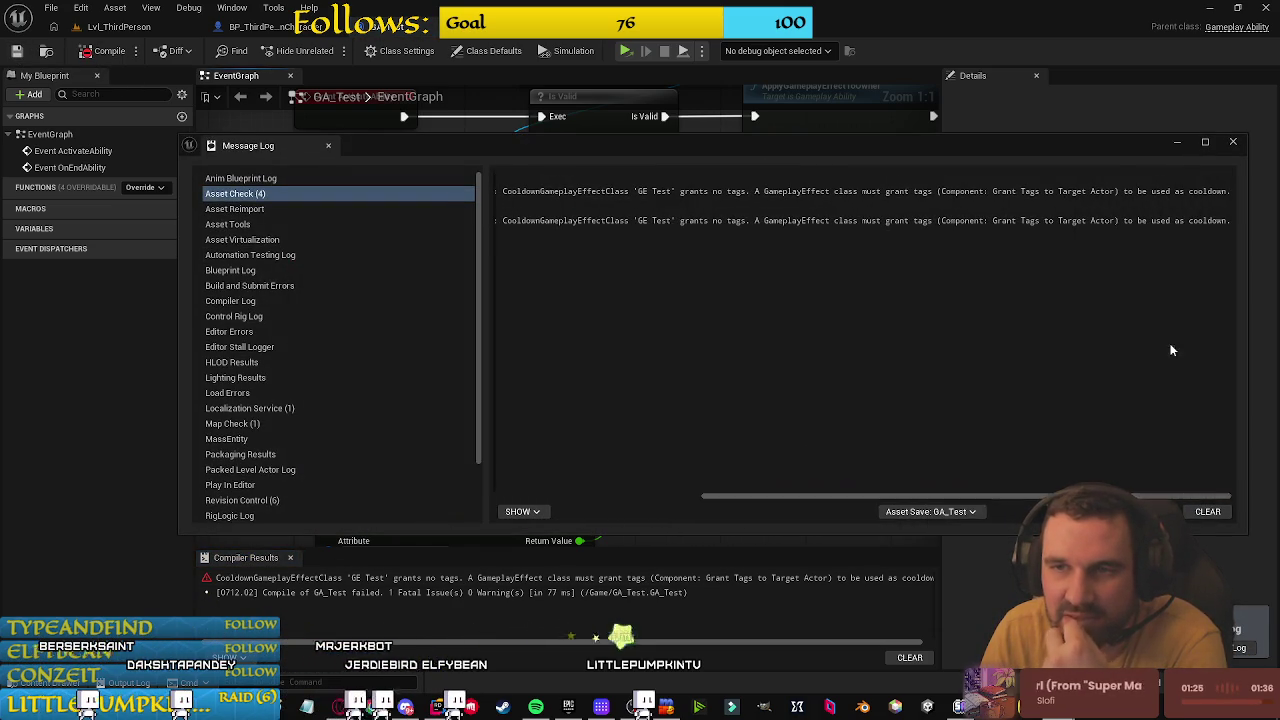
click(1178, 143)
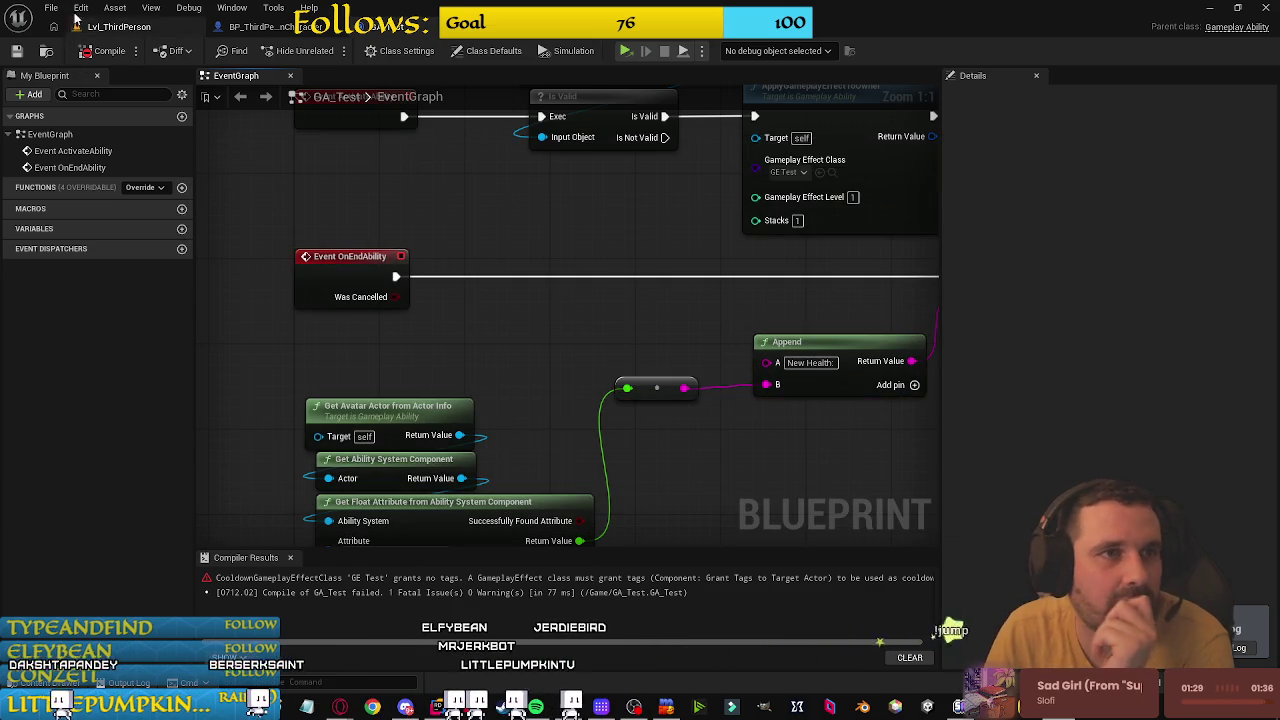
click(81, 8)
click(115, 8)
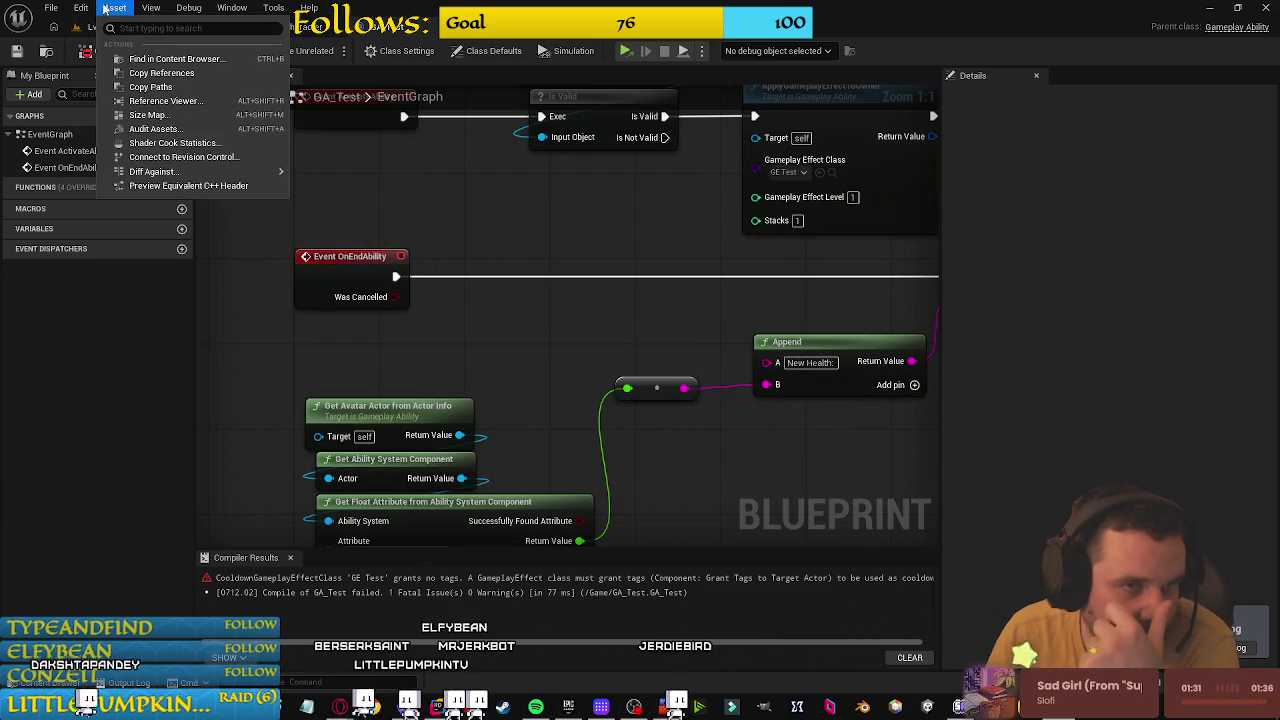
Step: Open Project Settings, search 'gameplay', and go to the Project > GameplayTags page
mouse_move(92, 8)
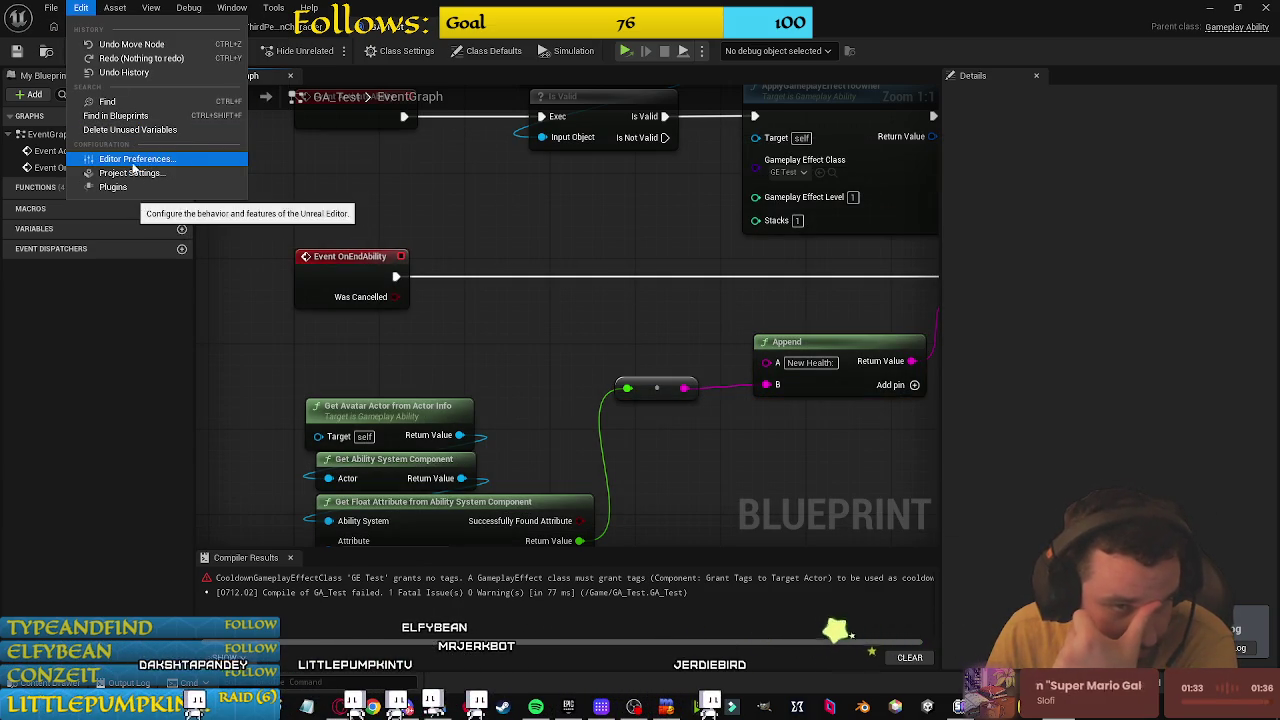
click(170, 187)
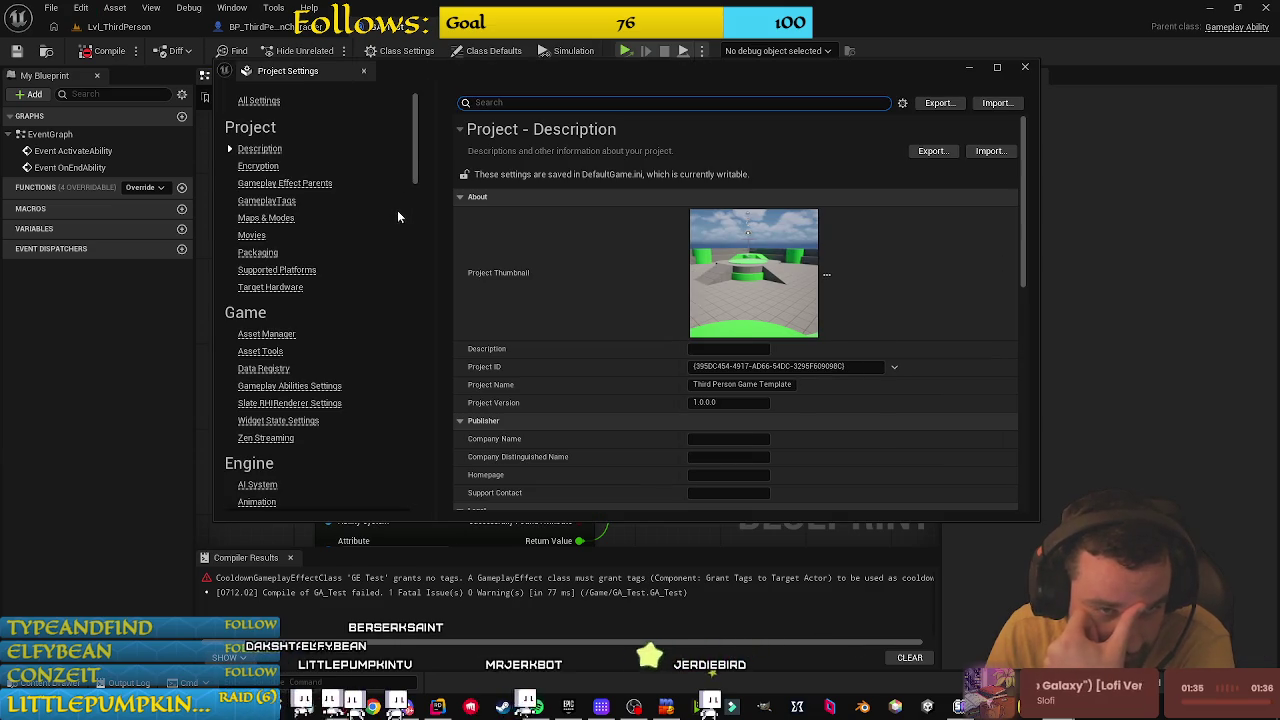
scroll(367, 258, down, 3)
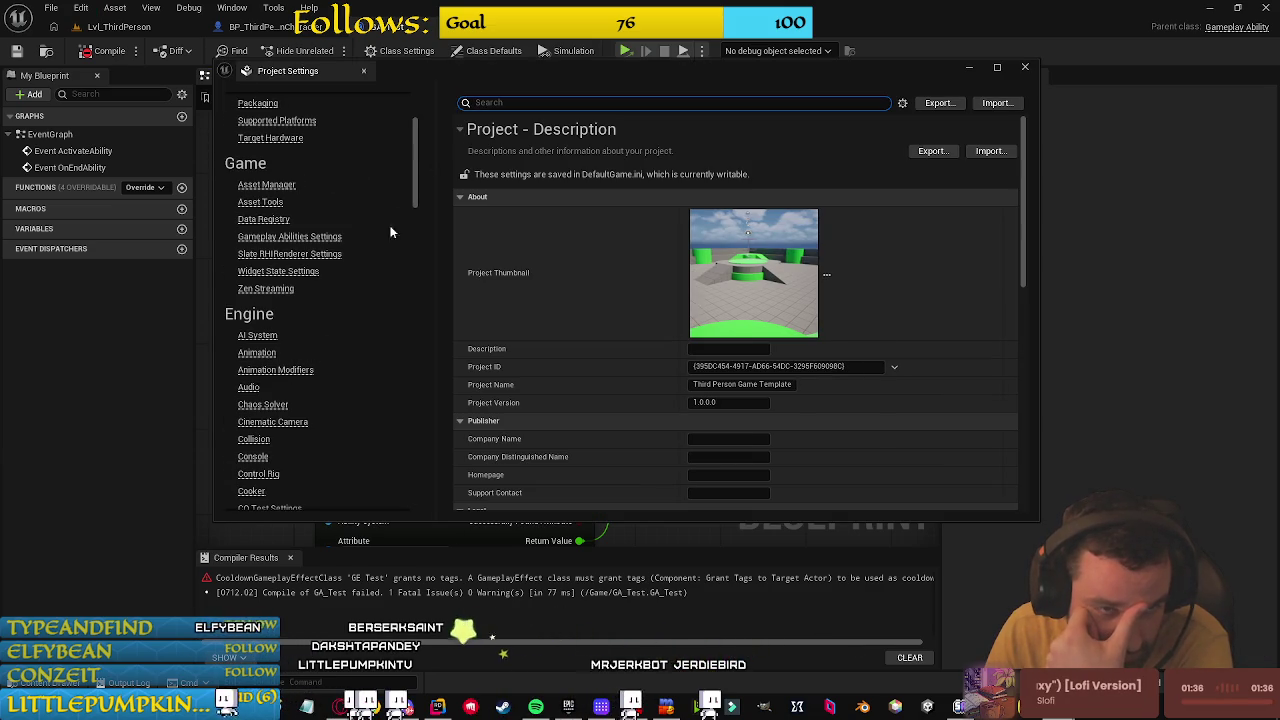
scroll(418, 175, down, 20)
scroll(350, 357, up, 3)
scroll(352, 357, up, 3)
scroll(337, 361, down, 10)
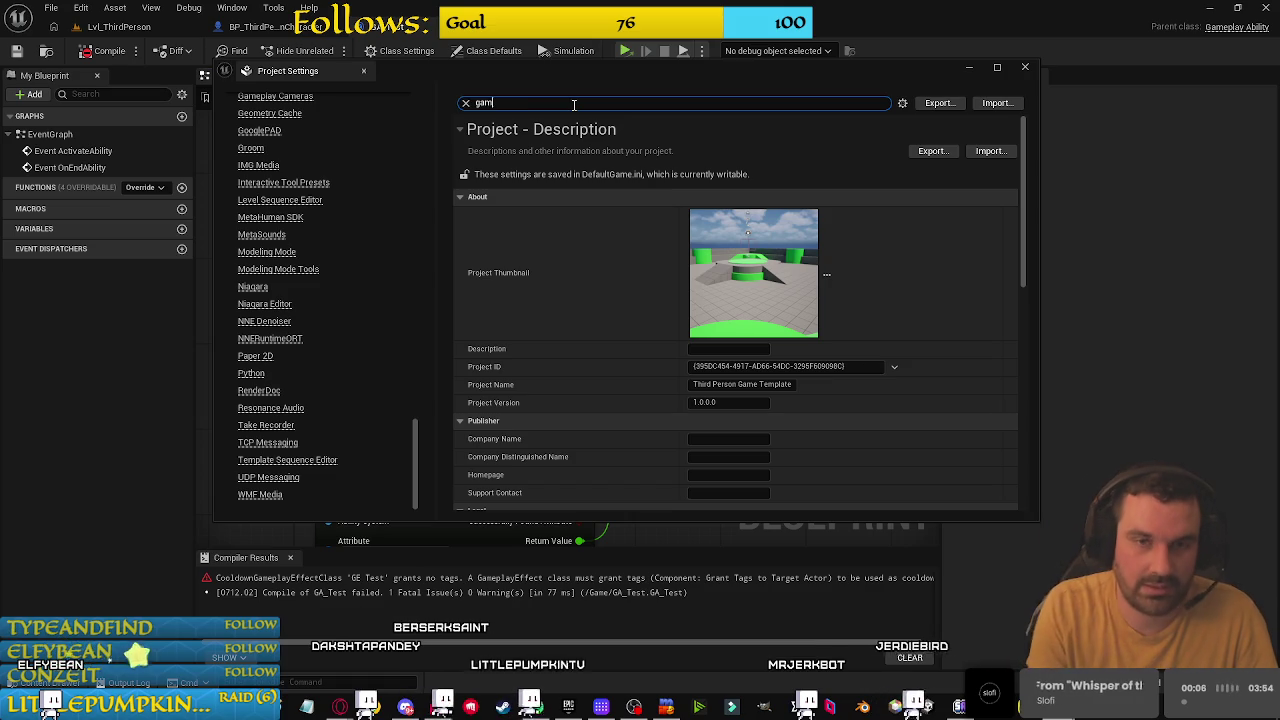
text(eplay)
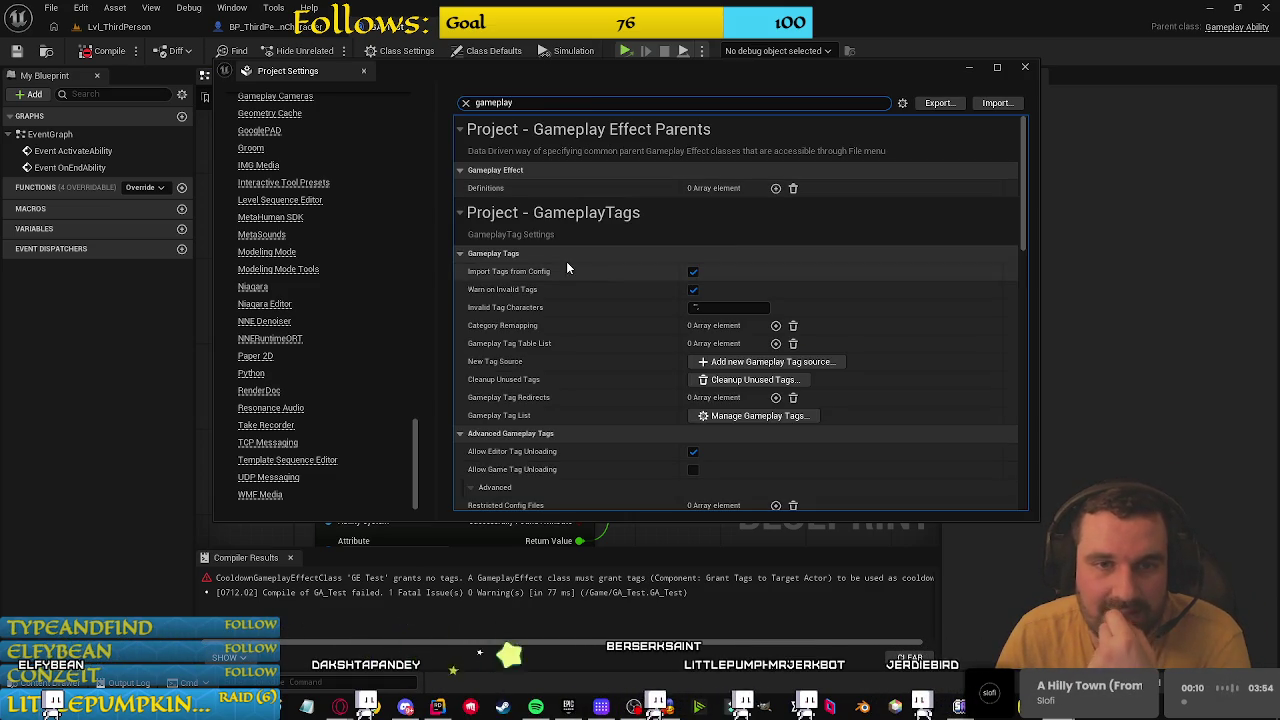
scroll(377, 265, up, 8)
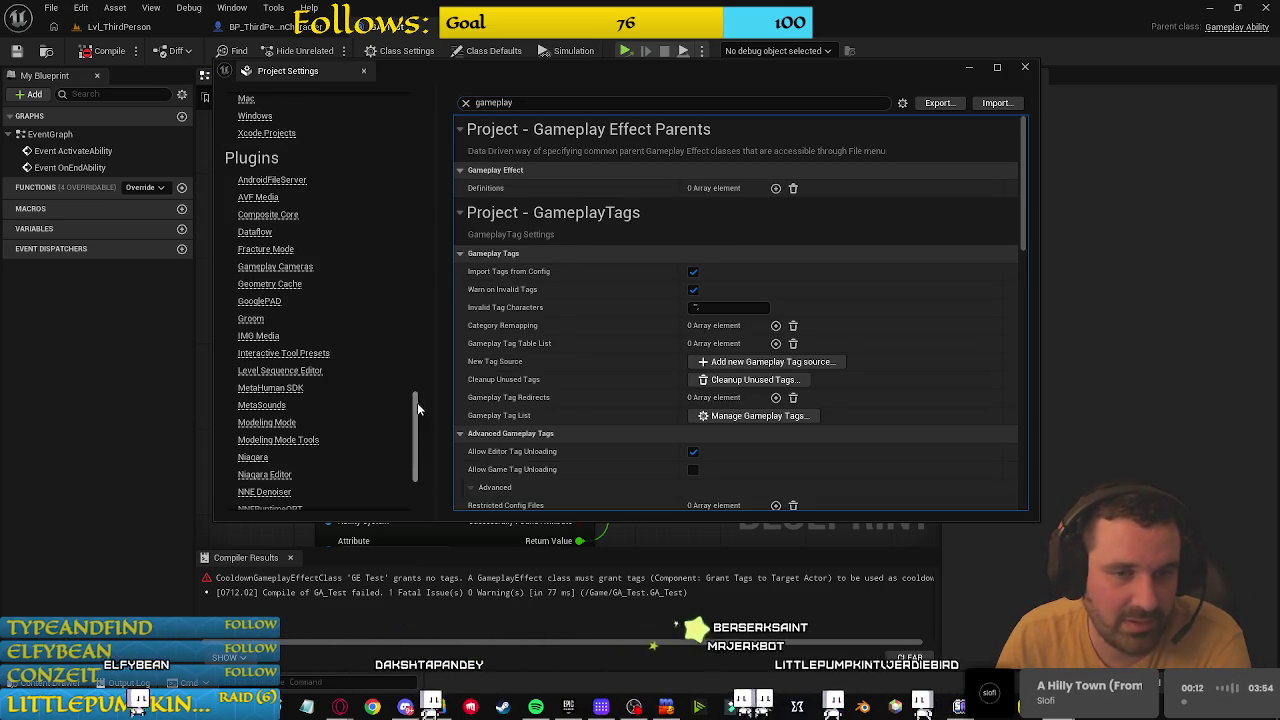
mouse_move(420, 357)
mouse_down()
mouse_move(424, 236)
mouse_move(421, 400)
mouse_move(422, 20)
mouse_up()
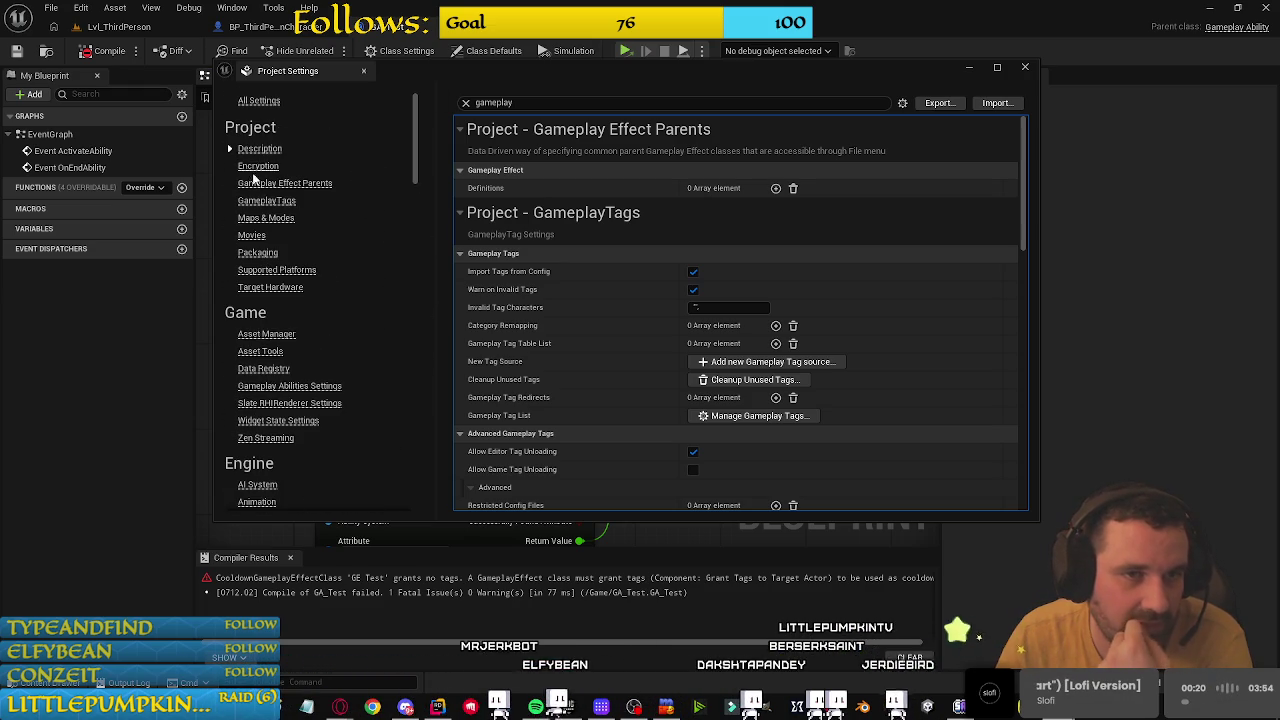
click(274, 202)
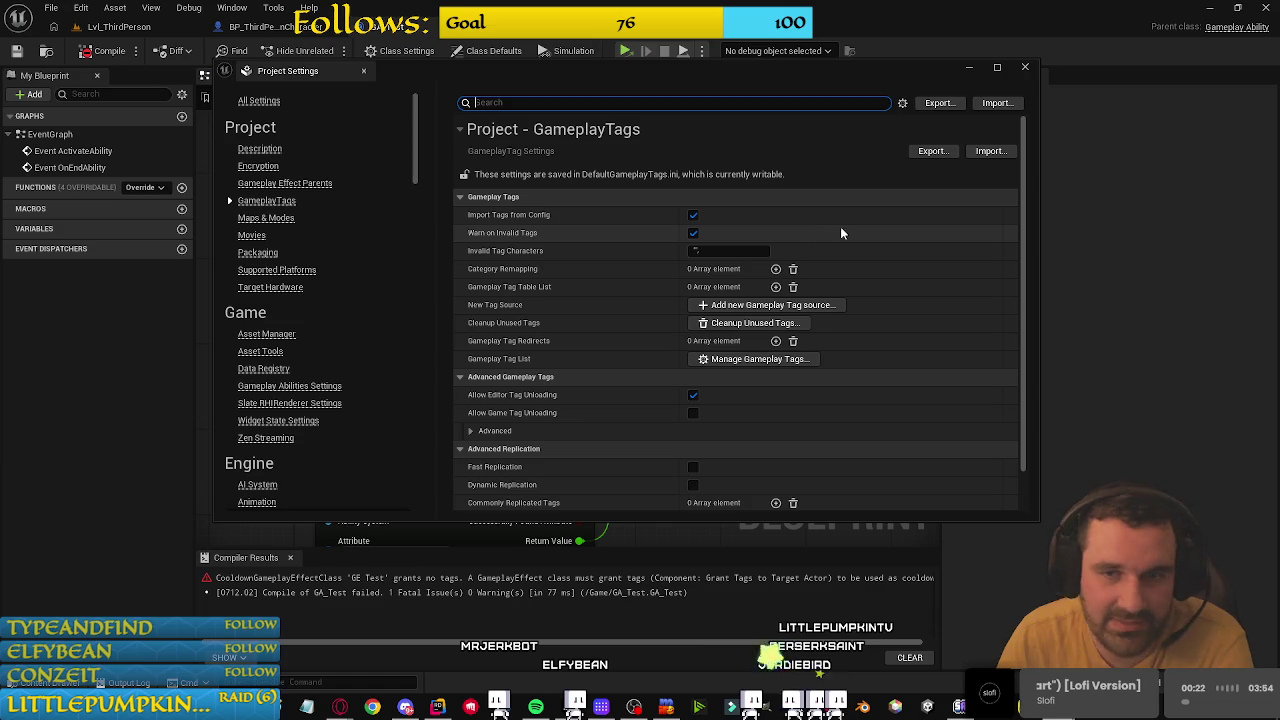
Step: Open the gameplay tag manager and look through the existing Test and Tests tags
click(760, 358)
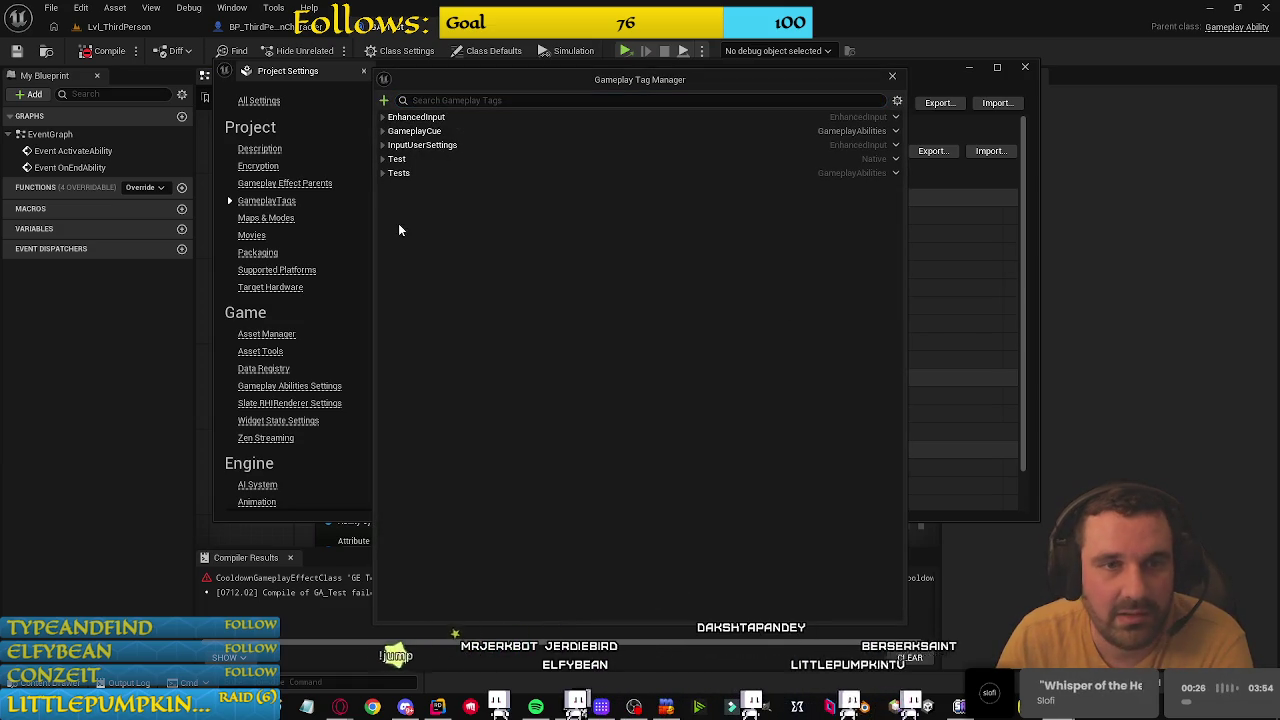
click(384, 160)
click(382, 187)
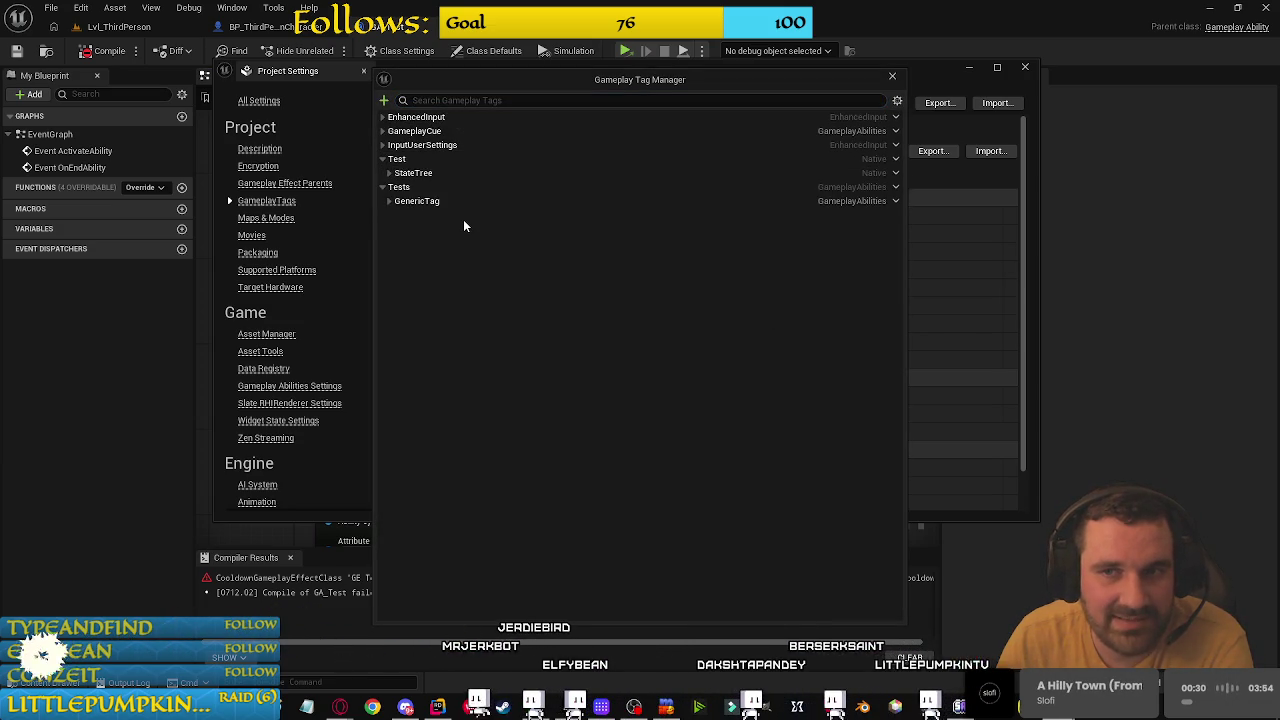
click(382, 173)
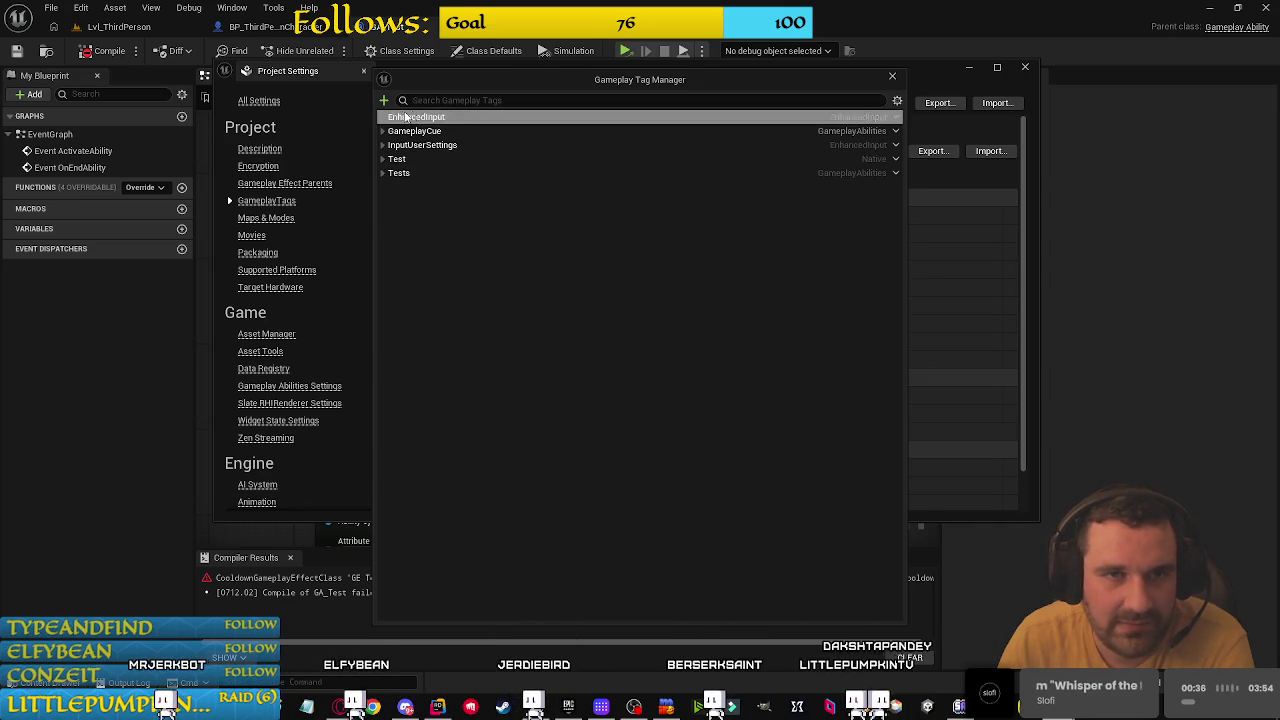
Step: Add the tag FSTags.Test with source DefaultGameplayTags.ini, then close Project Settings
click(383, 100)
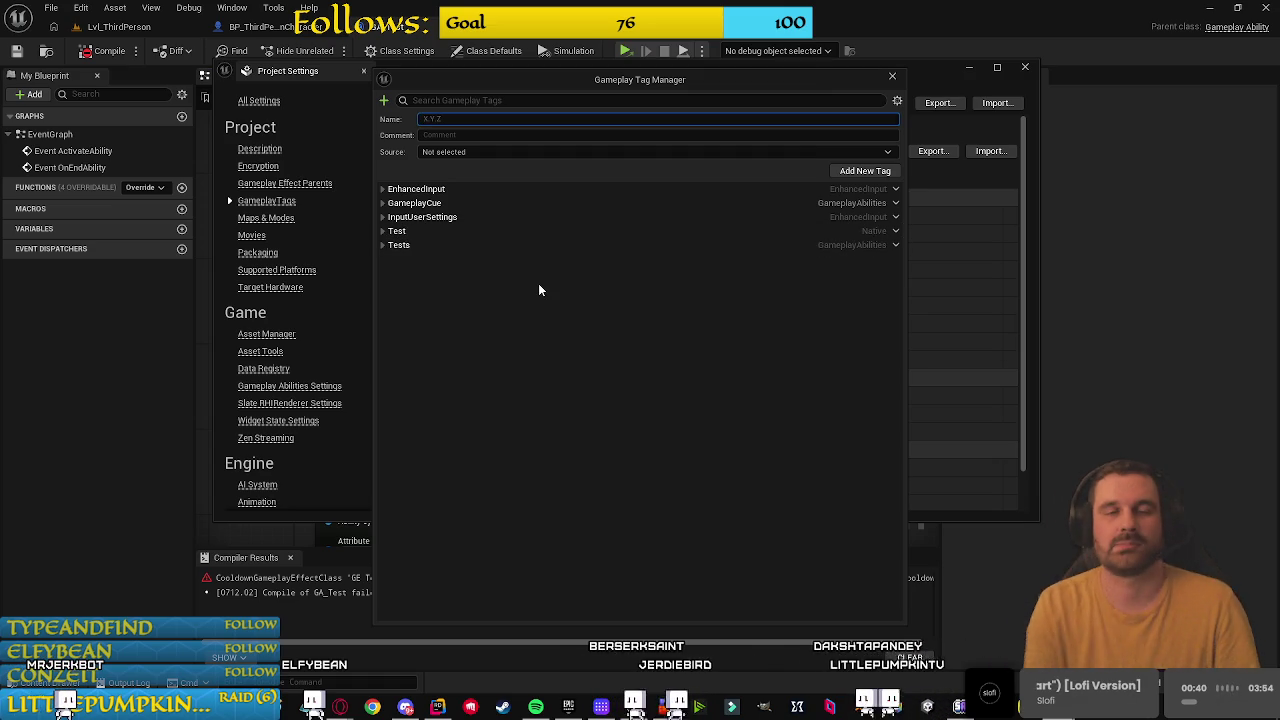
text(FSTags.)
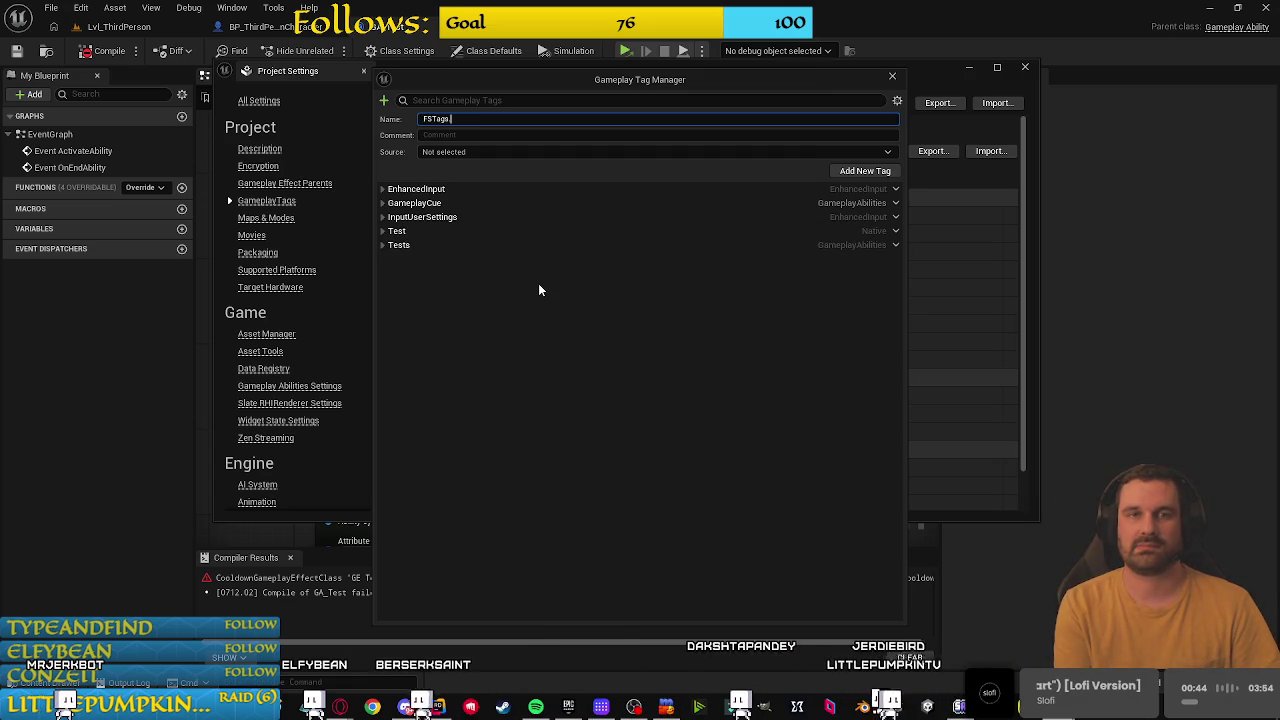
text(Test)
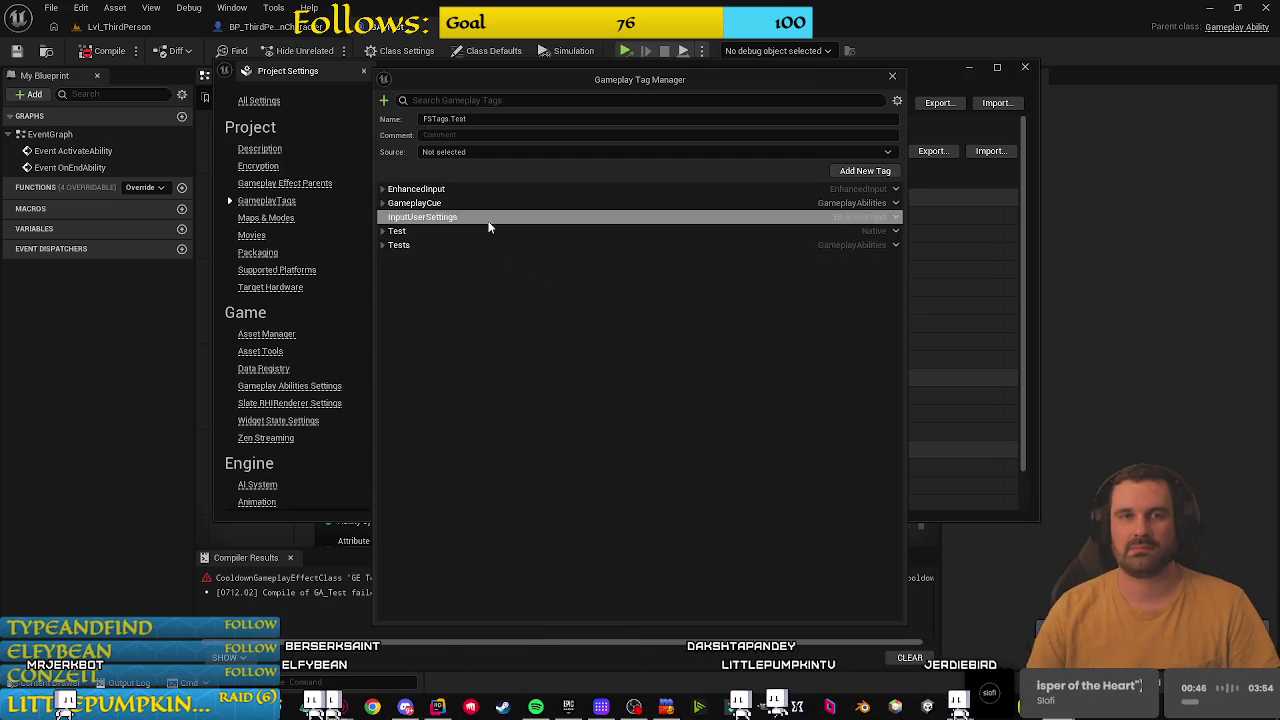
click(564, 151)
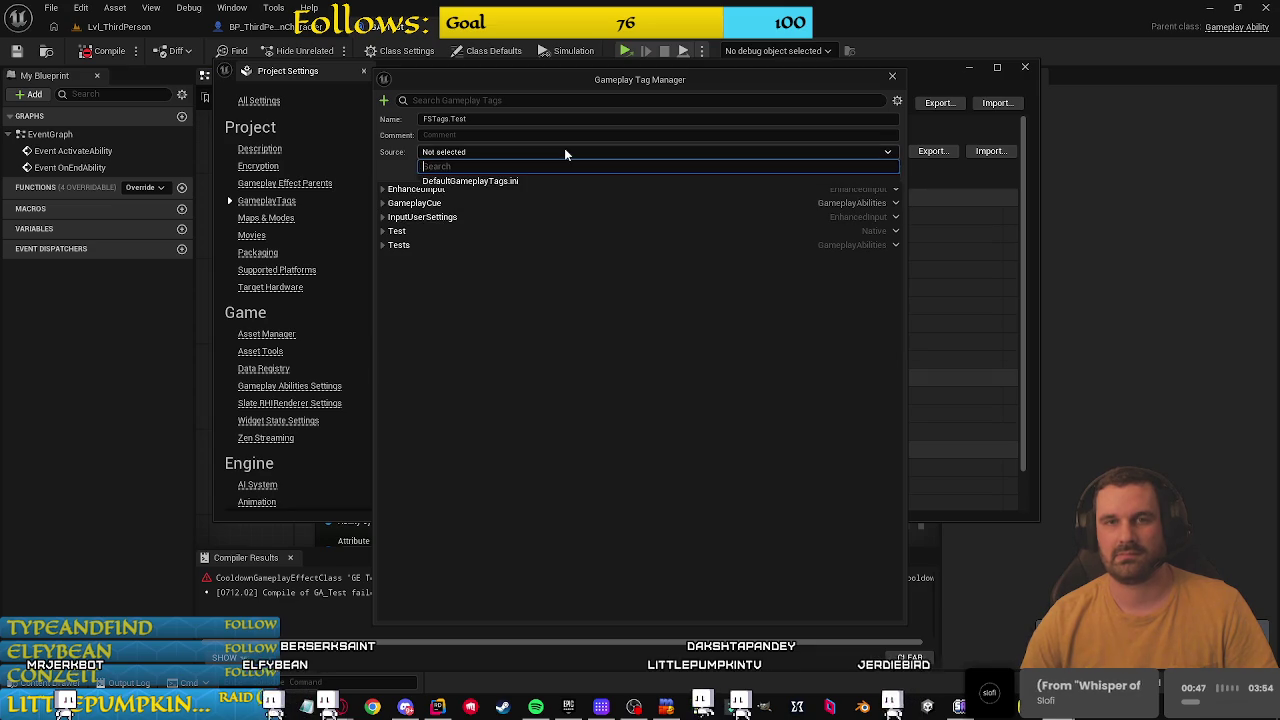
click(463, 180)
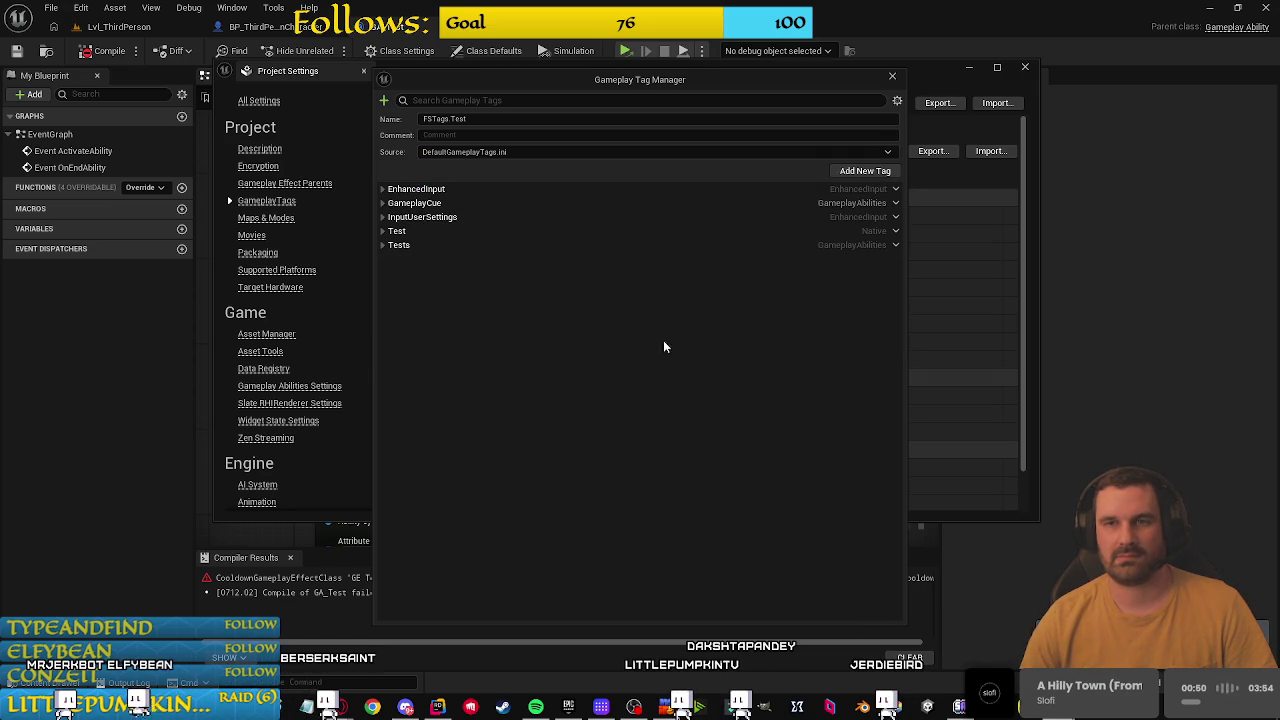
click(865, 171)
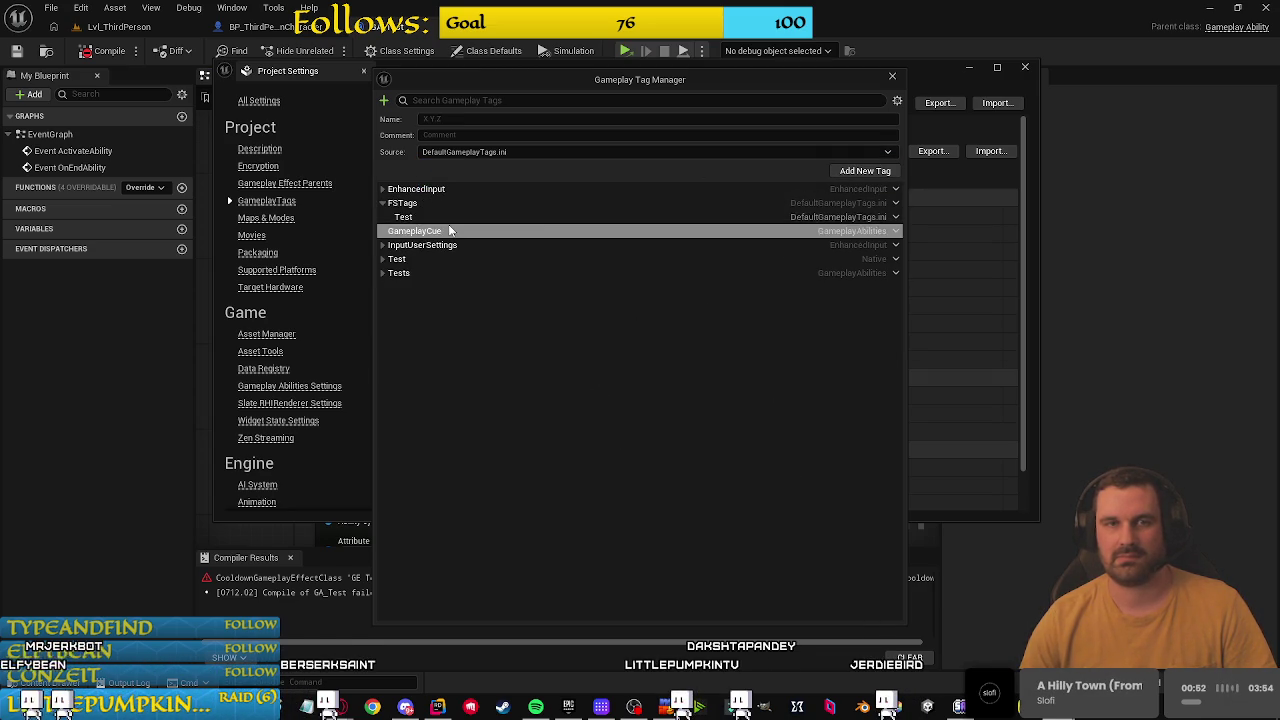
click(969, 67)
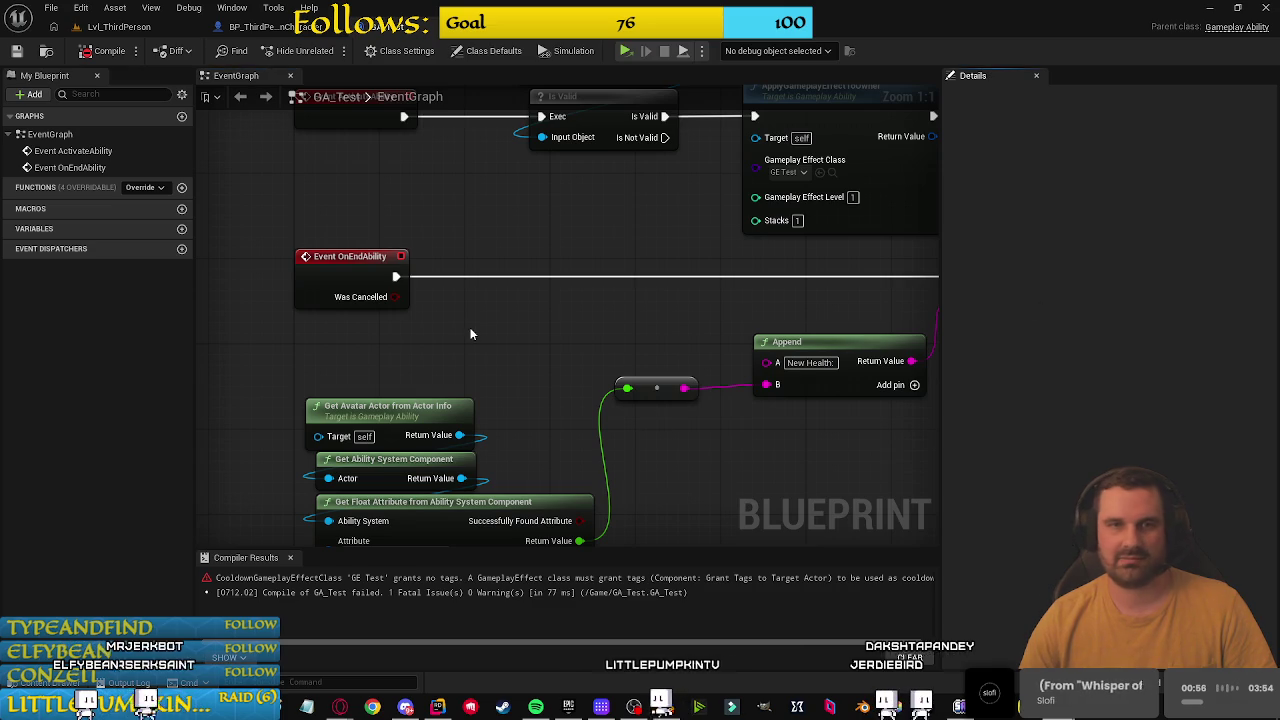
Step: In GE_Test's Class Defaults, add FSTags.Test to Target Tags' inherited Add Tags
click(486, 51)
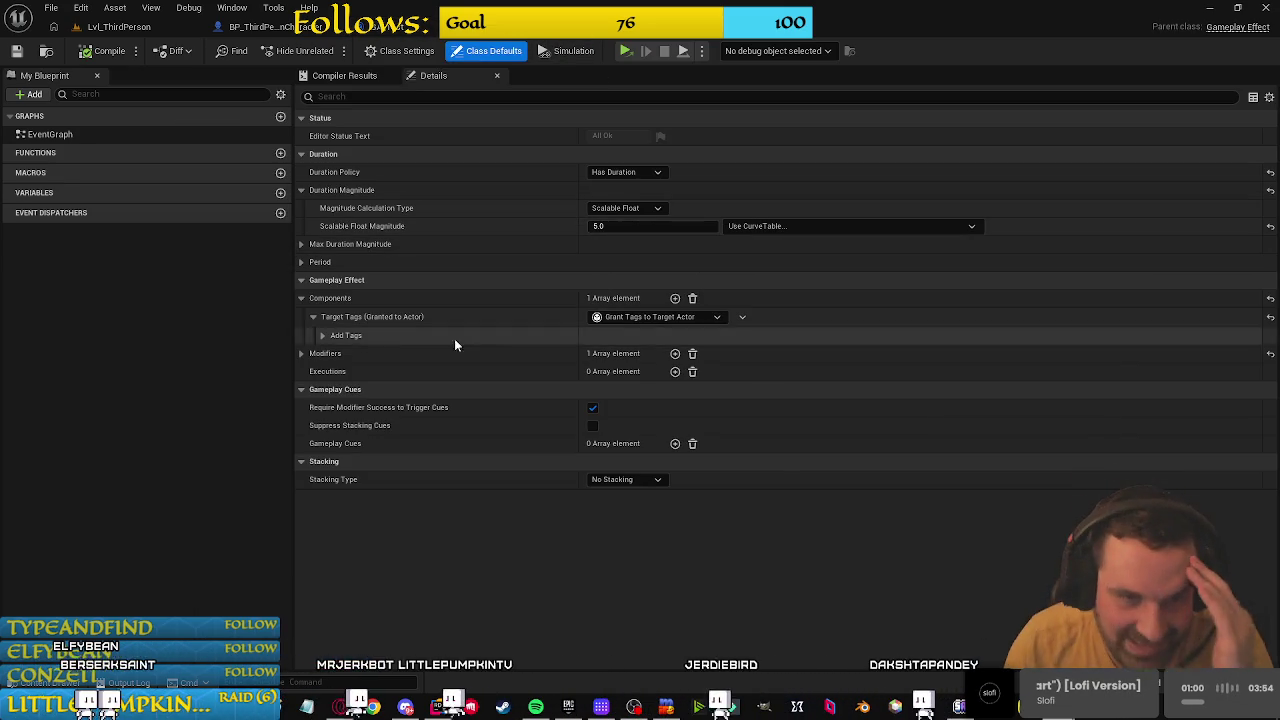
click(322, 335)
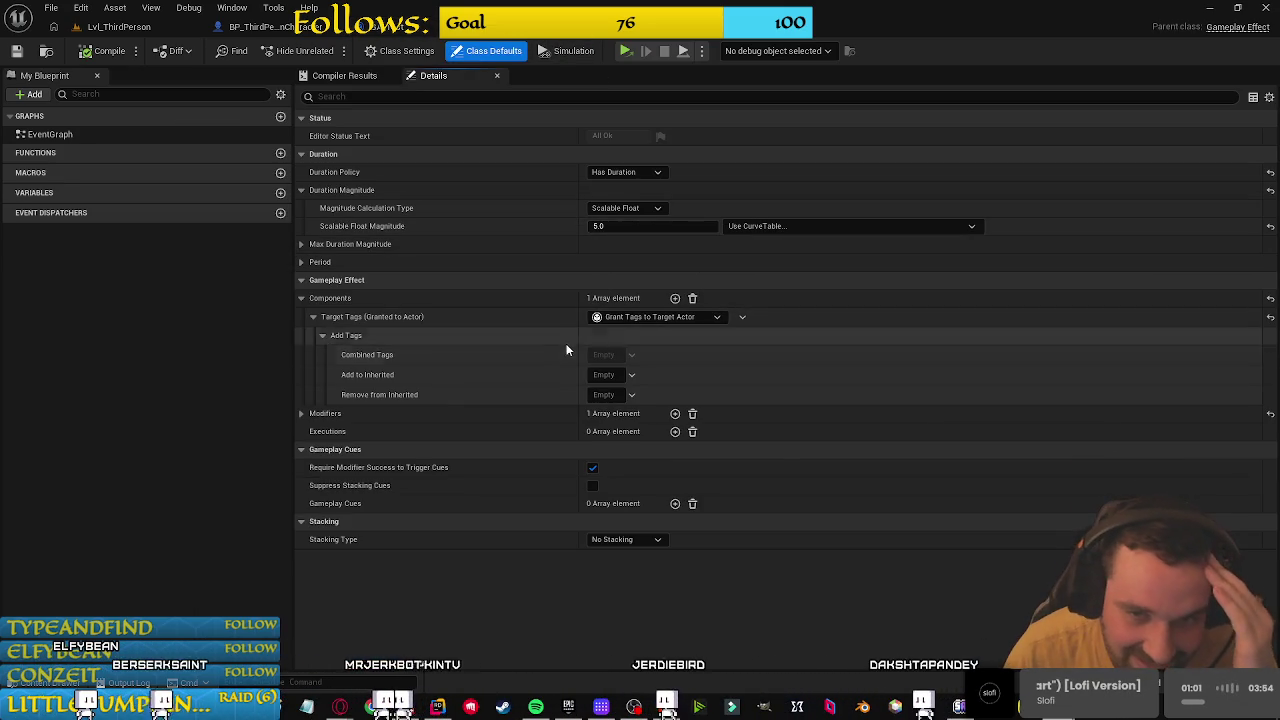
click(631, 376)
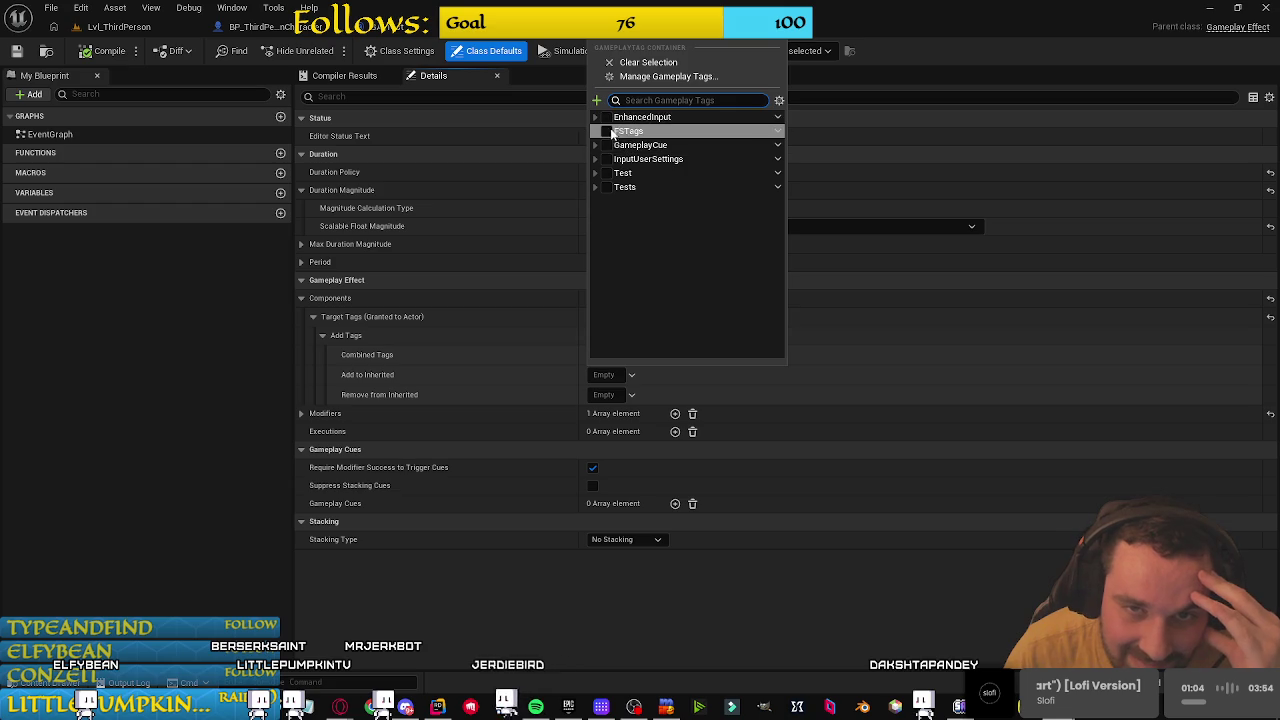
click(239, 370)
click(641, 374)
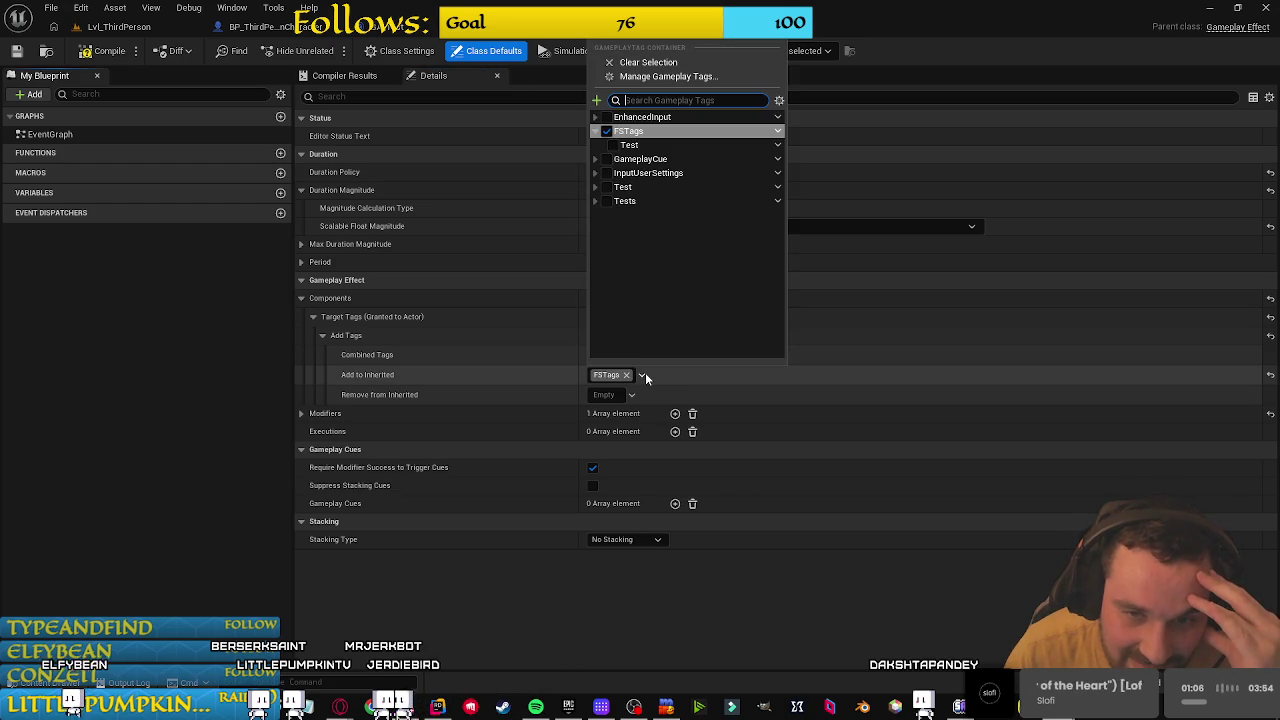
click(612, 145)
click(239, 372)
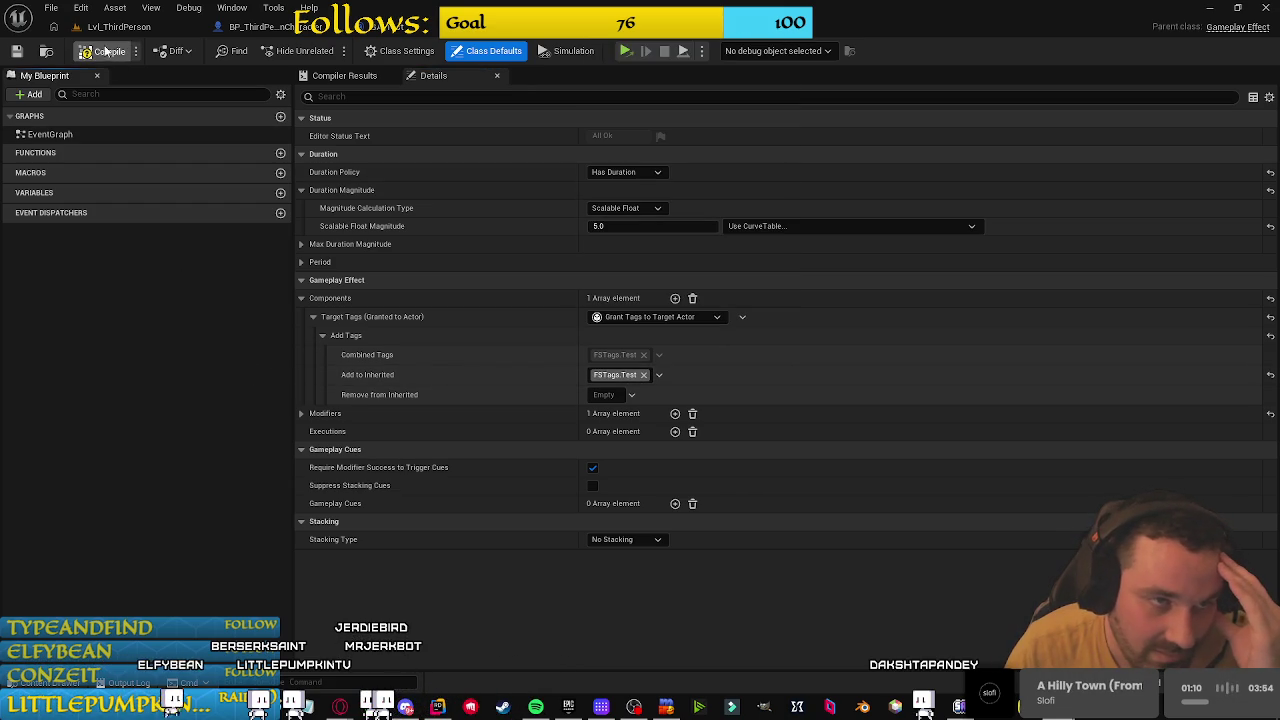
click(404, 35)
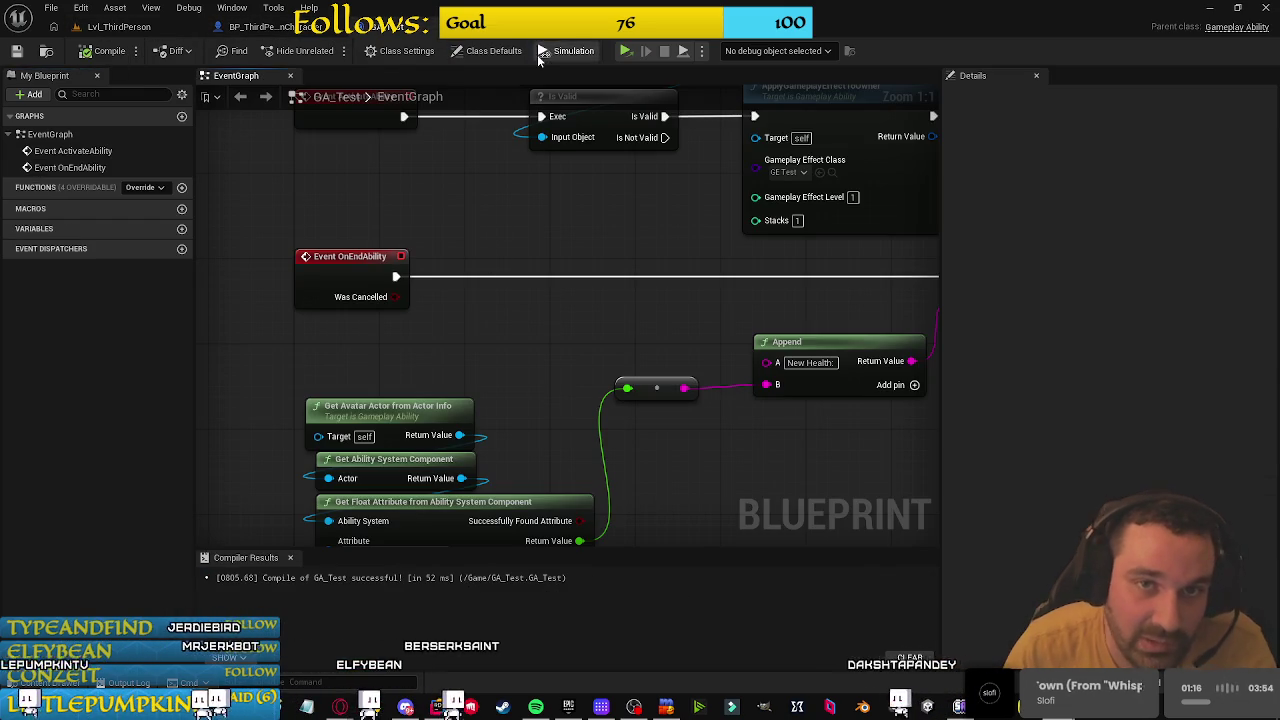
Step: Playtest the character in the running game, jumping once, then close the game window
click(262, 26)
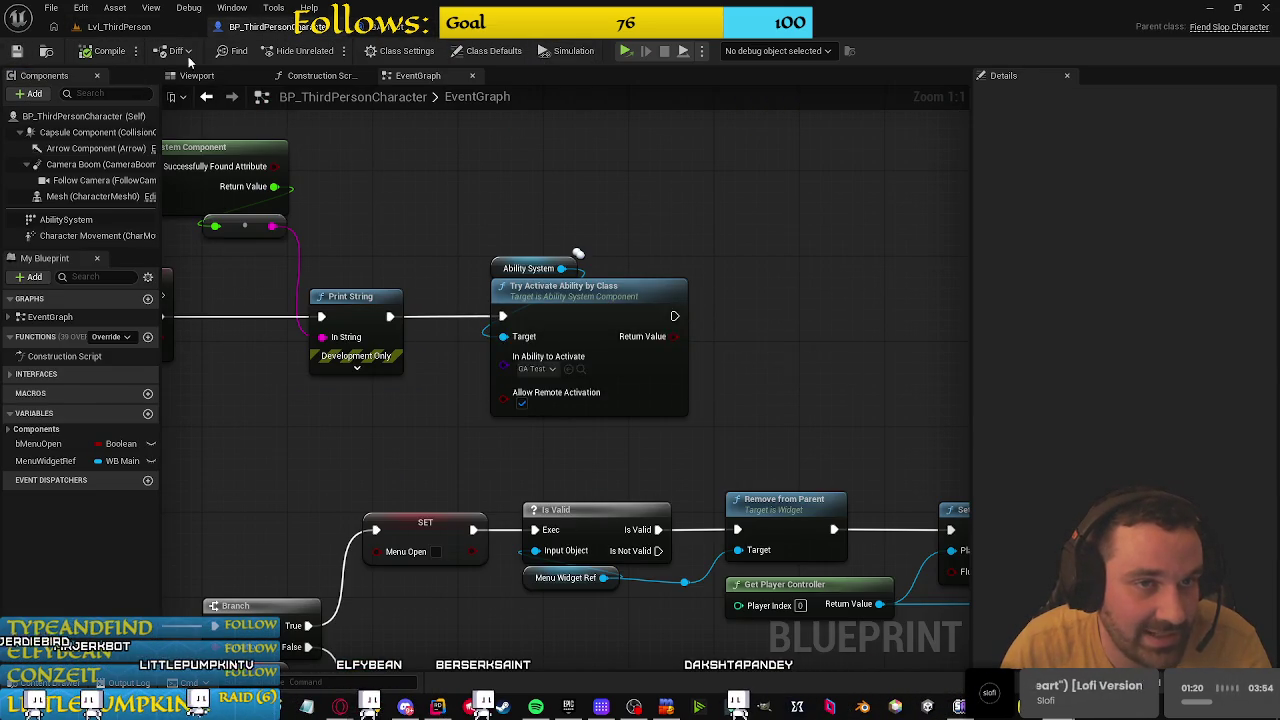
click(118, 26)
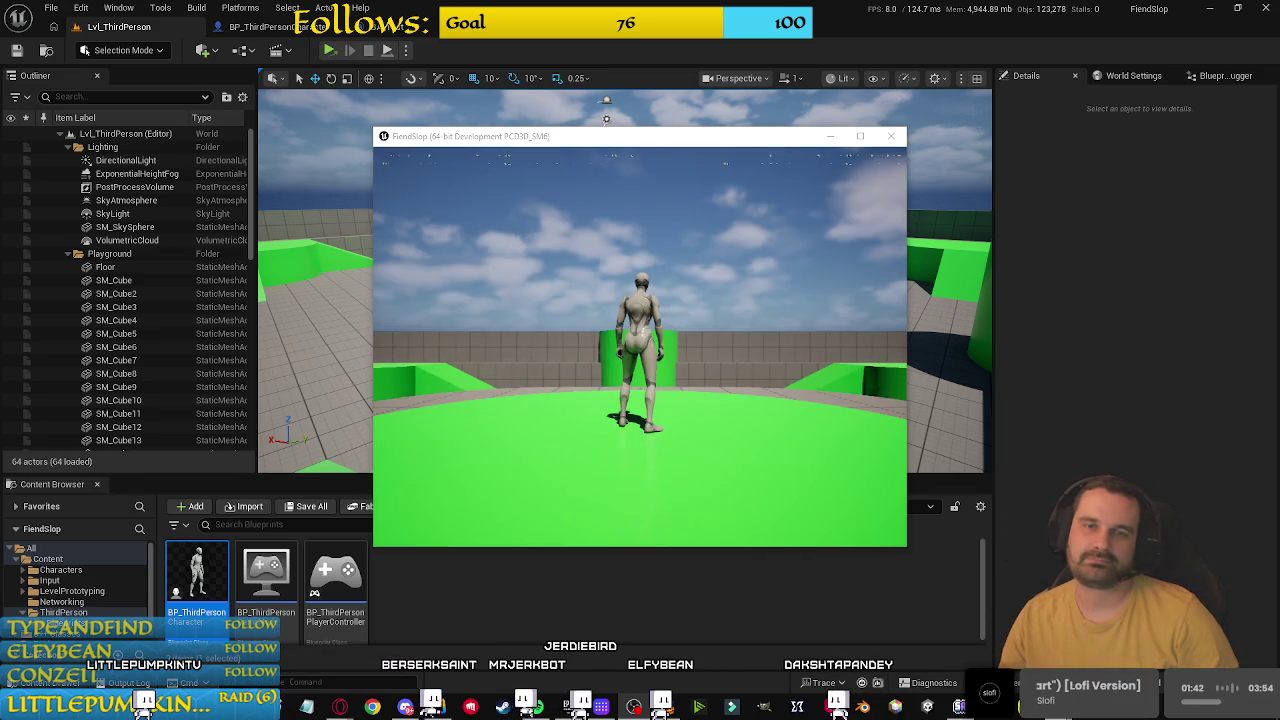
mouse_move(640, 340)
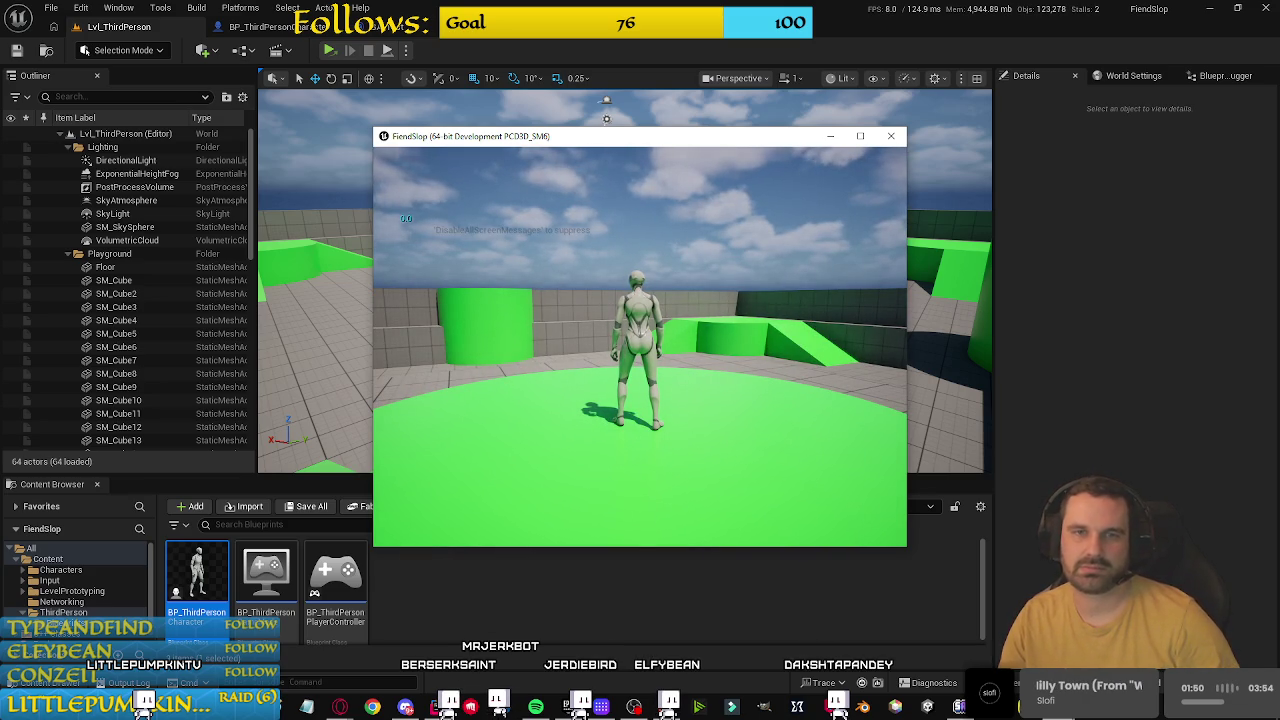
key(space)
key(alt+Tab)
click(891, 136)
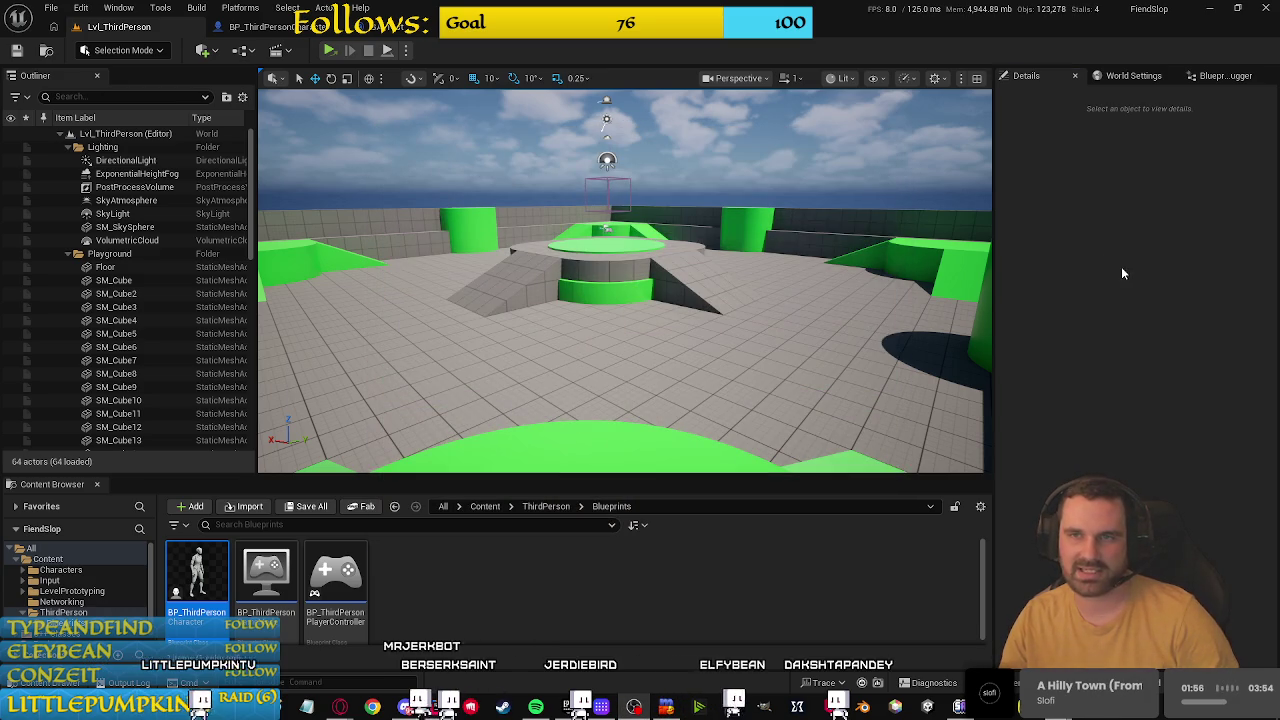
Step: Bring Project Settings forward, then return to the level editor and GA_Test's graph
mouse_move(958, 707)
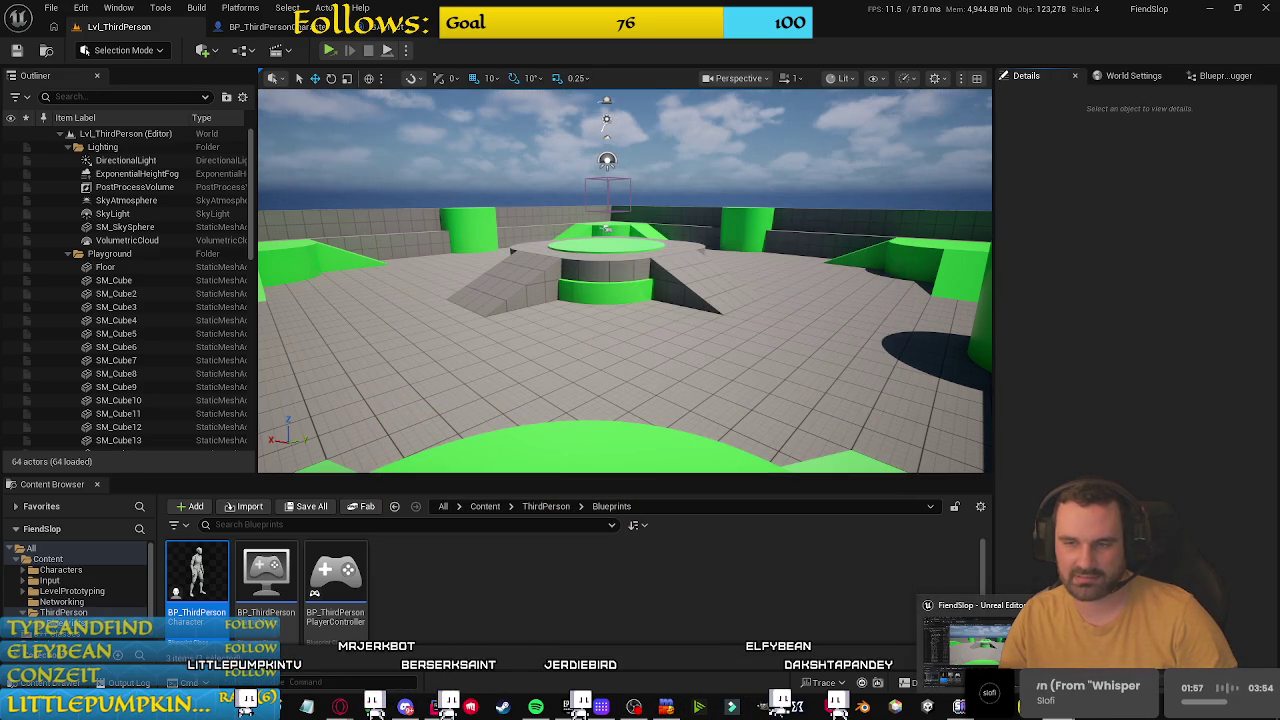
click(970, 640)
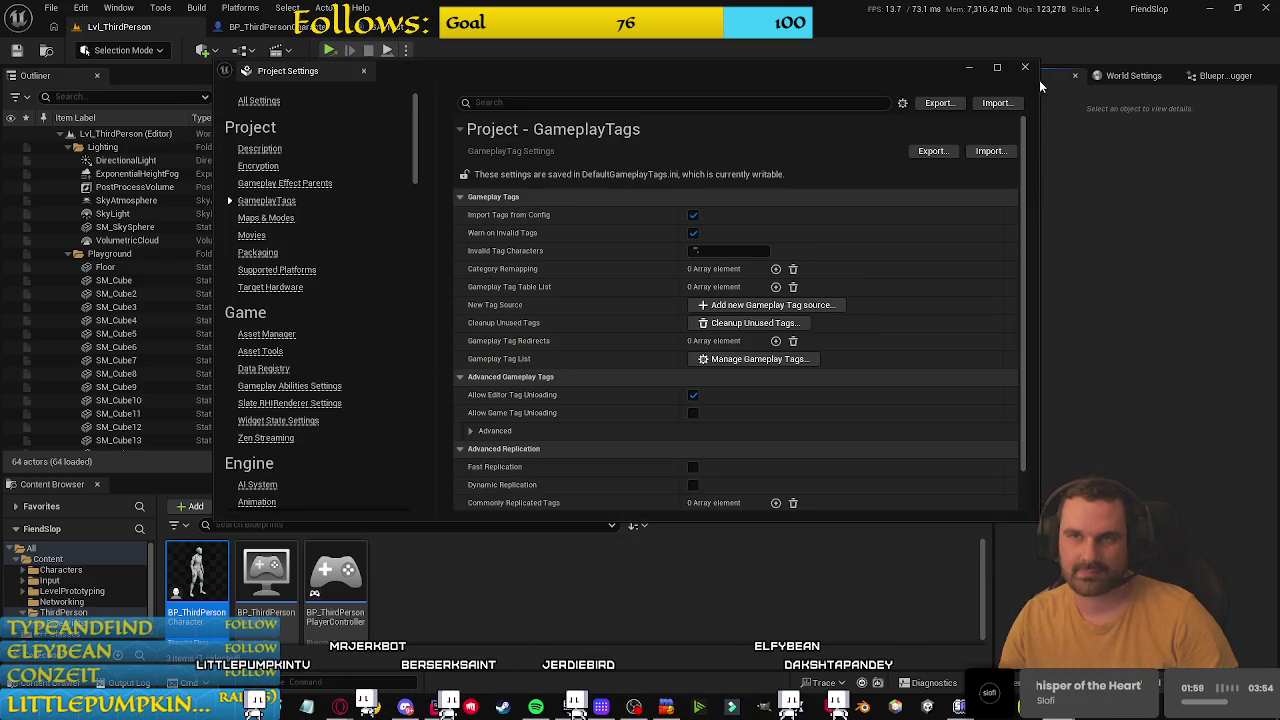
click(1068, 131)
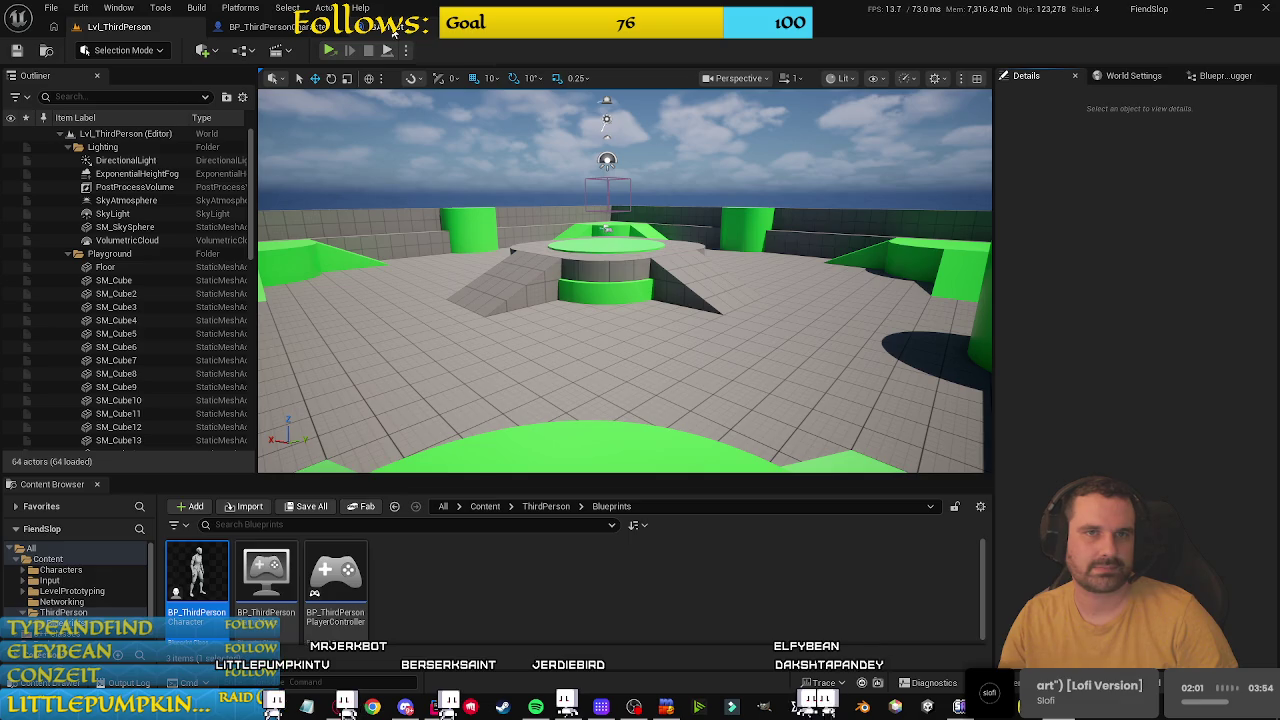
click(390, 26)
Step: Add a Print String saying 'ASC was not valid' on the Is Not Valid branch
mouse_move(606, 246)
mouse_down()
mouse_move(506, 111)
mouse_move(506, 276)
mouse_move(478, 405)
mouse_move(409, 389)
mouse_move(395, 423)
mouse_up()
drag(456, 316, 592, 137)
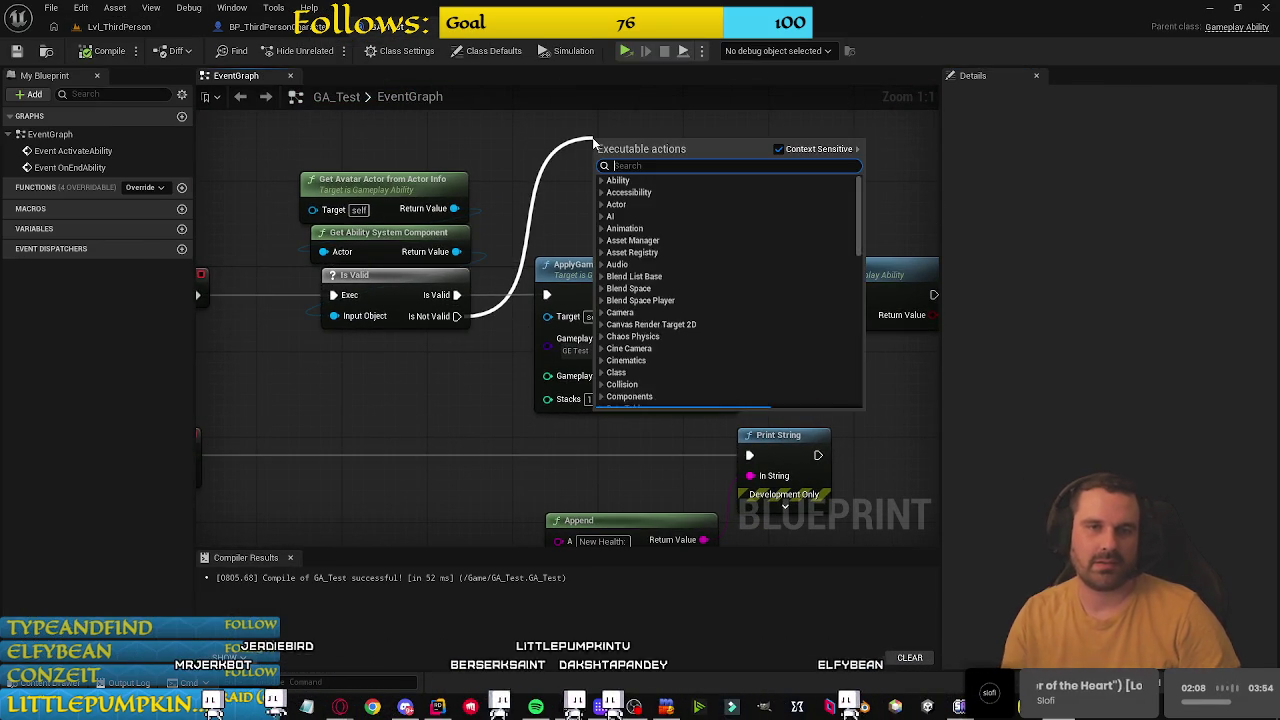
text(print)
key(Return)
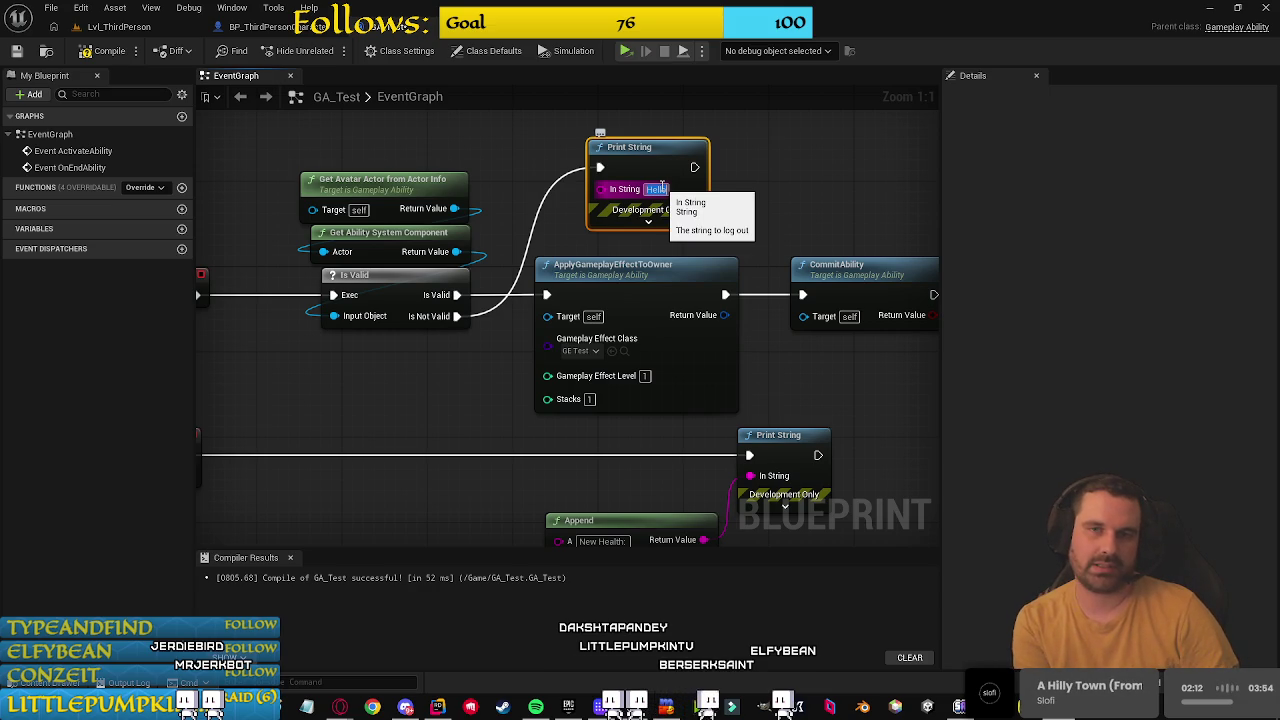
text(ASC present)
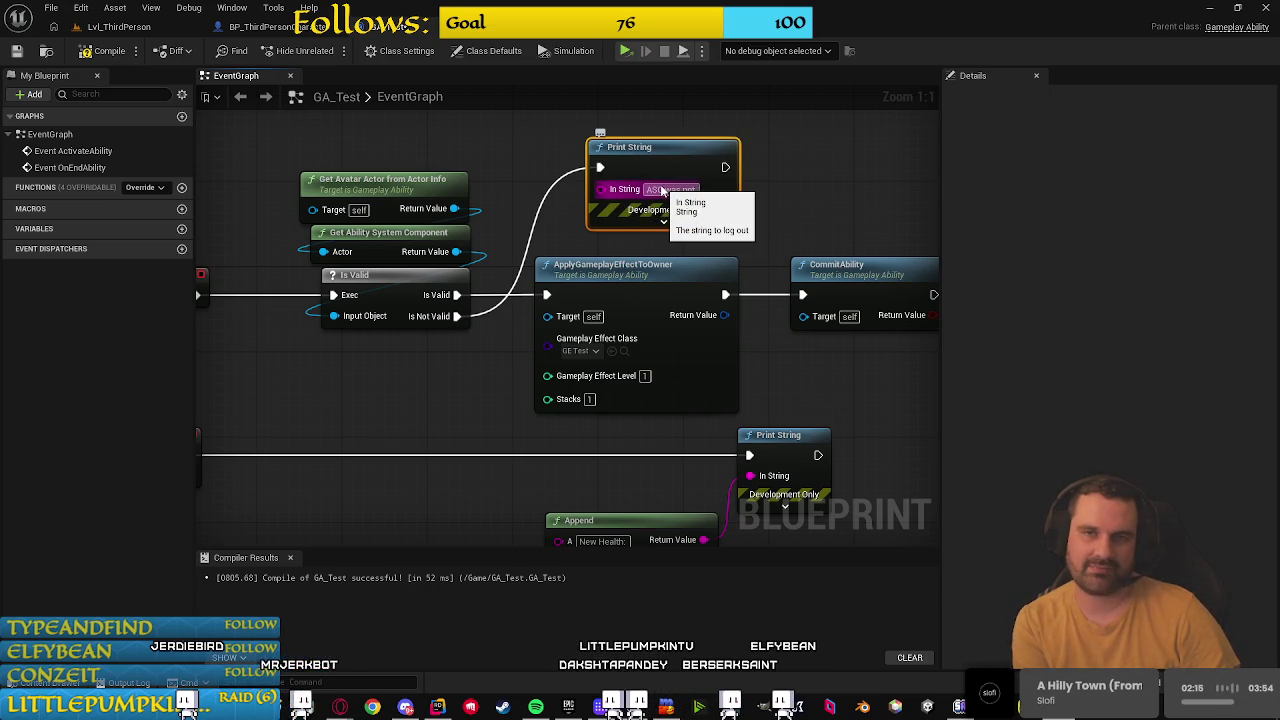
key(Return)
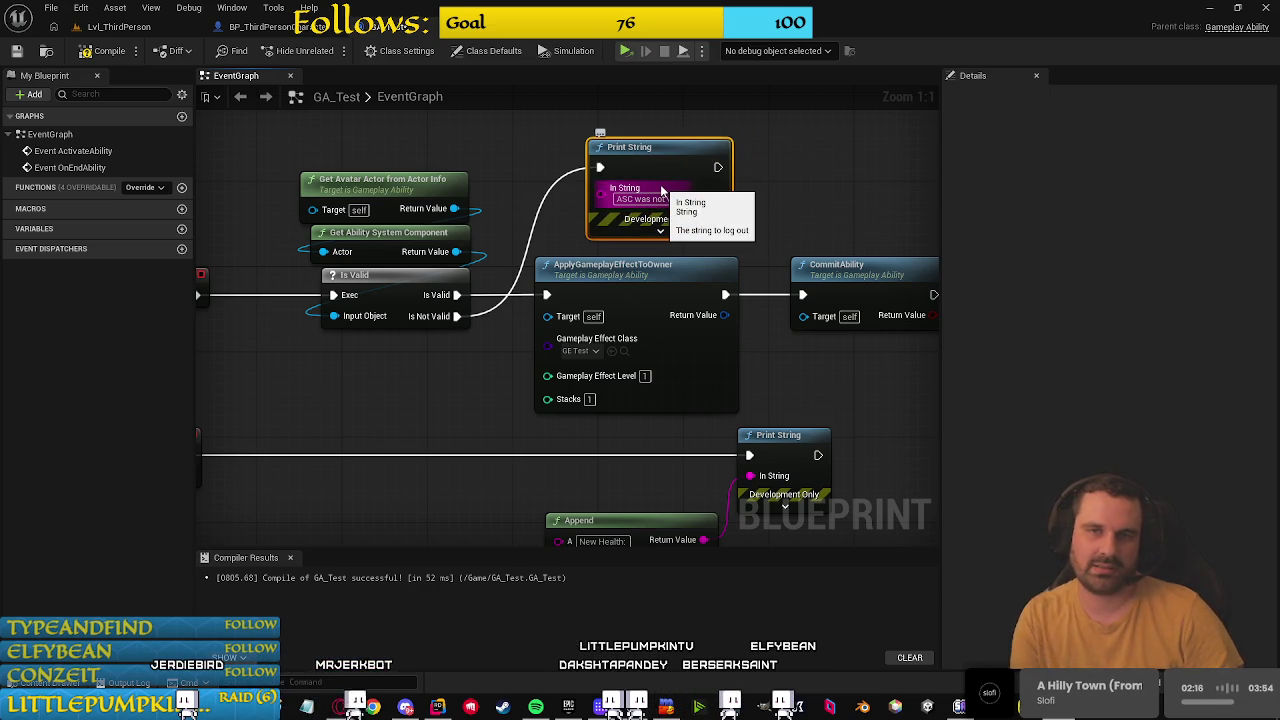
Step: Duplicate that print after CommitAbility with the text 'Commiting!', then return to BP_ThirdPersonCharacter
mouse_move(862, 176)
mouse_down()
mouse_move(744, 165)
mouse_move(718, 223)
mouse_up()
click(490, 153)
key(ctrl+d)
drag(835, 268, 892, 290)
mouse_move(773, 300)
mouse_down()
mouse_move(839, 296)
mouse_move(690, 272)
mouse_up()
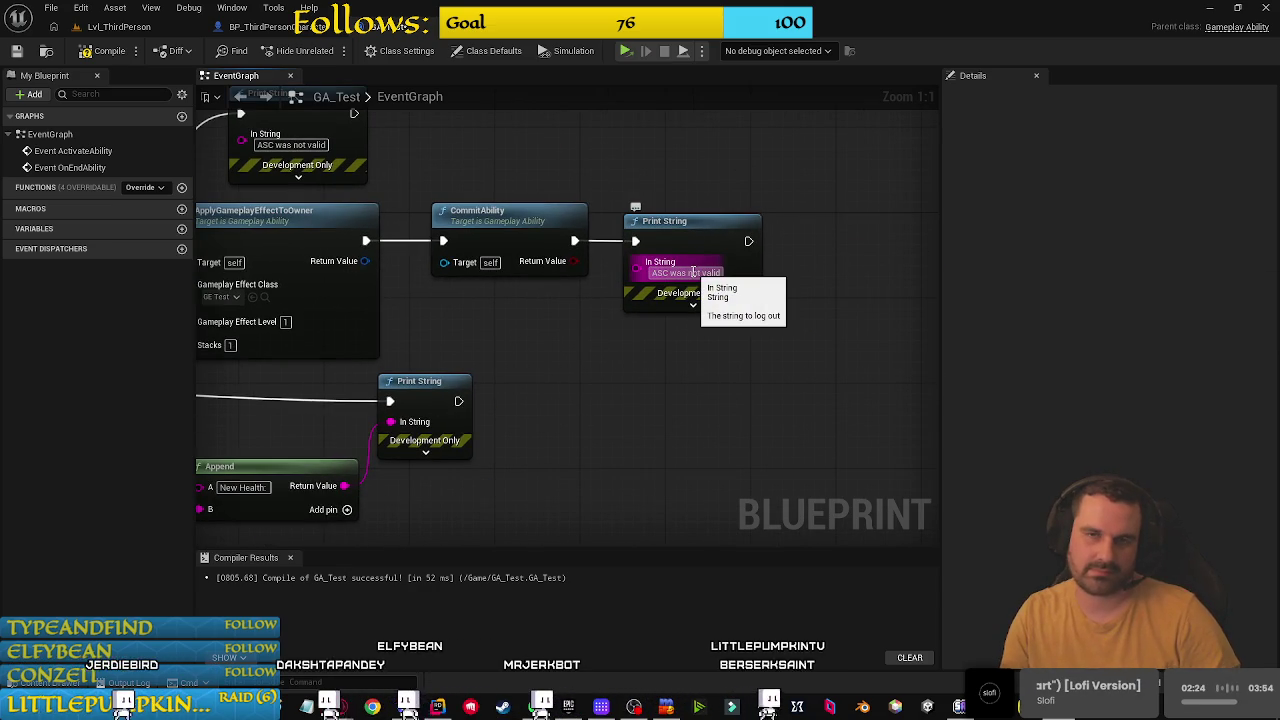
click(707, 273)
text(Commiting!)
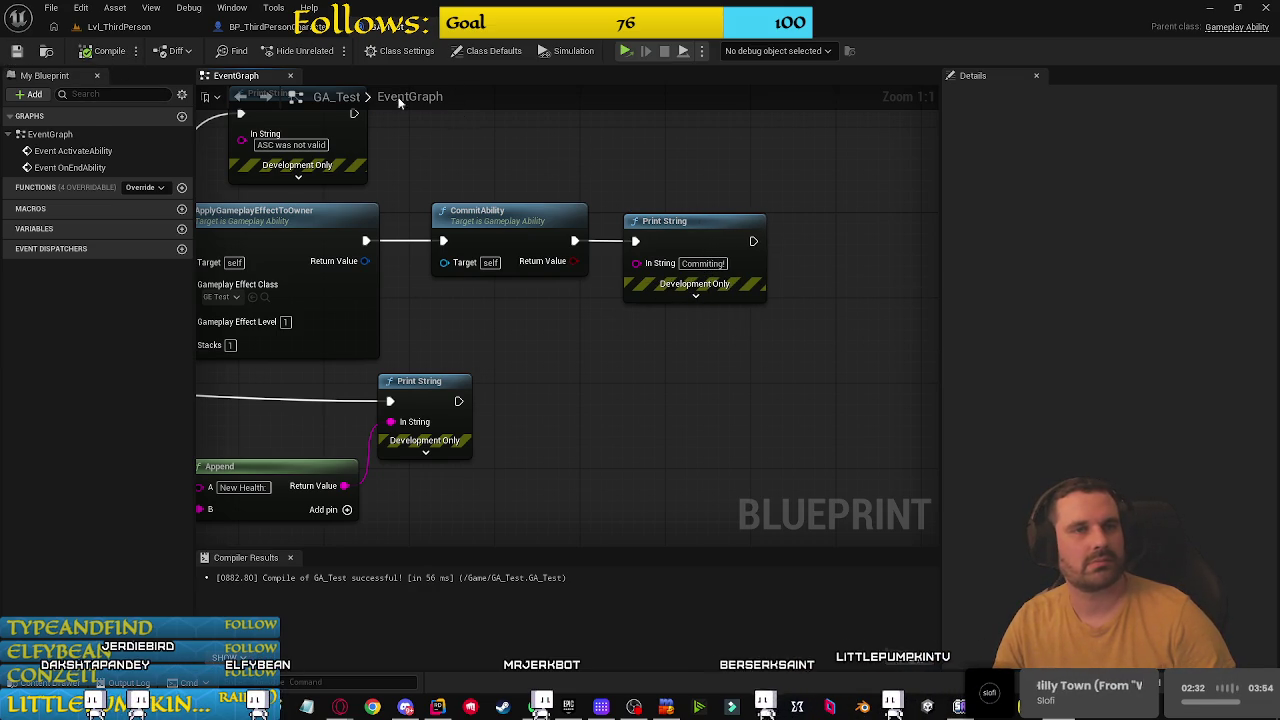
click(118, 26)
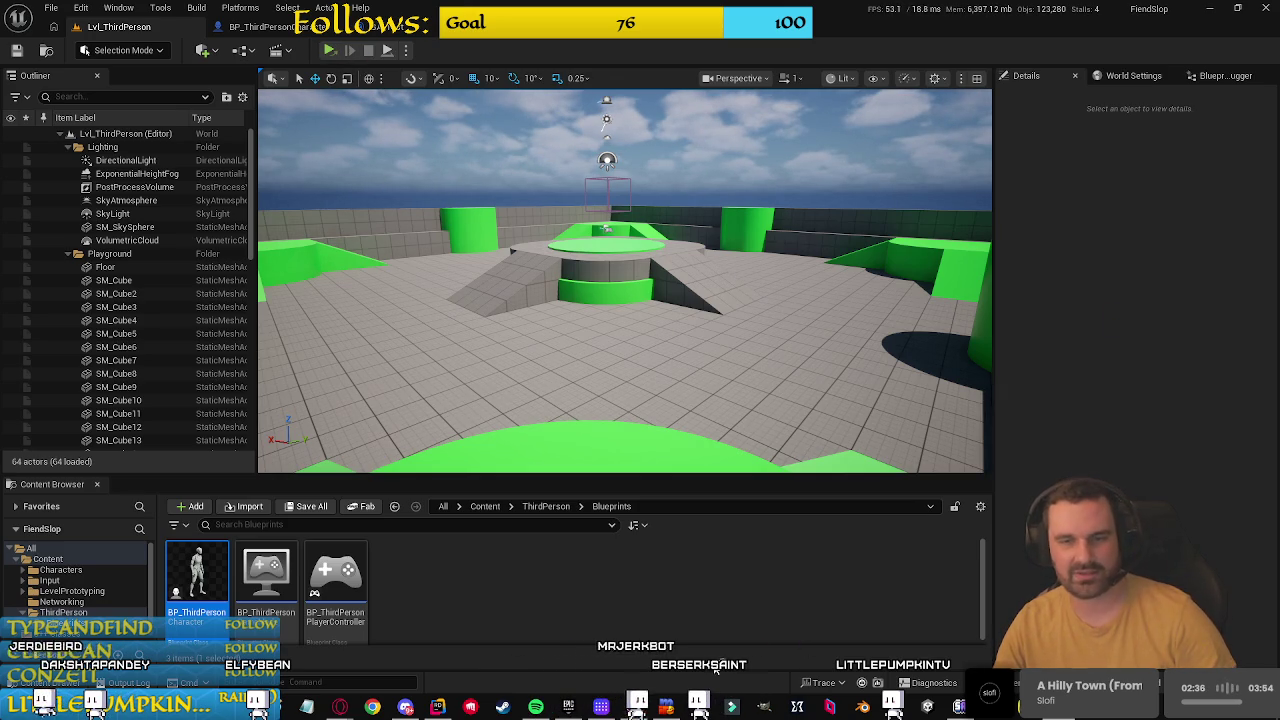
click(272, 30)
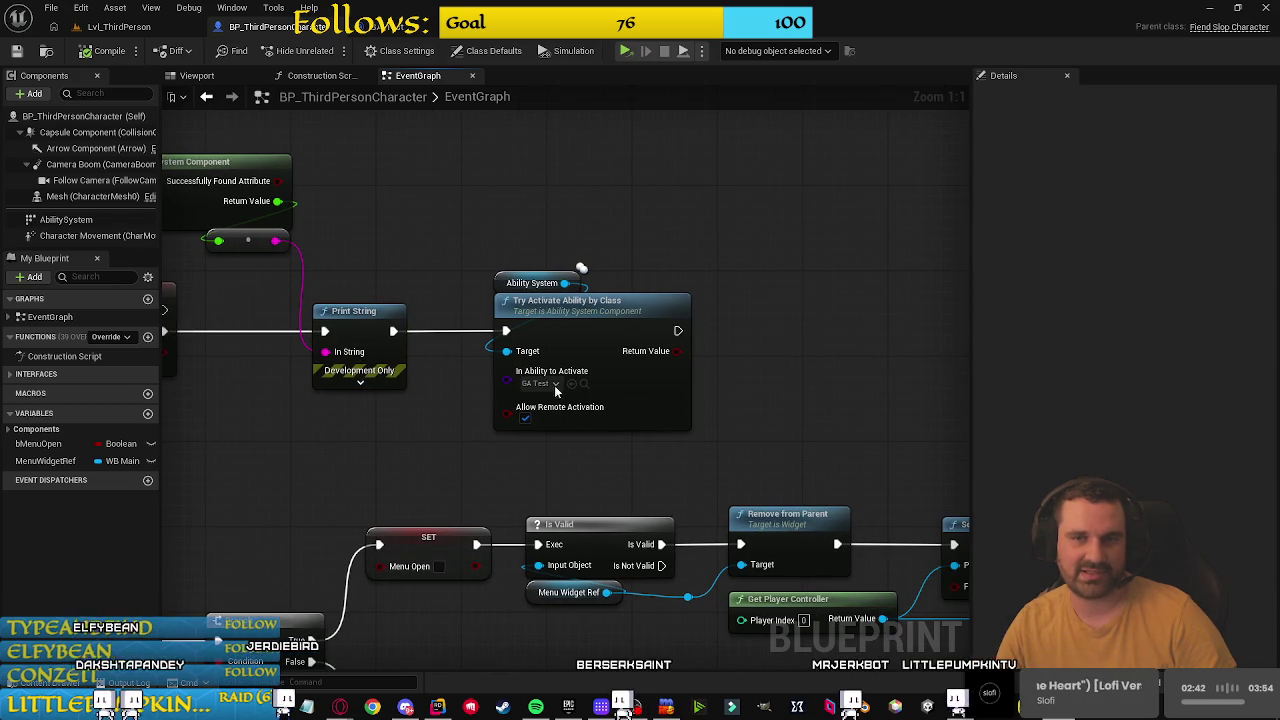
Step: Add a Print String after Try Activate Ability by Class showing its Return Value in orange
mouse_move(779, 288)
mouse_down()
mouse_move(487, 380)
mouse_move(517, 366)
mouse_up()
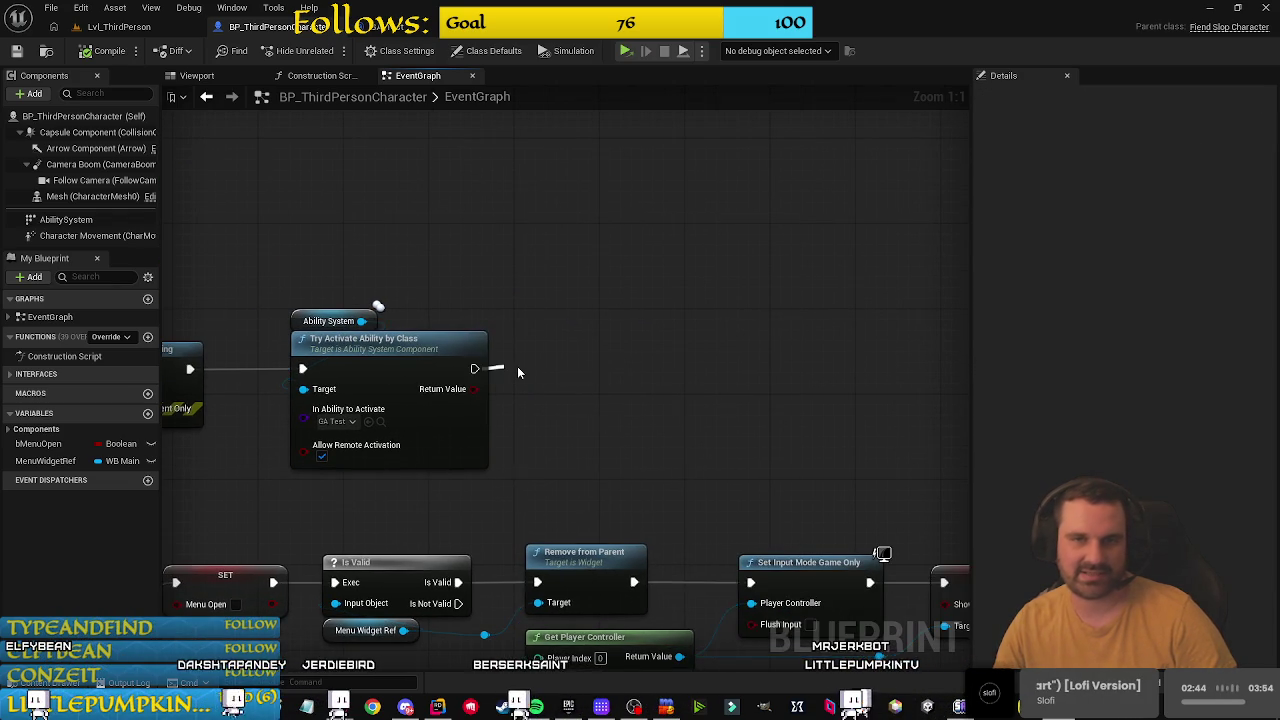
text(printm)
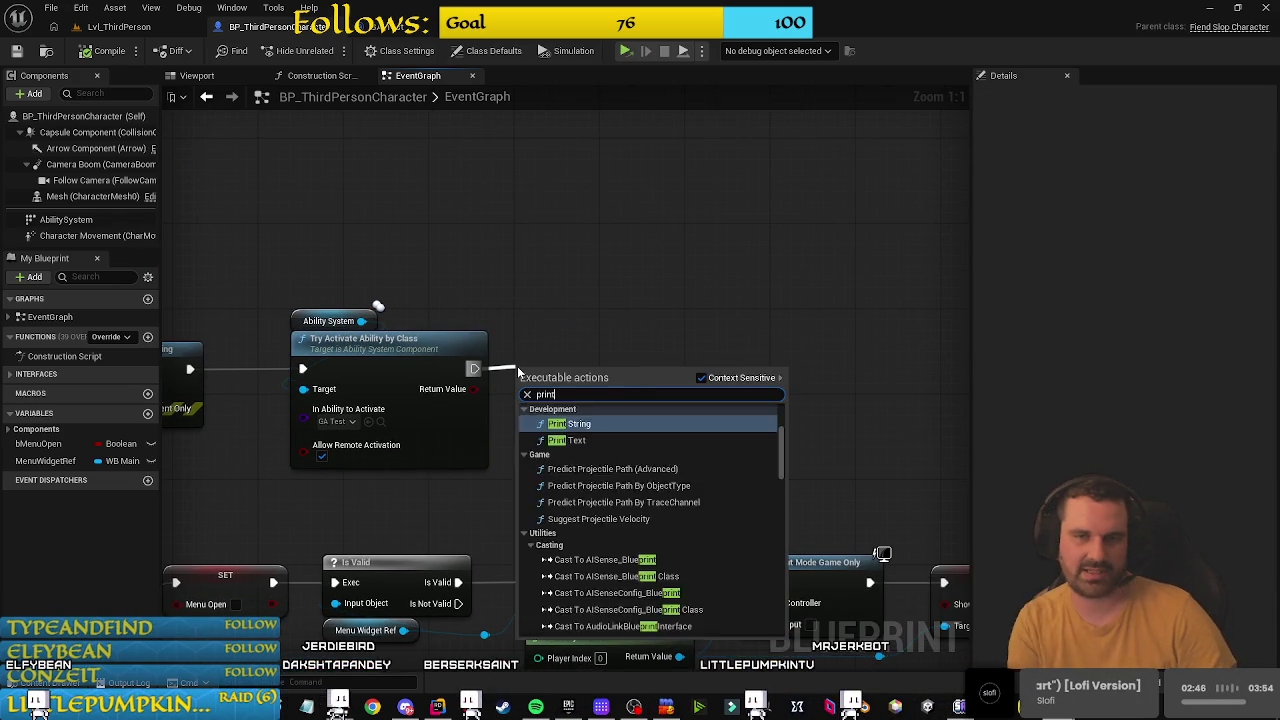
key(Return)
drag(579, 380, 659, 340)
drag(482, 411, 603, 370)
click(647, 402)
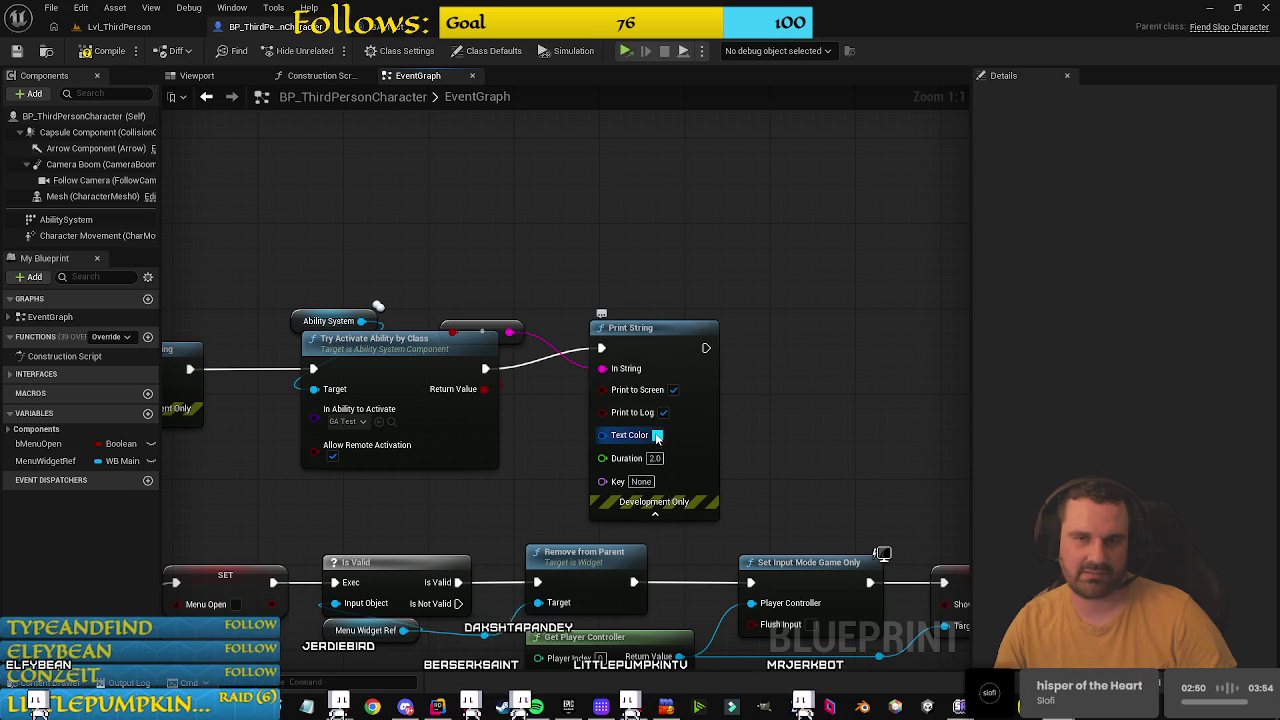
click(657, 436)
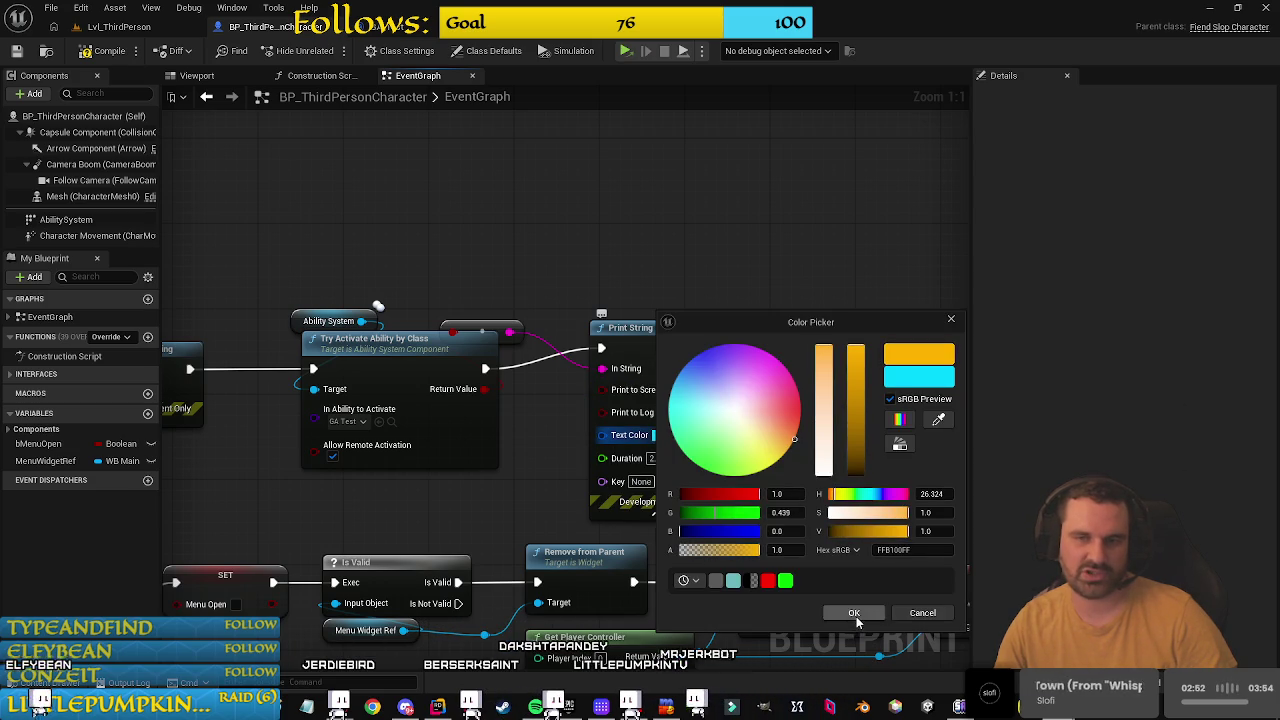
click(856, 616)
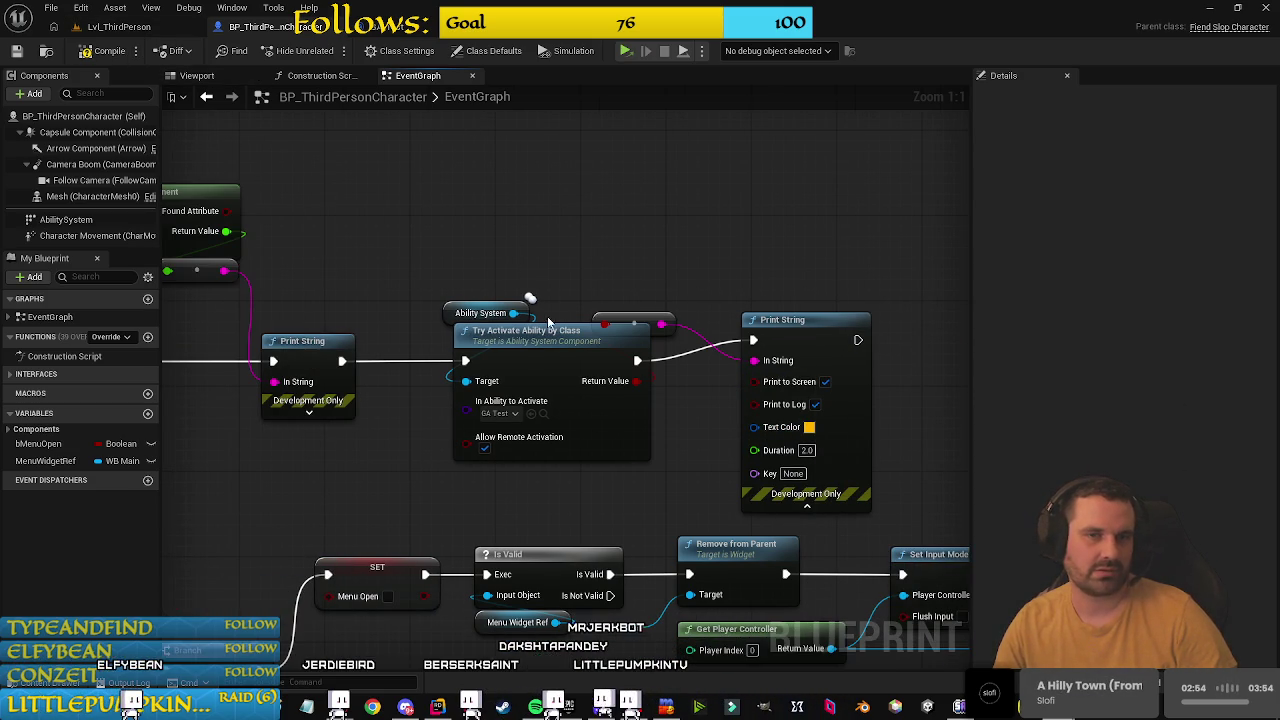
click(423, 27)
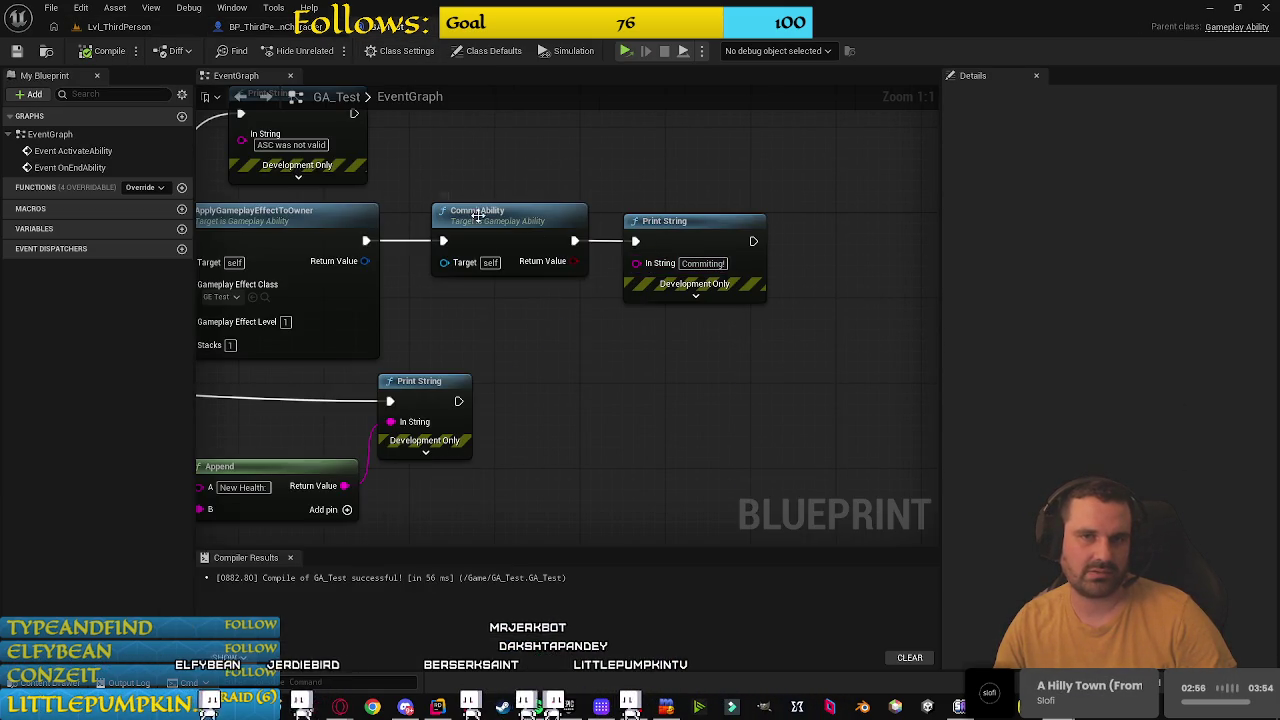
Step: Set the 'ASC was not valid' message's text colour to red
drag(476, 240, 704, 410)
drag(546, 275, 569, 97)
click(557, 172)
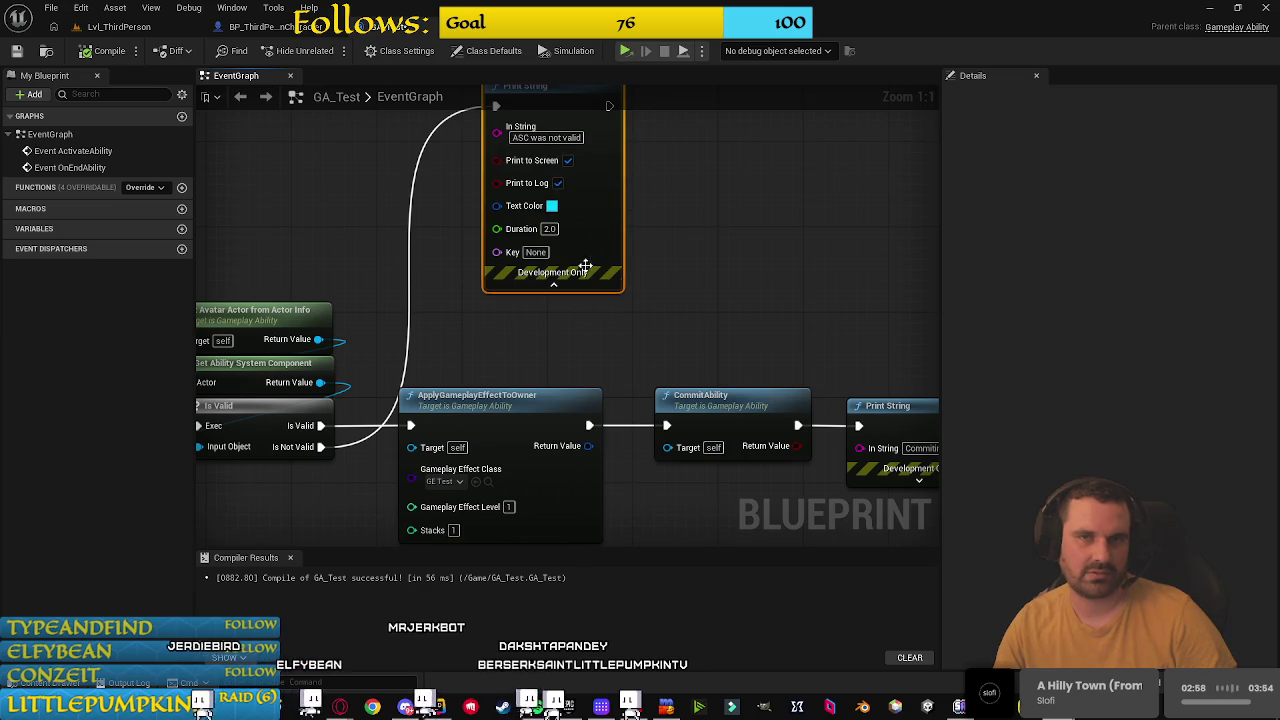
click(551, 205)
mouse_move(645, 302)
mouse_down()
mouse_move(695, 305)
mouse_move(655, 108)
mouse_move(697, 277)
mouse_move(683, 334)
mouse_up()
click(748, 509)
Step: Make the New Health message green and save GA_Test
click(633, 249)
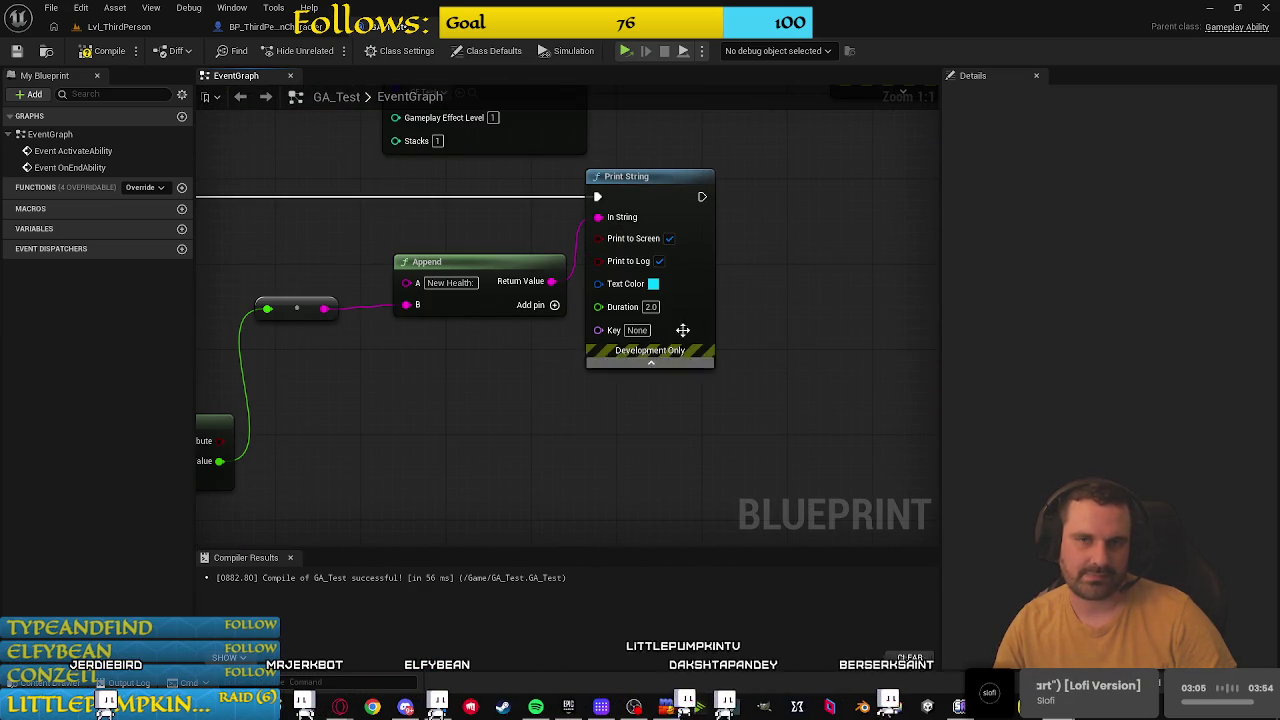
click(652, 283)
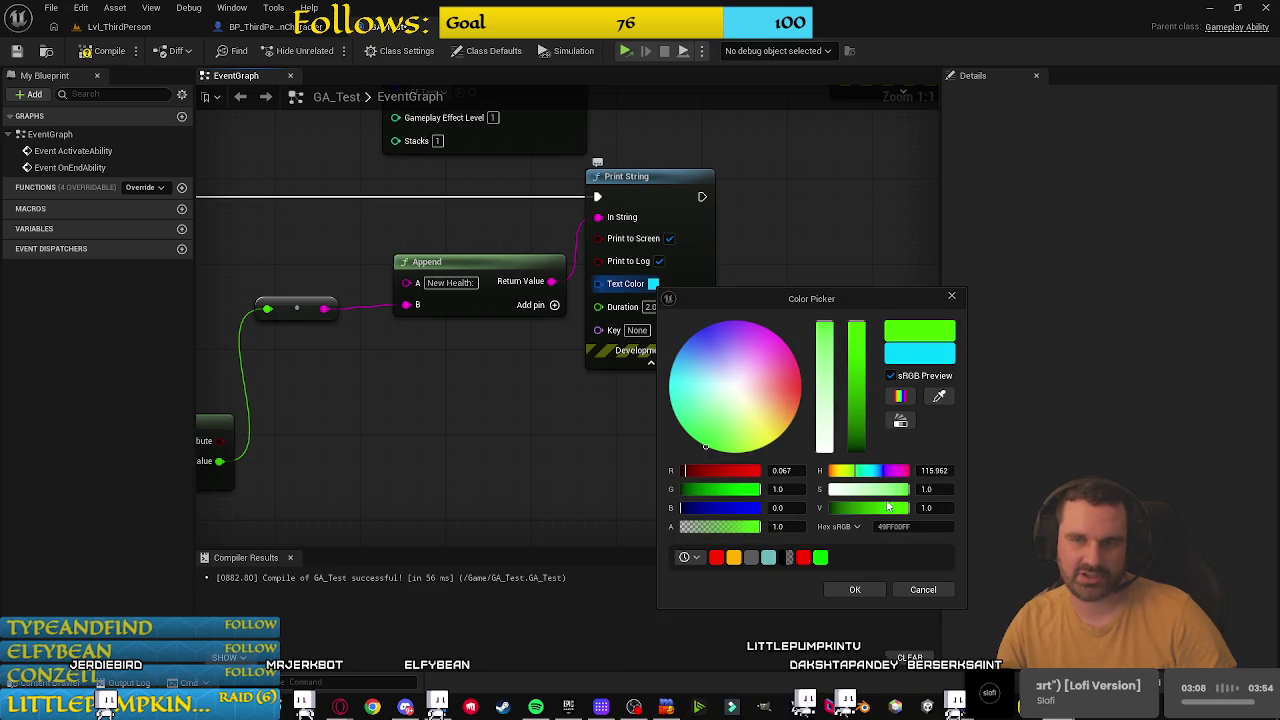
click(856, 590)
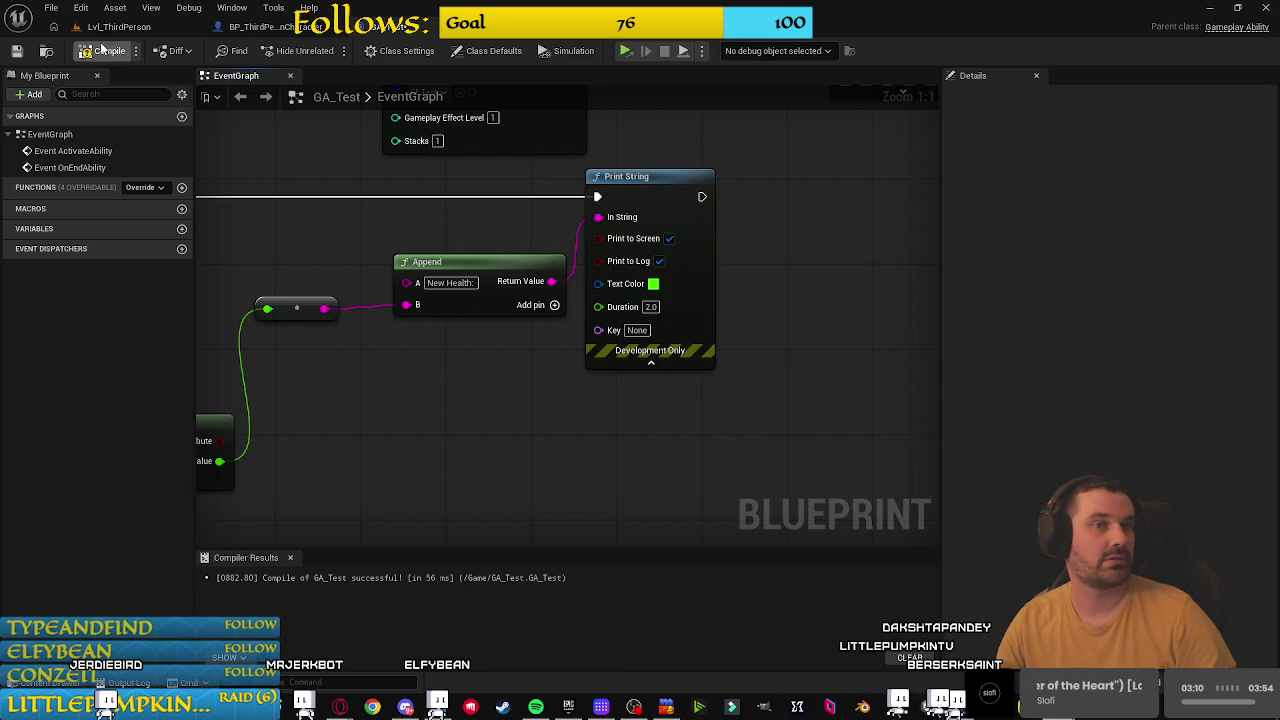
click(17, 51)
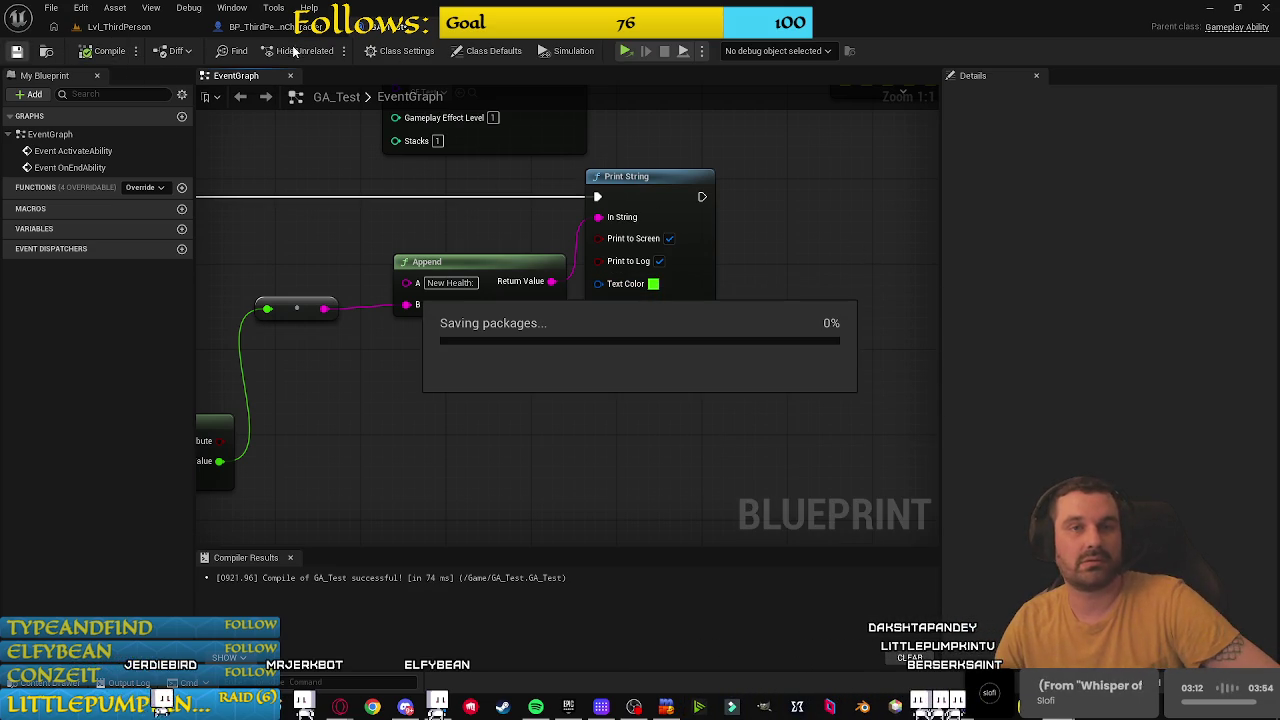
mouse_move(1069, 716)
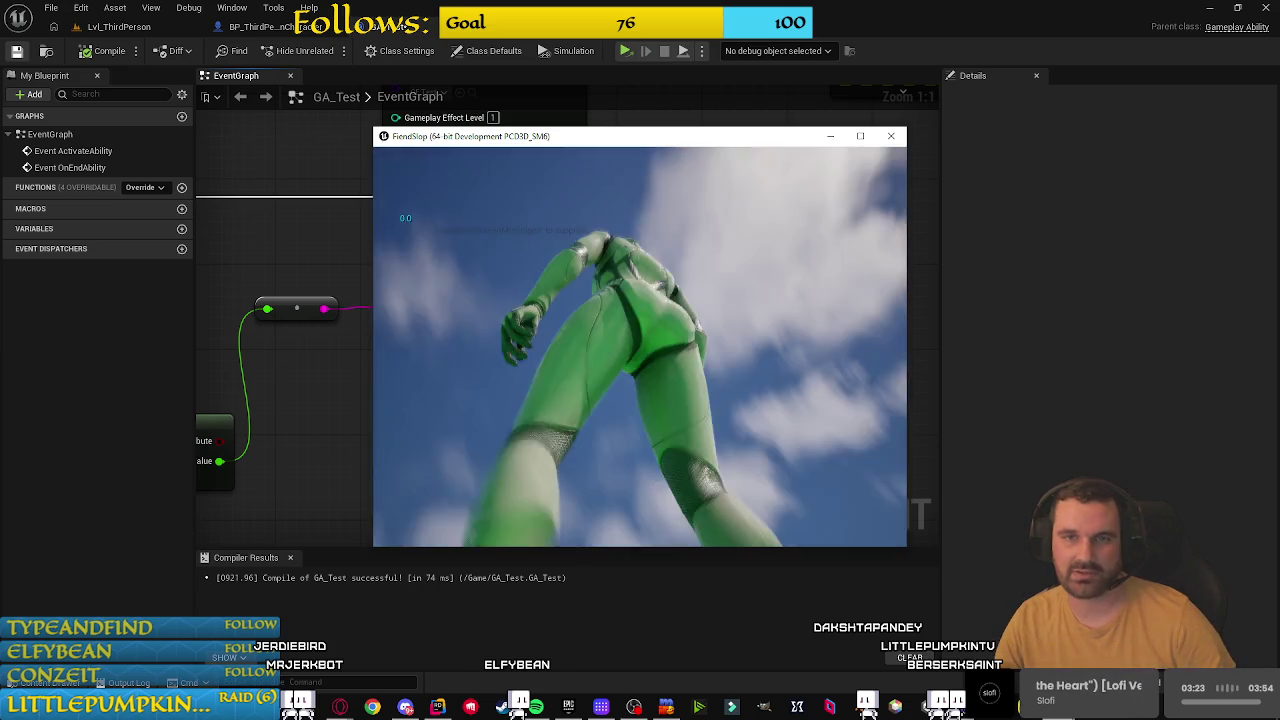
Step: Playtest in wireframe view, stop the game, and dismiss the GA_Test save-failure messages
key(F1)
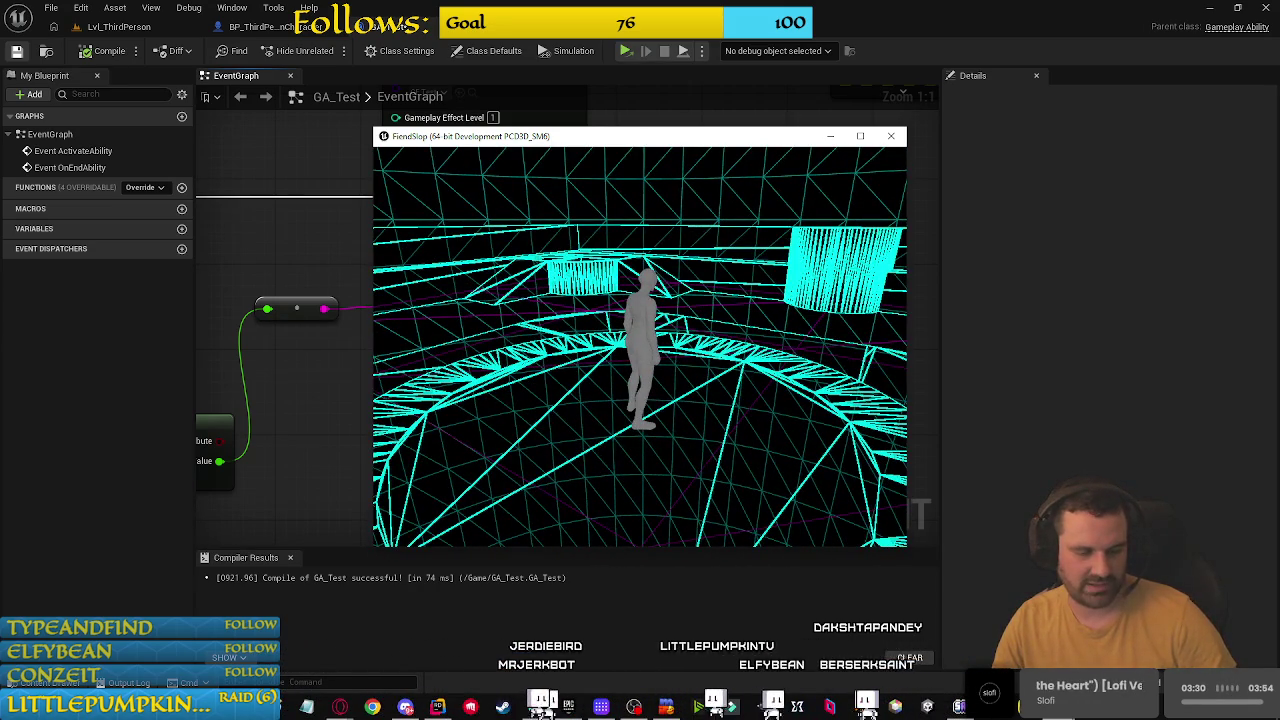
click(922, 176)
key(ctrl+s)
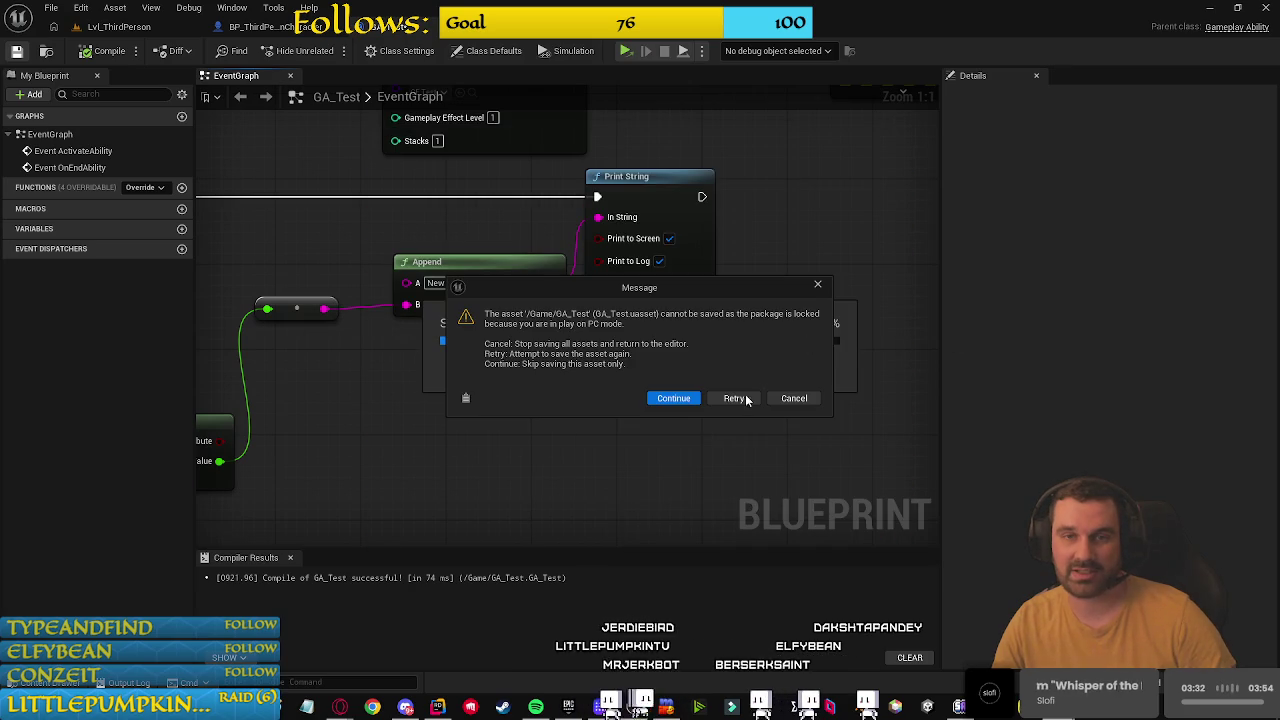
click(670, 397)
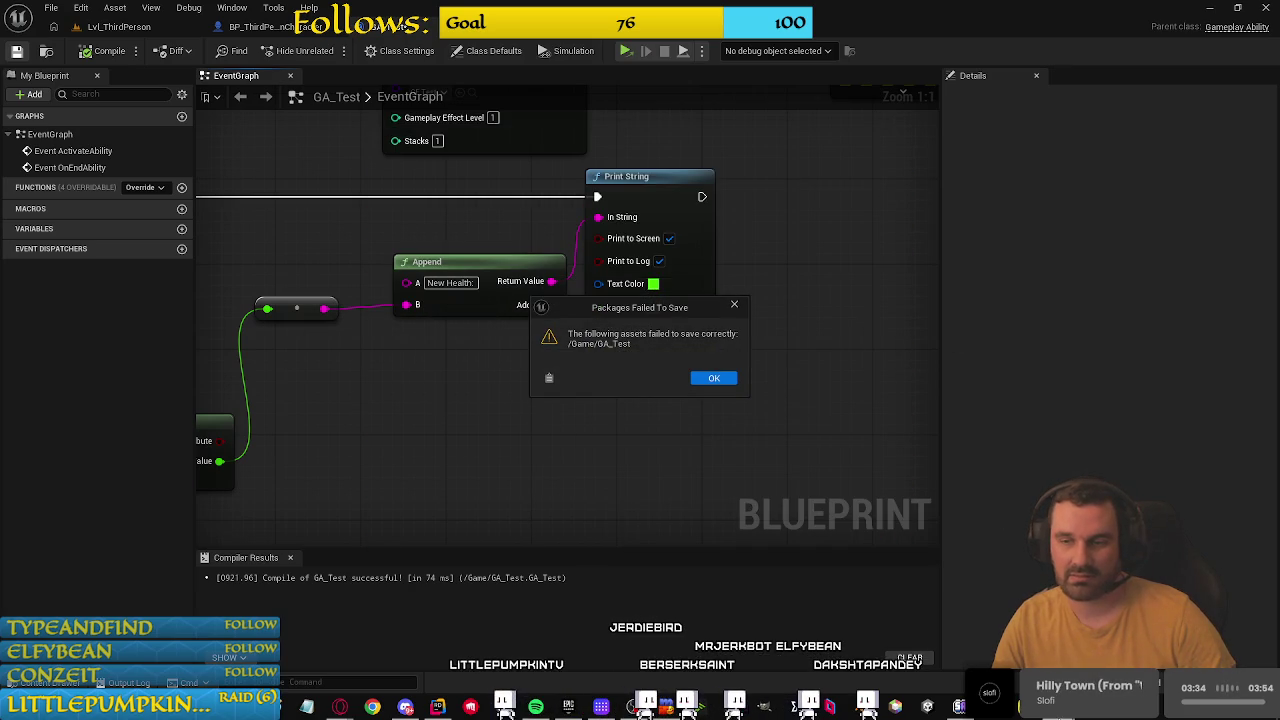
click(1244, 607)
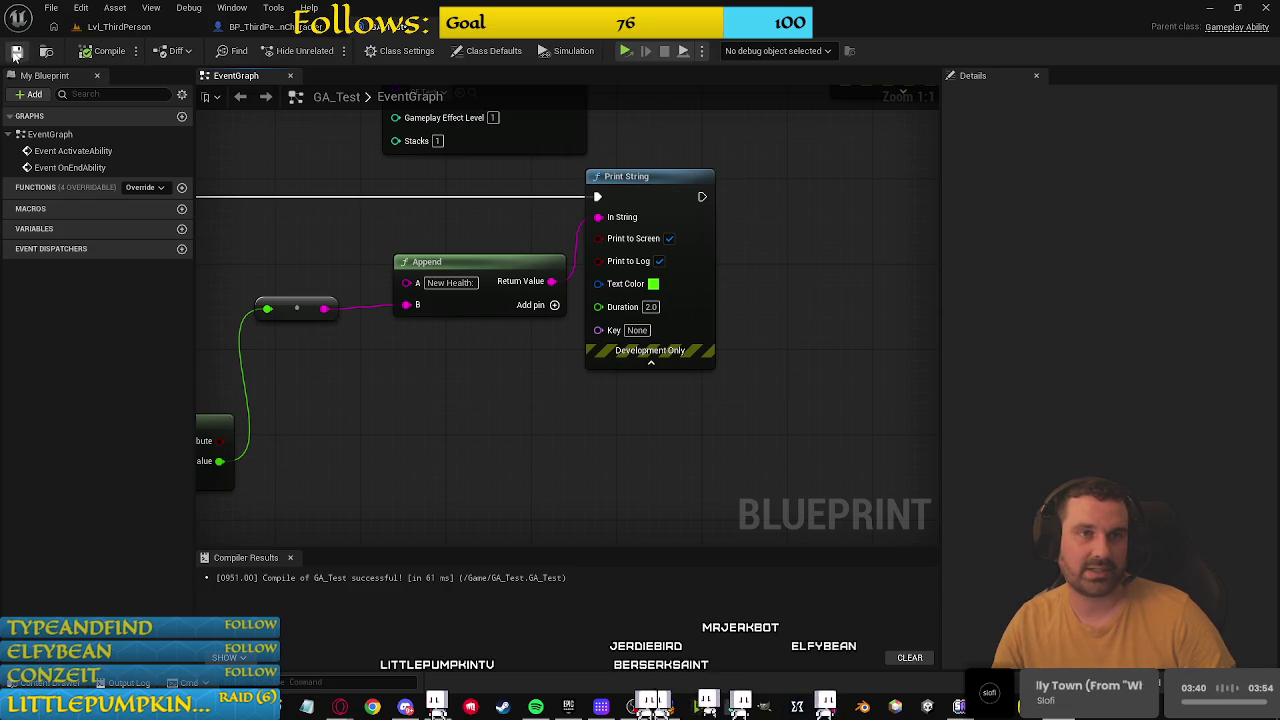
click(262, 27)
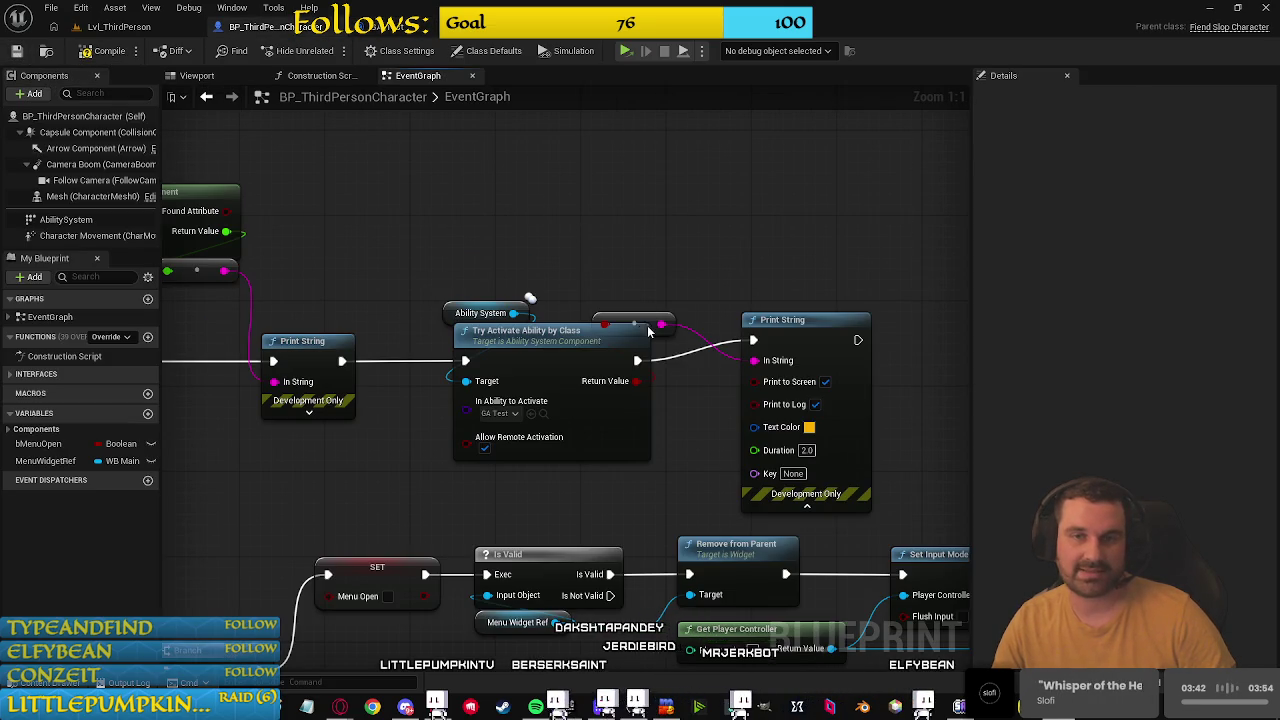
Step: Move the conversion node clear of Try Activate Ability by Class, then switch to the test gameplay effect
drag(620, 201, 627, 537)
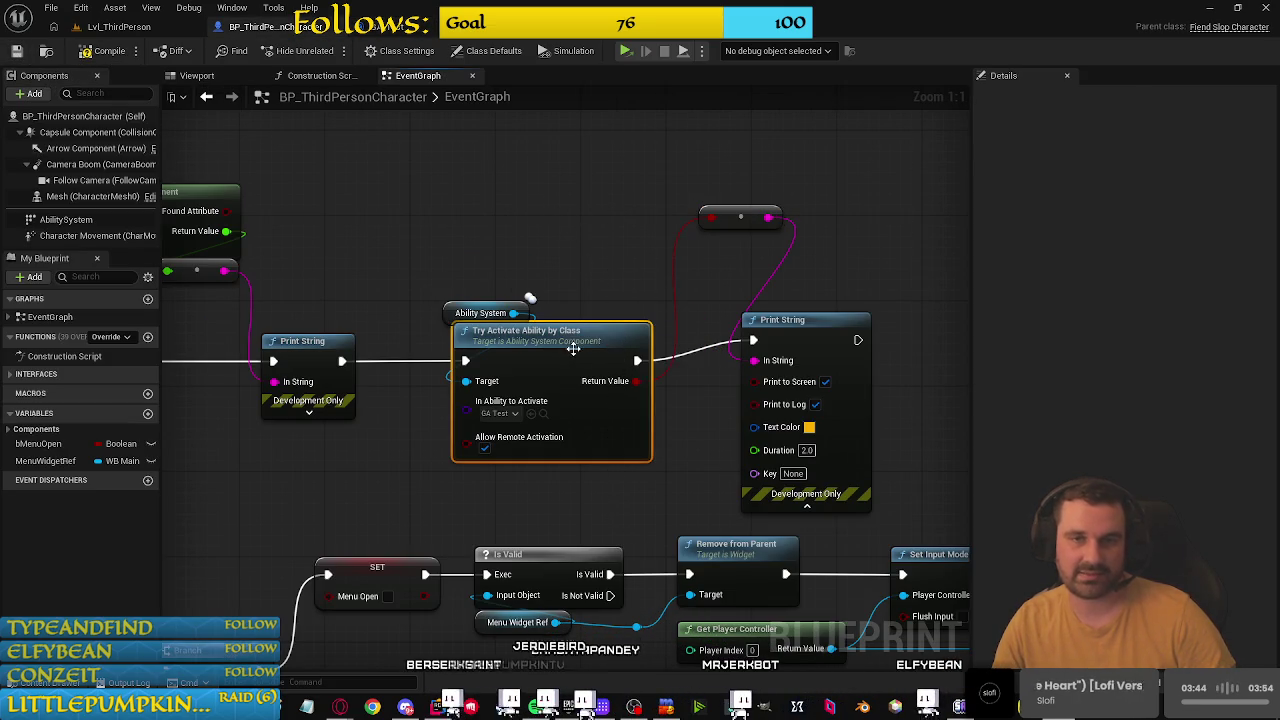
click(569, 265)
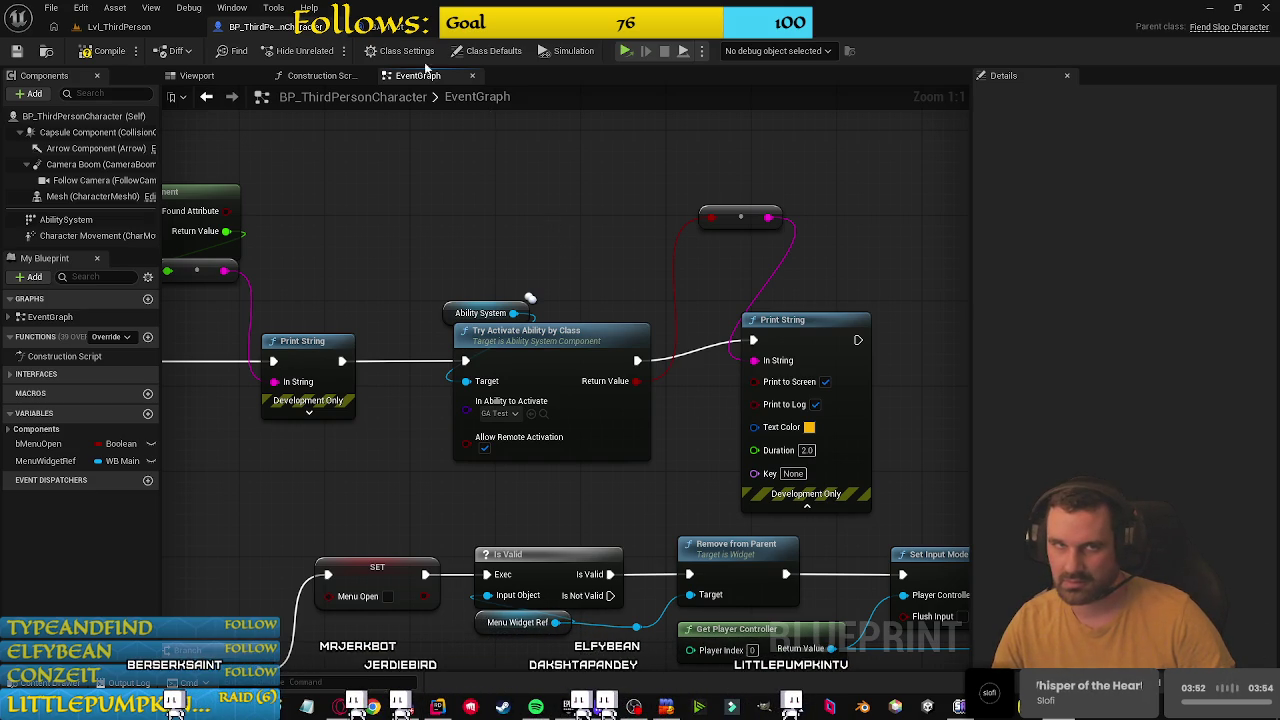
key(ctrl+Tab)
key(ctrl+Tab)
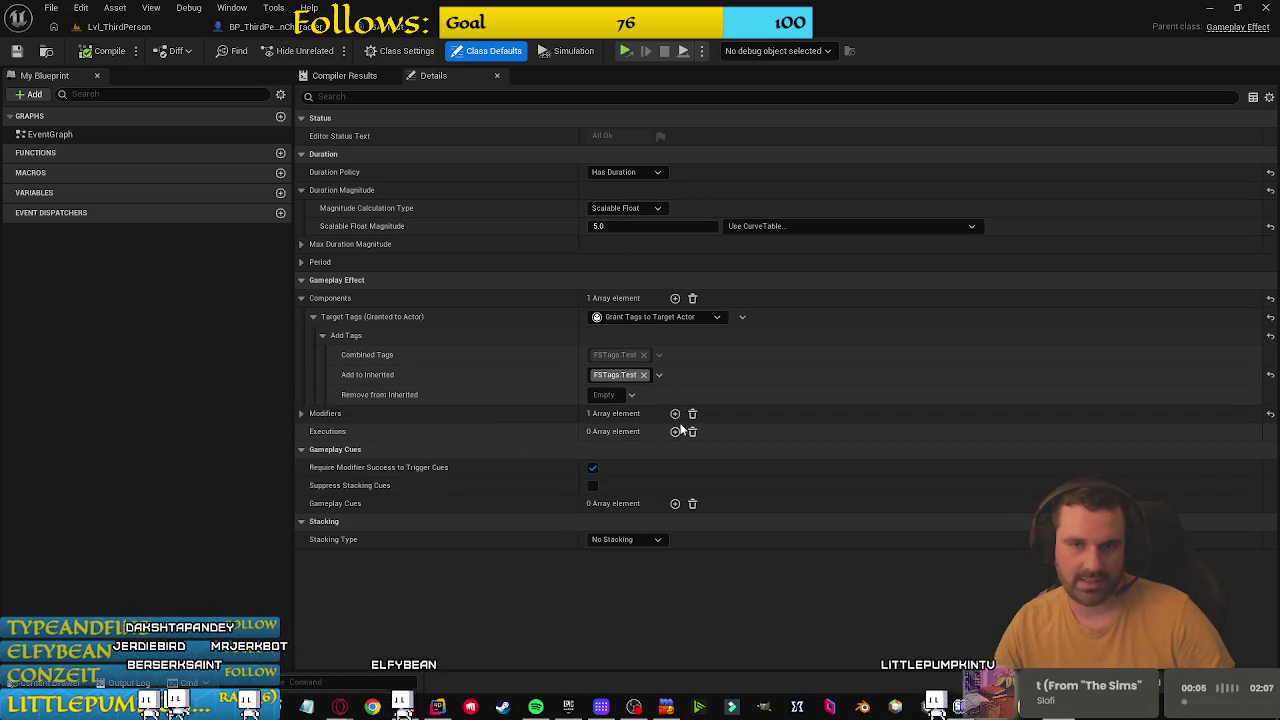
Step: Set the first Health modifier's Scalable Float Magnitude to 10.0 and compile the effect
click(300, 412)
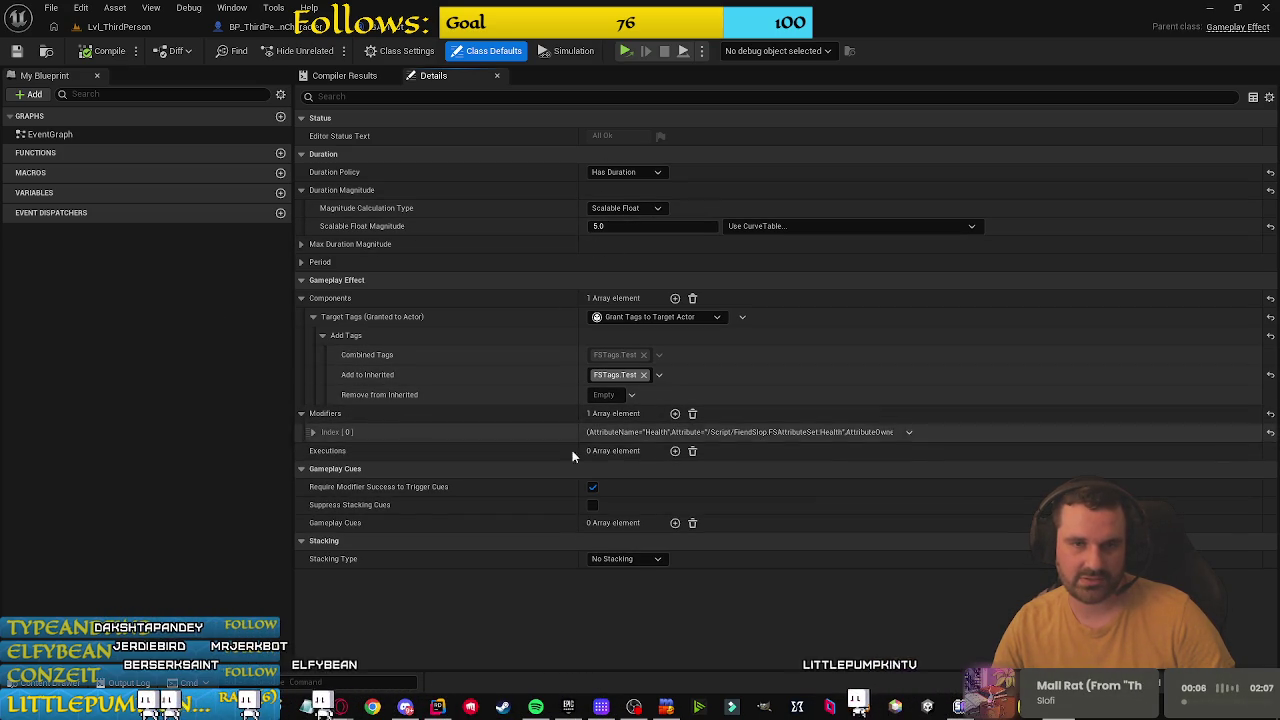
click(312, 432)
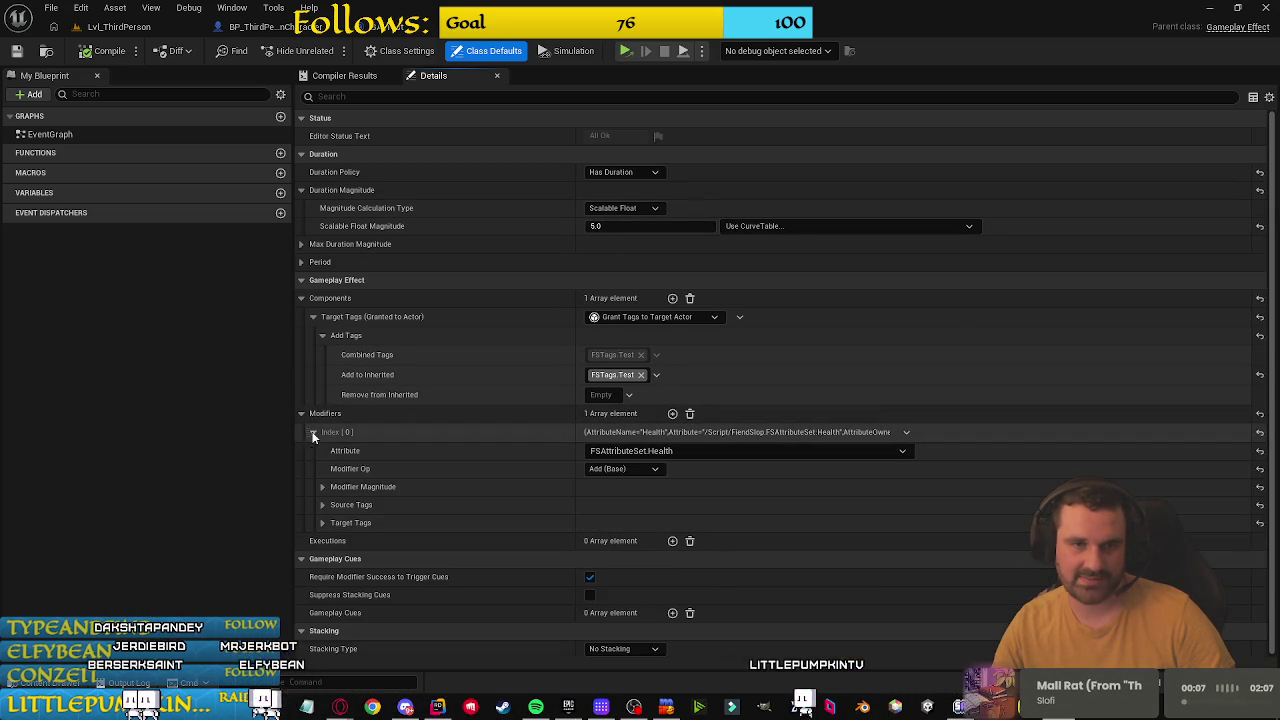
click(322, 487)
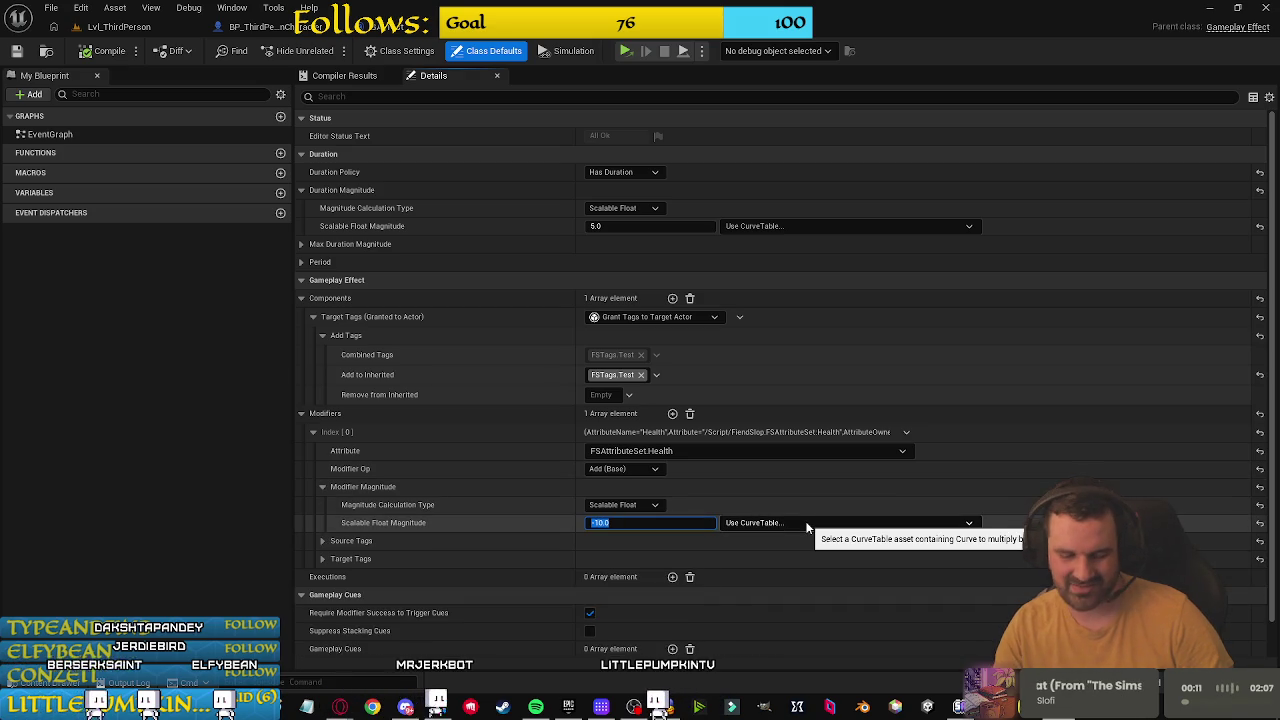
text(10)
key(ctrl+s)
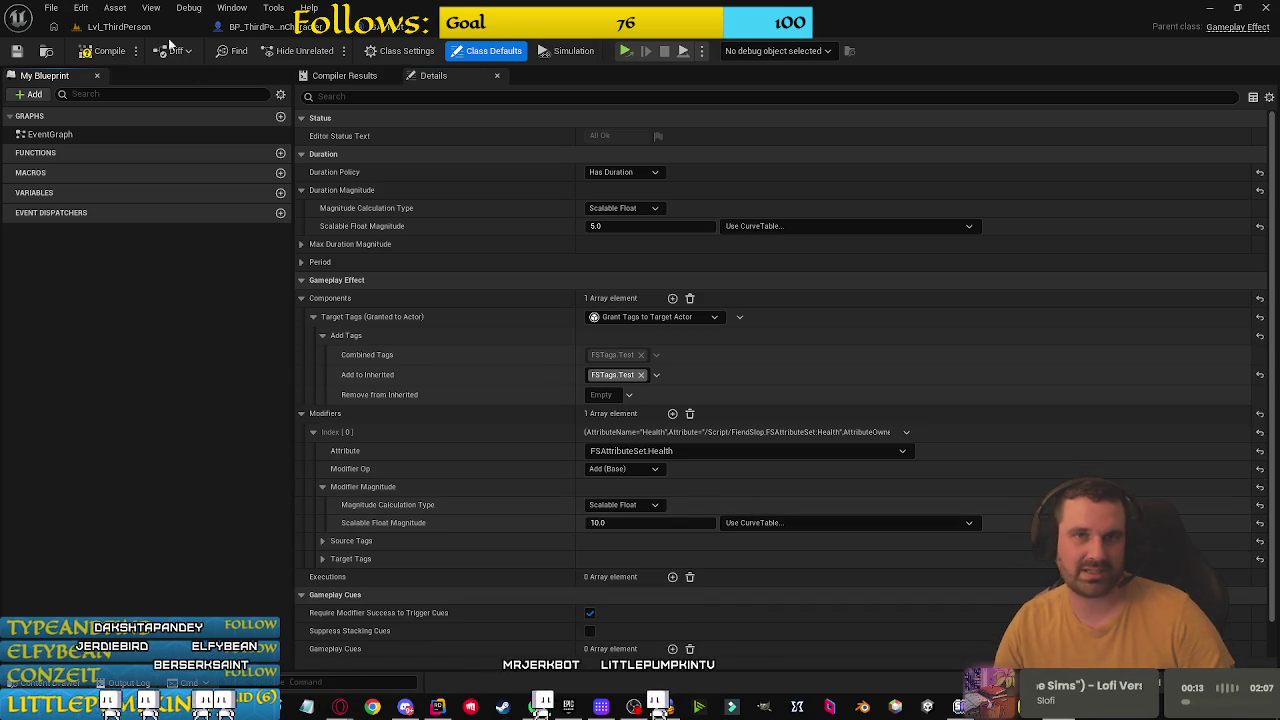
click(99, 55)
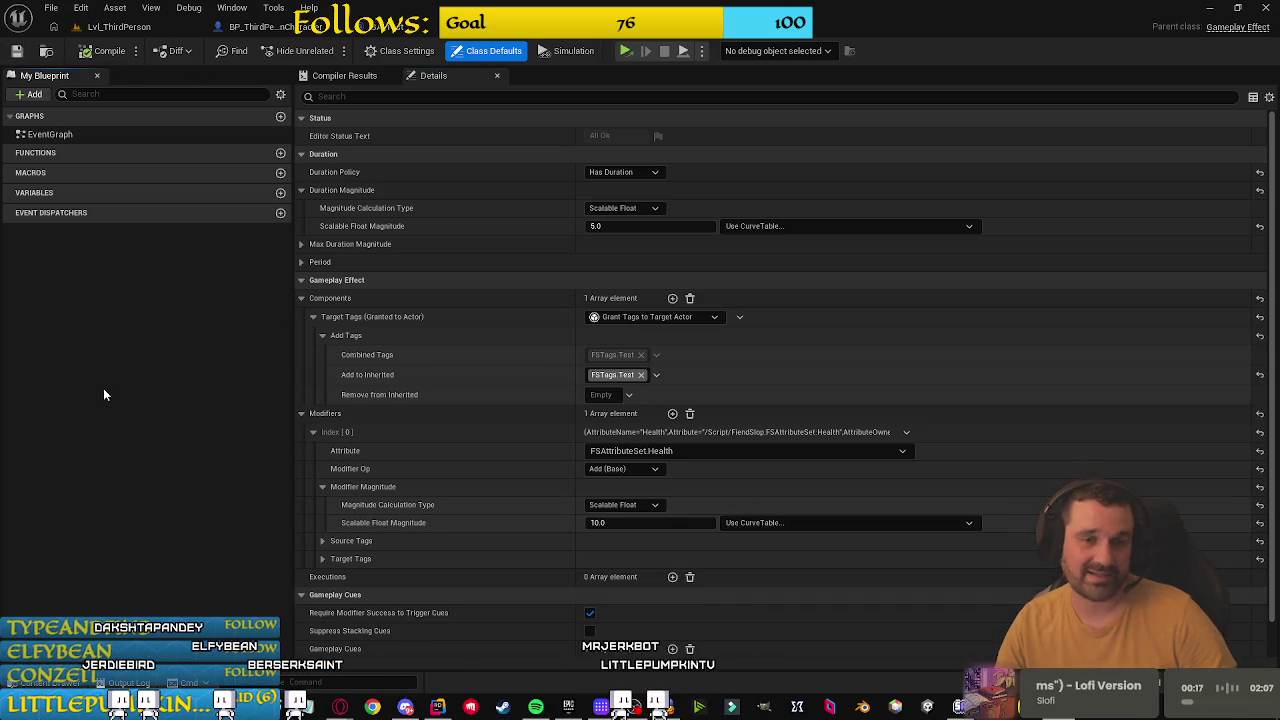
Step: Try adding an Execution entry with a calculation class, then remove the empty entry
scroll(528, 498, down, 1)
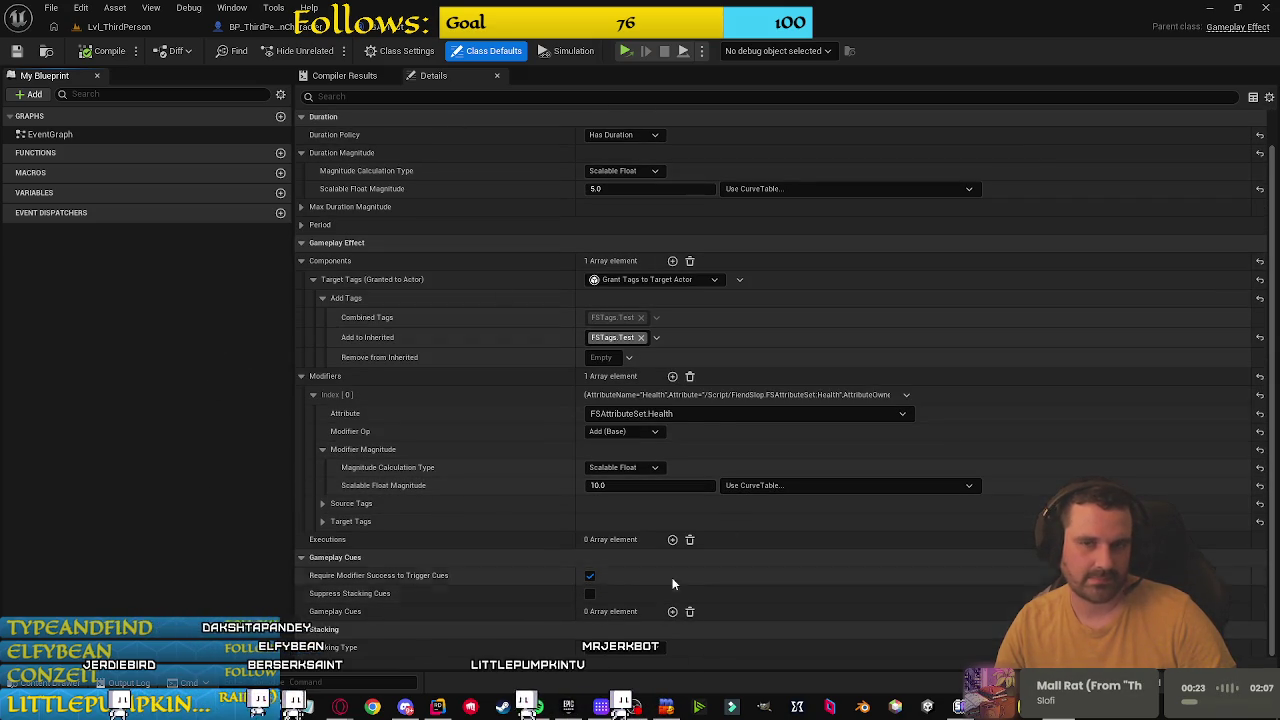
click(672, 539)
click(622, 578)
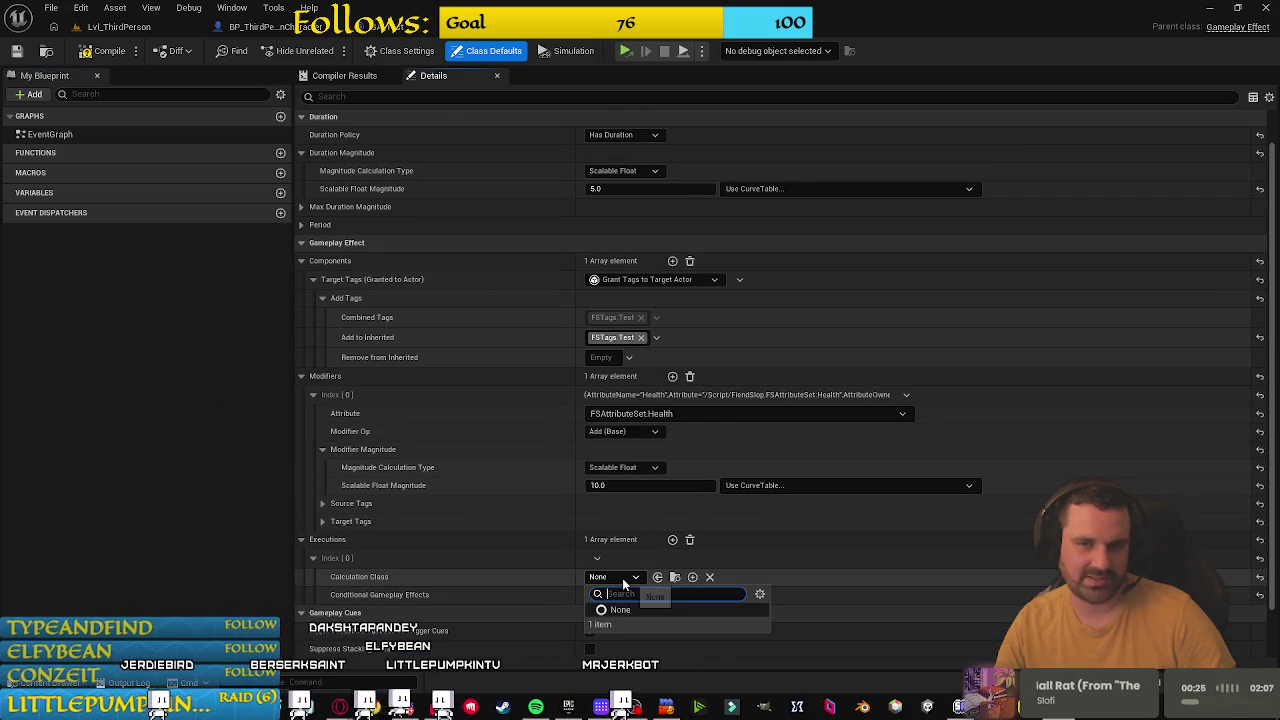
click(616, 600)
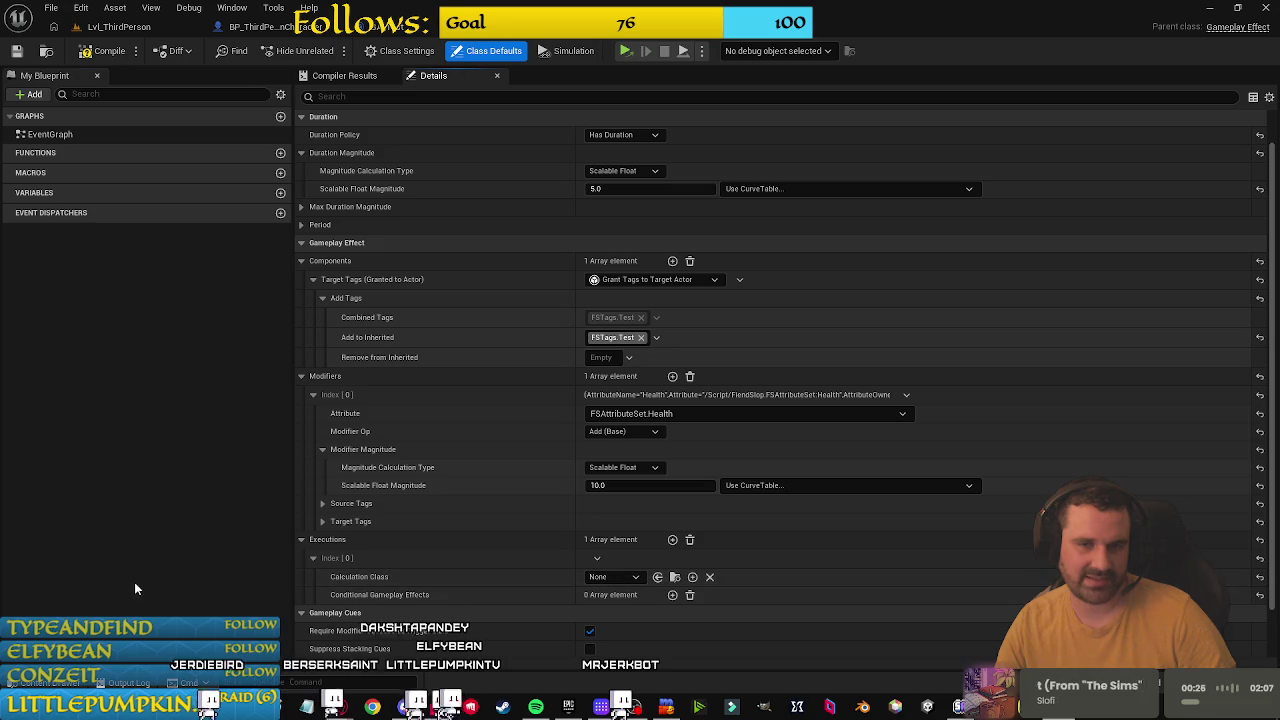
click(689, 539)
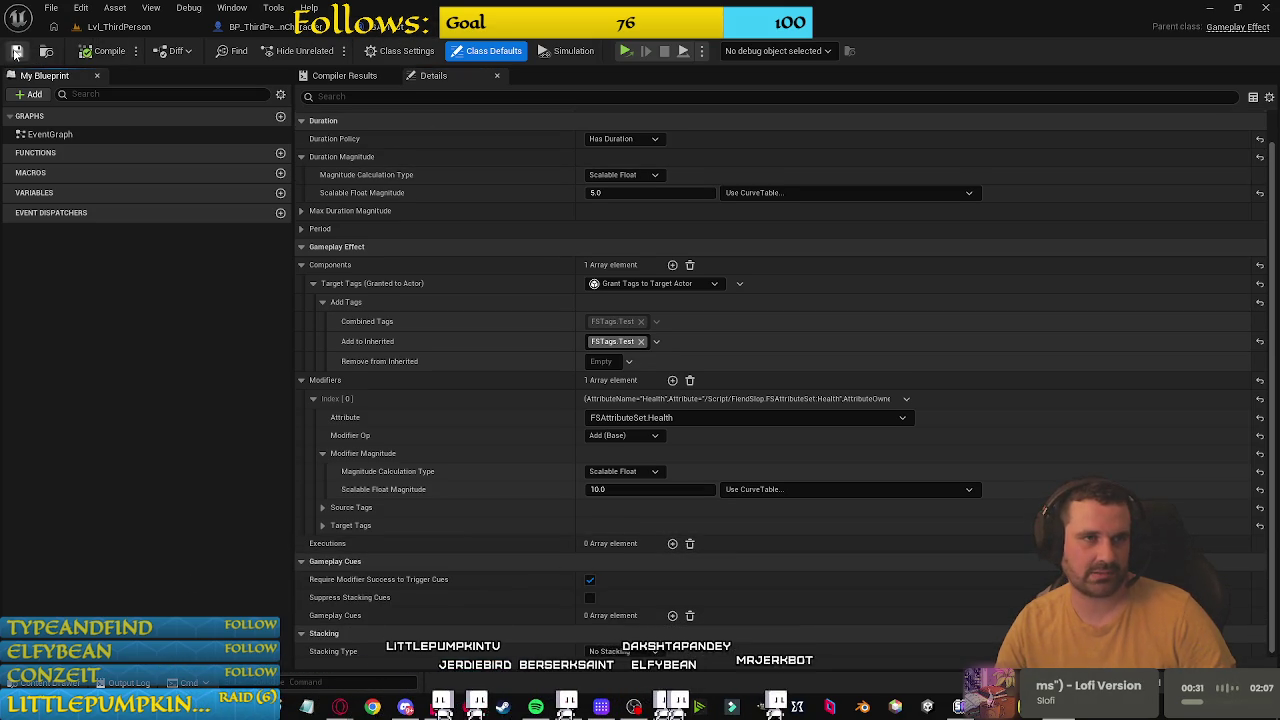
click(260, 26)
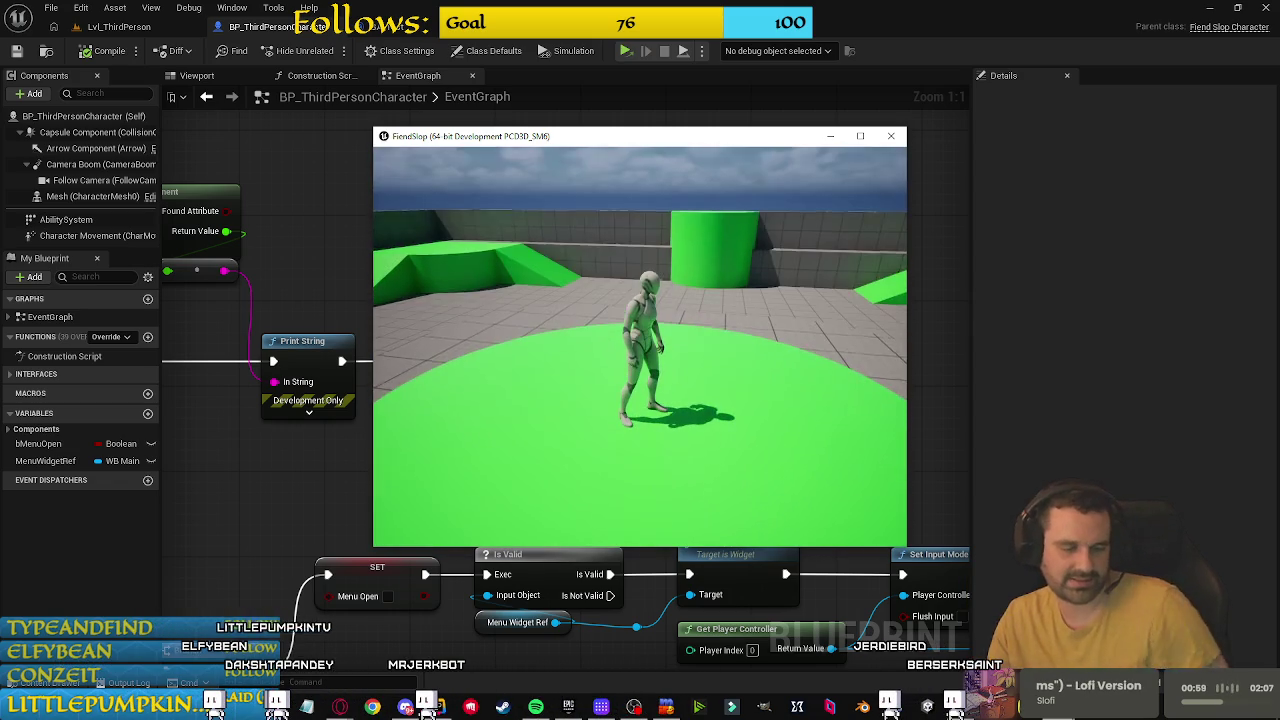
Step: Close the standalone game and switch to FSAttributeSet.cpp in Rider
key(Escape)
key(alt+Tab)
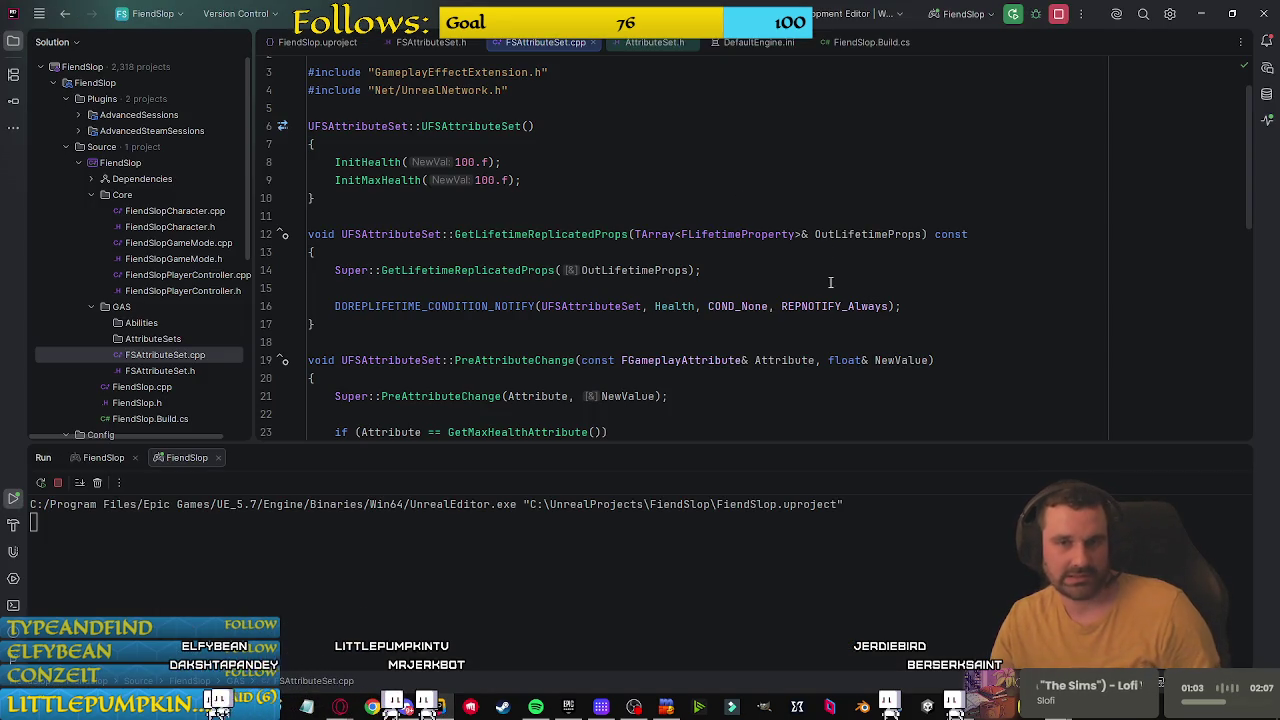
Step: Duplicate the Health DOREPLIFETIME_CONDITION_NOTIFY line and change the copy to MaxHealth
scroll(772, 370, down, 2)
scroll(740, 345, down, 3)
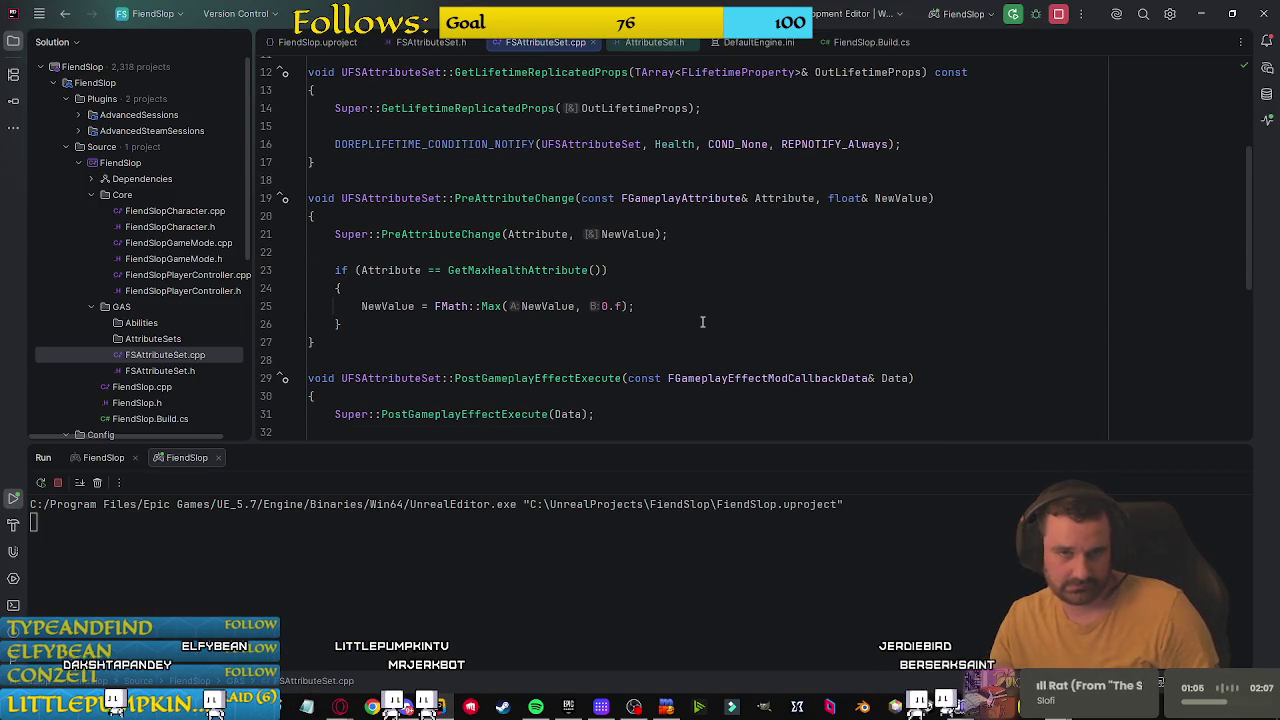
click(693, 270)
key(Home)
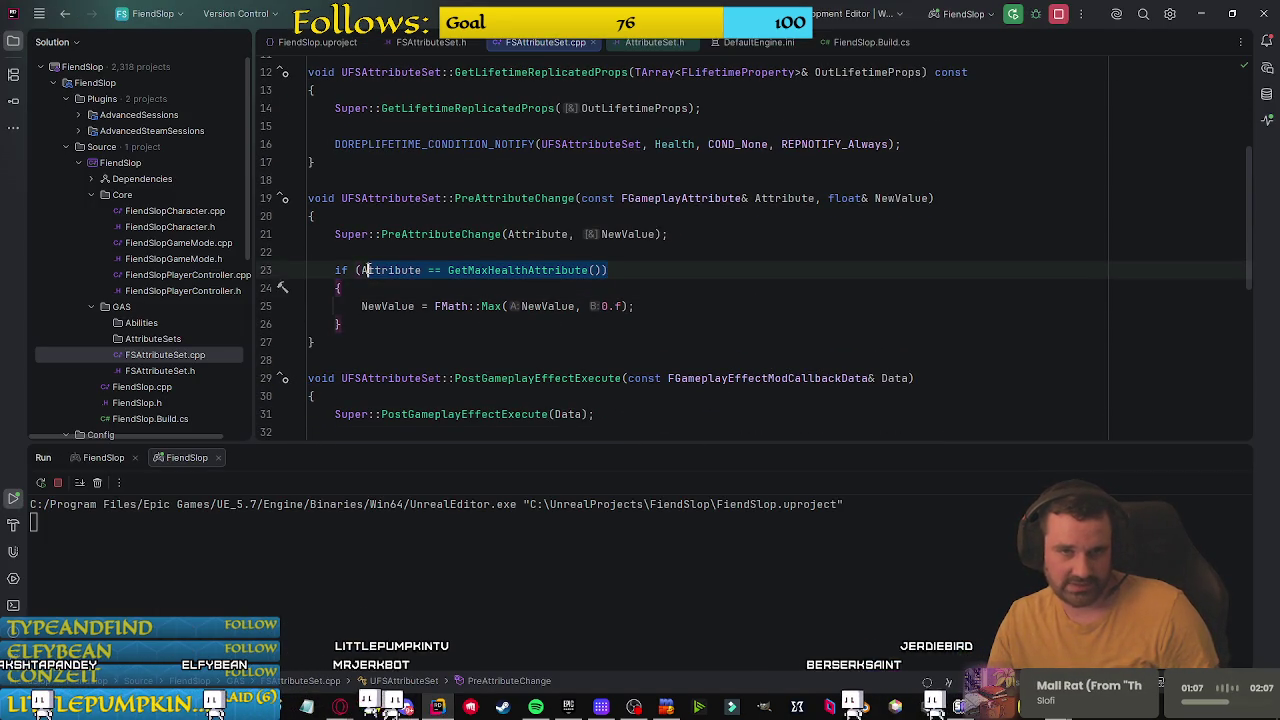
key(Up)
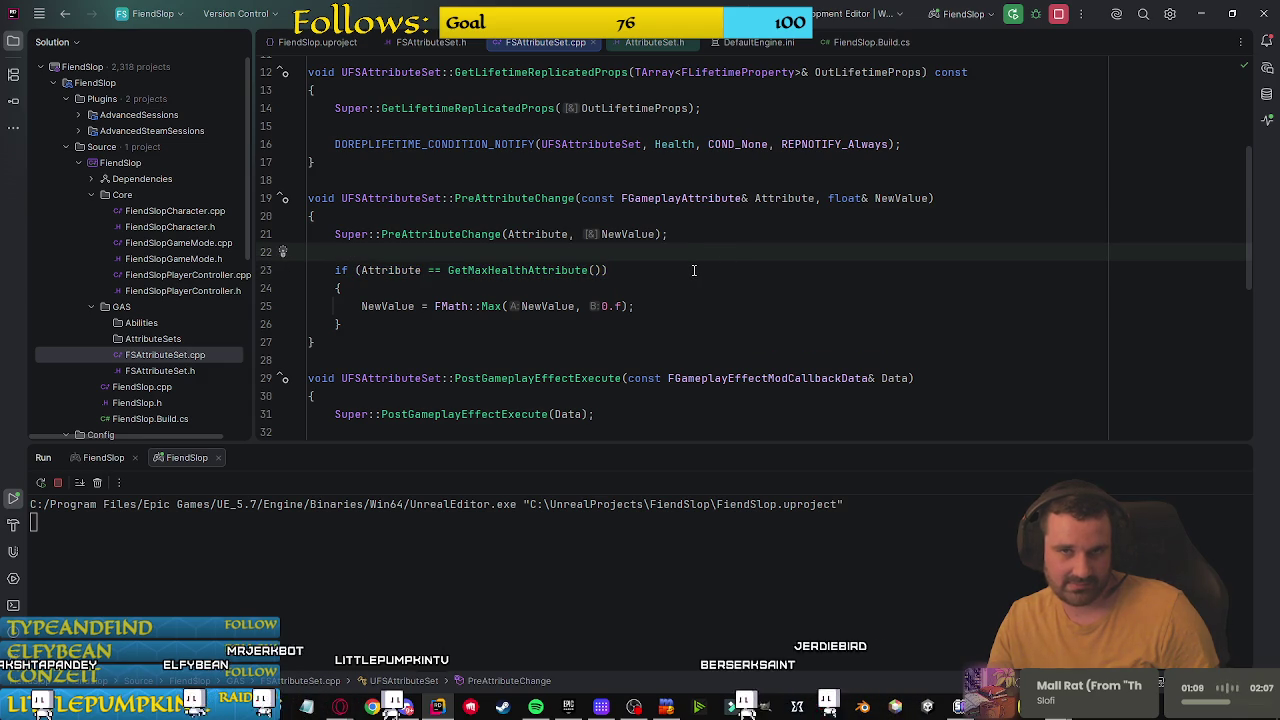
click(929, 147)
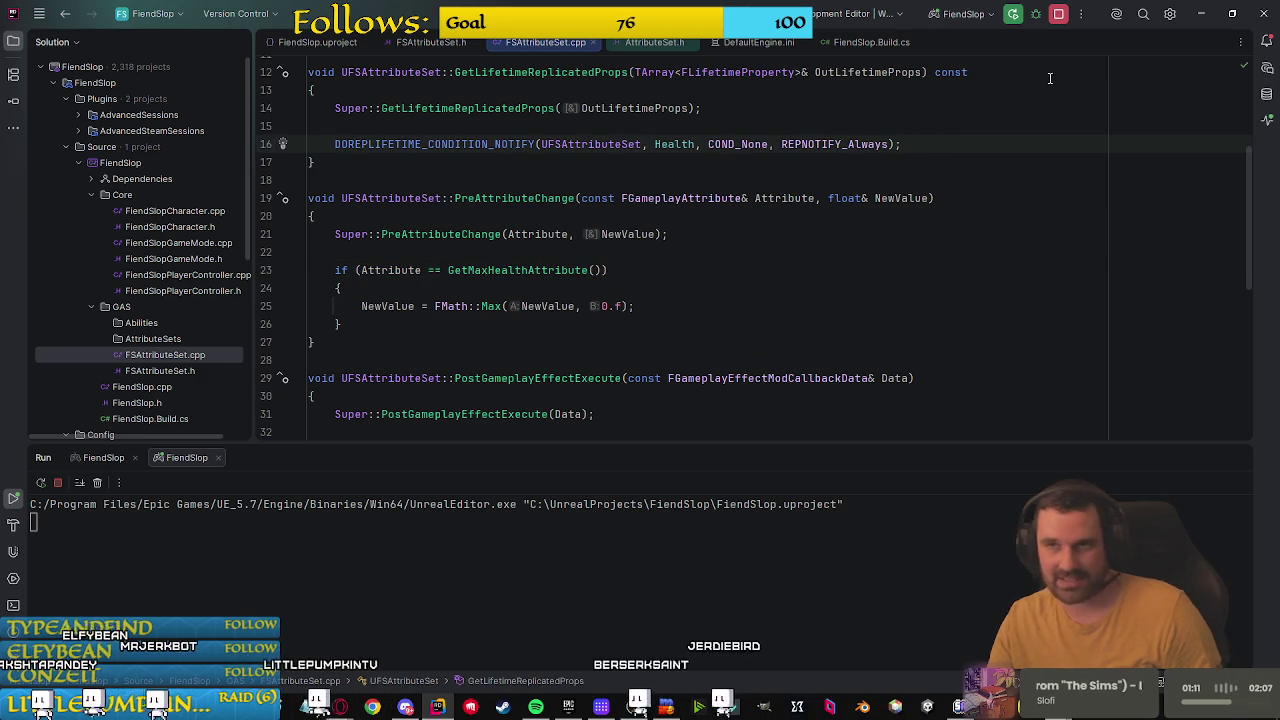
key(ctrl+d)
click(656, 162)
text(Max)
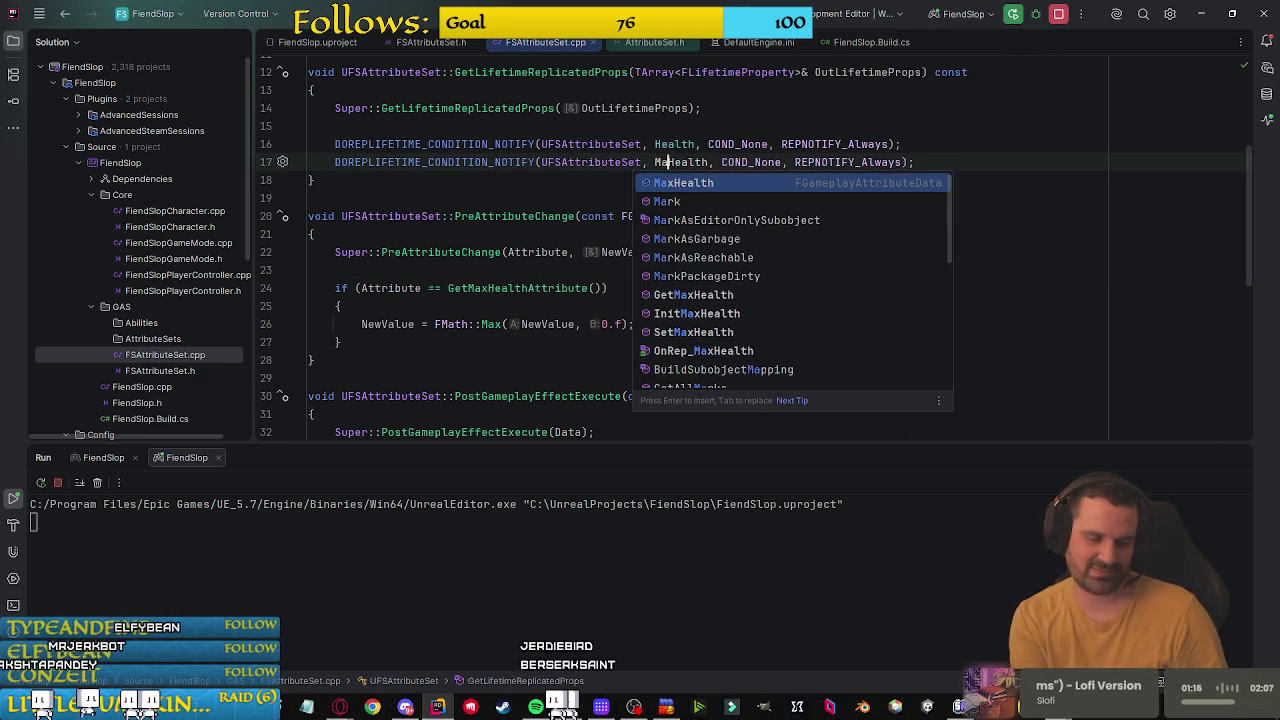
key(End)
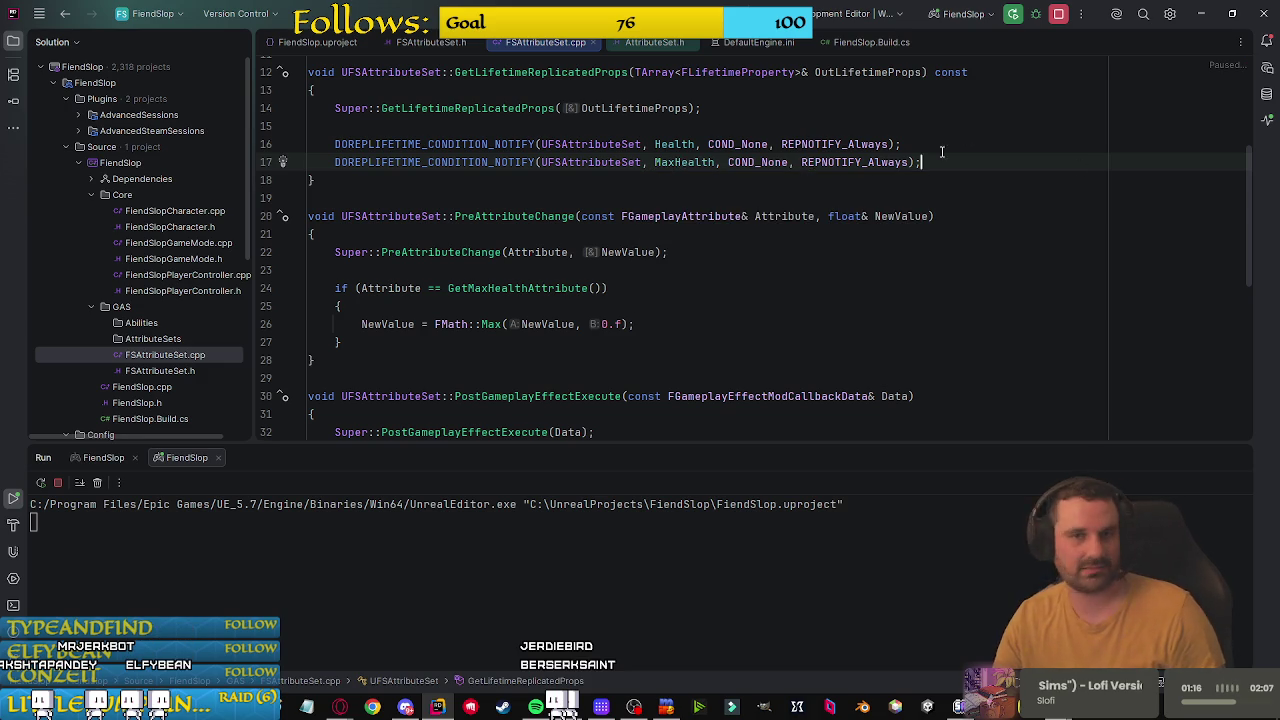
scroll(783, 337, down, 2)
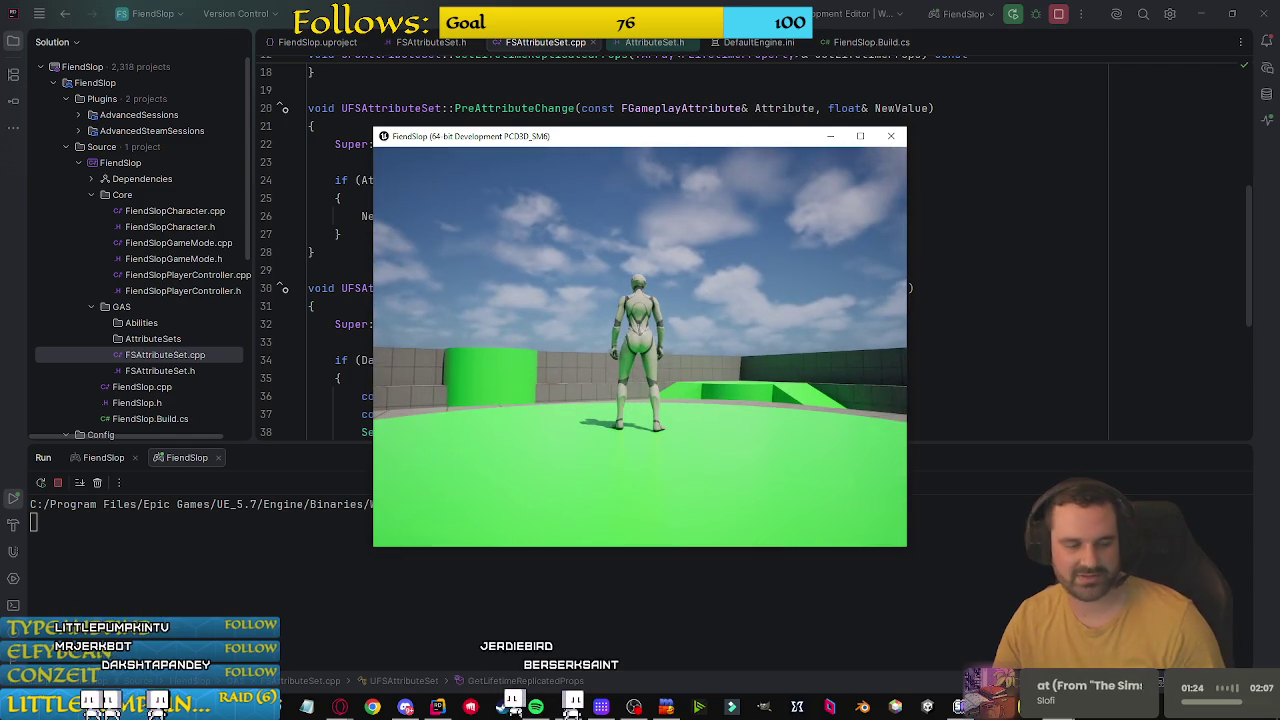
Step: Close the game with Alt+F4 and scroll FSAttributeSet.cpp through OnRep_Health/OnRep_MaxHealth and back
key(alt+F4)
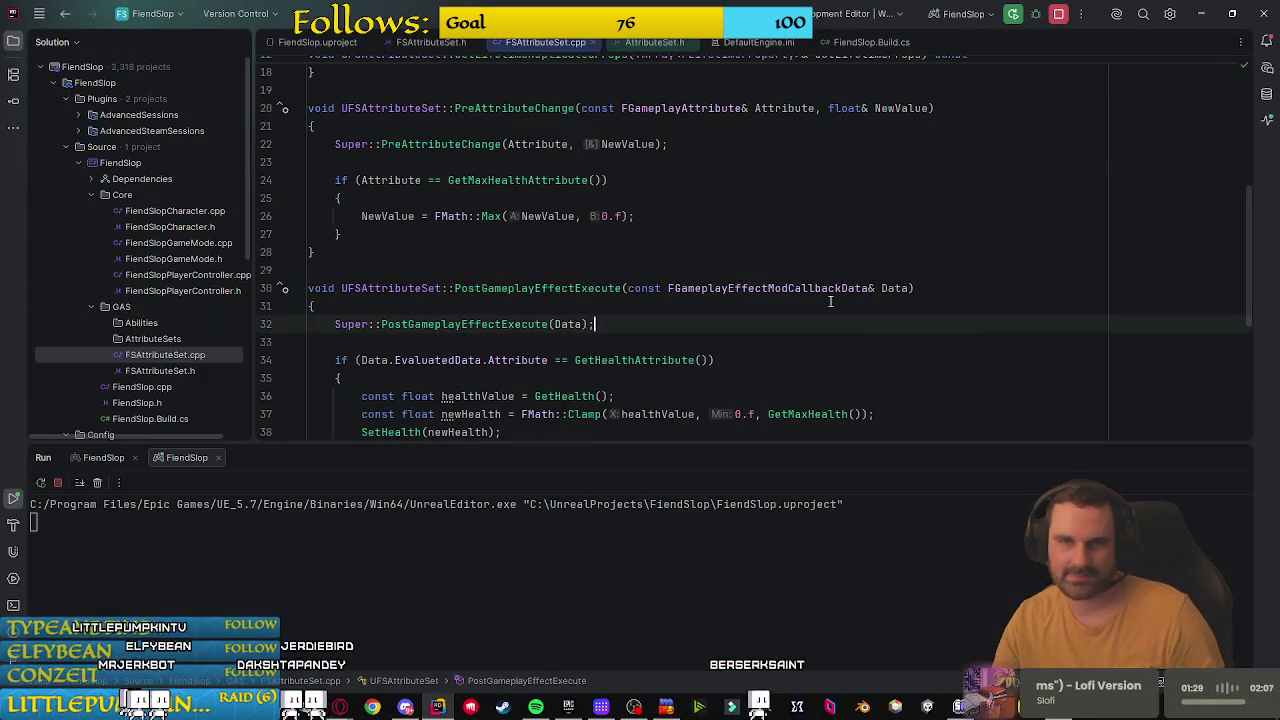
click(850, 145)
scroll(788, 308, down, 5)
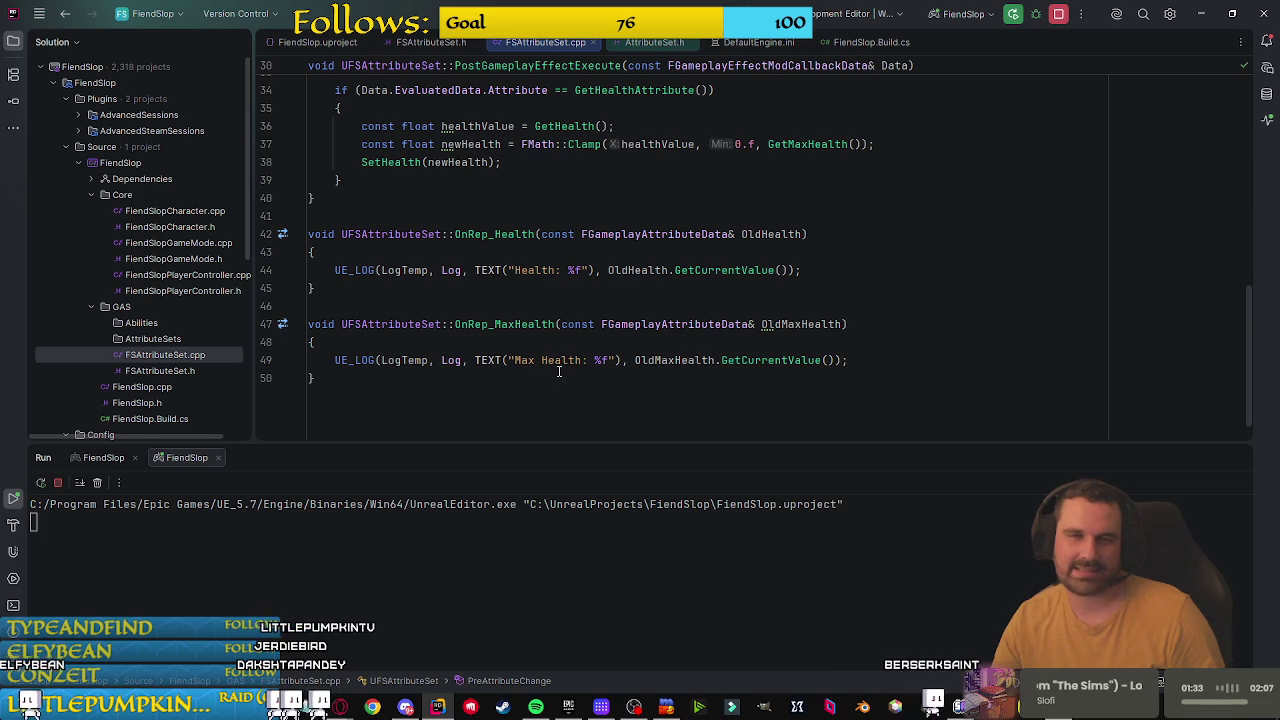
scroll(562, 377, up, 3)
scroll(562, 377, up, 4)
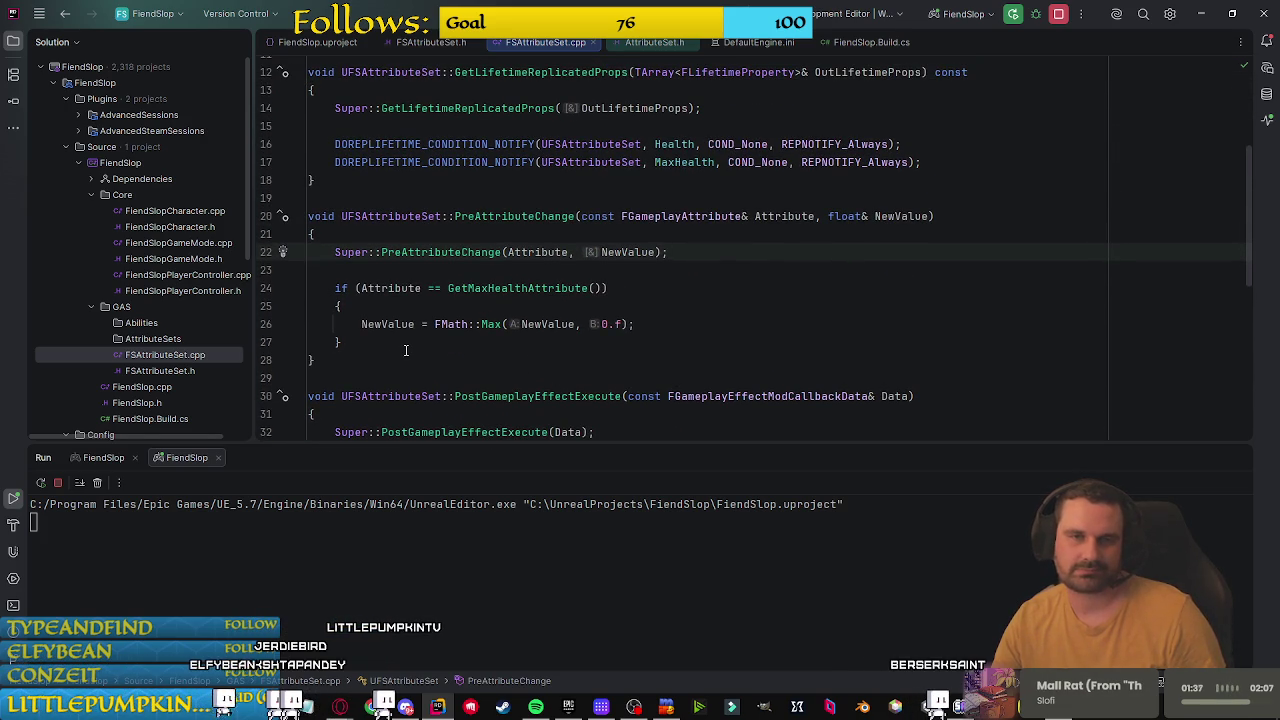
Step: Change the attribute check in PostGameplayEffectExecute to test Health instead of MaxHealth
click(488, 288)
key(BackSpace)
key(BackSpace)
key(BackSpace)
key(Down)
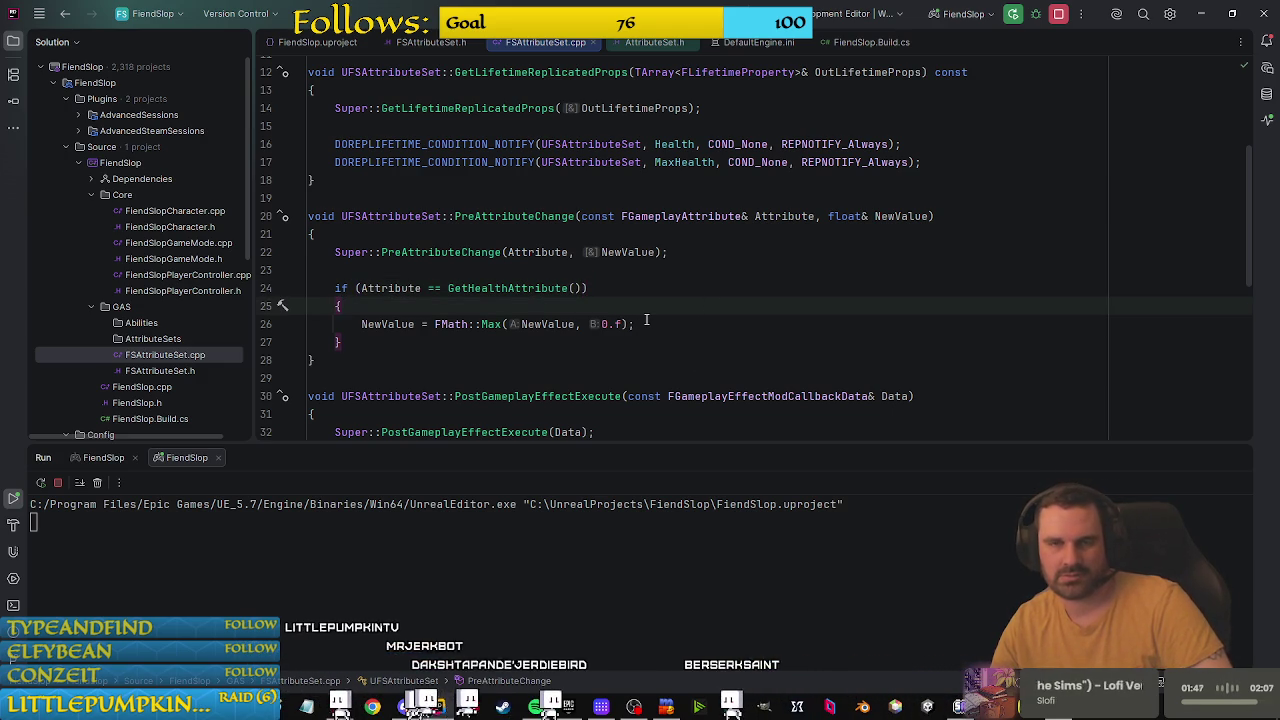
Step: Clamp healthValue between 0 and GetMaxHealth() and apply it with SetHealth(newHealth)
click(646, 322)
scroll(534, 335, down, 5)
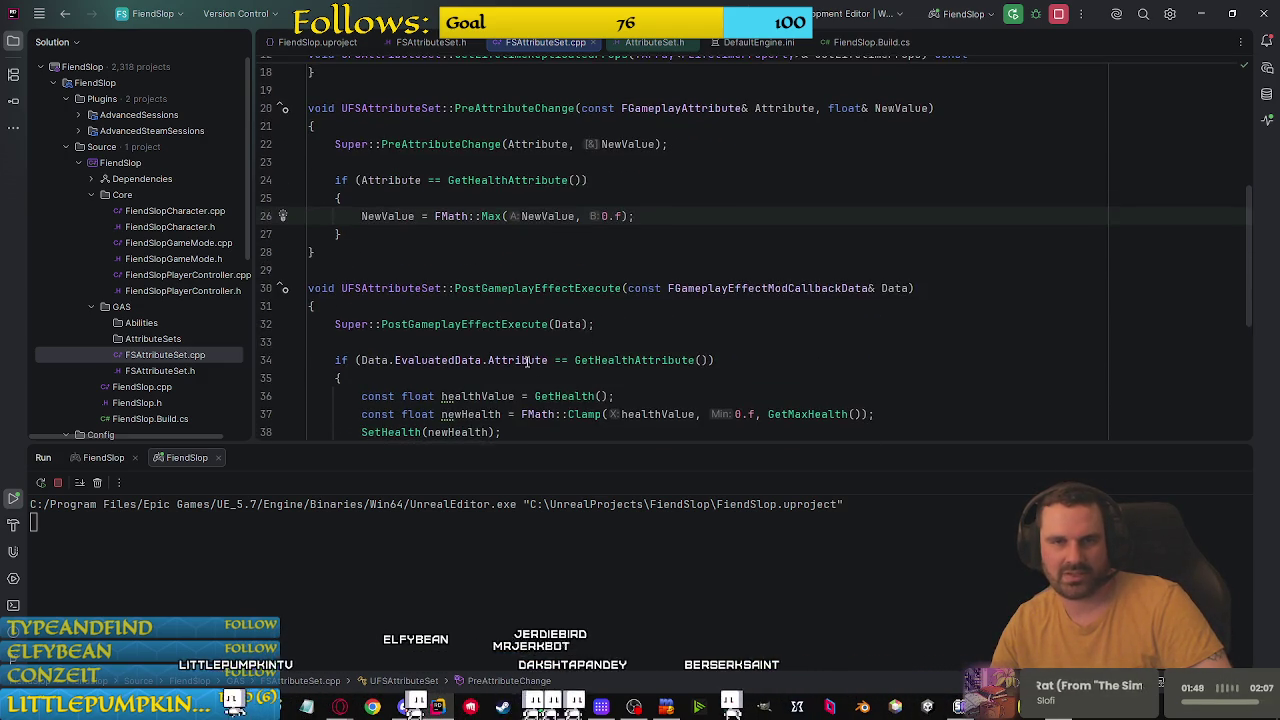
drag(623, 343, 544, 216)
click(737, 125)
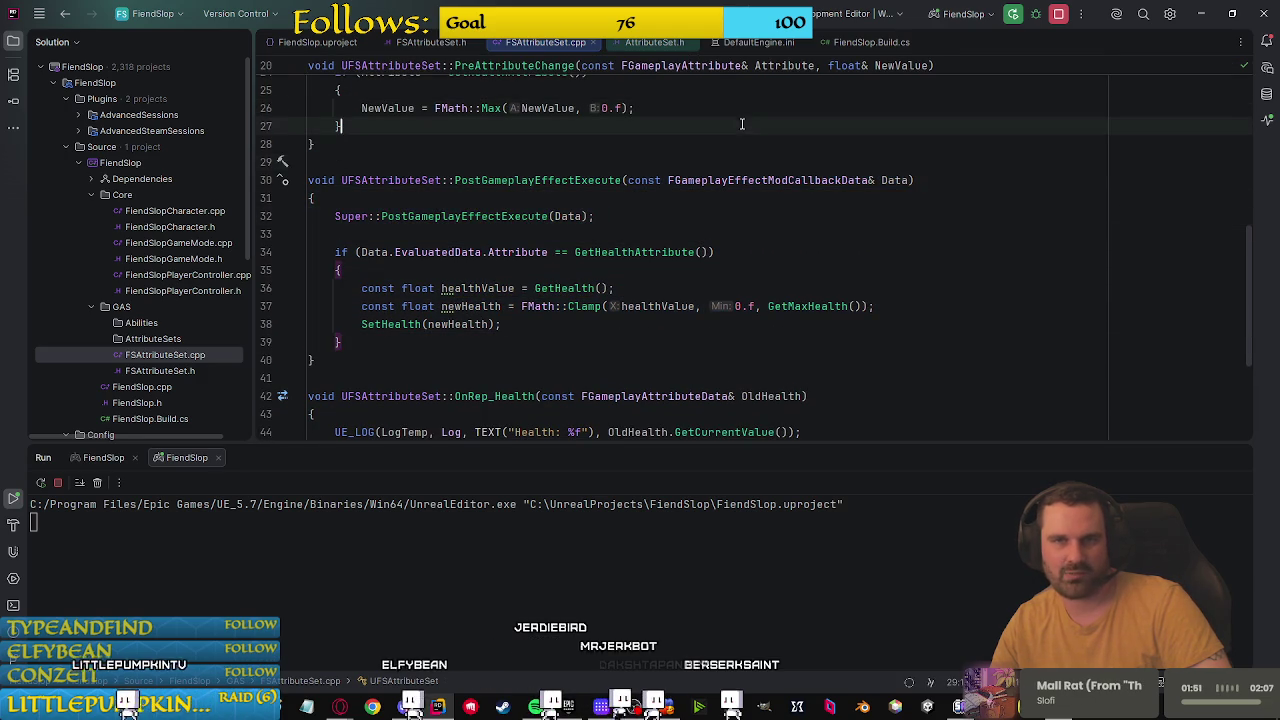
click(654, 328)
double_click(648, 306)
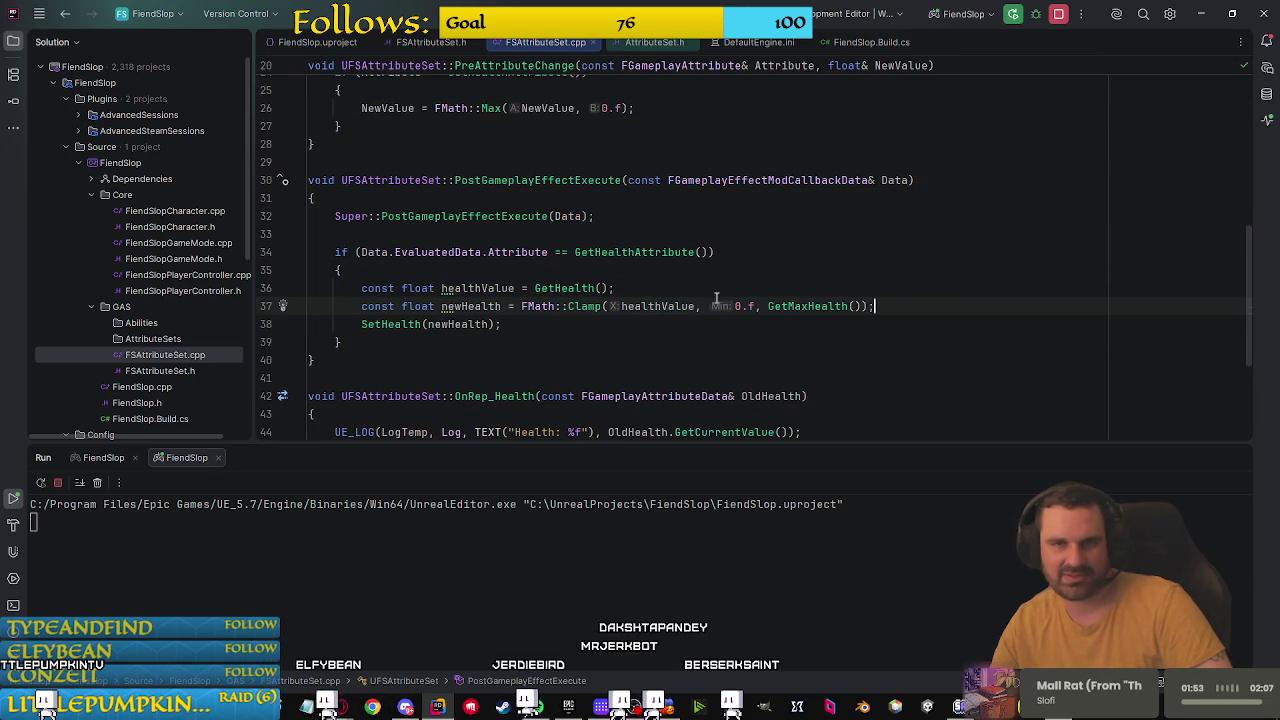
key(Up)
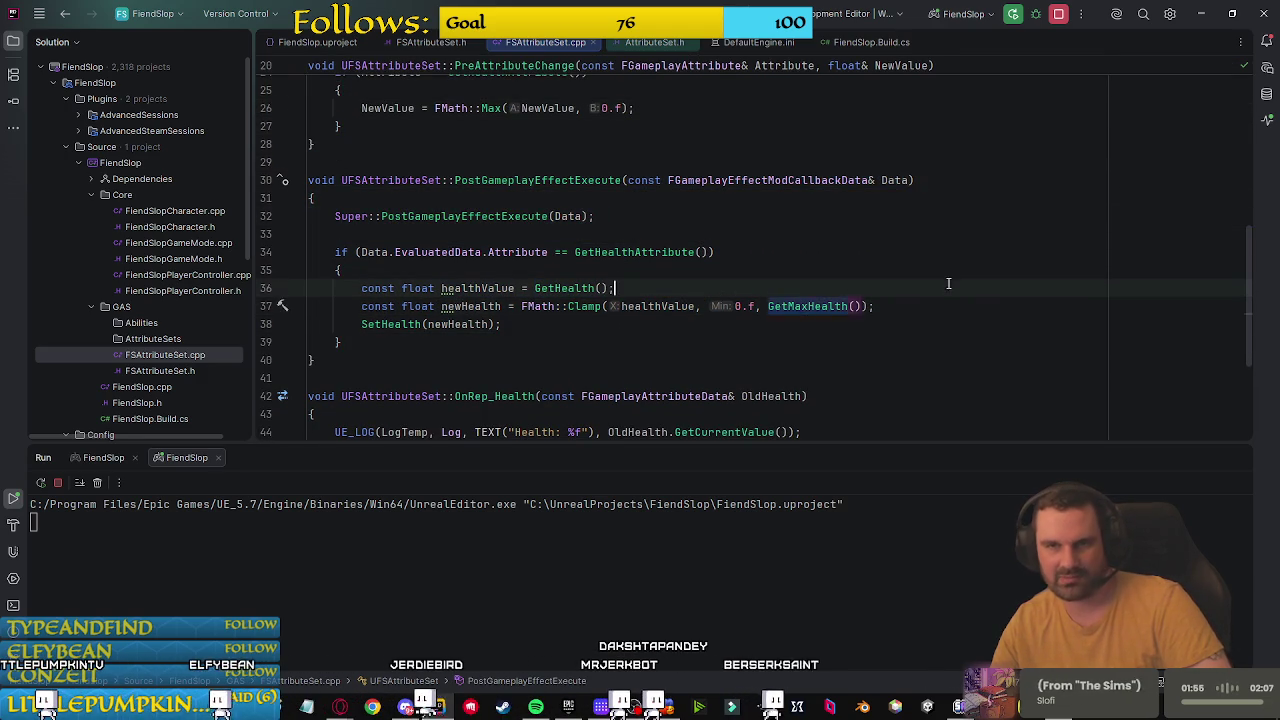
click(795, 270)
click(681, 326)
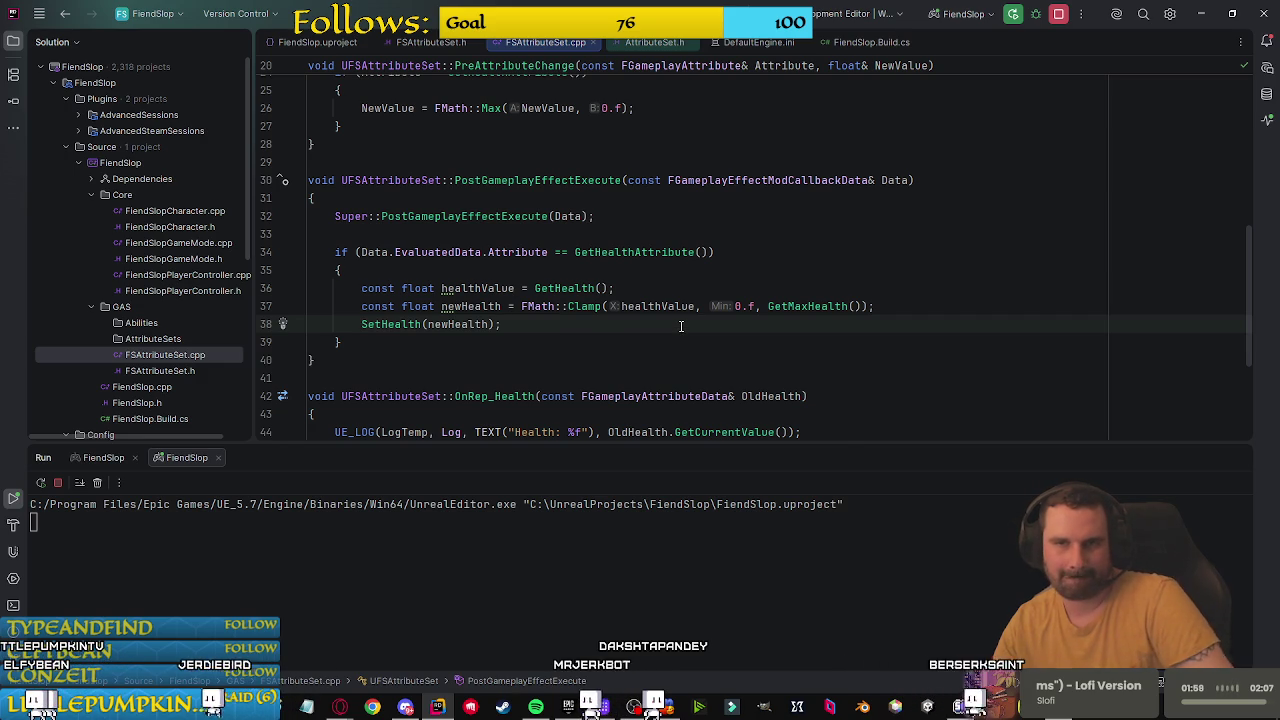
scroll(678, 323, down, 1)
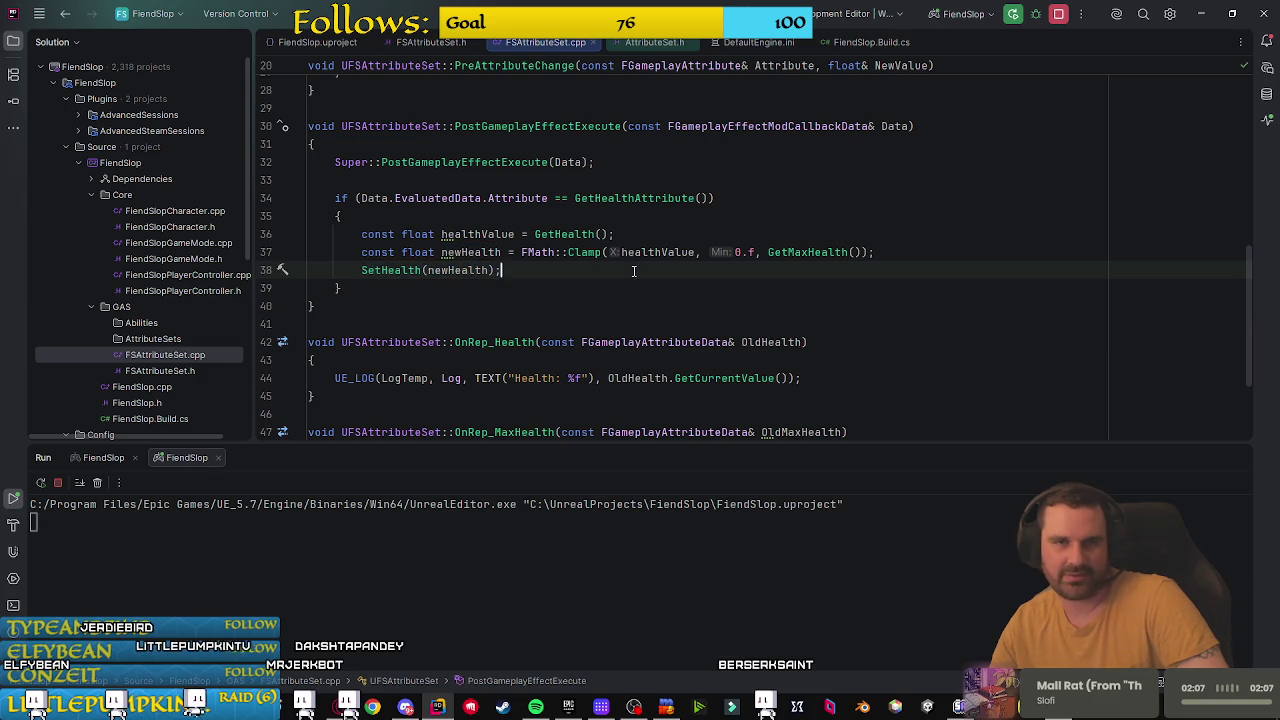
scroll(480, 270, up, 9)
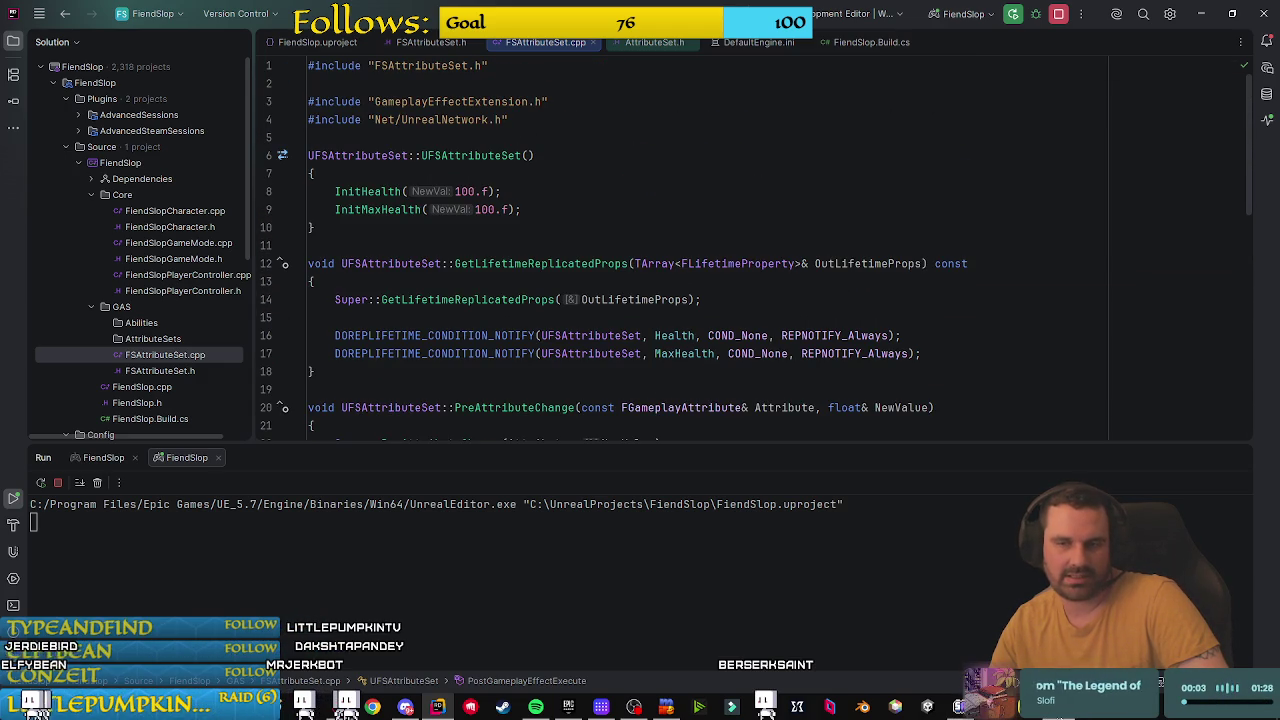
Step: Stop the running game and rerun the project with the updated code
click(1036, 13)
click(652, 384)
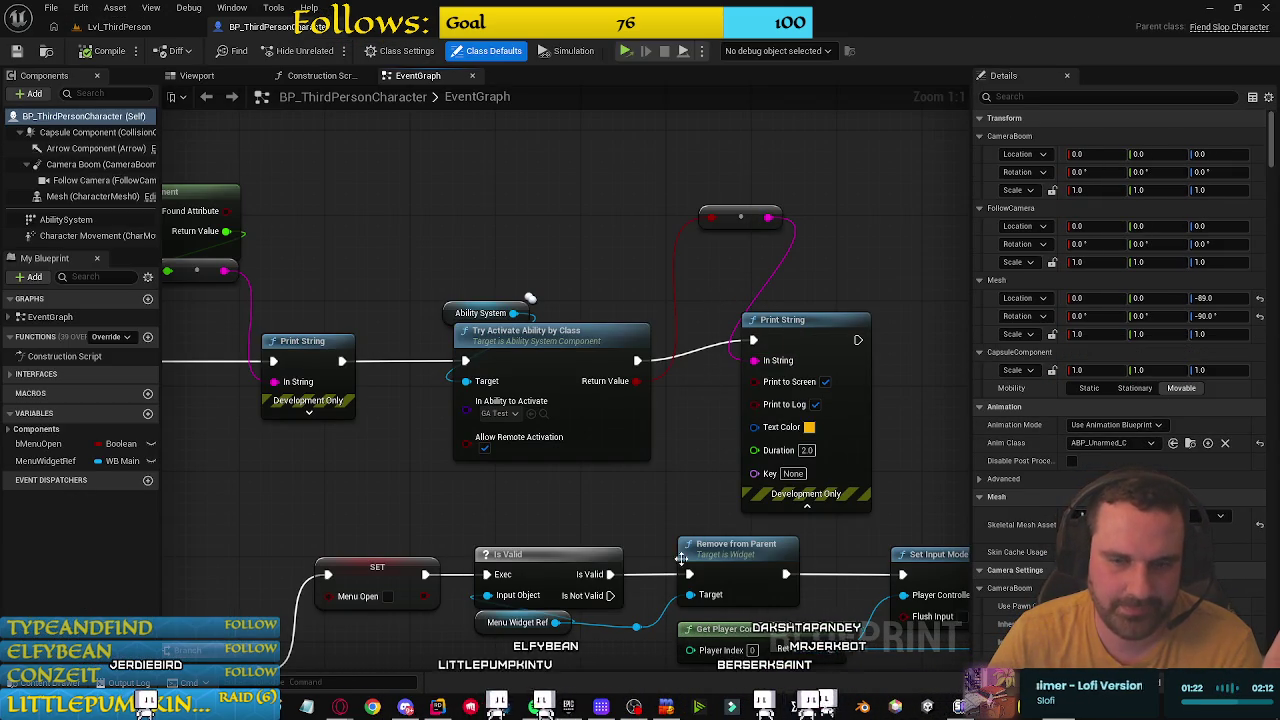
Step: Rearrange the Health Get Float node and Ability System getter to make room
drag(409, 496, 368, 417)
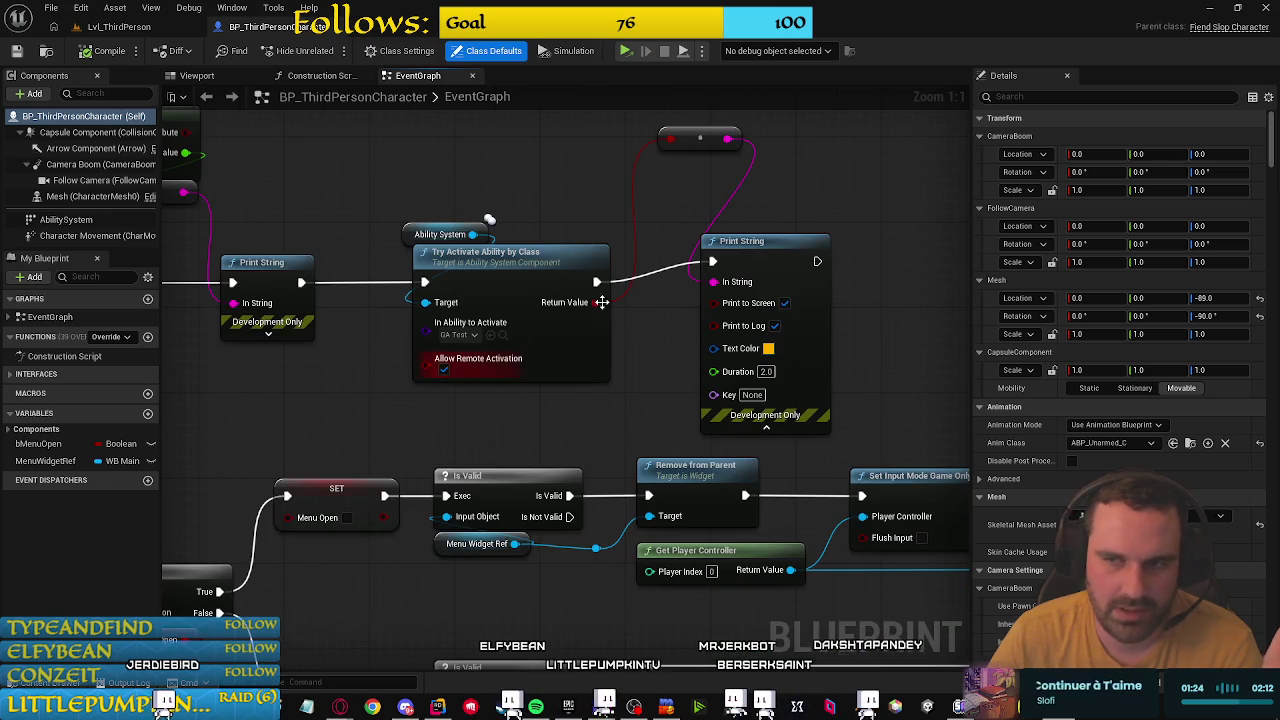
mouse_move(446, 168)
mouse_down()
mouse_move(332, 168)
mouse_move(610, 215)
mouse_move(836, 210)
mouse_move(790, 288)
mouse_up()
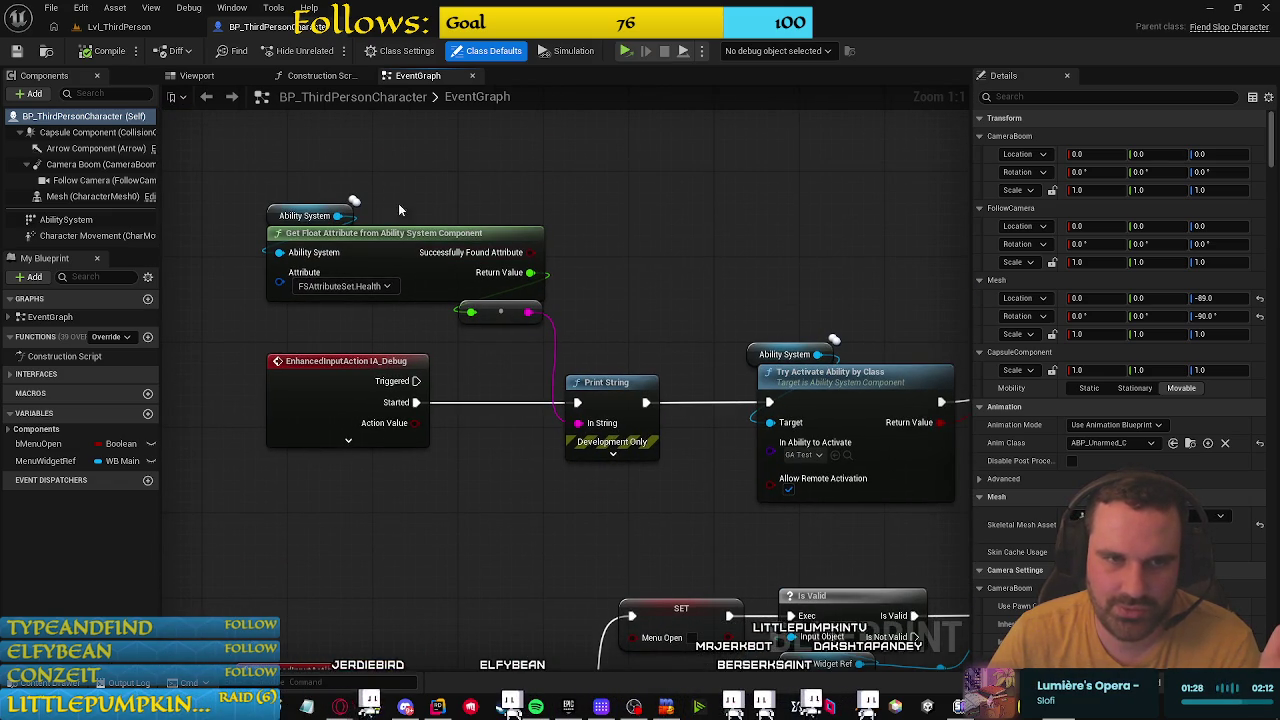
click(356, 208)
drag(356, 208, 366, 140)
mouse_move(654, 216)
mouse_down()
mouse_move(814, 363)
mouse_move(490, 268)
mouse_move(320, 266)
mouse_up()
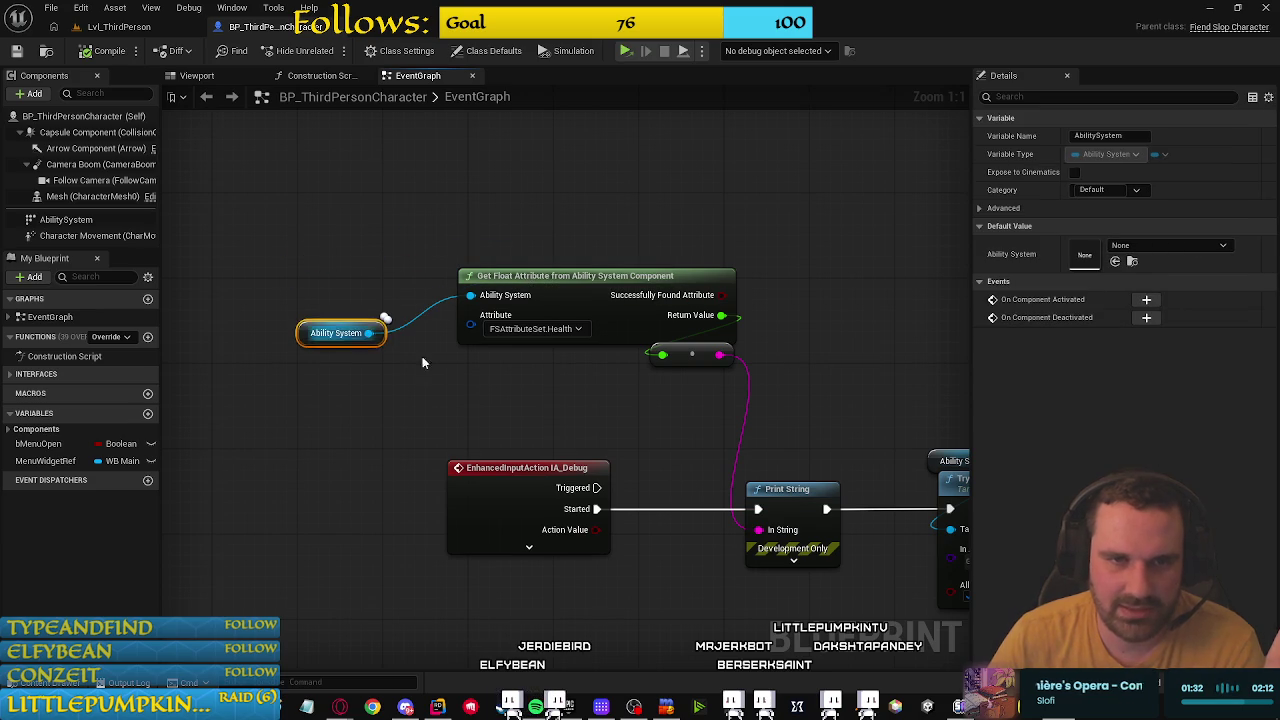
drag(586, 402, 528, 420)
click(558, 305)
drag(558, 305, 629, 209)
click(523, 334)
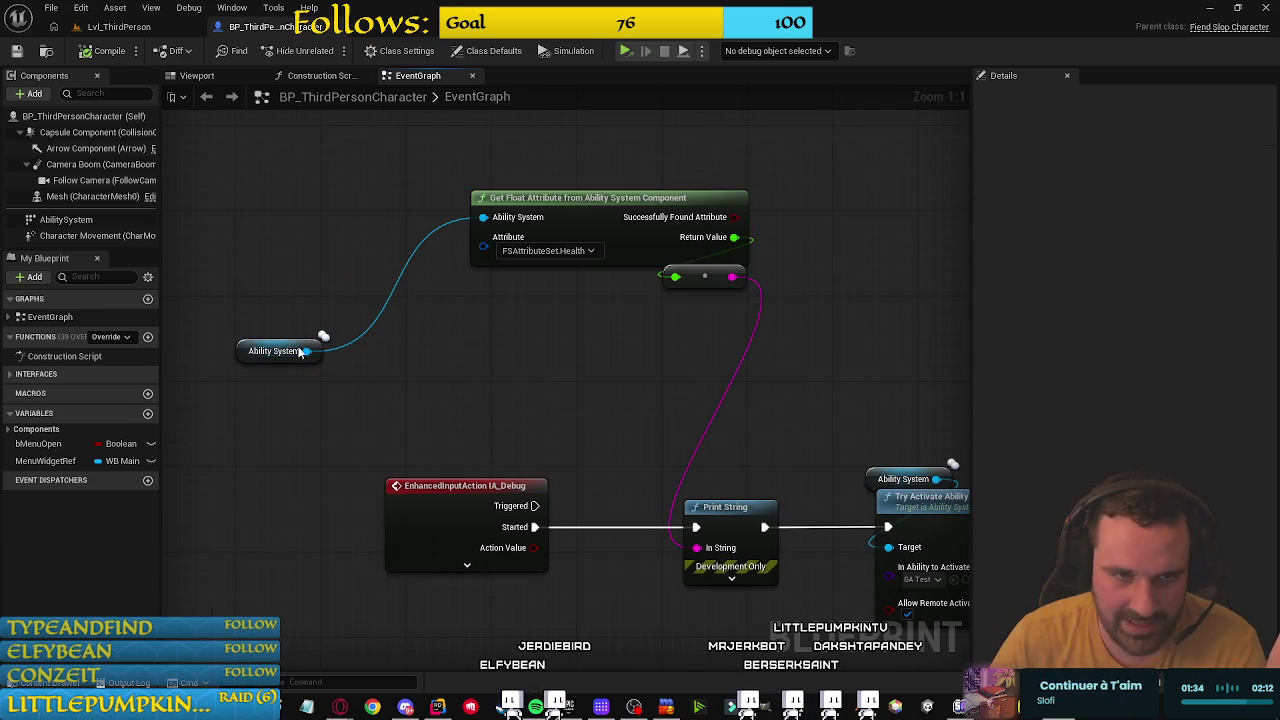
Step: Add a Get Float Attribute from Ability System Component node set to FSAttributeSet.MaxHealth
drag(306, 350, 421, 383)
text(ma)
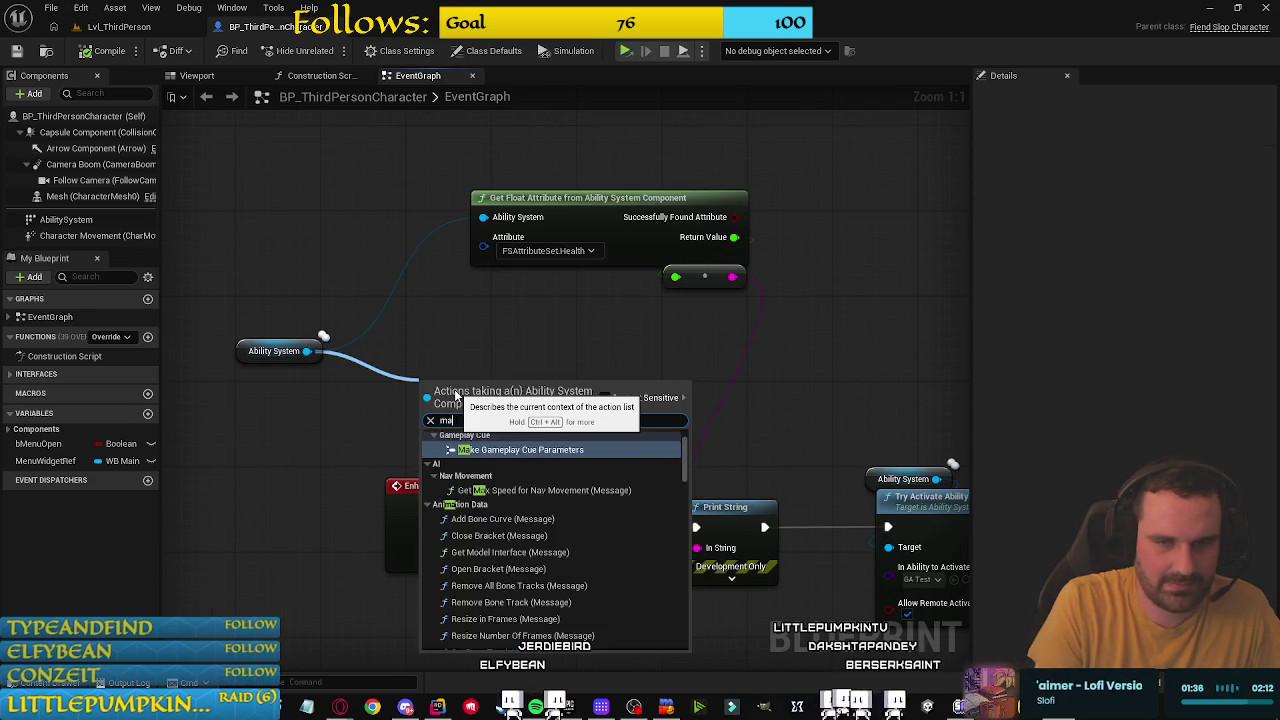
key(BackSpace)
key(BackSpace)
text(get float)
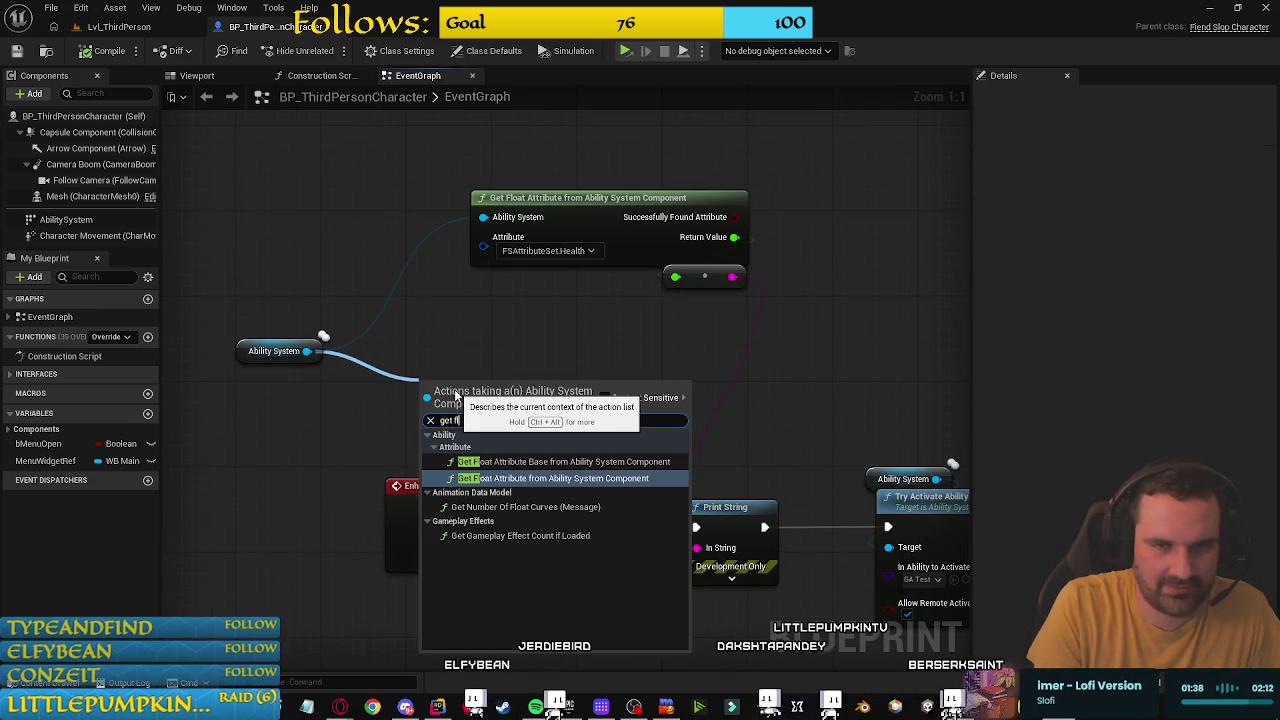
click(567, 479)
drag(520, 370, 543, 338)
drag(664, 388, 698, 376)
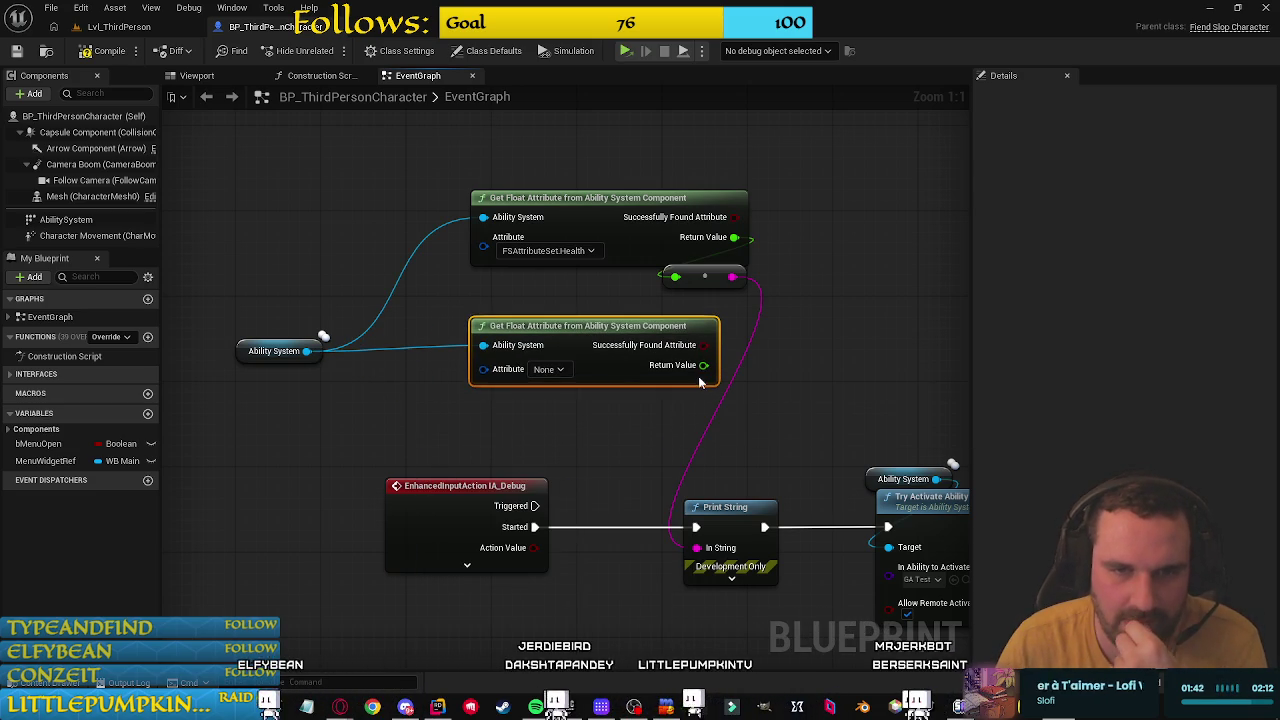
click(545, 369)
click(629, 412)
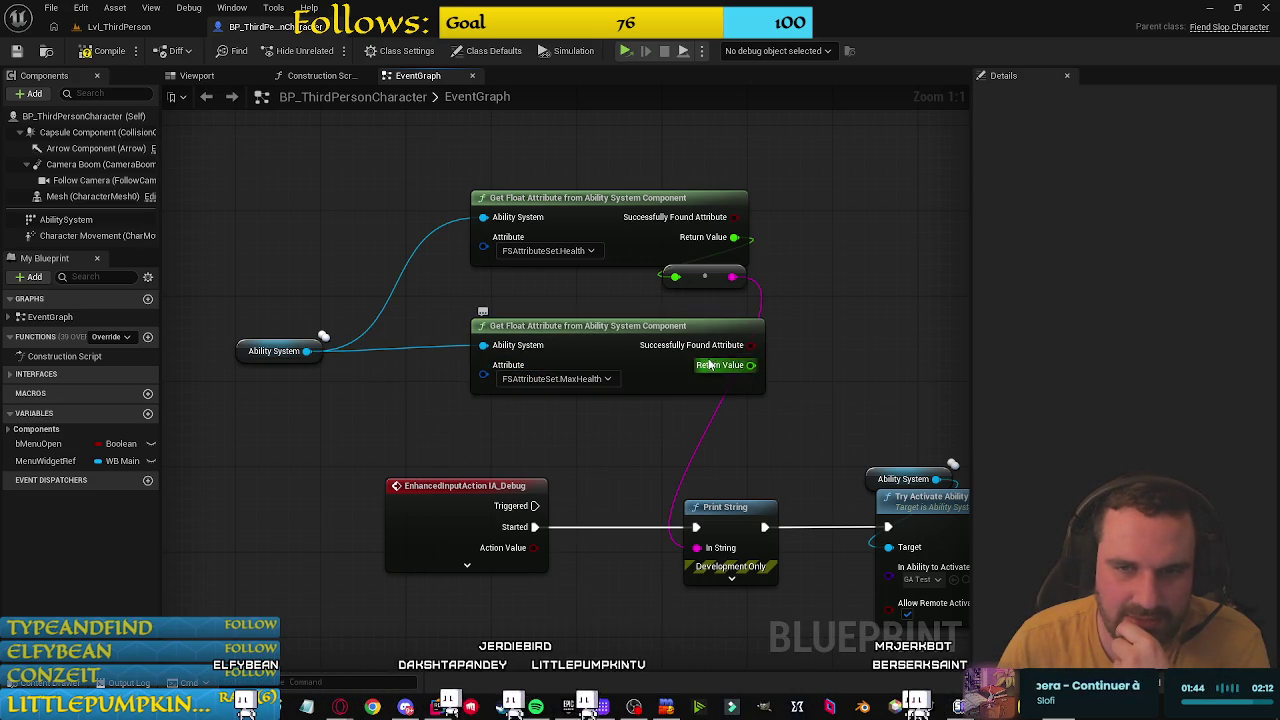
Step: Feed Print String's In String from an Append joining Health (A) and MaxHealth (C)
drag(696, 548, 817, 325)
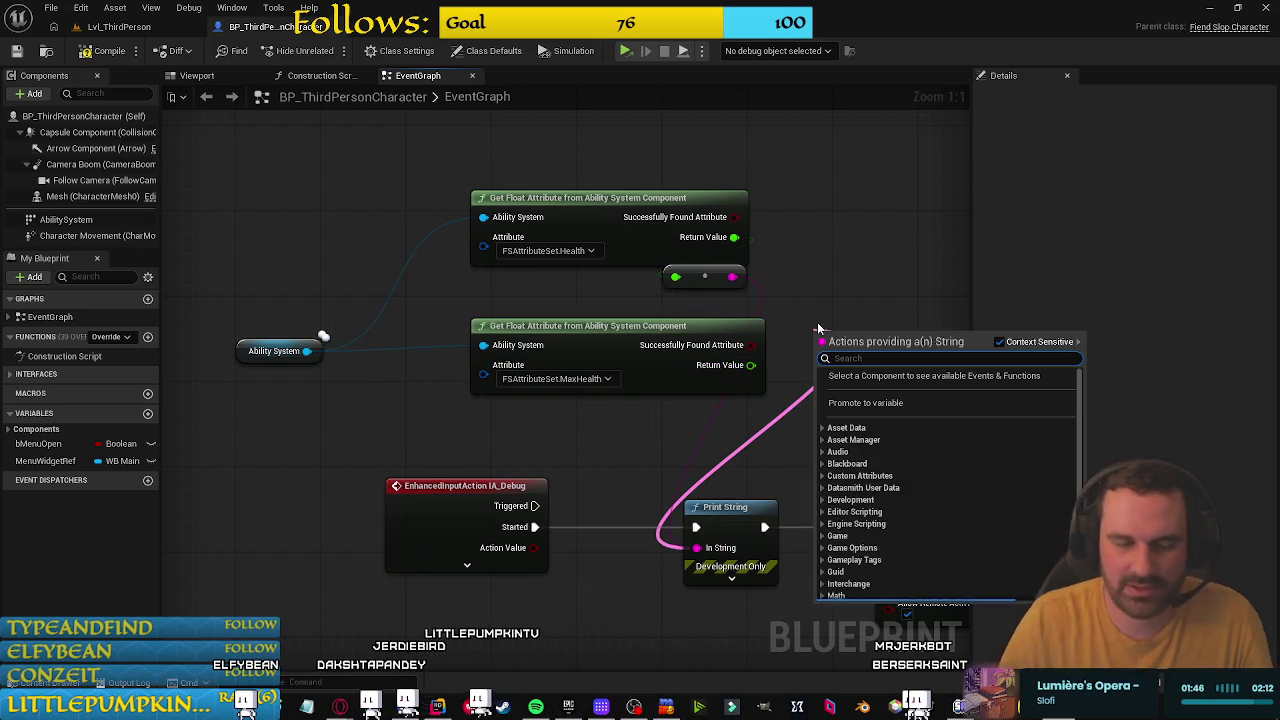
text(append)
key(Return)
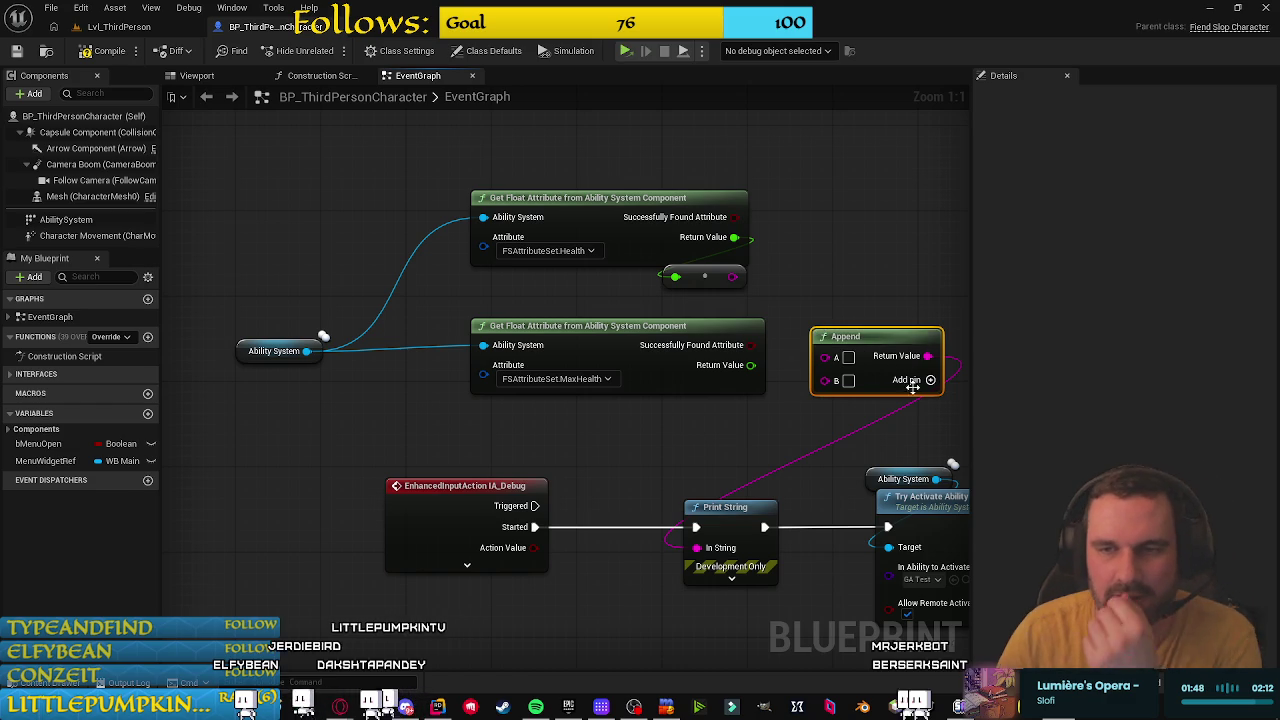
drag(925, 383, 943, 320)
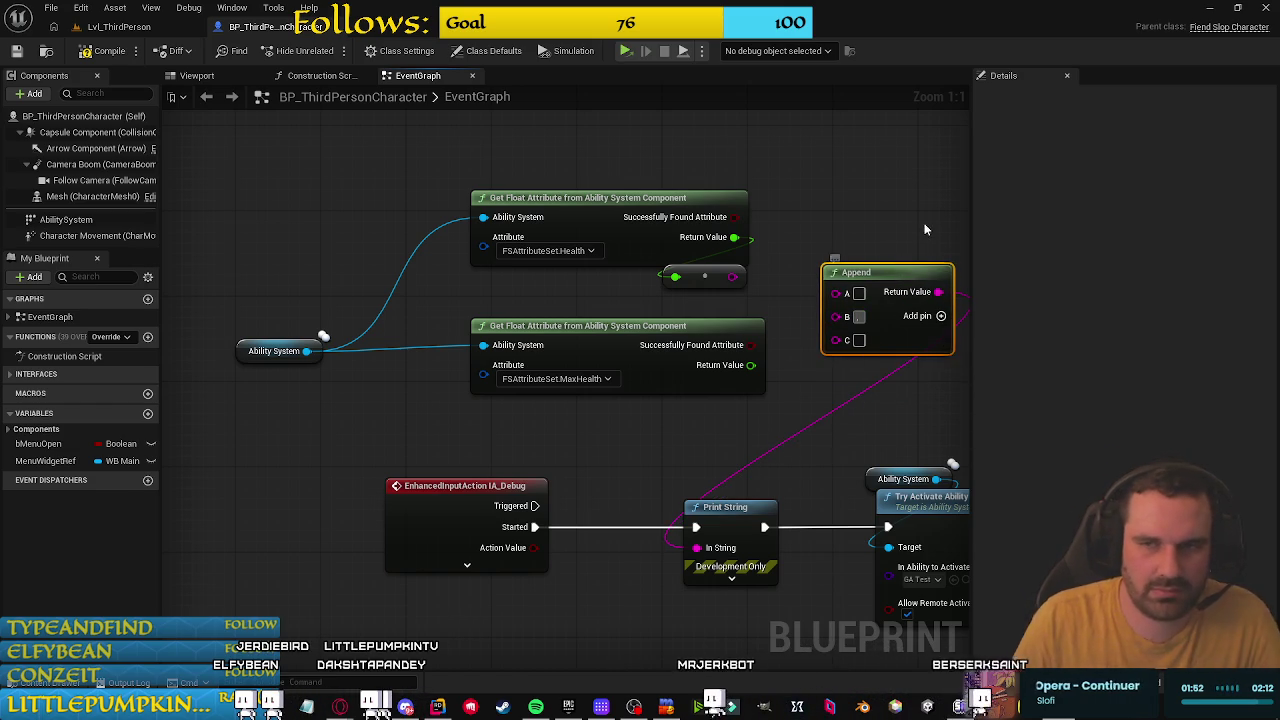
drag(837, 297, 837, 293)
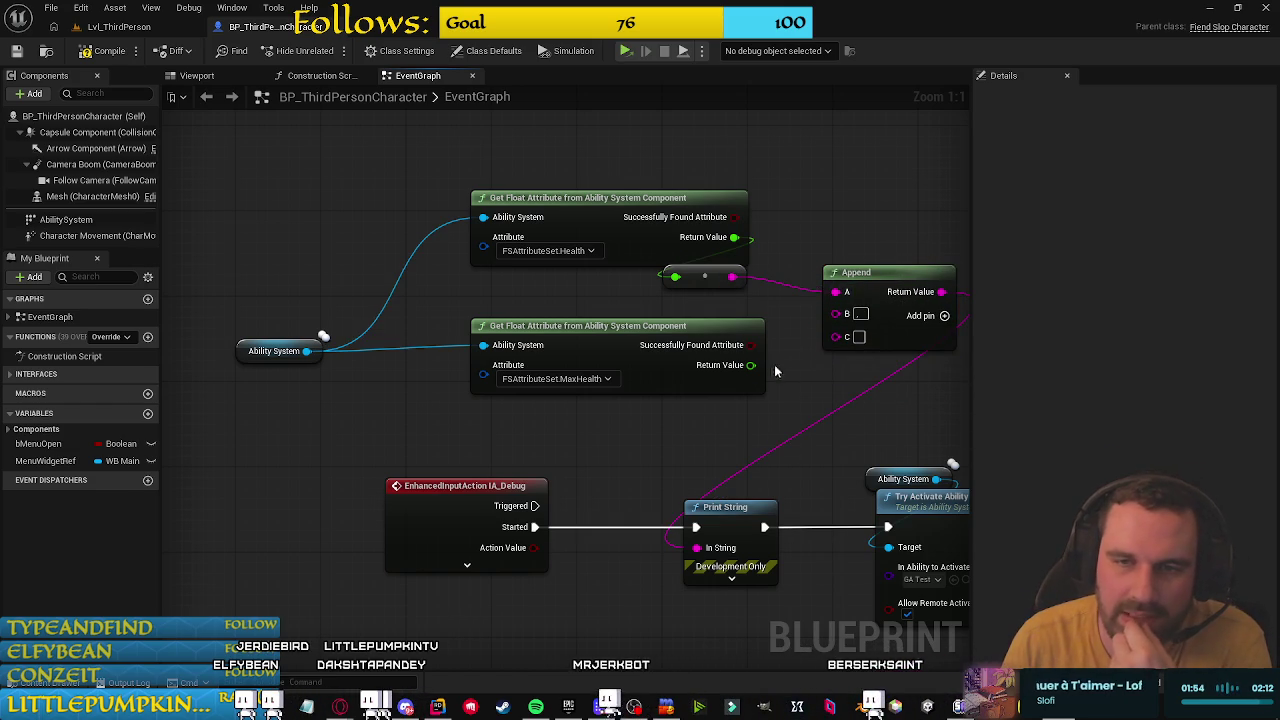
drag(758, 367, 836, 336)
drag(706, 305, 714, 310)
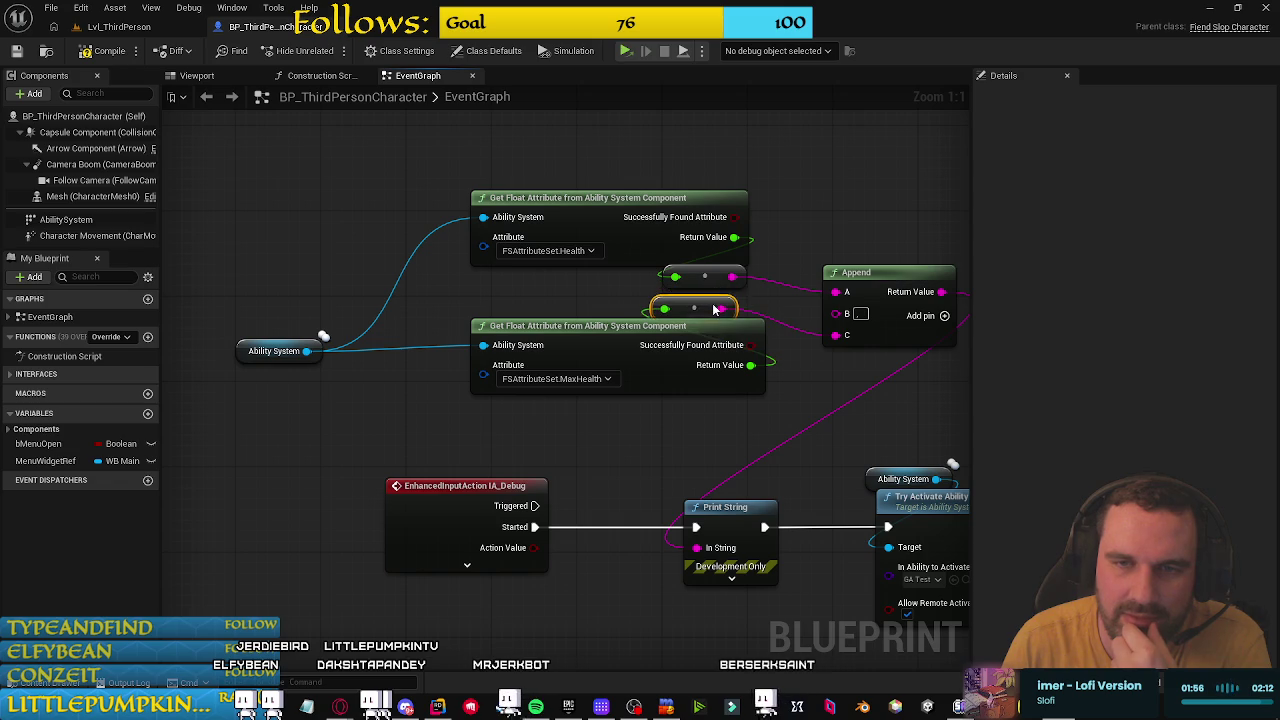
mouse_move(813, 186)
mouse_down()
mouse_move(538, 345)
mouse_move(578, 315)
mouse_up()
drag(402, 205, 542, 508)
drag(524, 249, 346, 254)
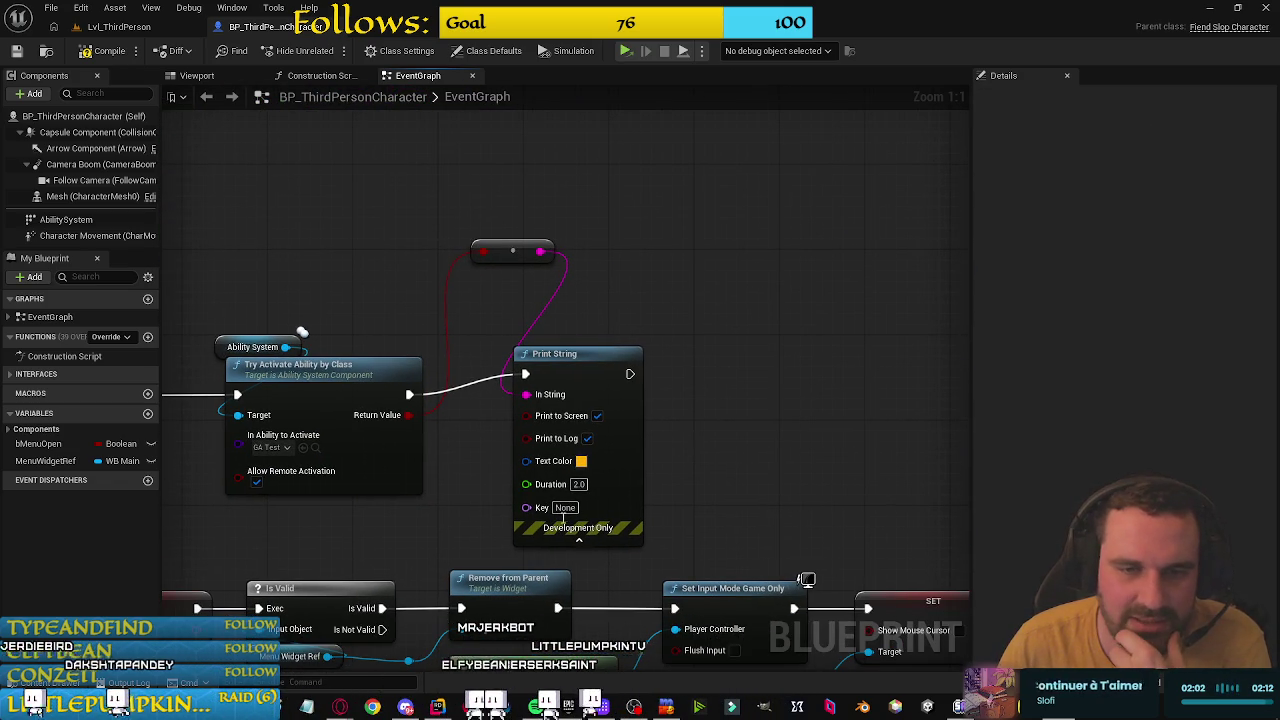
click(578, 541)
drag(452, 317, 670, 314)
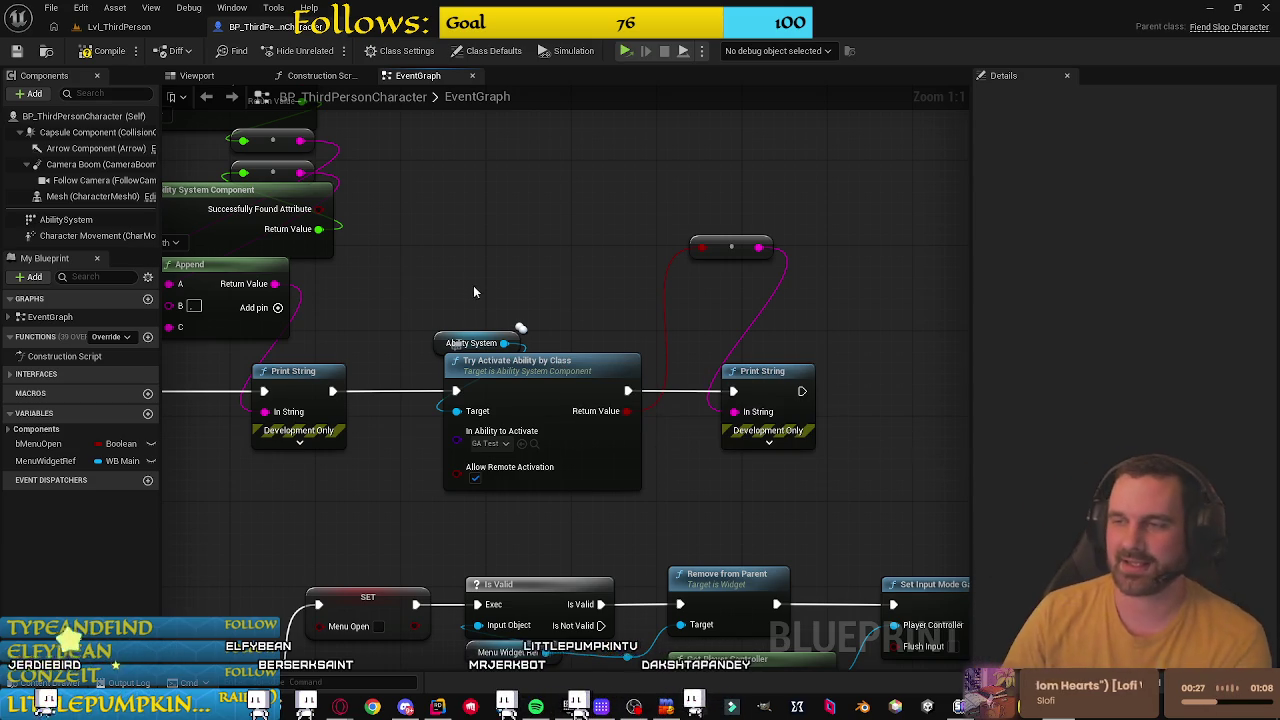
click(478, 343)
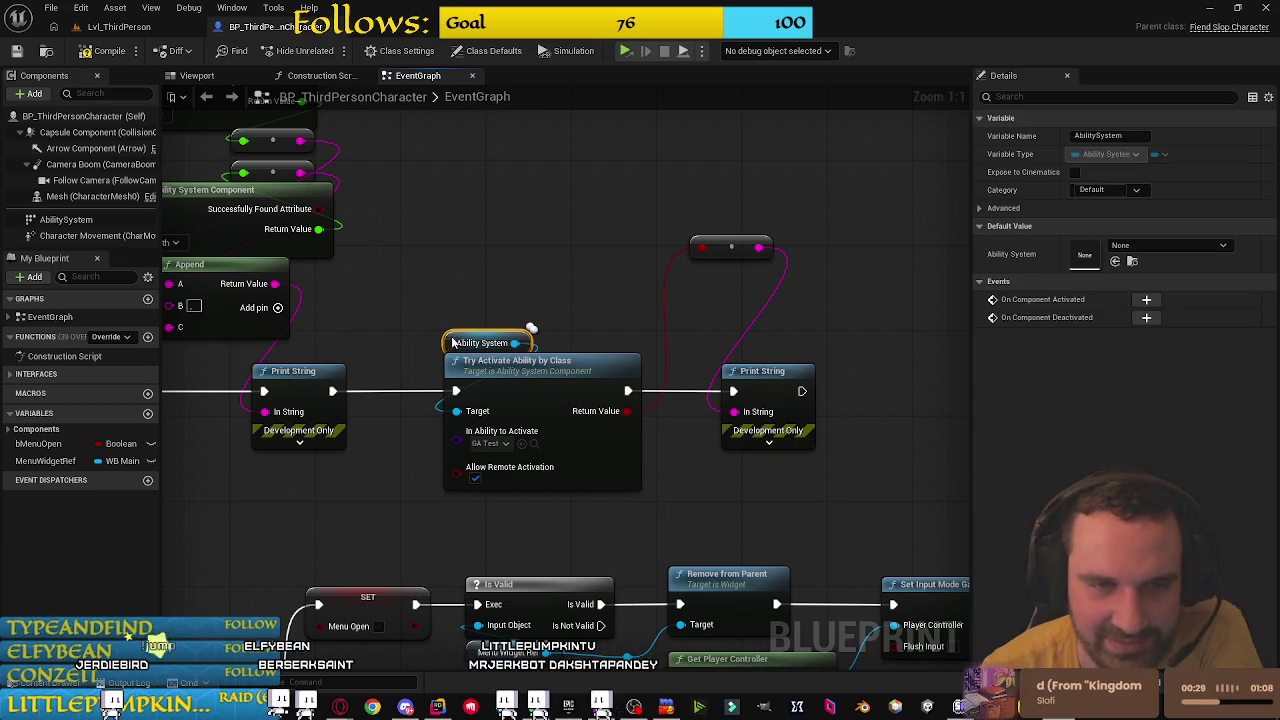
Step: Move the right Print String further right and drop the reroute node onto the exec wire
drag(798, 378, 851, 389)
drag(731, 247, 710, 364)
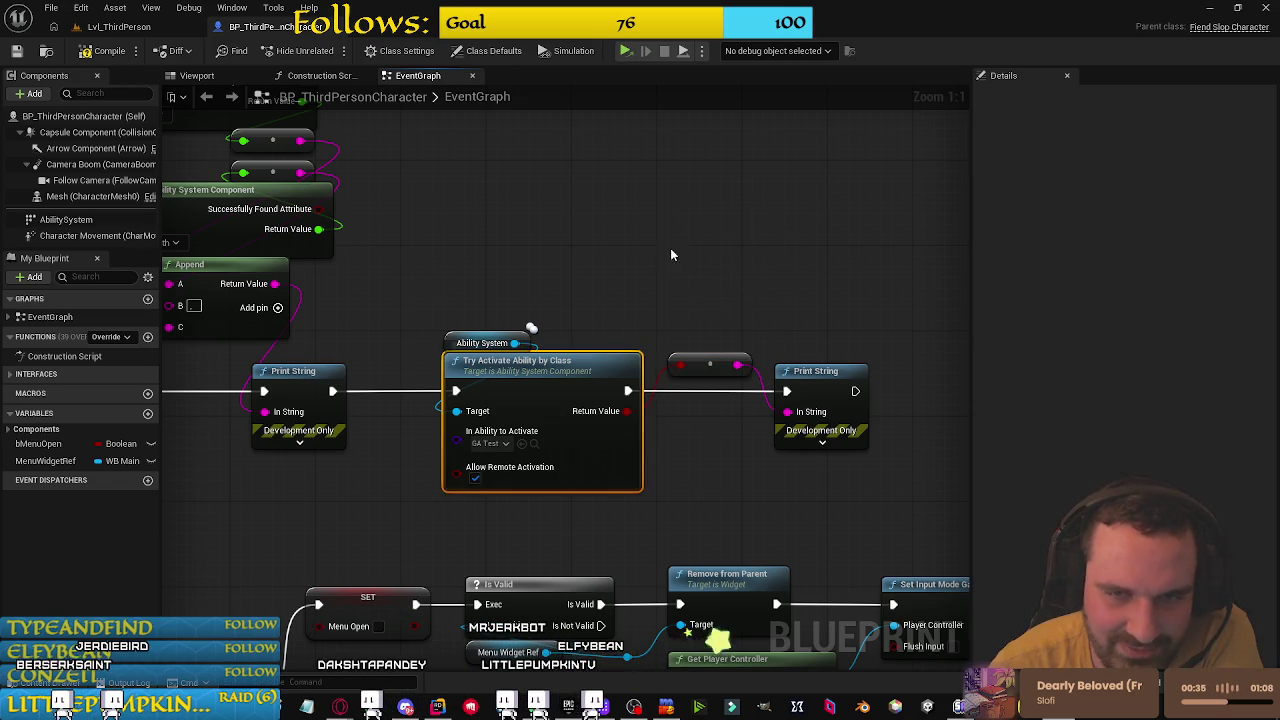
drag(464, 454, 539, 376)
drag(464, 454, 575, 373)
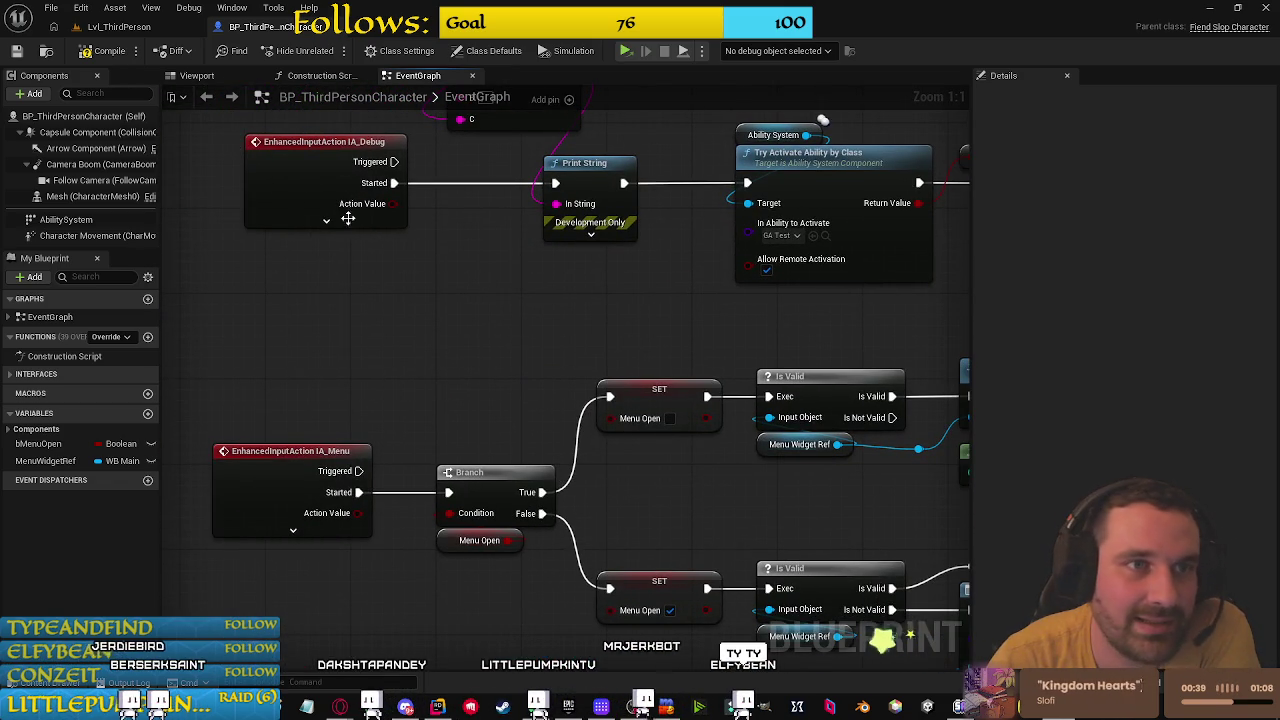
Step: Save BP_ThirdPersonCharacter and return to the Lvl_ThirdPerson level editor
click(17, 51)
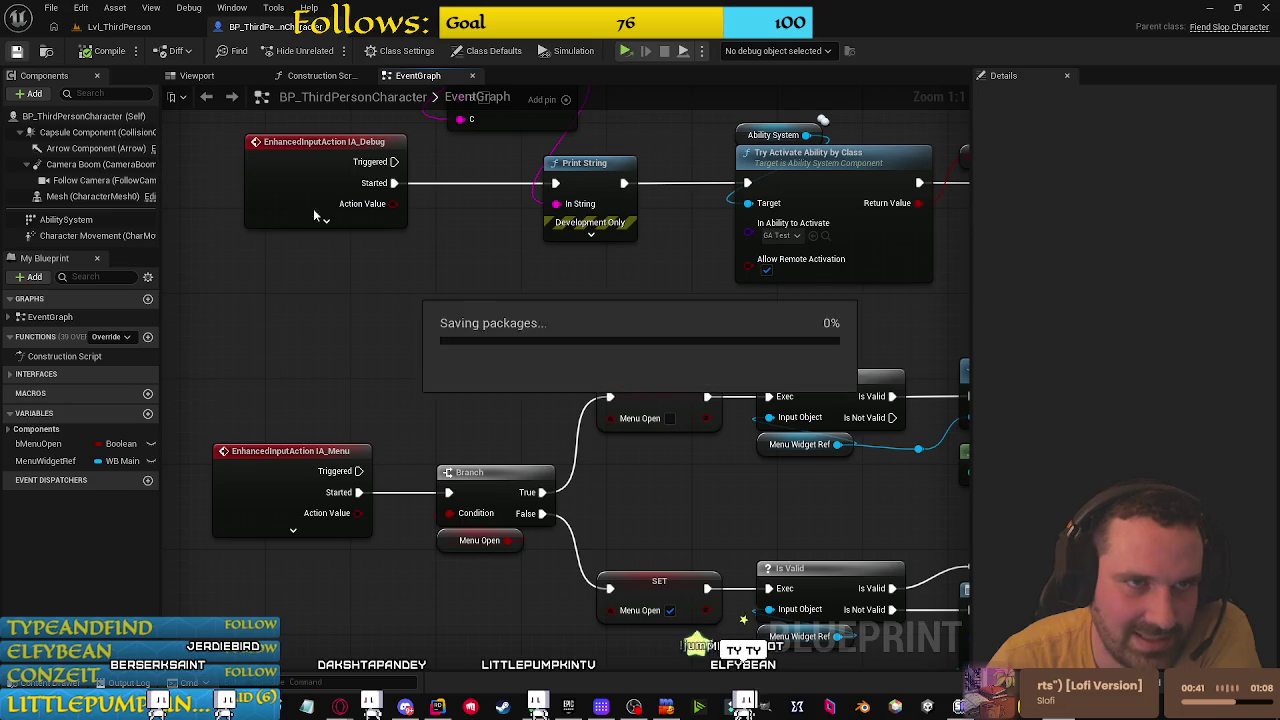
scroll(583, 578, down, 2)
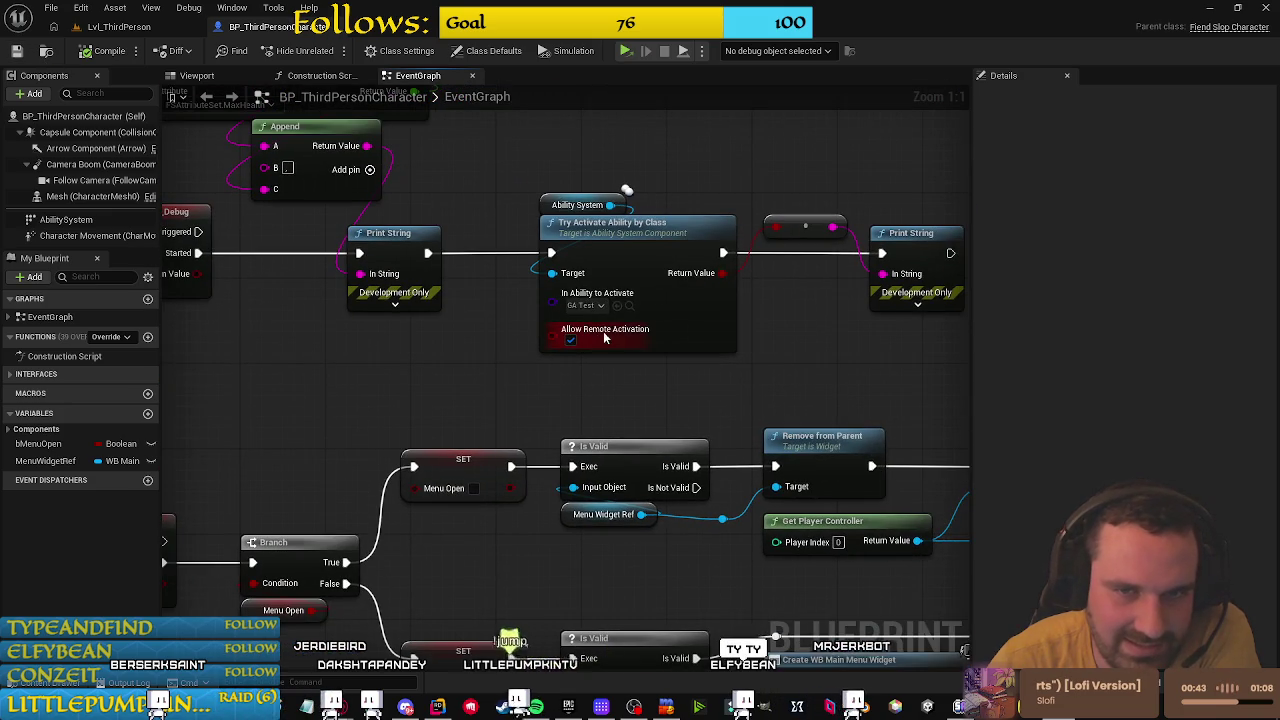
click(636, 306)
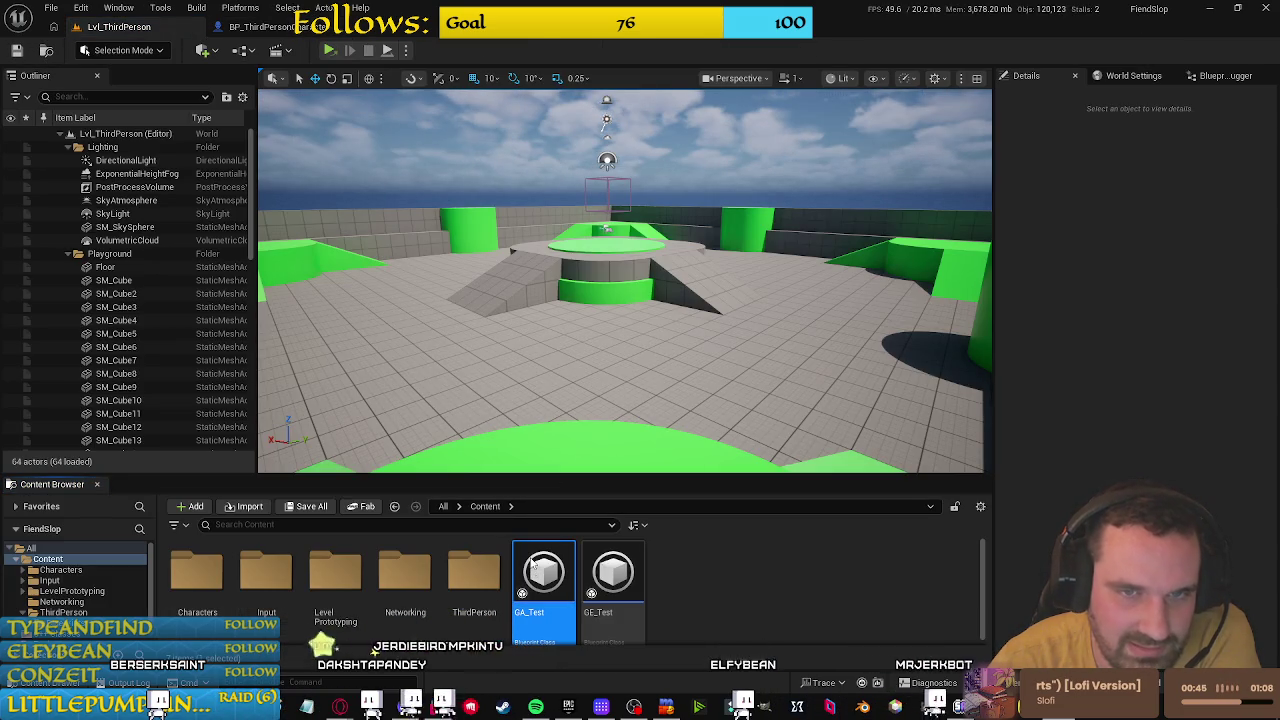
Step: Open GA_Test from the Content Browser, compile and save it, then return to BP_ThirdPersonCharacter
double_click(543, 575)
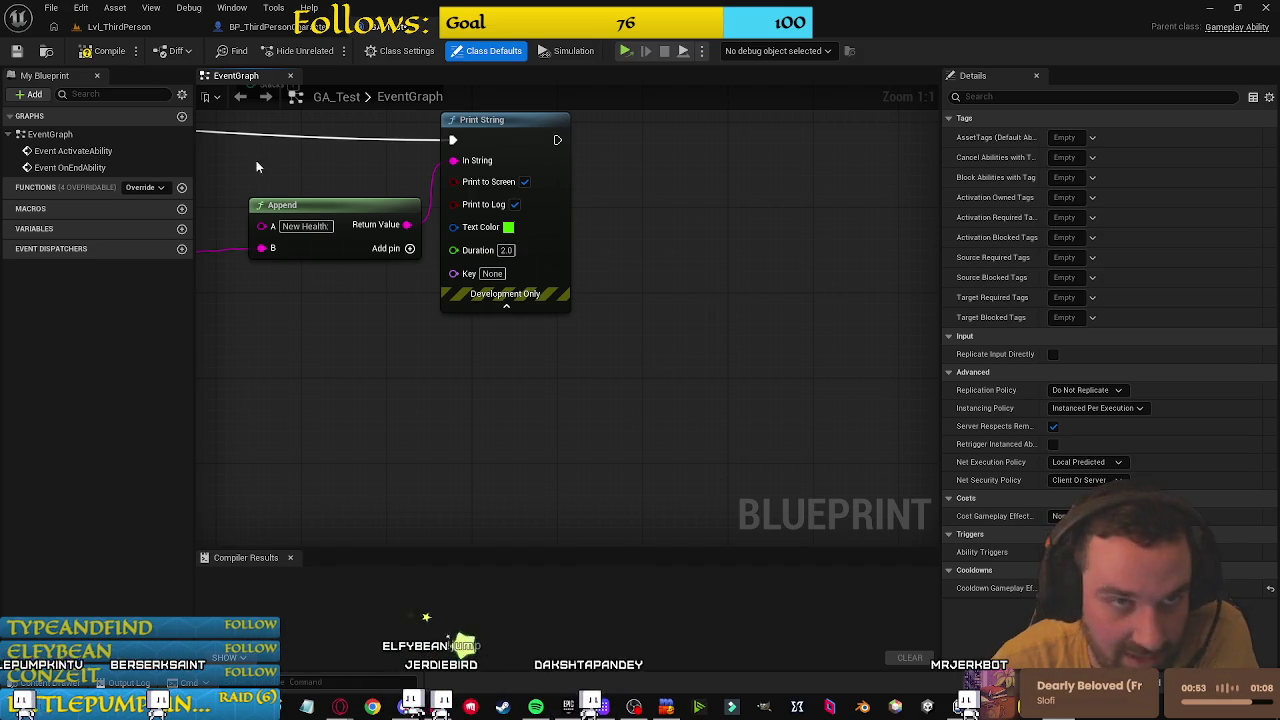
click(100, 52)
click(17, 51)
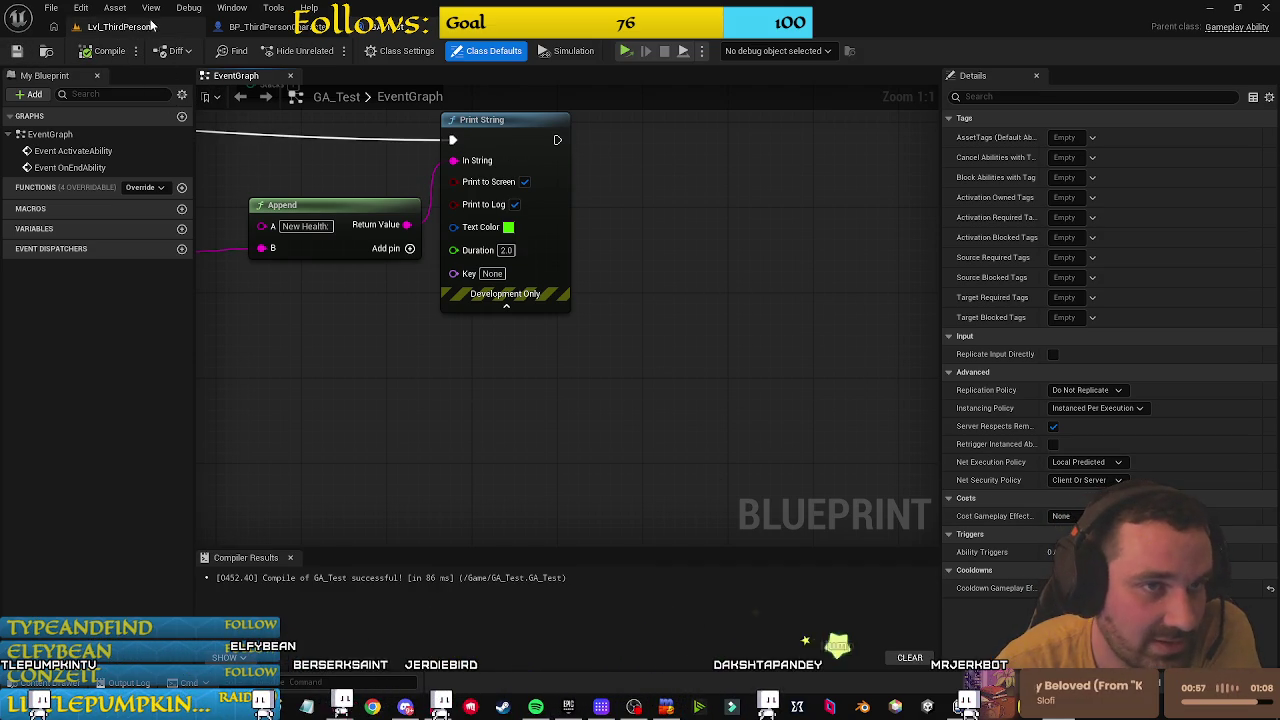
click(255, 27)
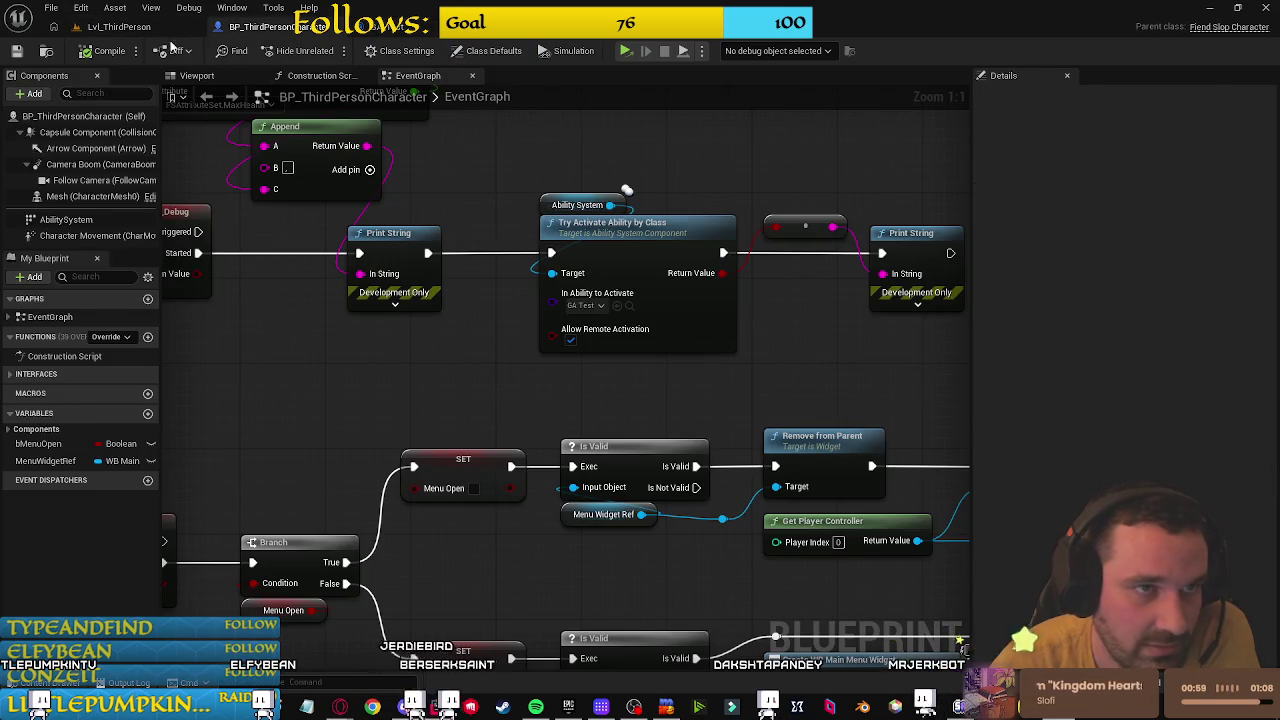
Step: Playtest Lvl_ThirdPerson, moving with D and triggering the test ability with E, then stop with Esc
click(115, 27)
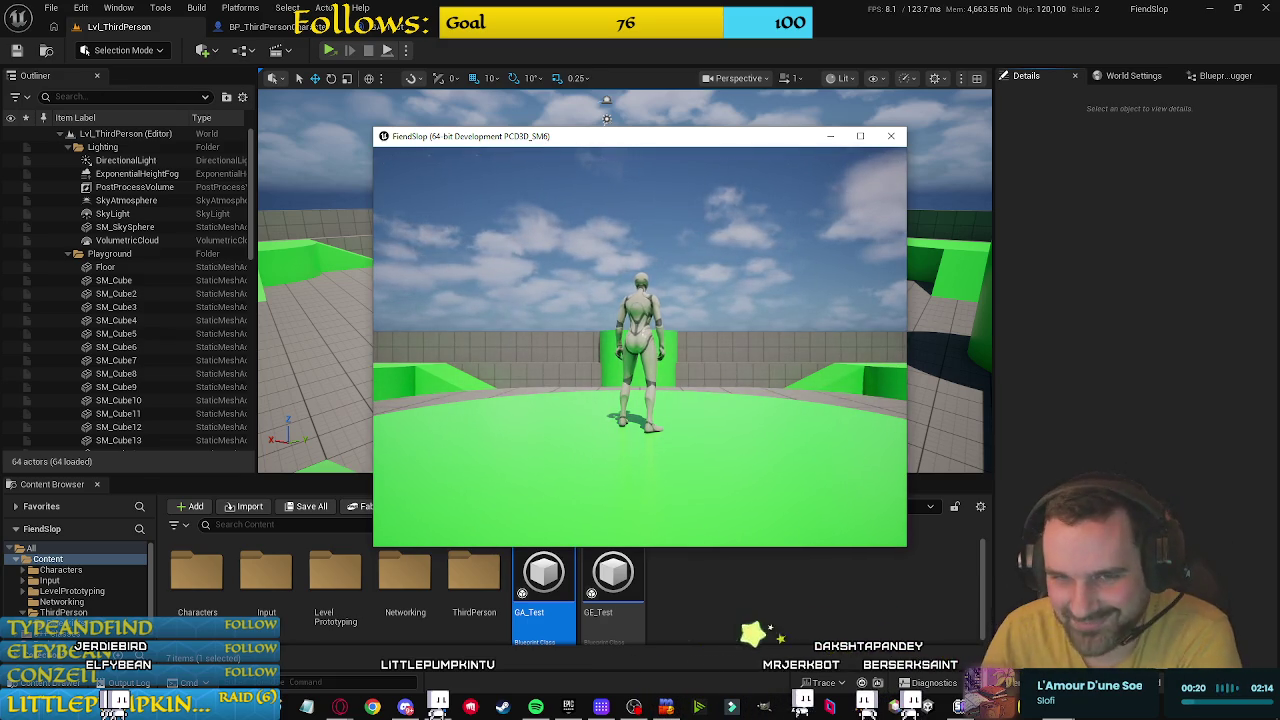
key(d)
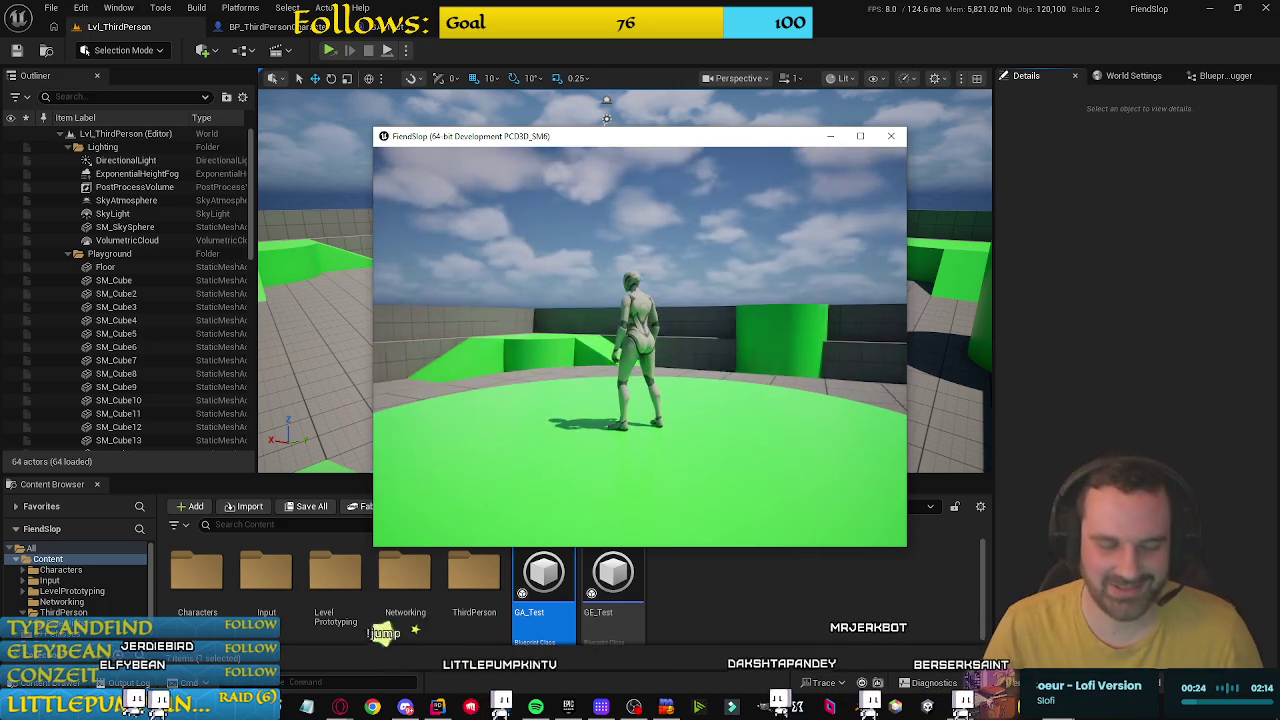
key(e)
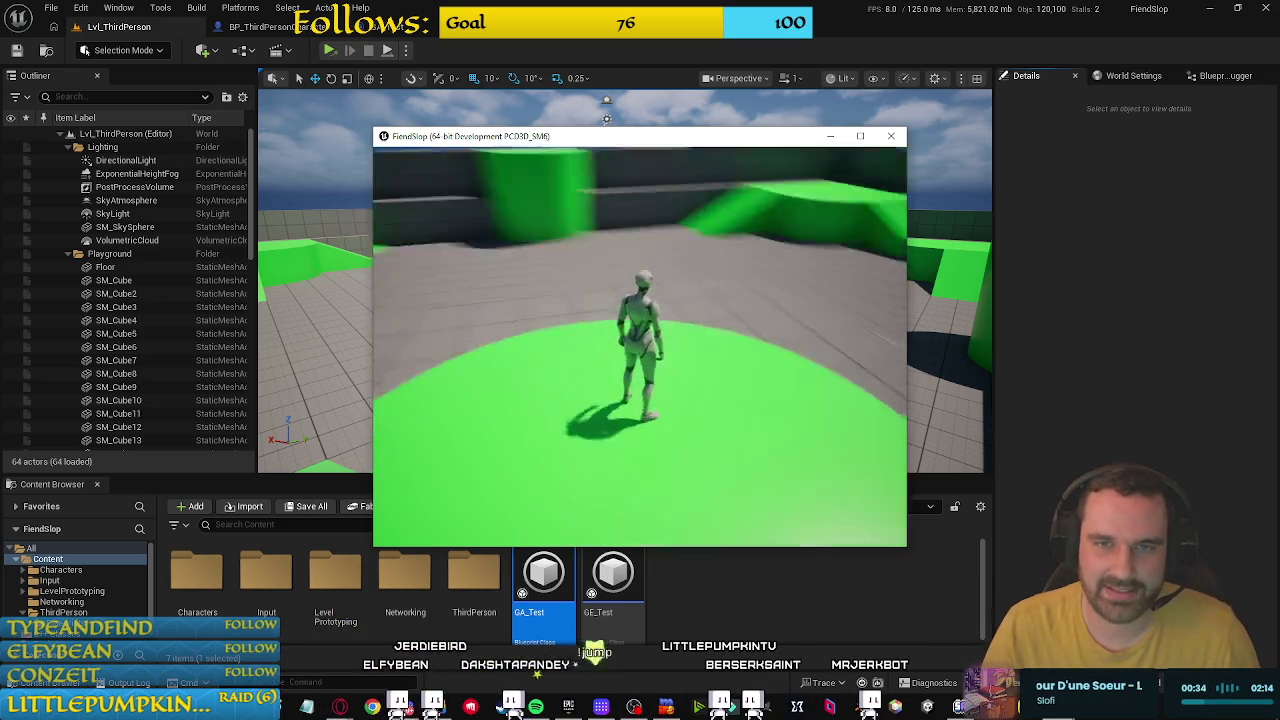
key(Escape)
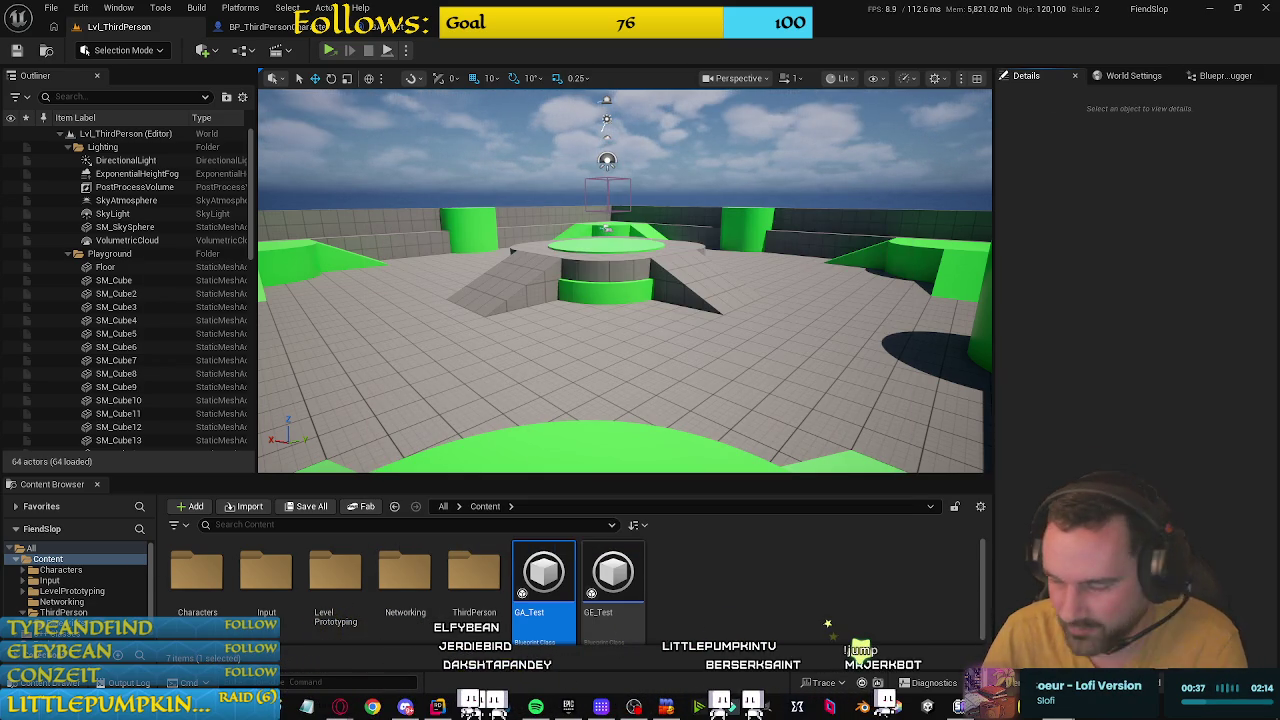
key(alt+Tab)
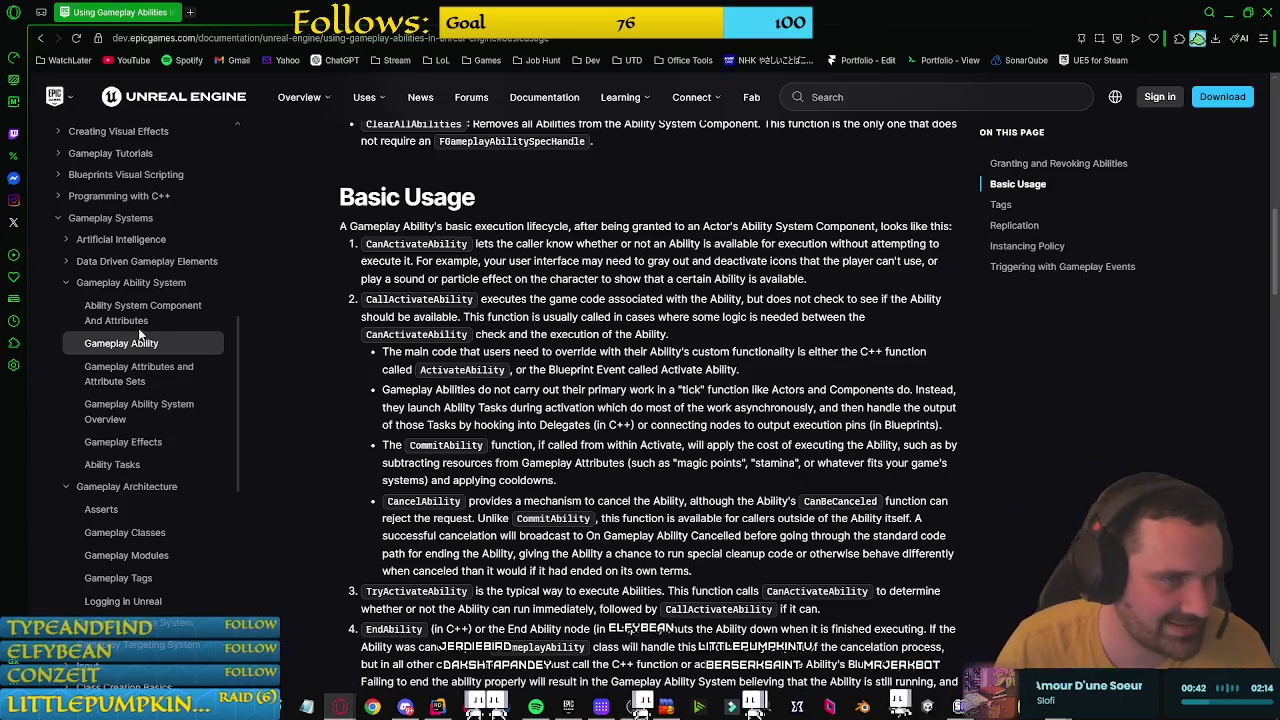
Step: Open the Ability System Component And Attributes page and read its Basic Requirements sentence
click(192, 311)
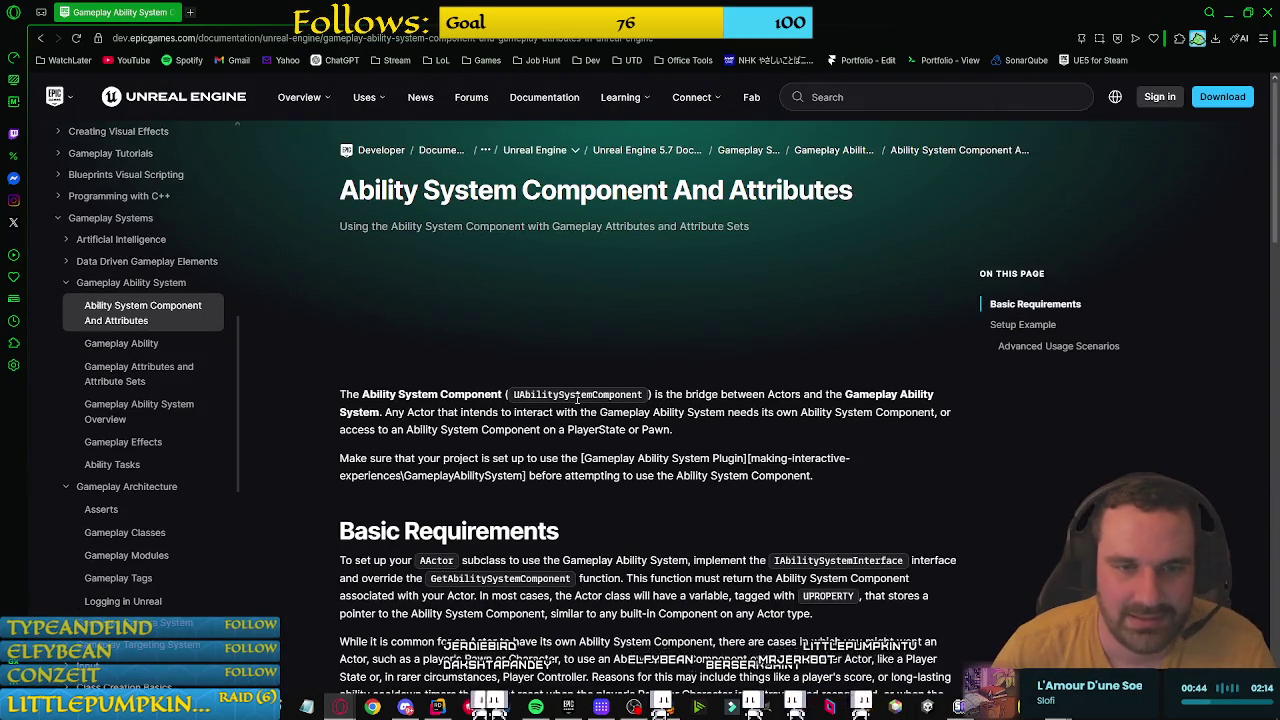
scroll(685, 397, down, 2)
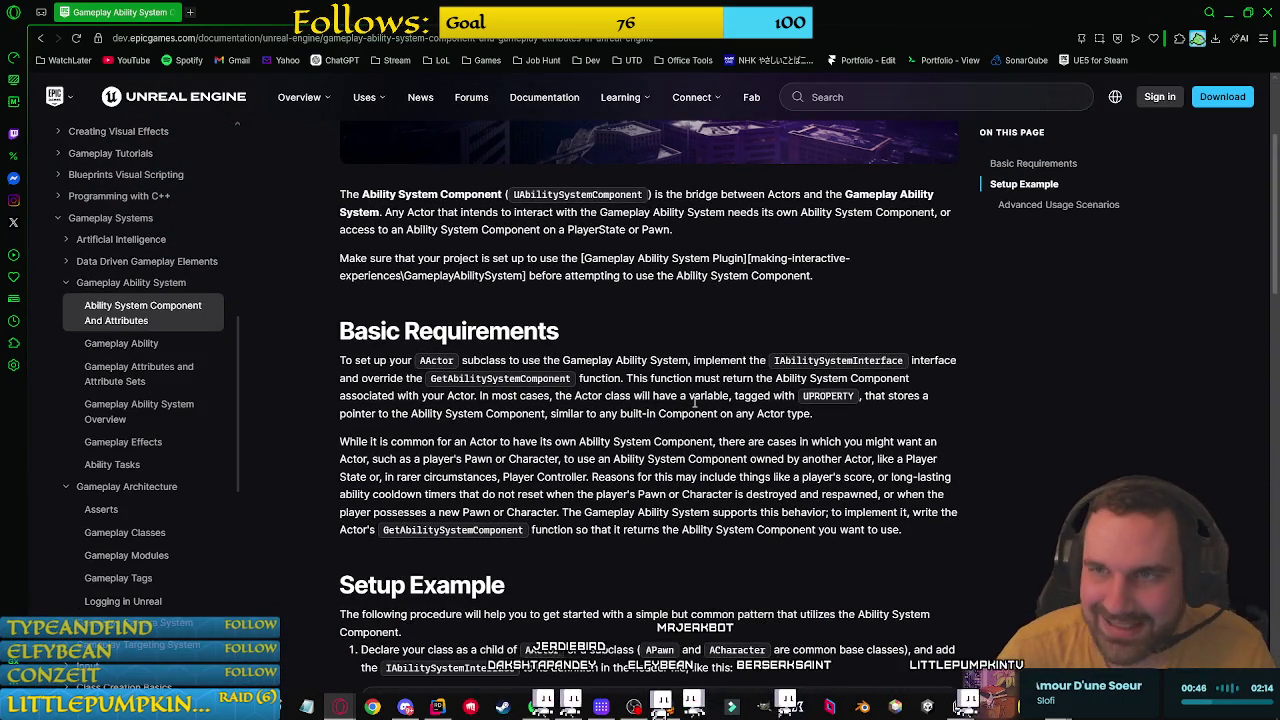
scroll(683, 402, up, 1)
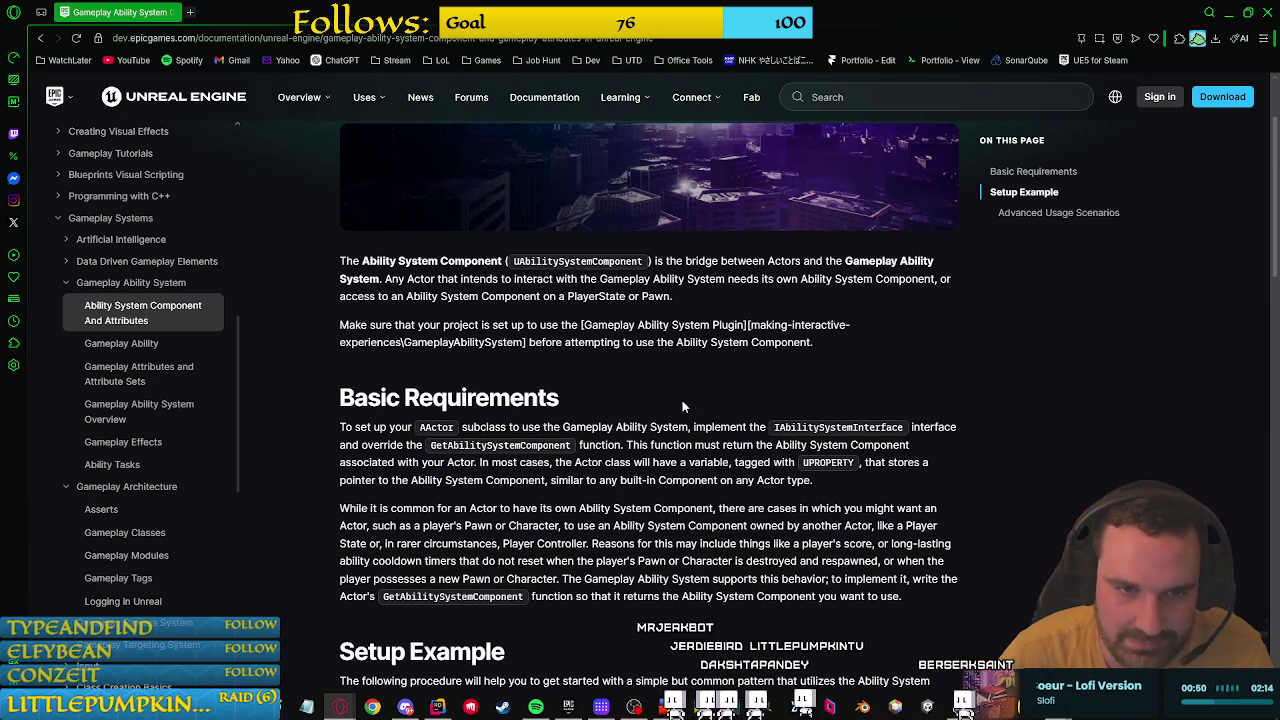
scroll(682, 405, down, 2)
mouse_move(331, 307)
mouse_down()
mouse_move(706, 293)
mouse_move(828, 311)
mouse_up()
drag(340, 293, 783, 293)
click(912, 314)
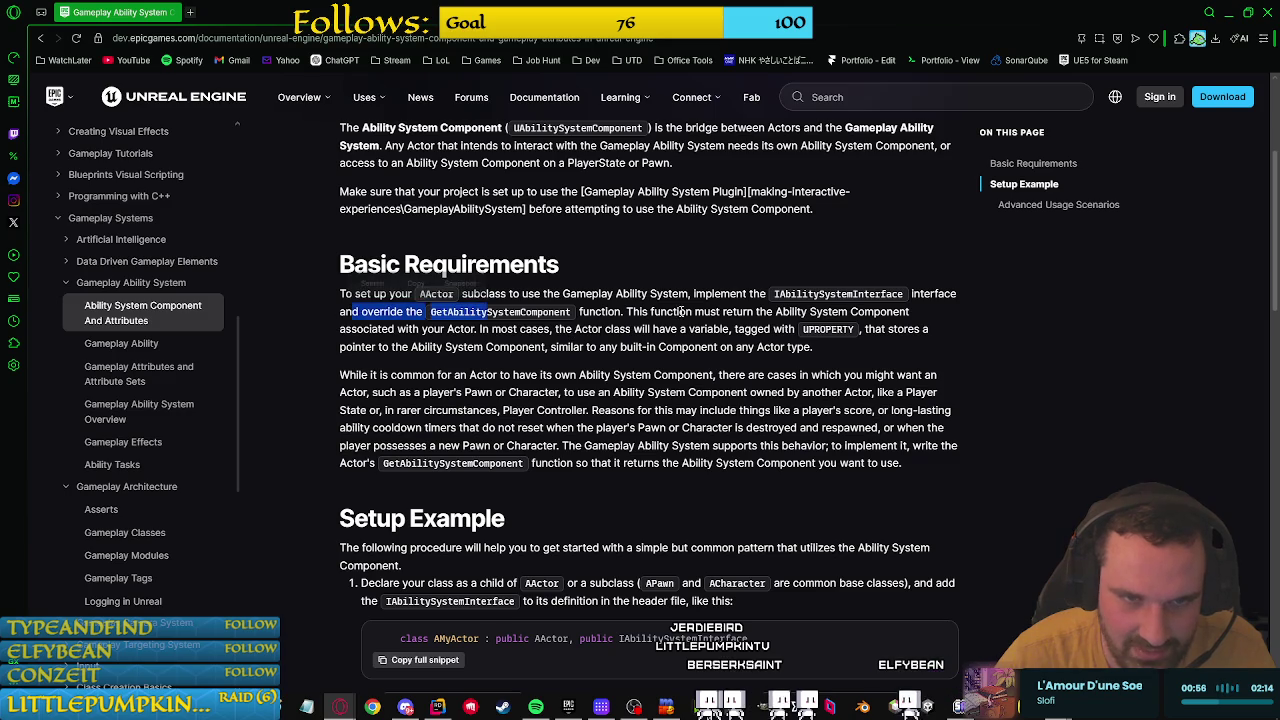
click(645, 296)
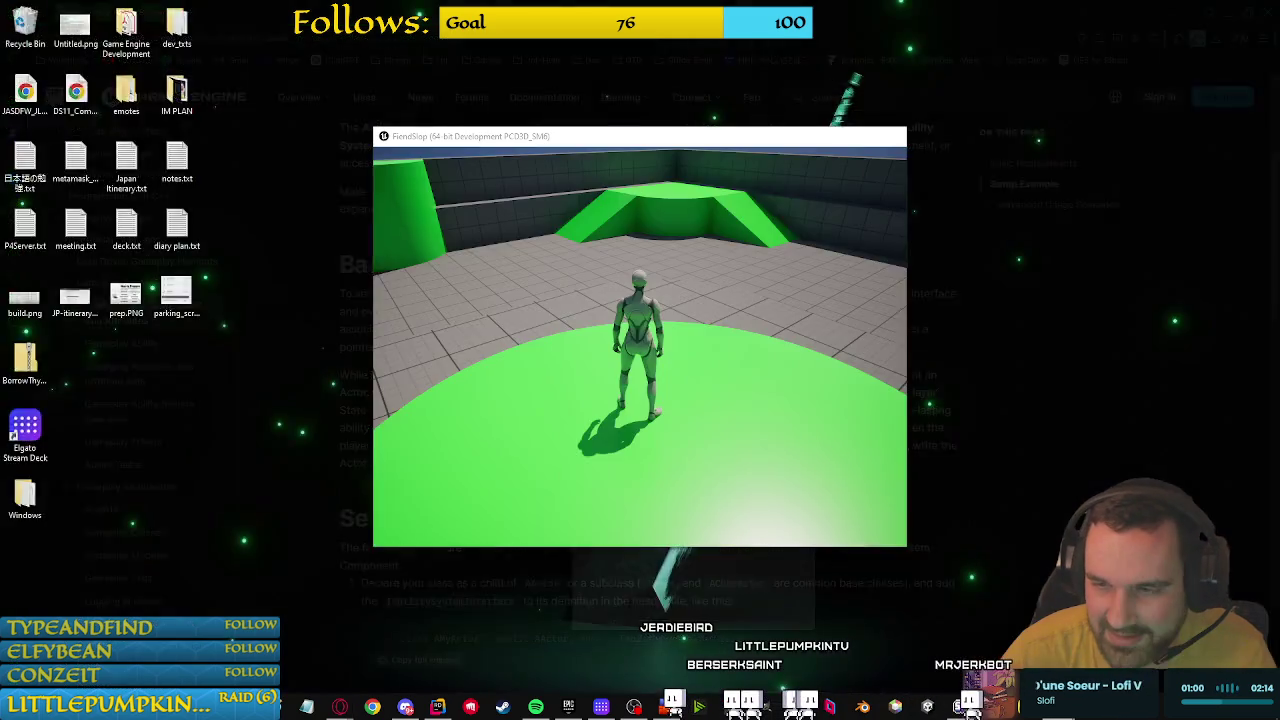
Step: Return to the Unreal Editor and show BP_ThirdPersonCharacter's event graph
click(640, 705)
click(640, 705)
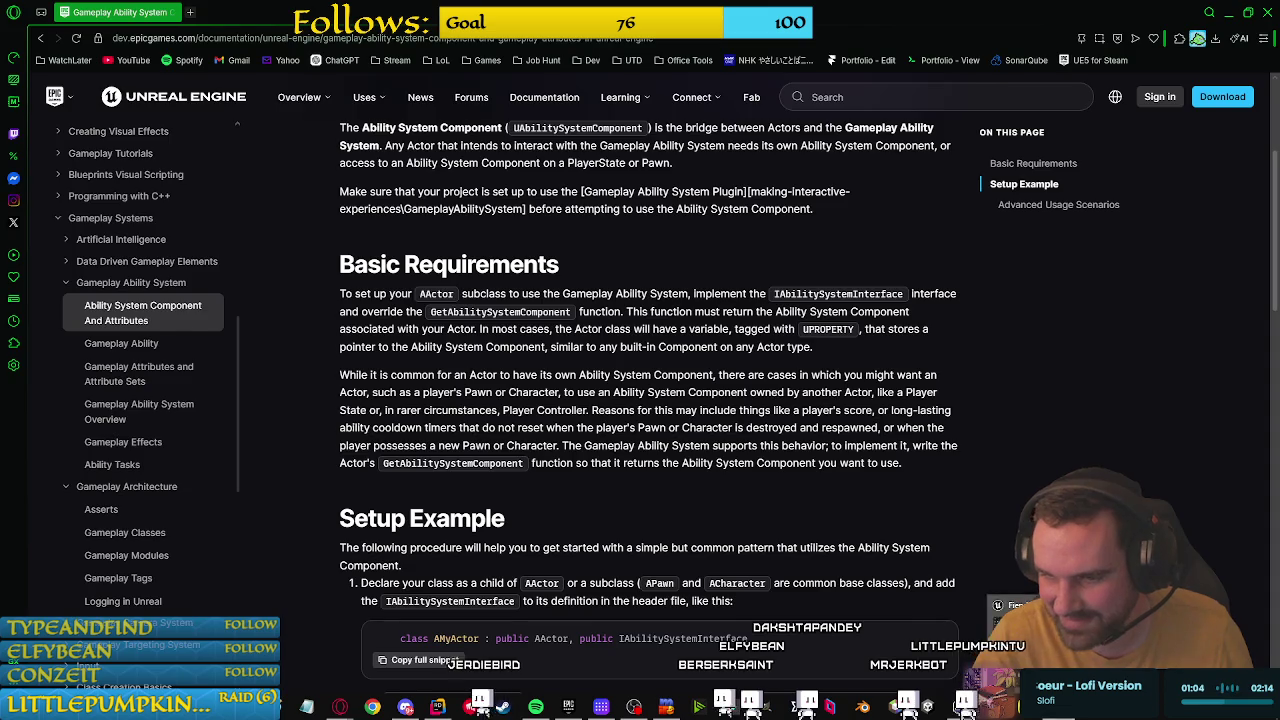
click(440, 707)
click(262, 27)
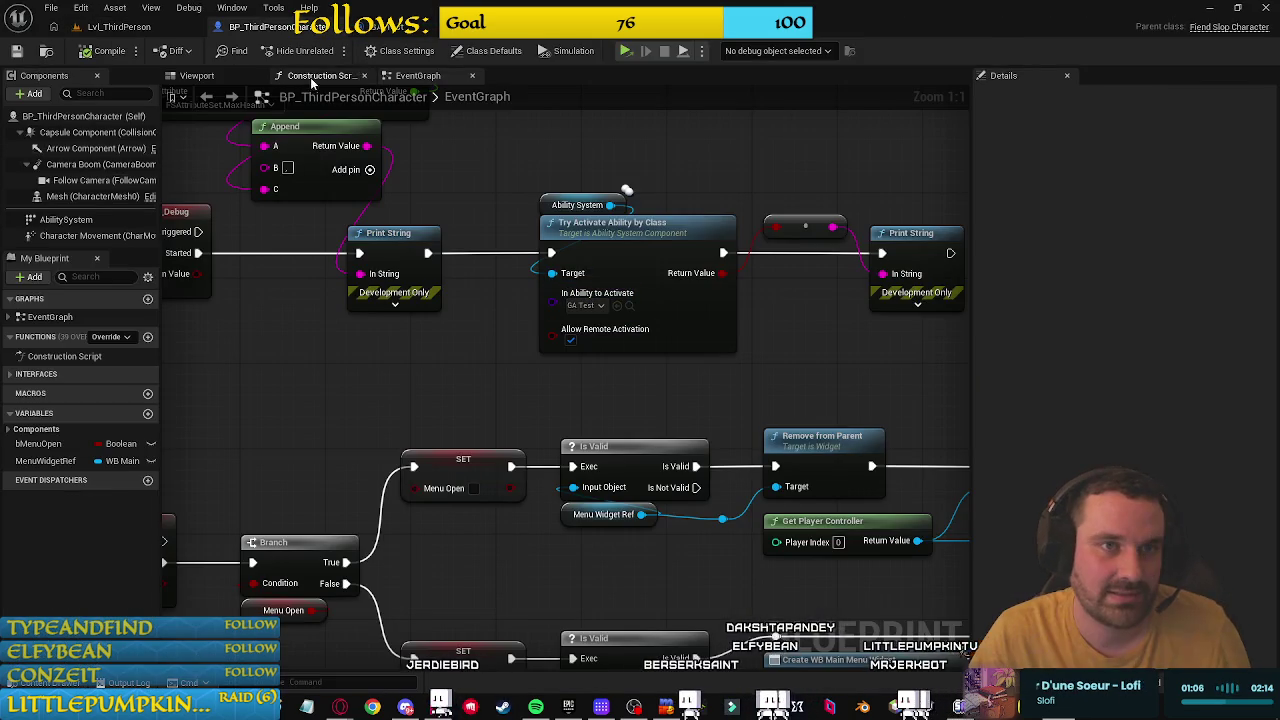
Step: Open the character Blueprint's Class Settings and search implementable interfaces for 'ab'
click(493, 50)
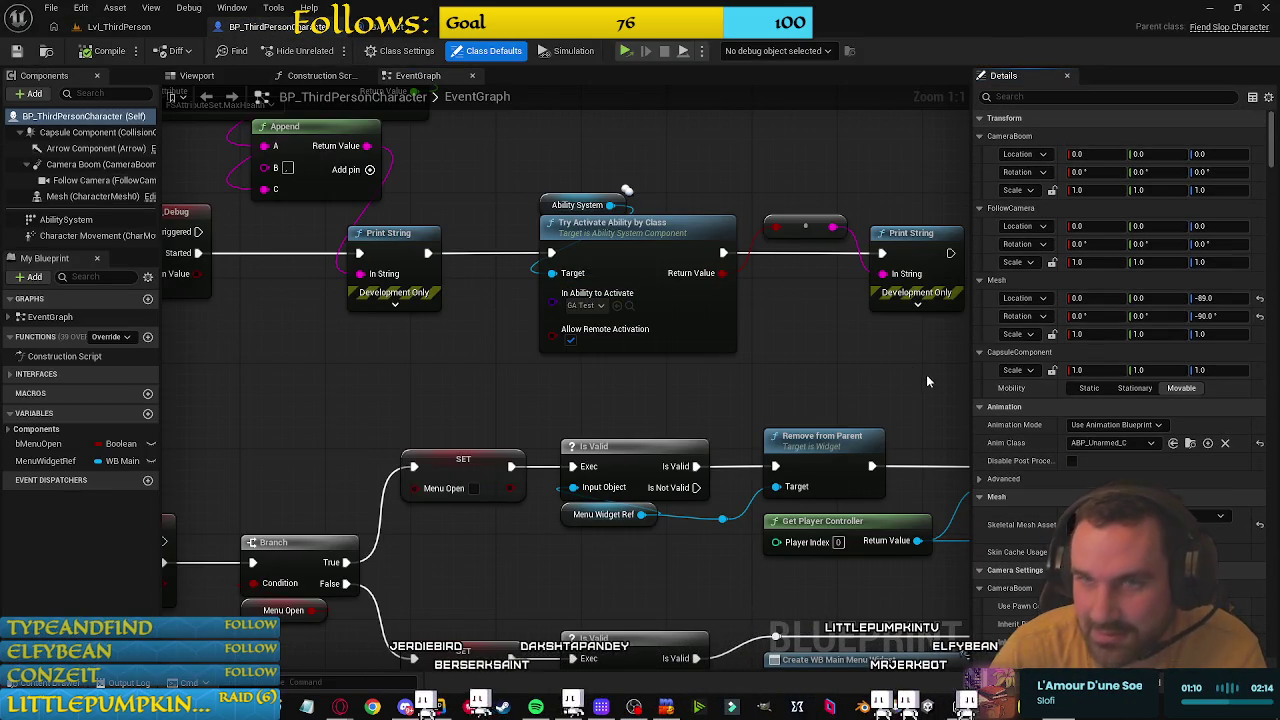
click(406, 50)
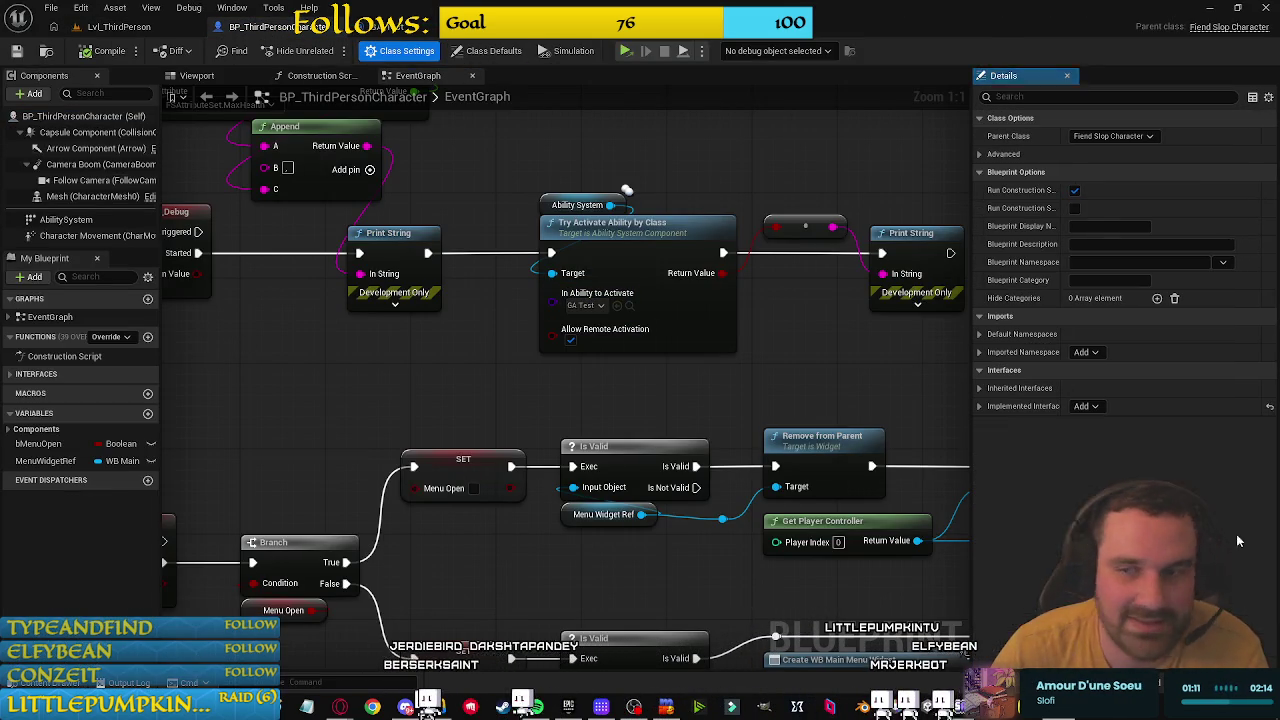
click(1085, 406)
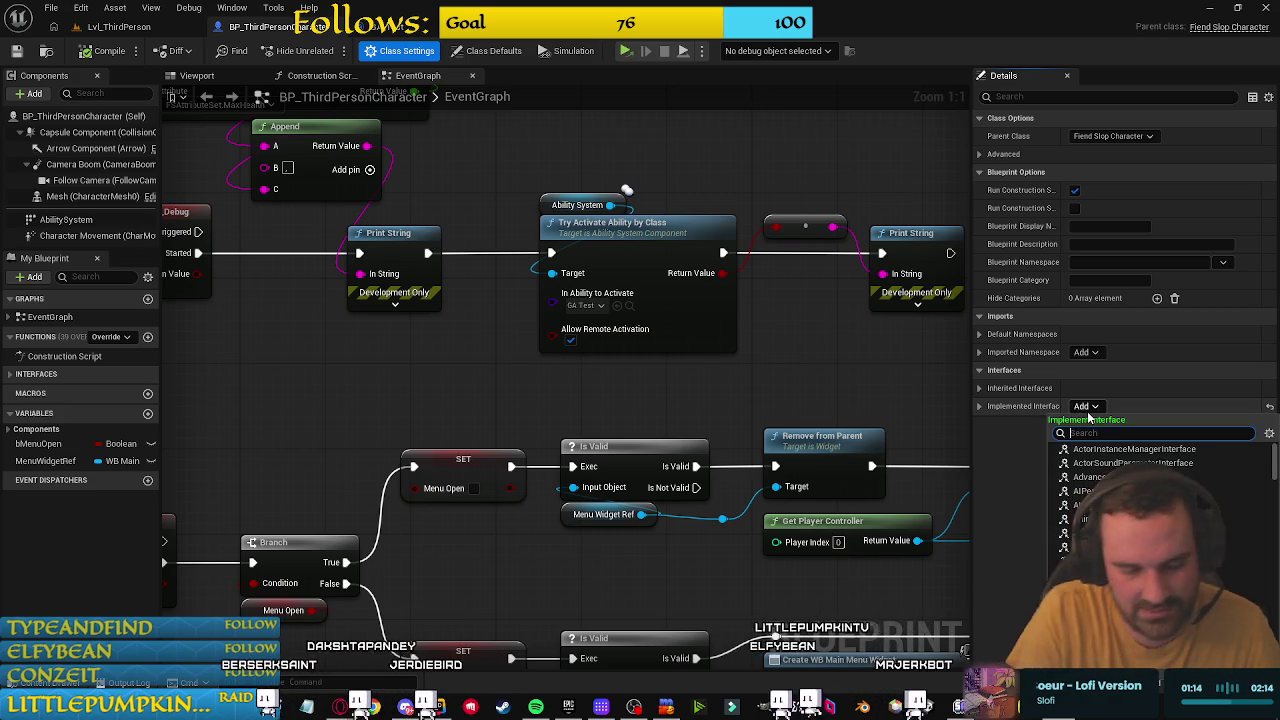
text(ability)
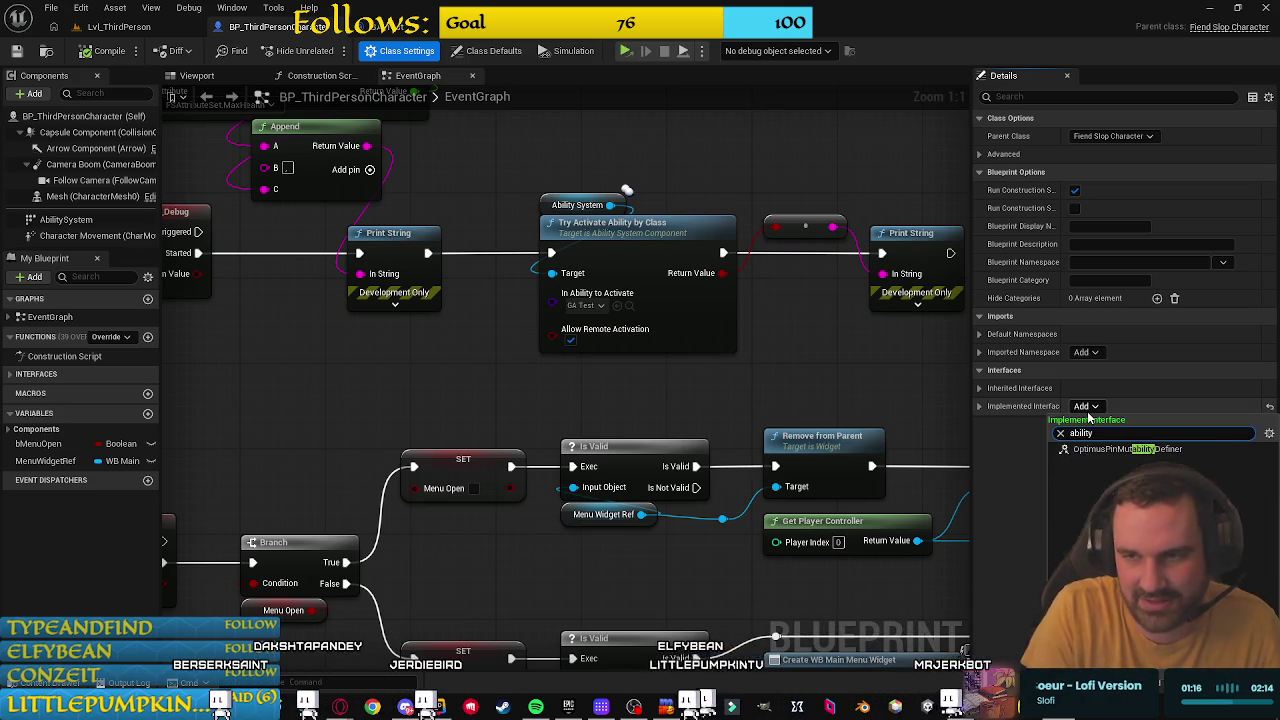
click(1089, 354)
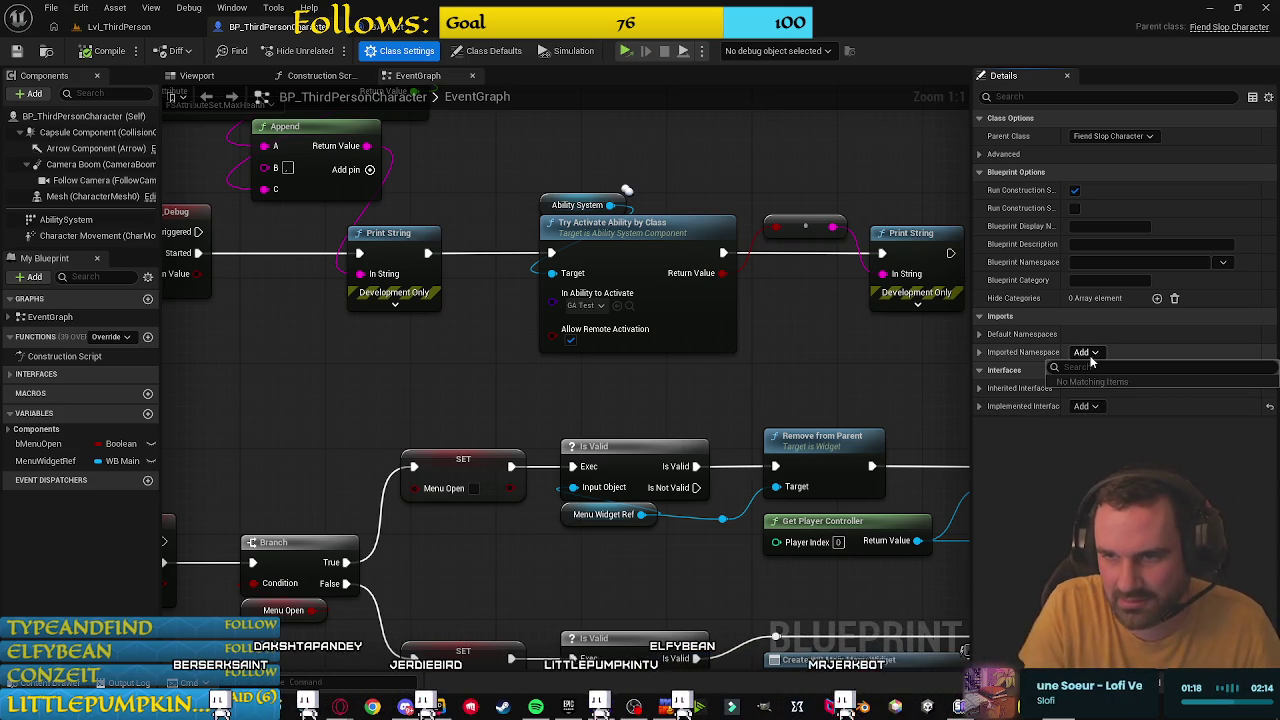
click(1090, 353)
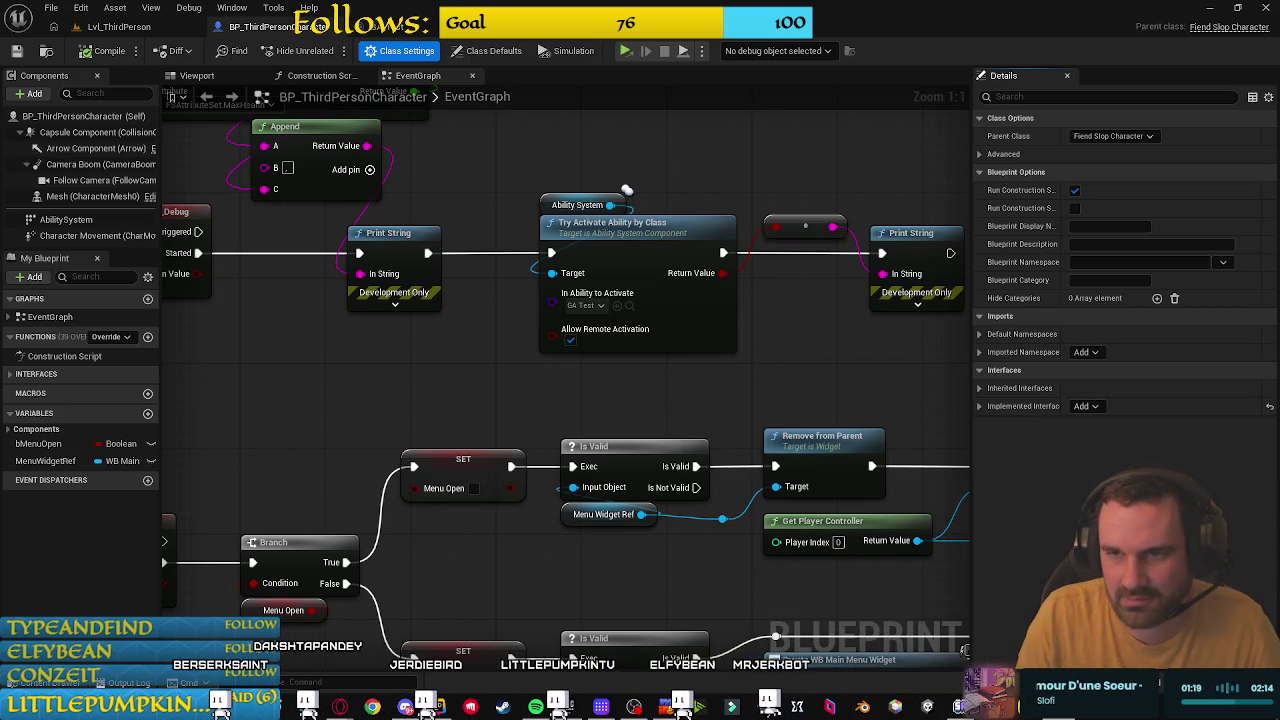
click(1005, 389)
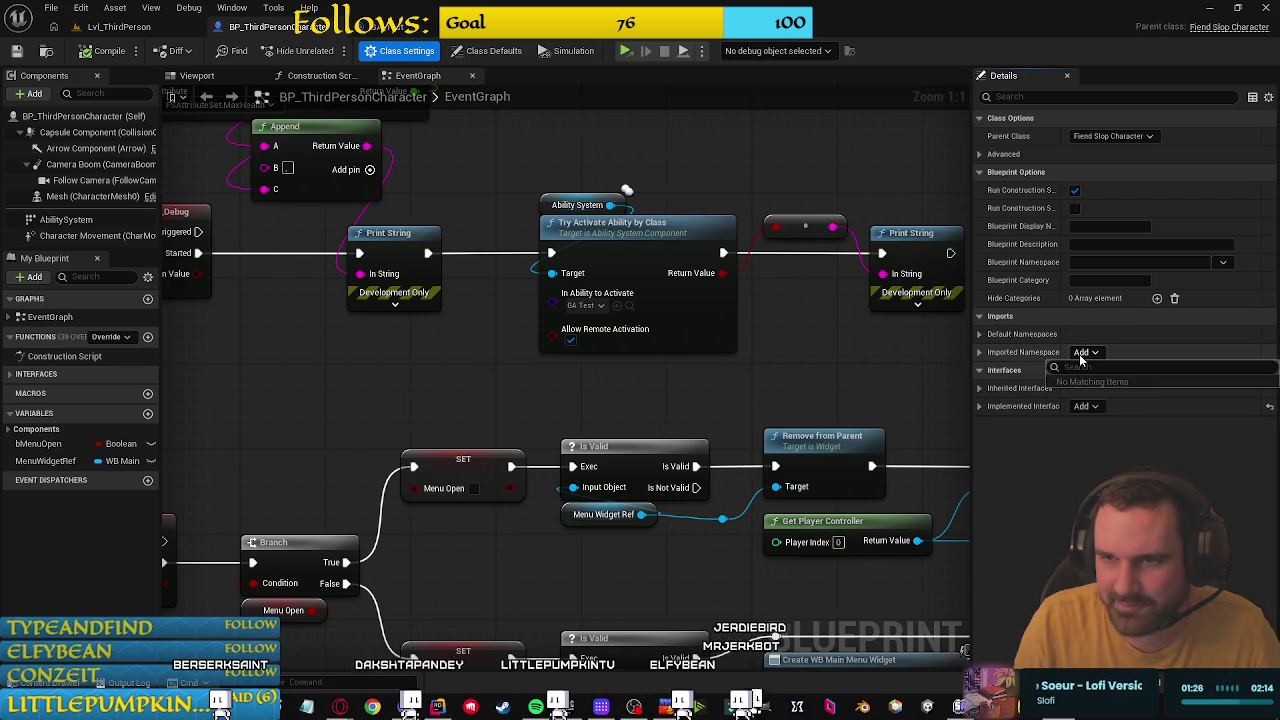
Step: Search the interface list again for 'gameplay' and 'attriabili', closing it without adding any interface
click(1084, 407)
text(gam)
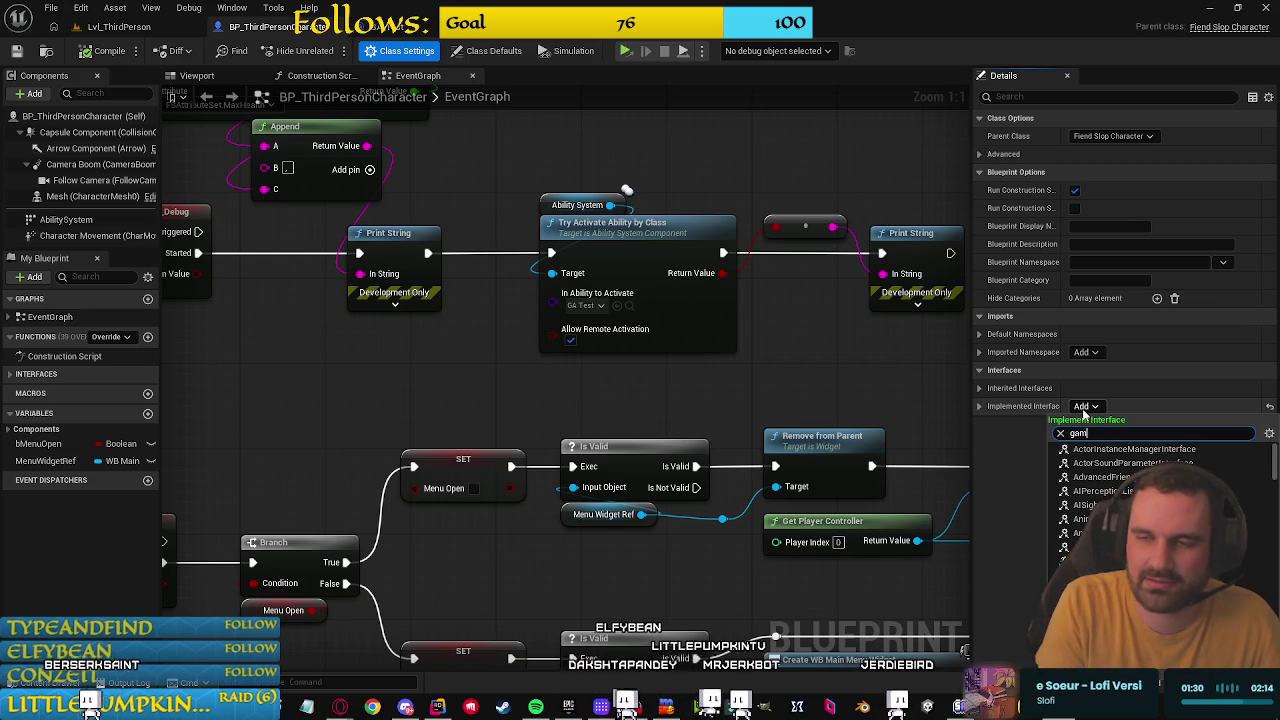
text(eplay)
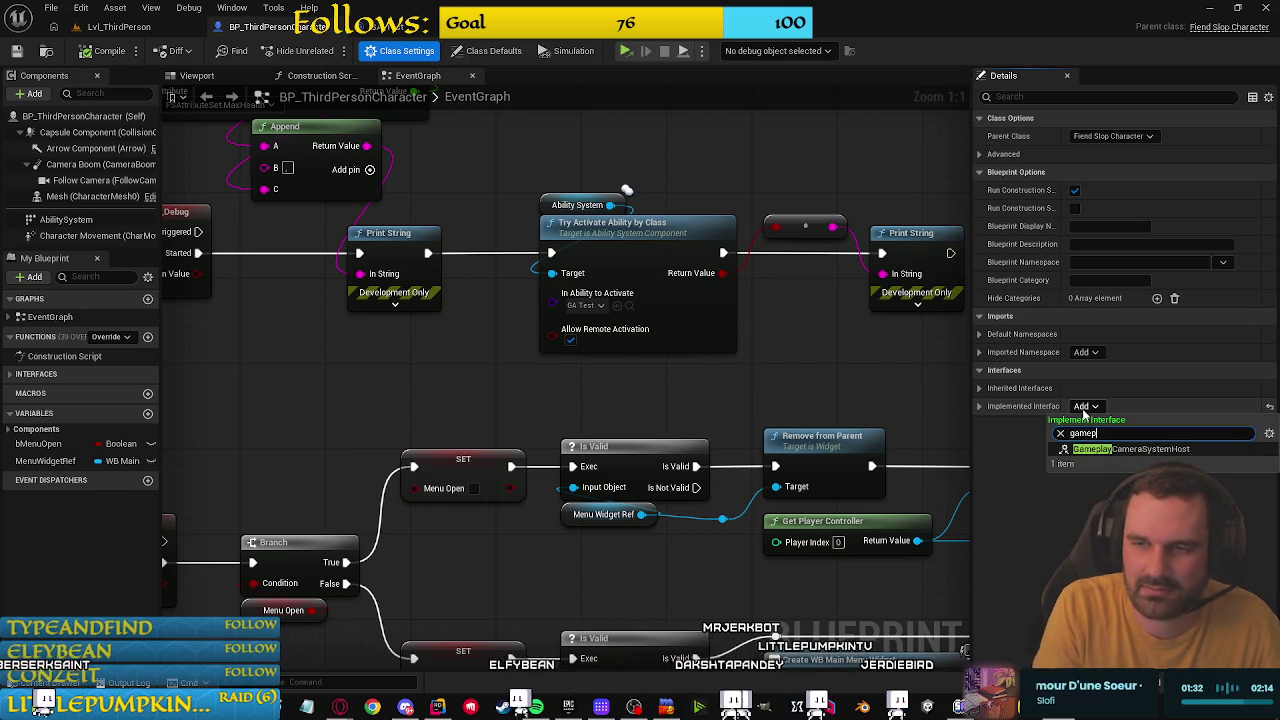
key(BackSpace)
key(BackSpace)
key(BackSpace)
key(BackSpace)
key(BackSpace)
text(attri)
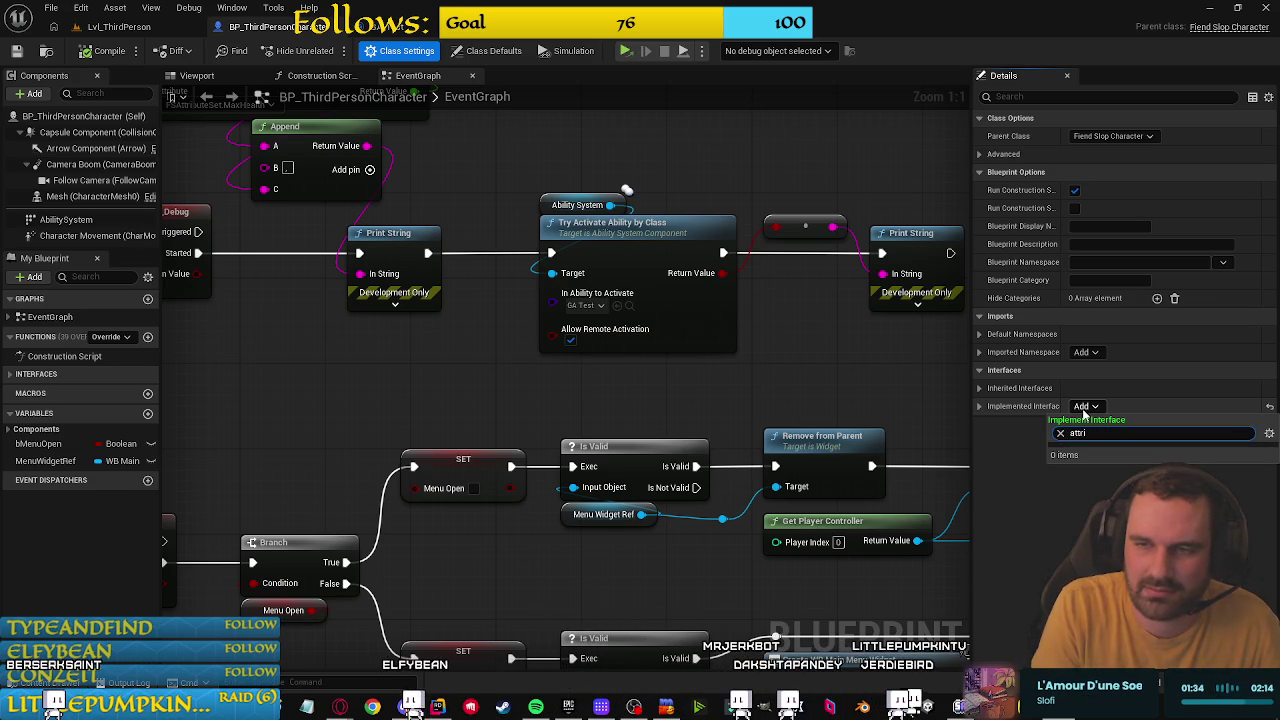
text(abili)
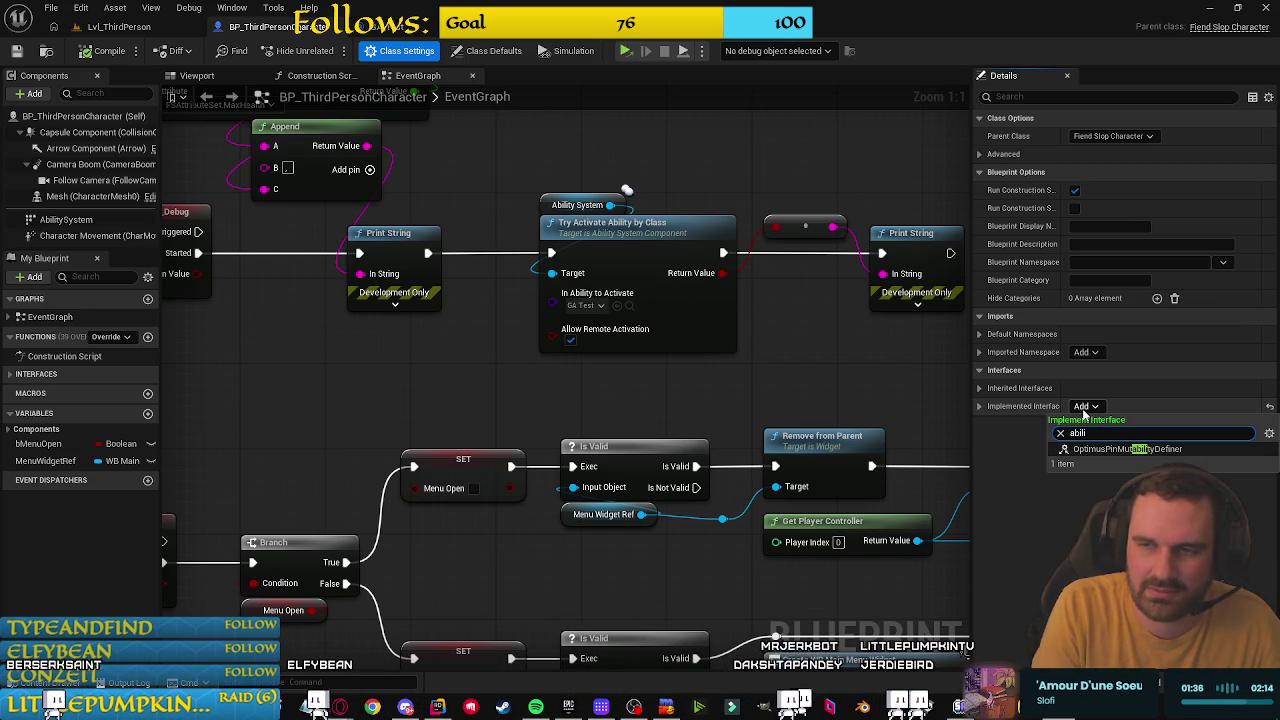
click(1060, 511)
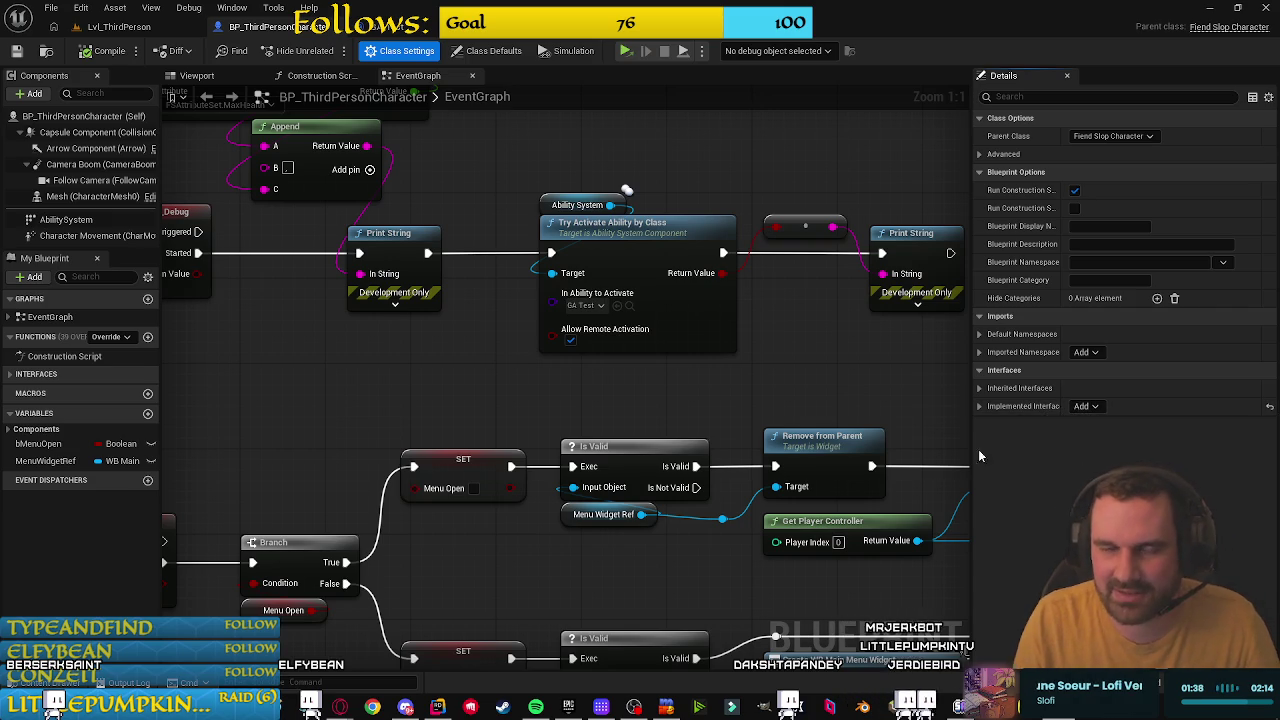
scroll(327, 439, down, 1)
mouse_move(327, 439)
mouse_down()
mouse_move(561, 433)
mouse_move(576, 458)
mouse_up()
scroll(576, 458, down, 4)
scroll(752, 458, up, 4)
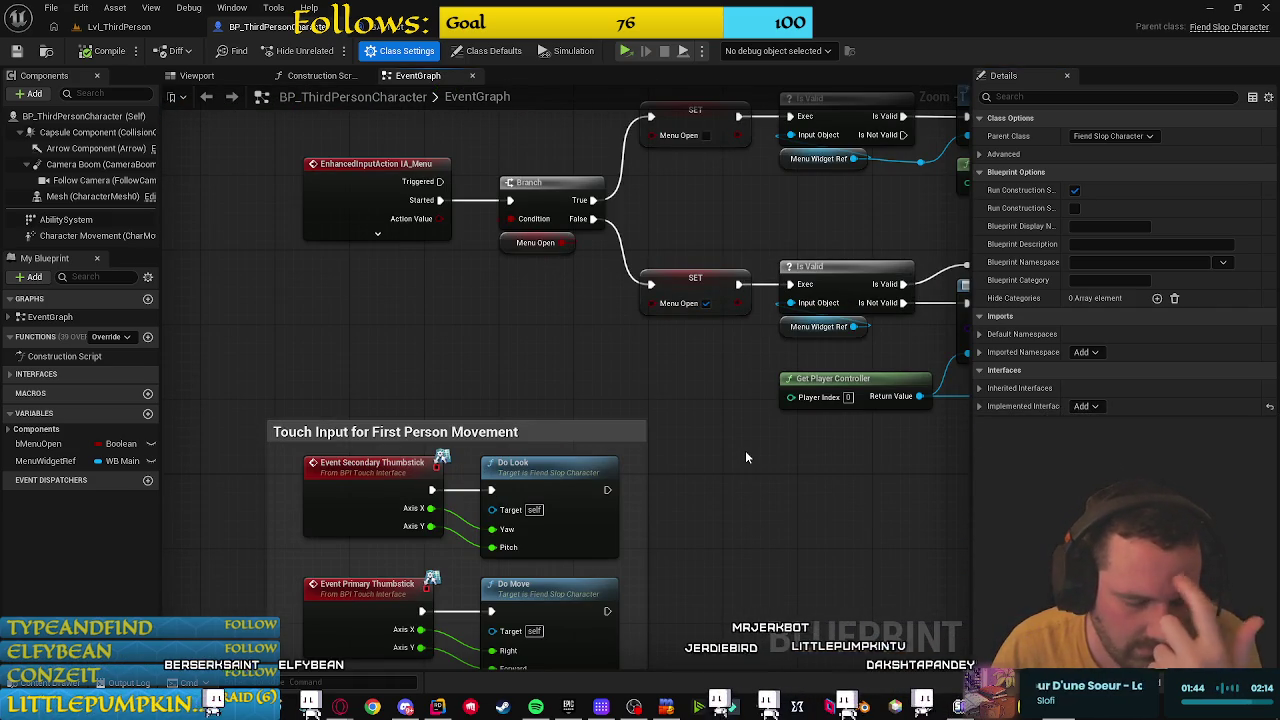
click(440, 708)
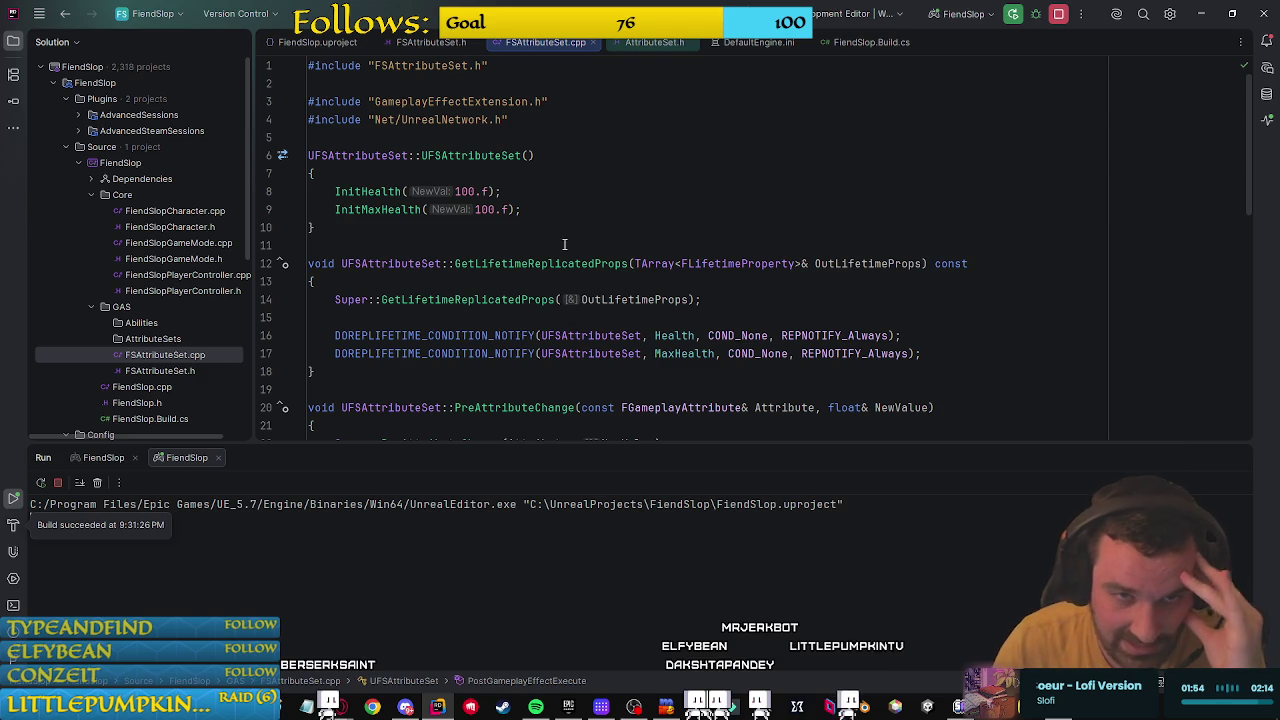
Step: Inspect the InitHealth/InitMaxHealth and OnRep_Health/OnRep_MaxHealth declarations in FSAttributeSet.h
drag(522, 212, 327, 184)
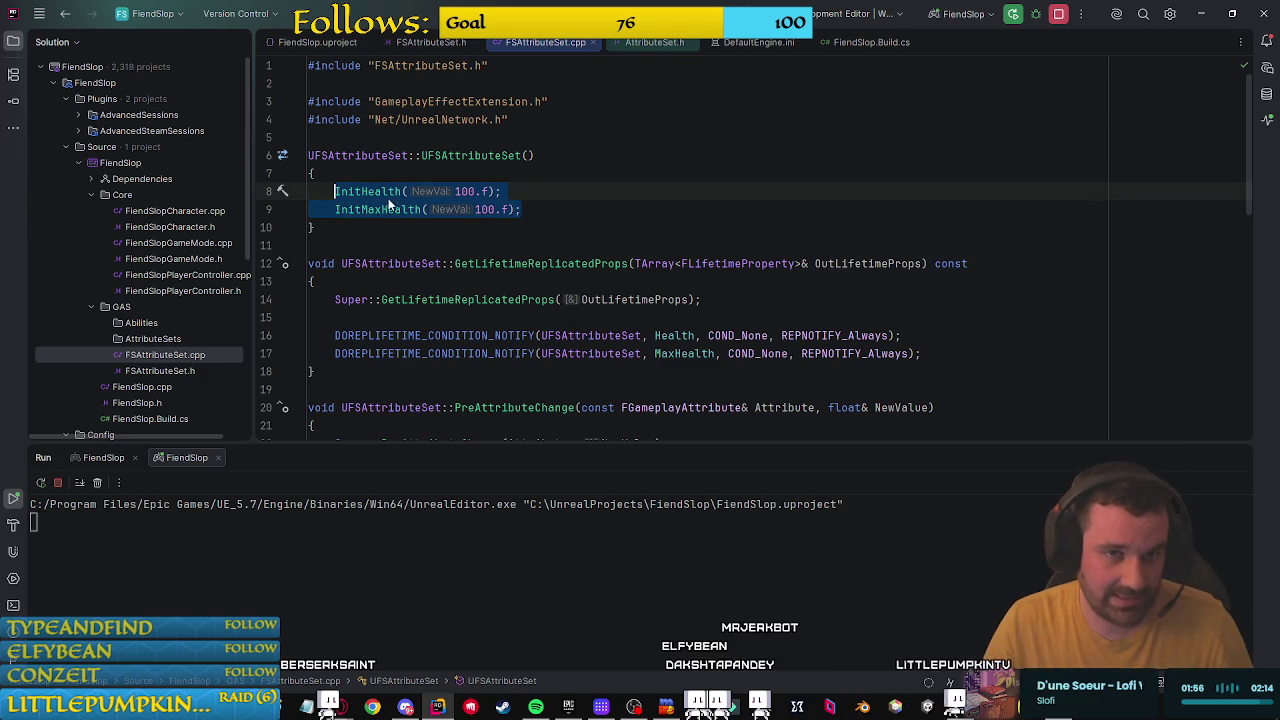
ctrl+click(360, 192)
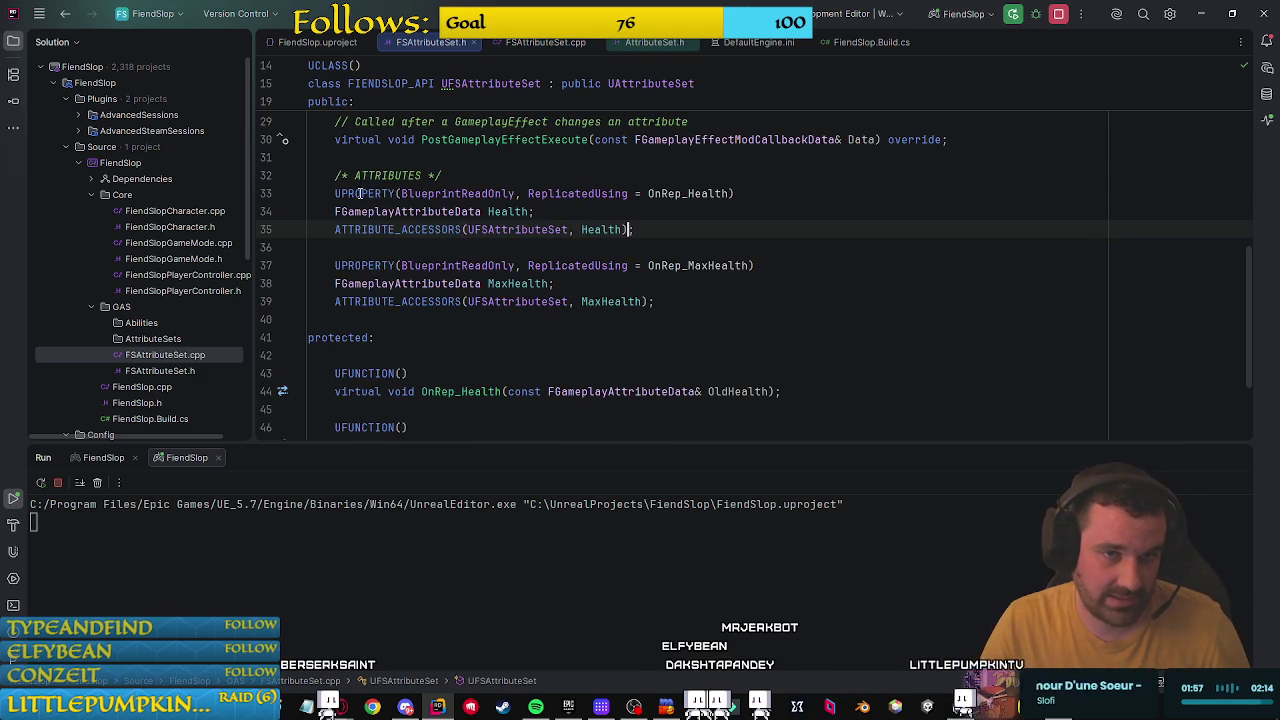
click(670, 296)
click(820, 250)
double_click(697, 266)
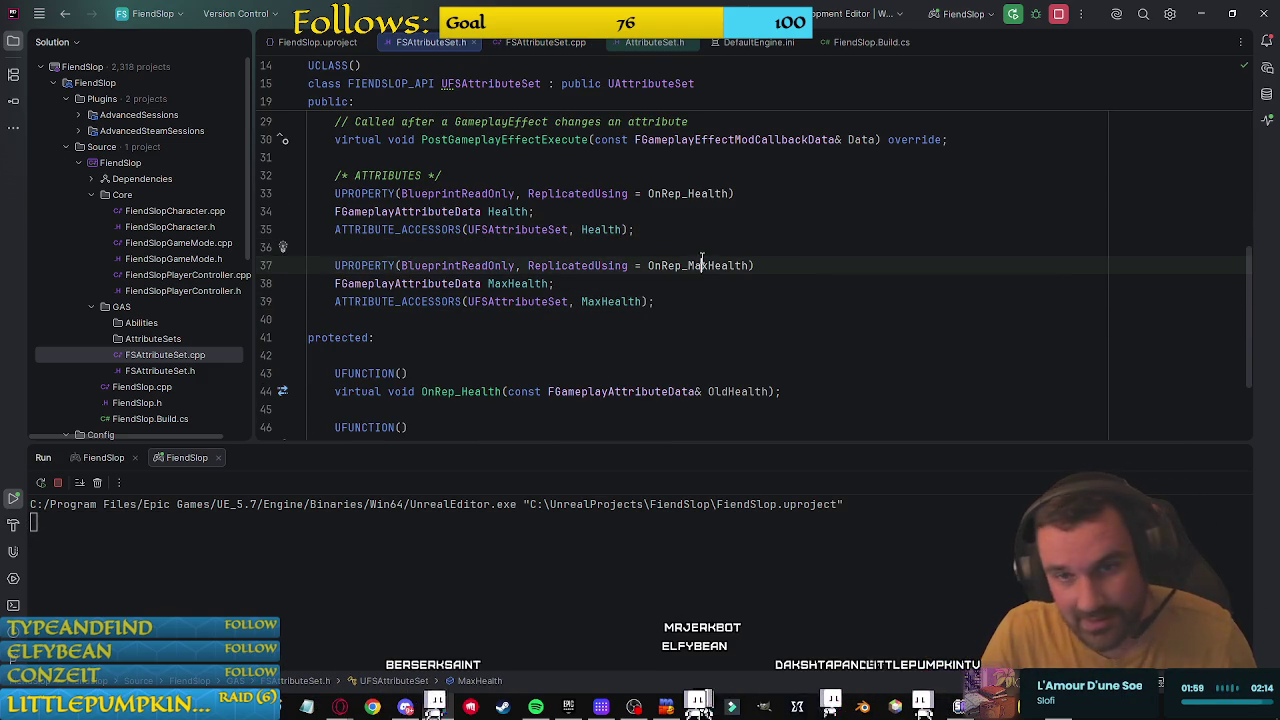
double_click(697, 194)
scroll(674, 334, down, 2)
Step: Jump to the OnRep_MaxHealth implementation in FSAttributeSet.cpp, then up to PostGameplayEffectExecute's health clamp
click(450, 337)
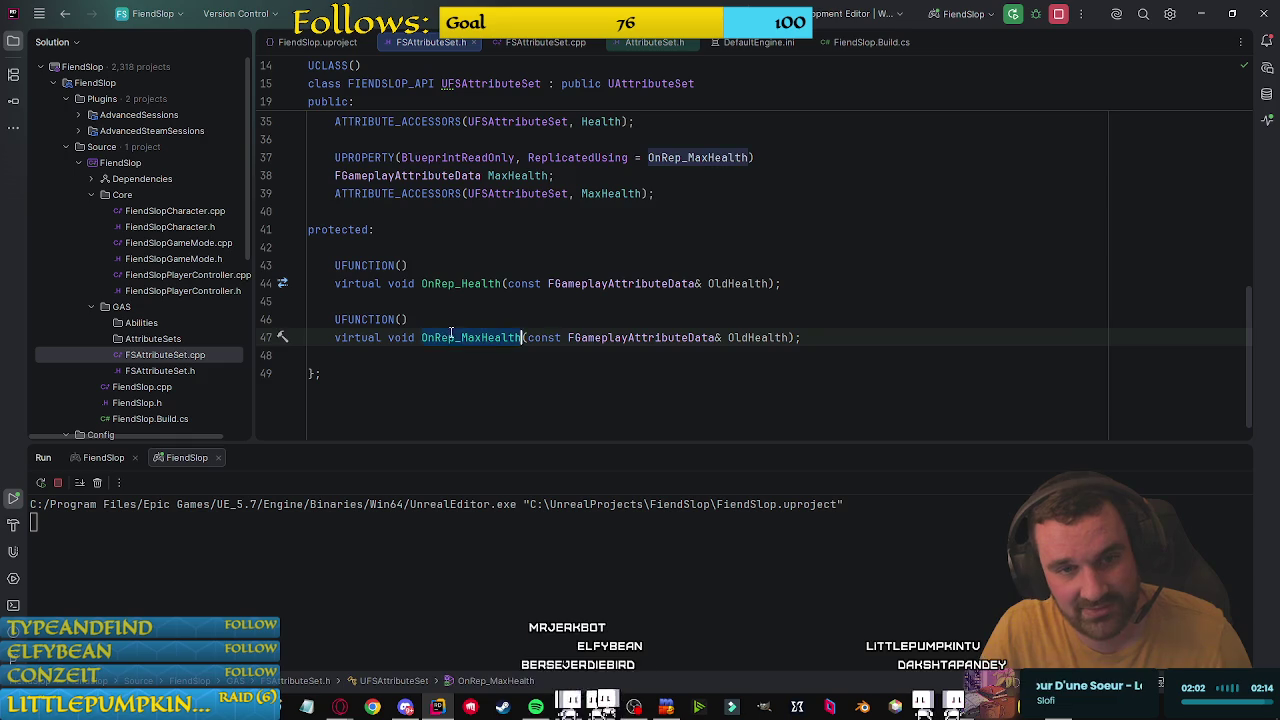
ctrl+click(450, 337)
drag(957, 343, 840, 180)
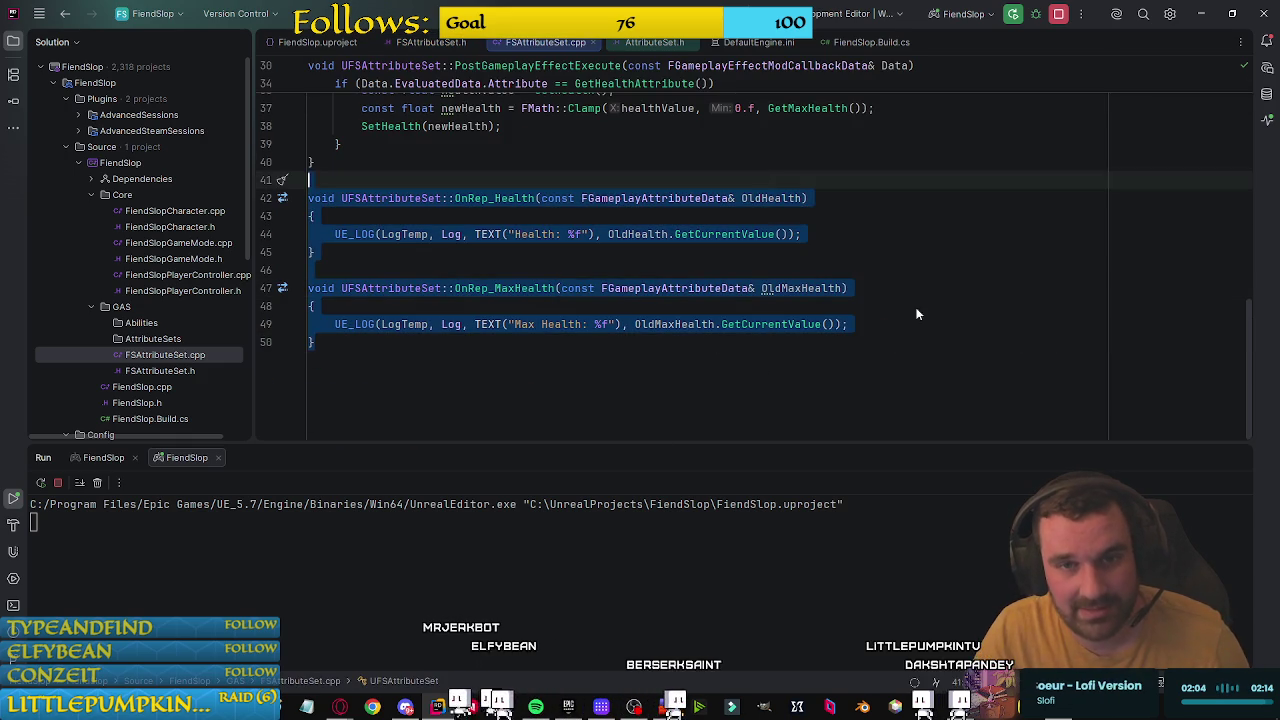
click(880, 325)
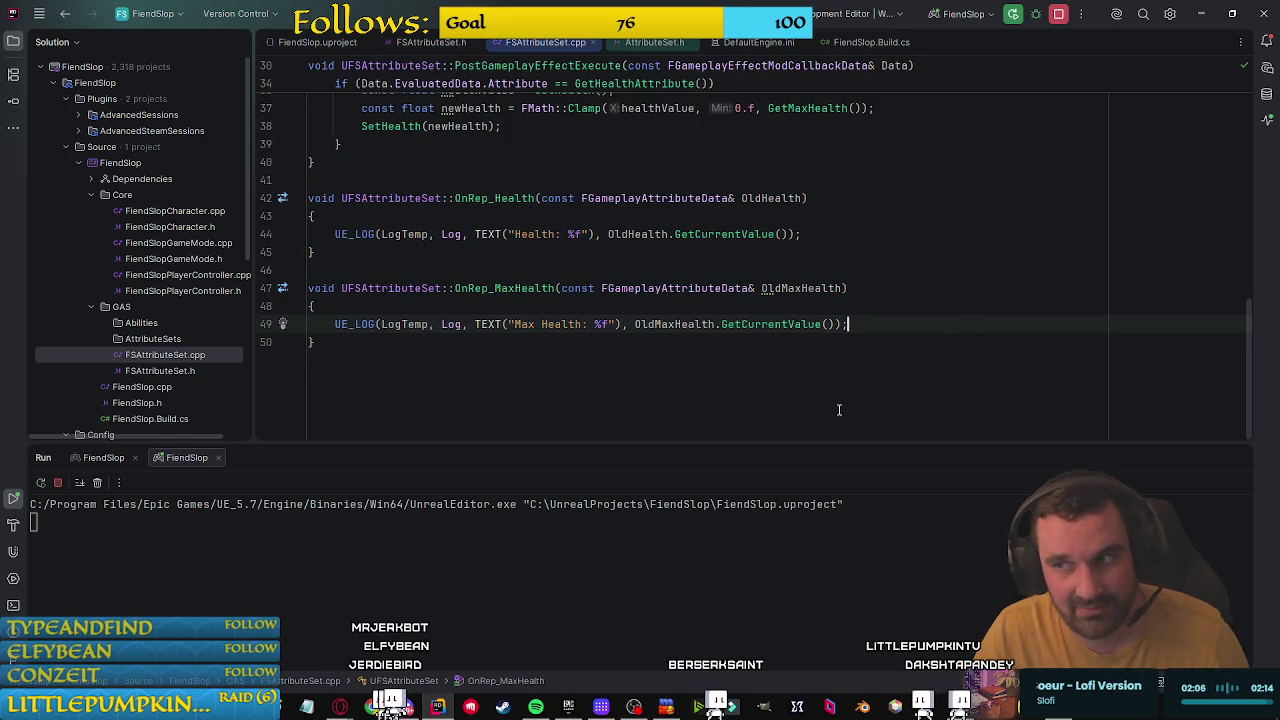
scroll(841, 414, up, 2)
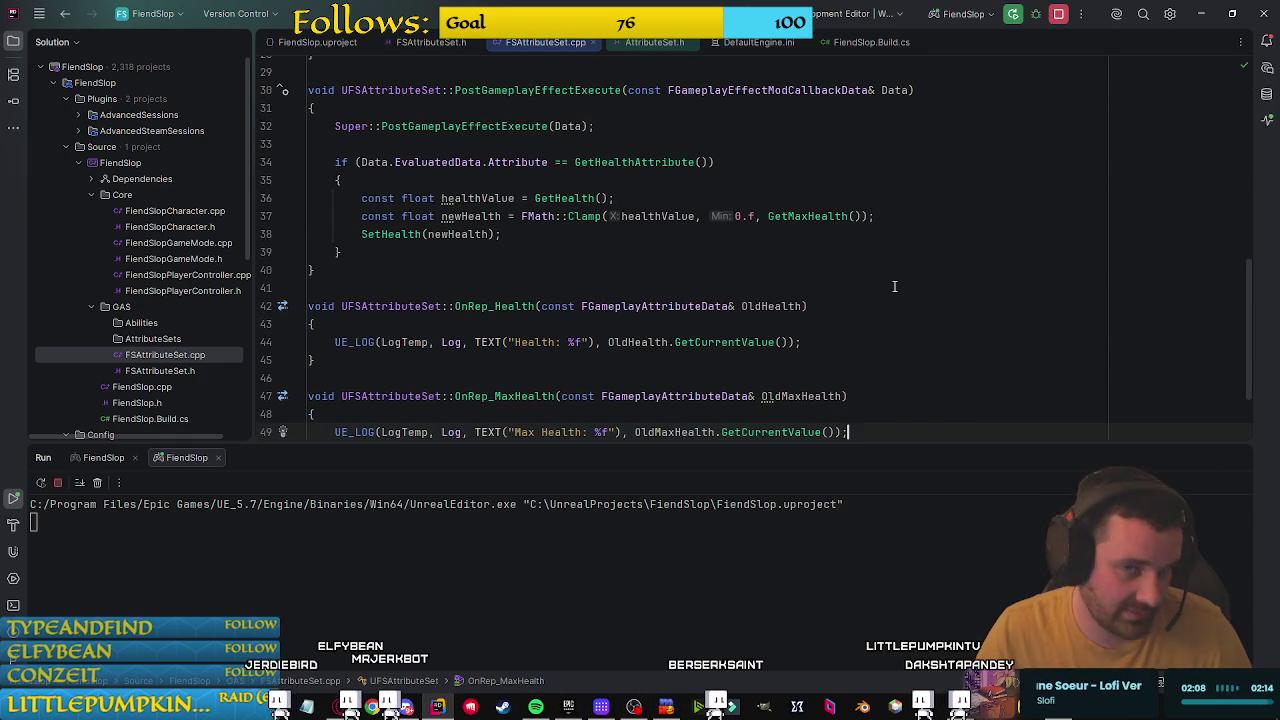
scroll(894, 286, up, 2)
click(748, 306)
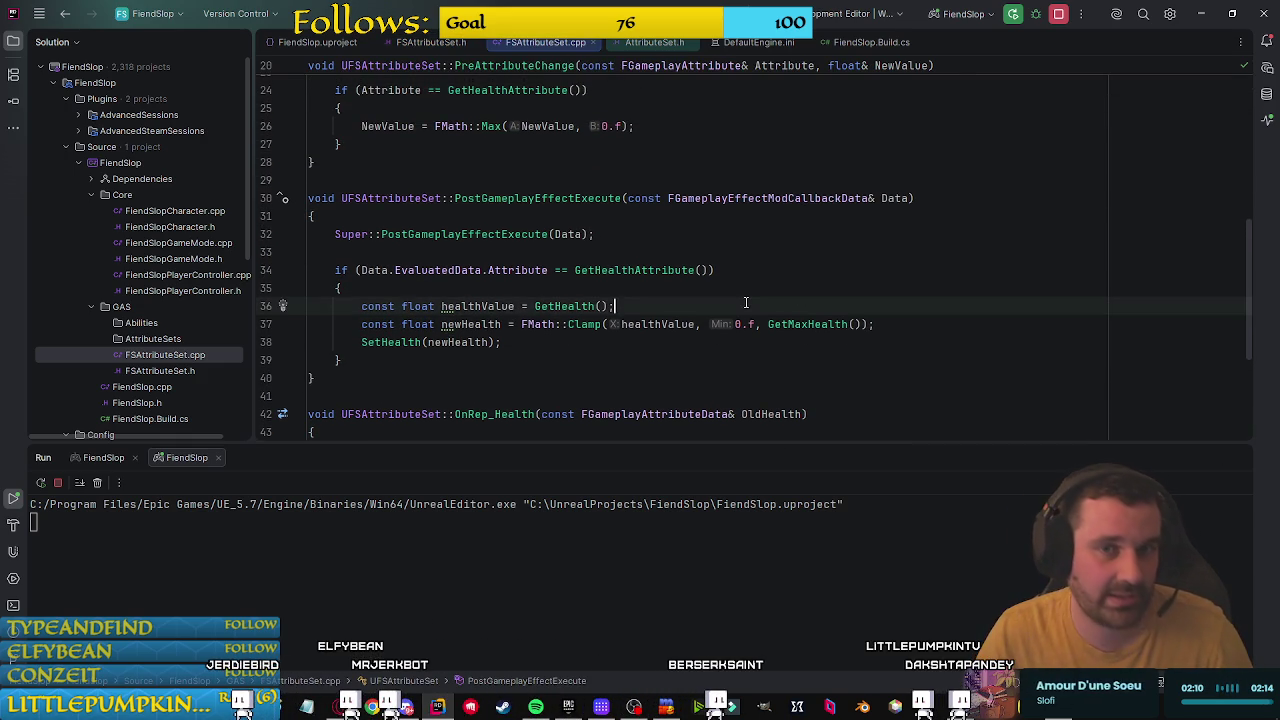
Step: Delete the health clamping blocks from PreAttributeChange and PostGameplayEffectExecute, removing the leftover blank line
scroll(750, 315, up, 3)
mouse_move(399, 303)
mouse_down()
mouse_move(340, 216)
mouse_move(335, 234)
mouse_up()
key(BackSpace)
scroll(520, 345, down, 2)
mouse_move(345, 342)
mouse_down()
mouse_move(434, 252)
mouse_move(334, 230)
mouse_up()
key(BackSpace)
key(BackSpace)
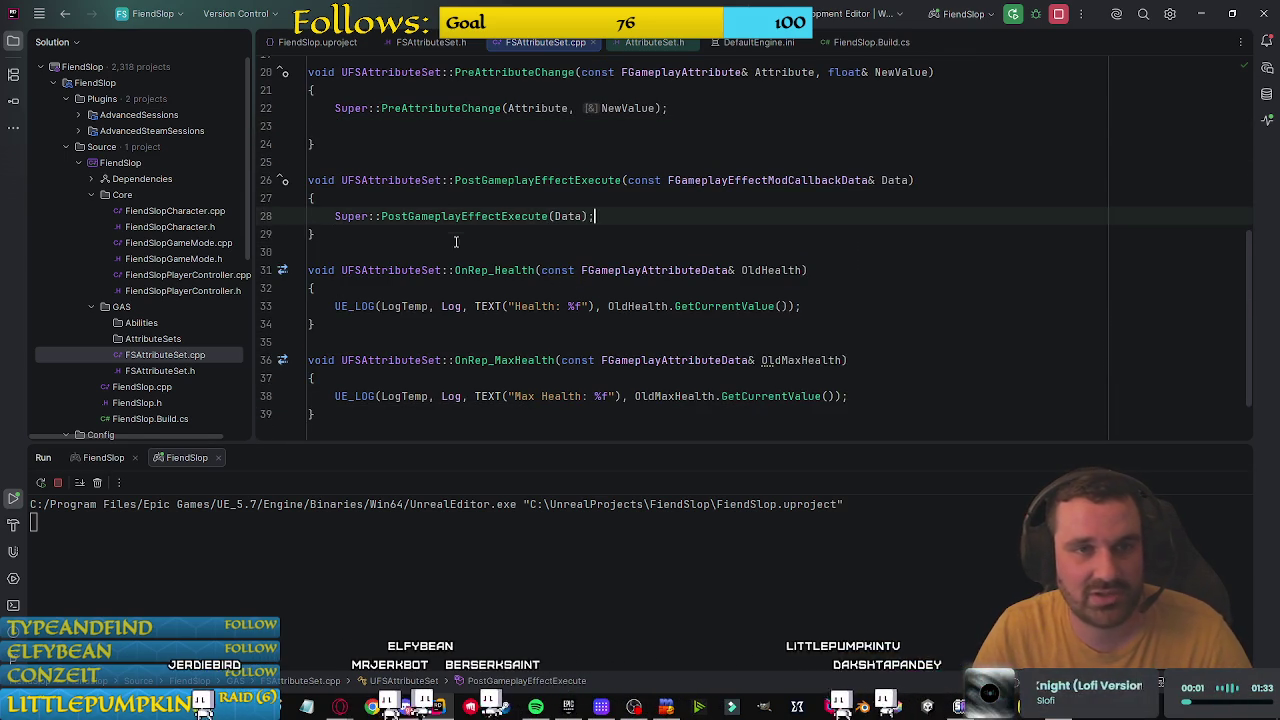
scroll(580, 290, up, 3)
click(820, 160)
key(Delete)
Step: Inspect the DOREPLIFETIME_CONDITION_NOTIFY lines with COND_None in GetLifetimeReplicatedProps
scroll(820, 160, up, 4)
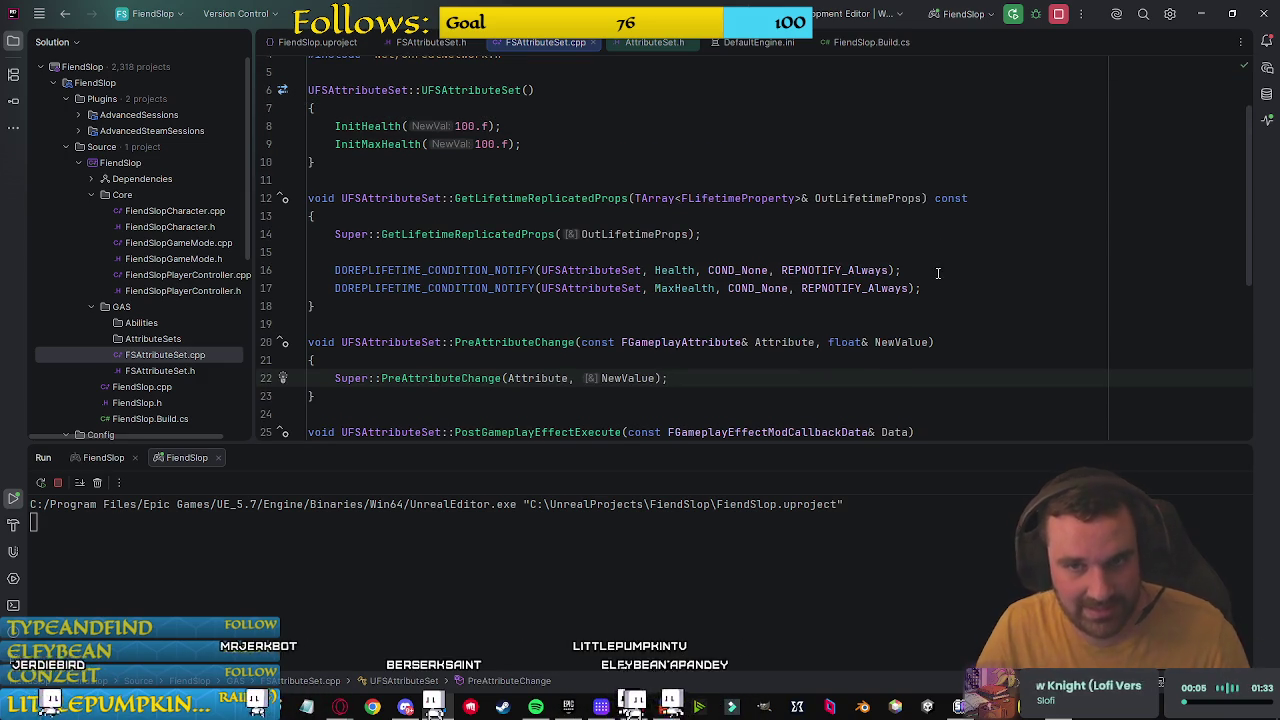
click(903, 270)
click(770, 270)
triple_click(843, 270)
click(889, 270)
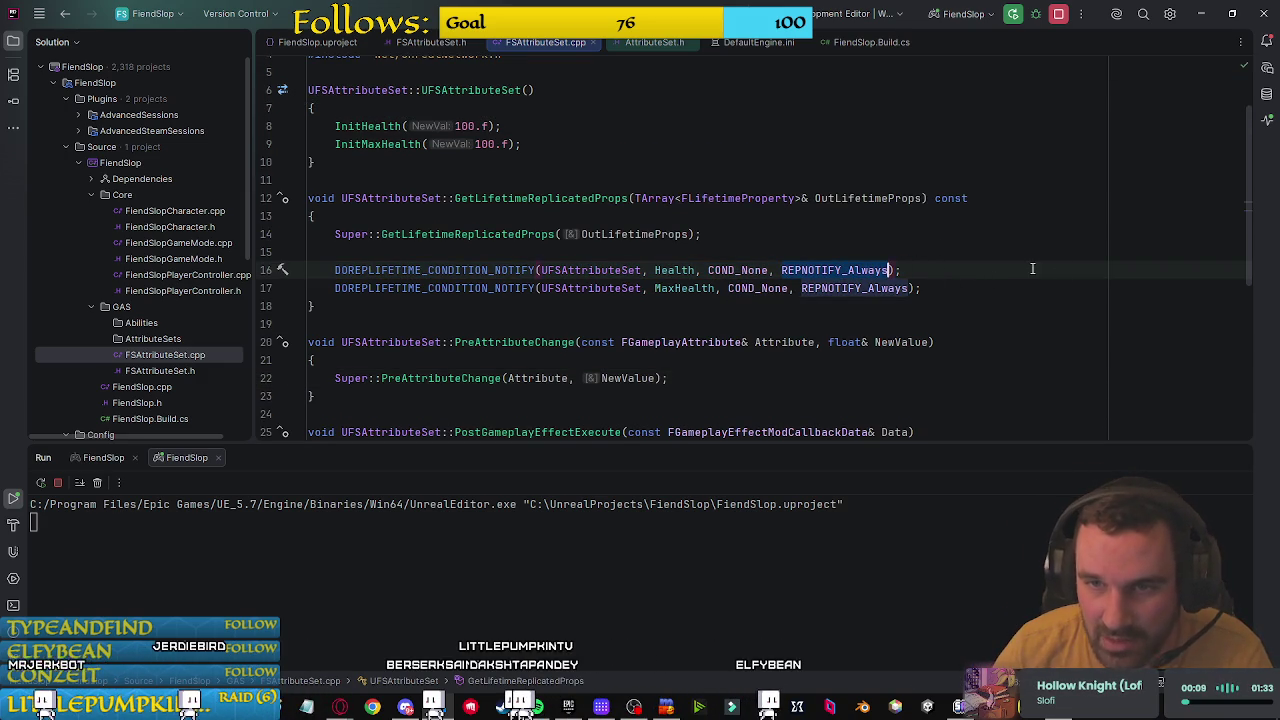
click(467, 270)
drag(636, 245, 700, 320)
click(500, 216)
scroll(640, 230, up, 2)
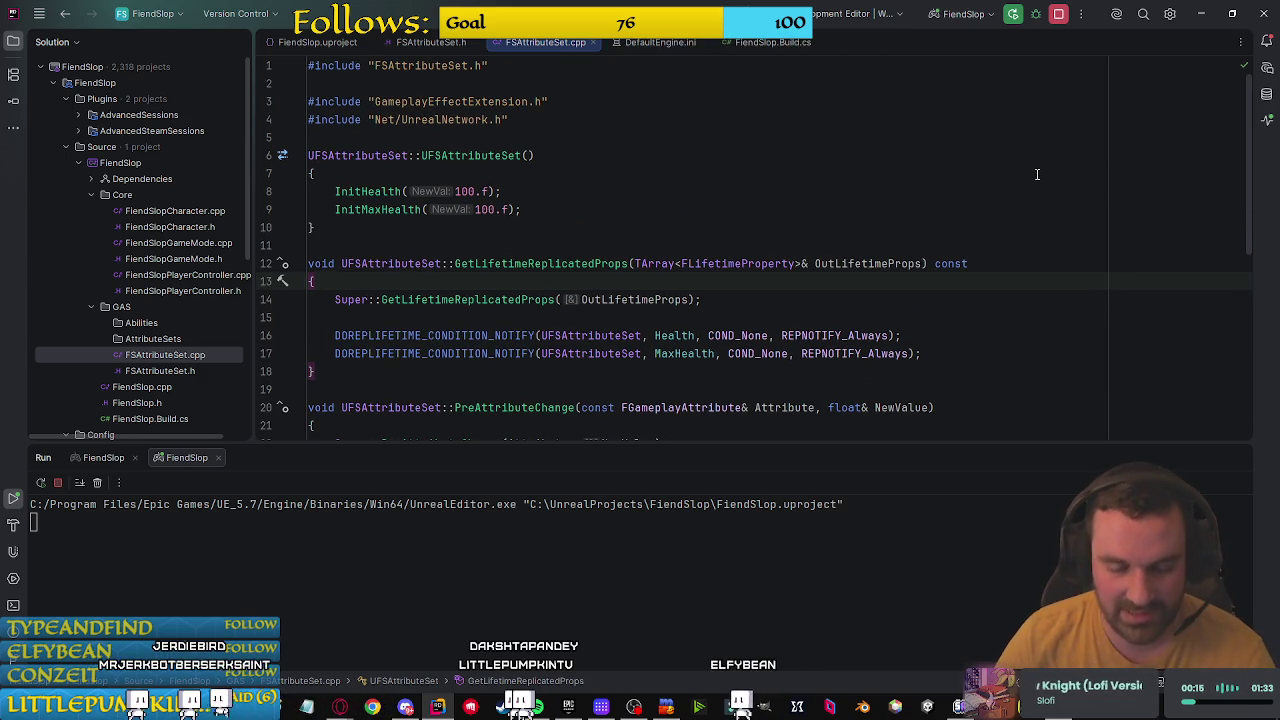
Step: Remove the blank line between the #include statements in FSAttributeSet.cpp
click(895, 207)
drag(544, 201, 334, 190)
click(435, 85)
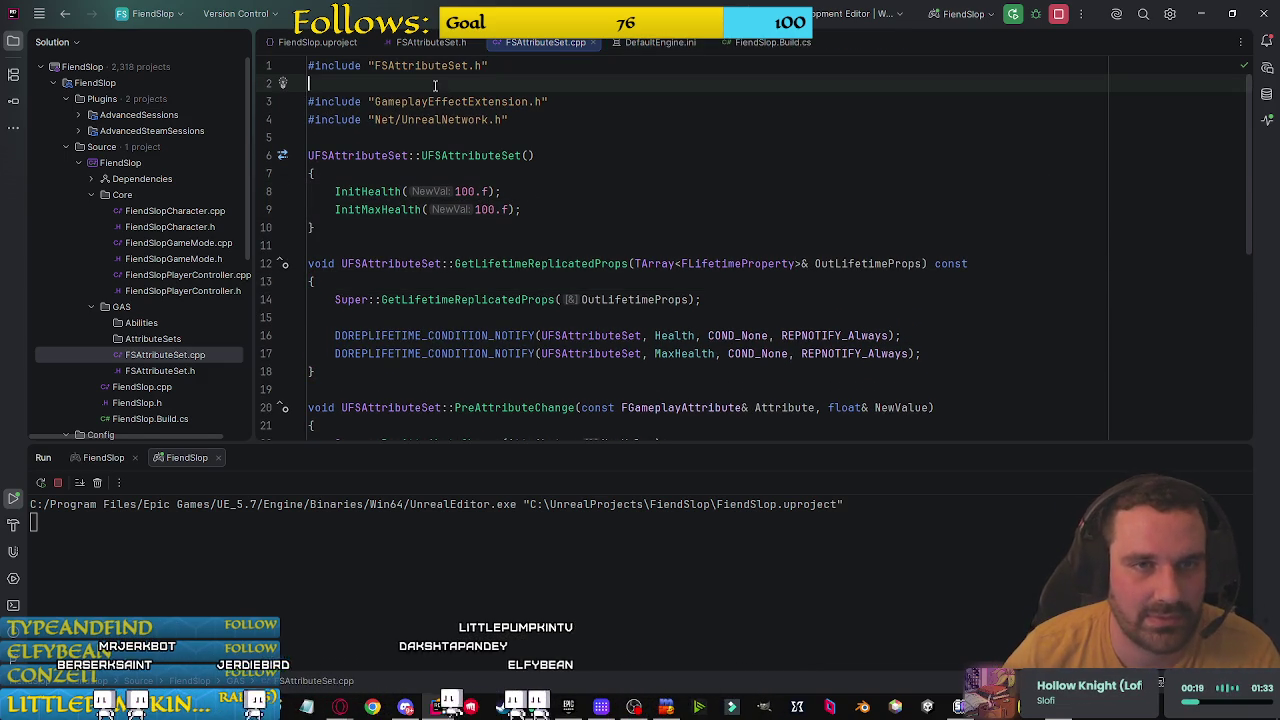
key(BackSpace)
click(600, 102)
click(540, 193)
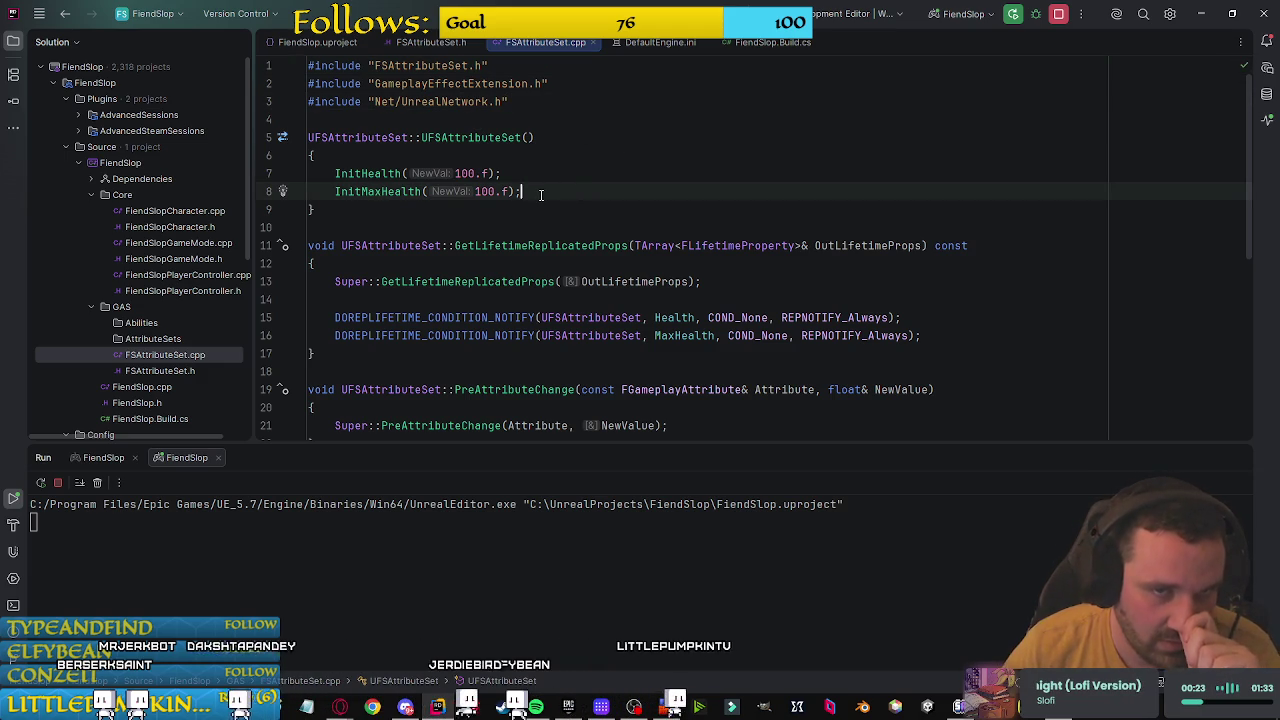
Step: Review the UFSAttributeSet class declaration in FSAttributeSet.h, then open FiendSlopCharacter.cpp
key(ctrl+Tab)
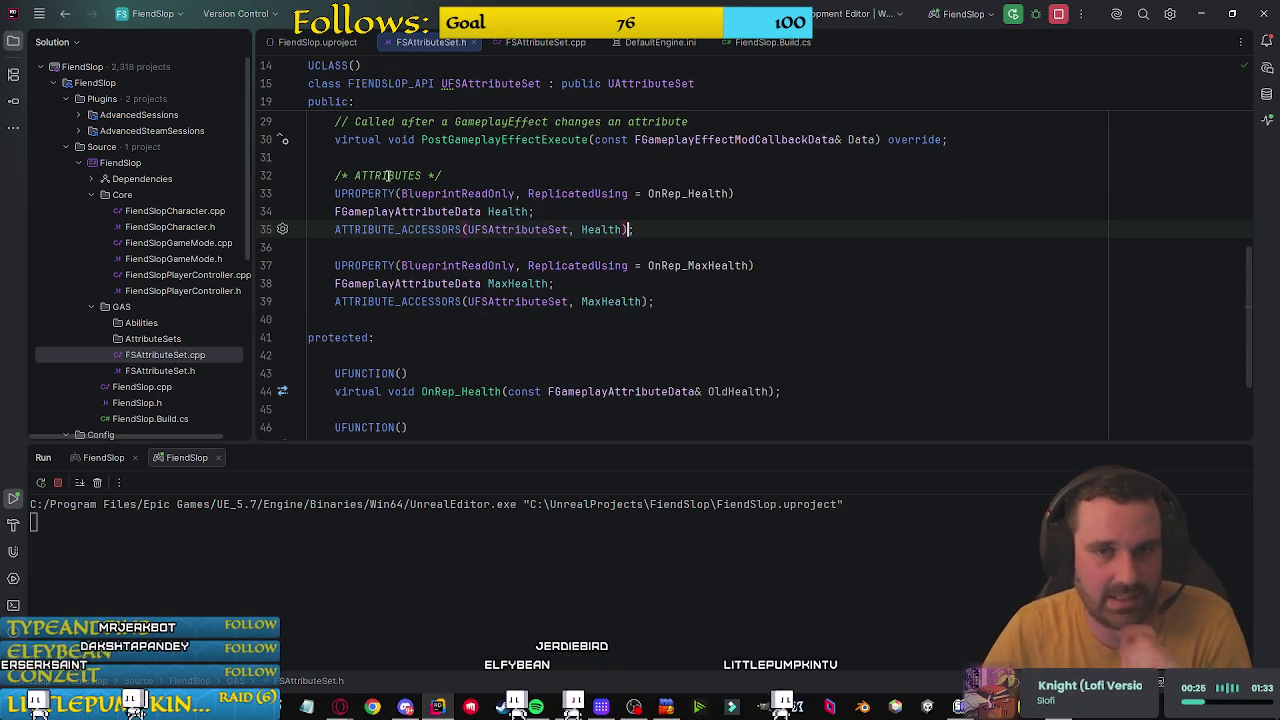
click(740, 298)
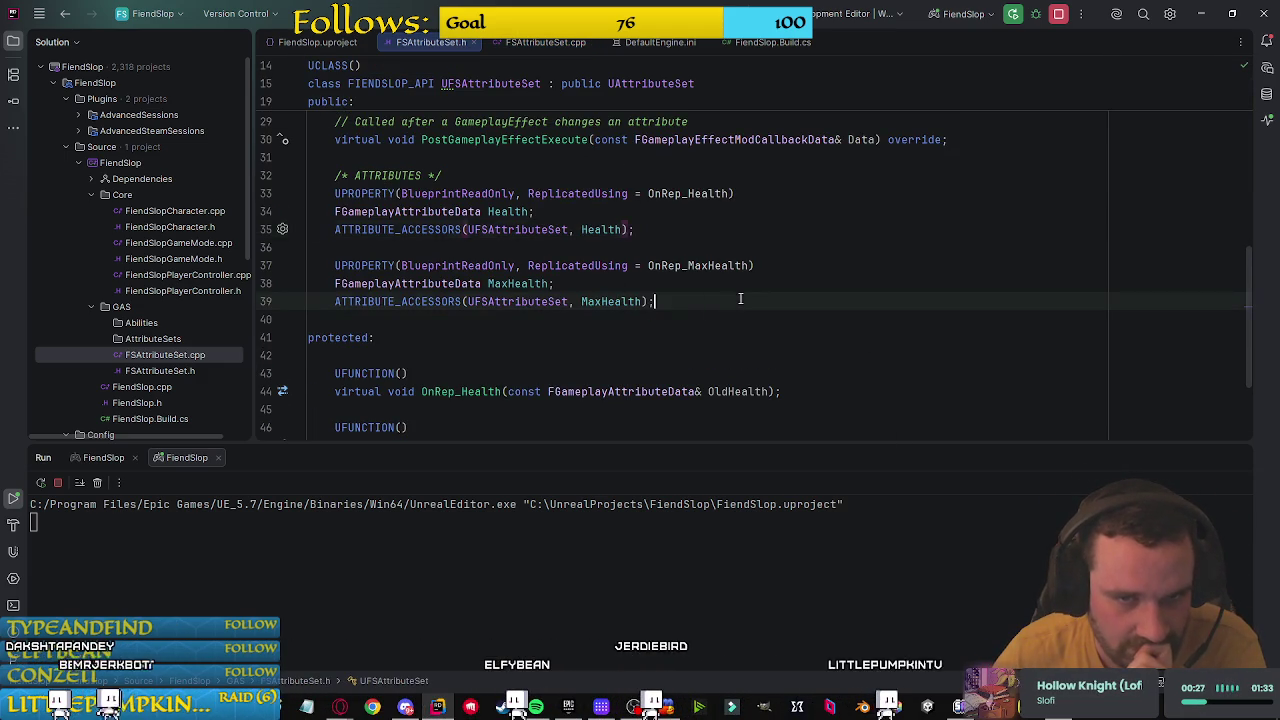
scroll(780, 305, up, 2)
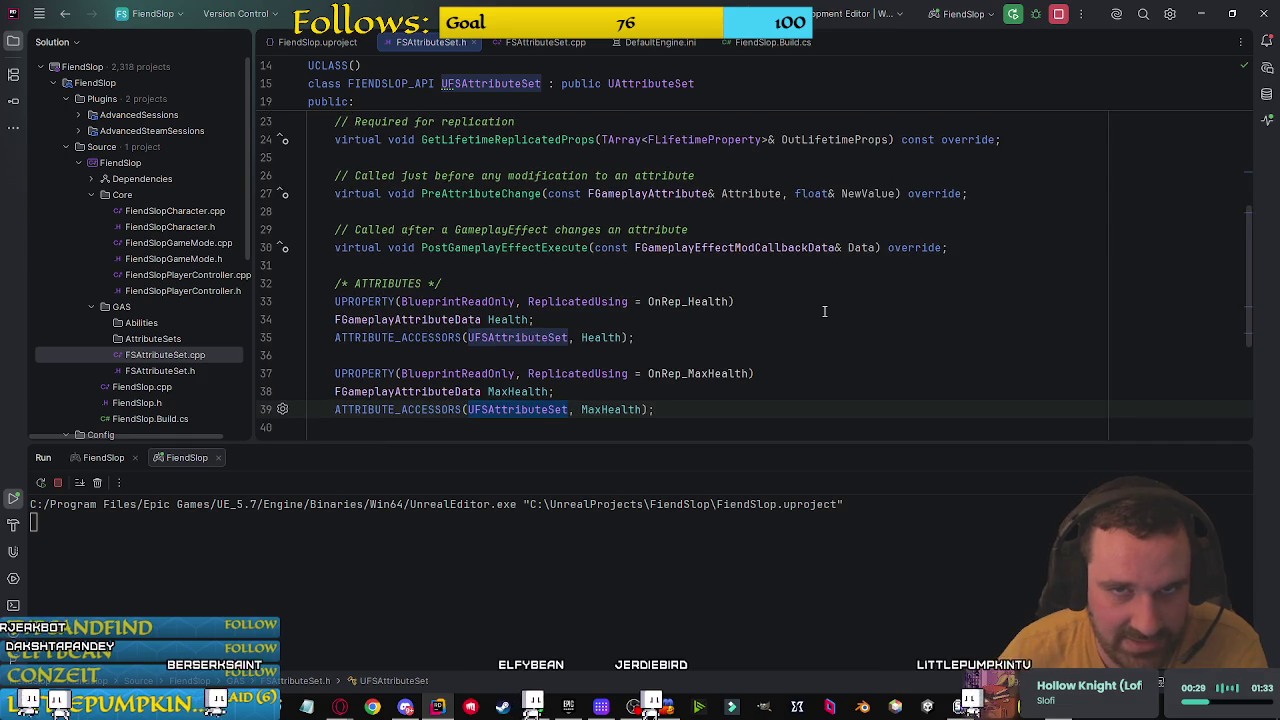
scroll(824, 311, down, 1)
scroll(649, 86, up, 5)
click(609, 148)
click(855, 167)
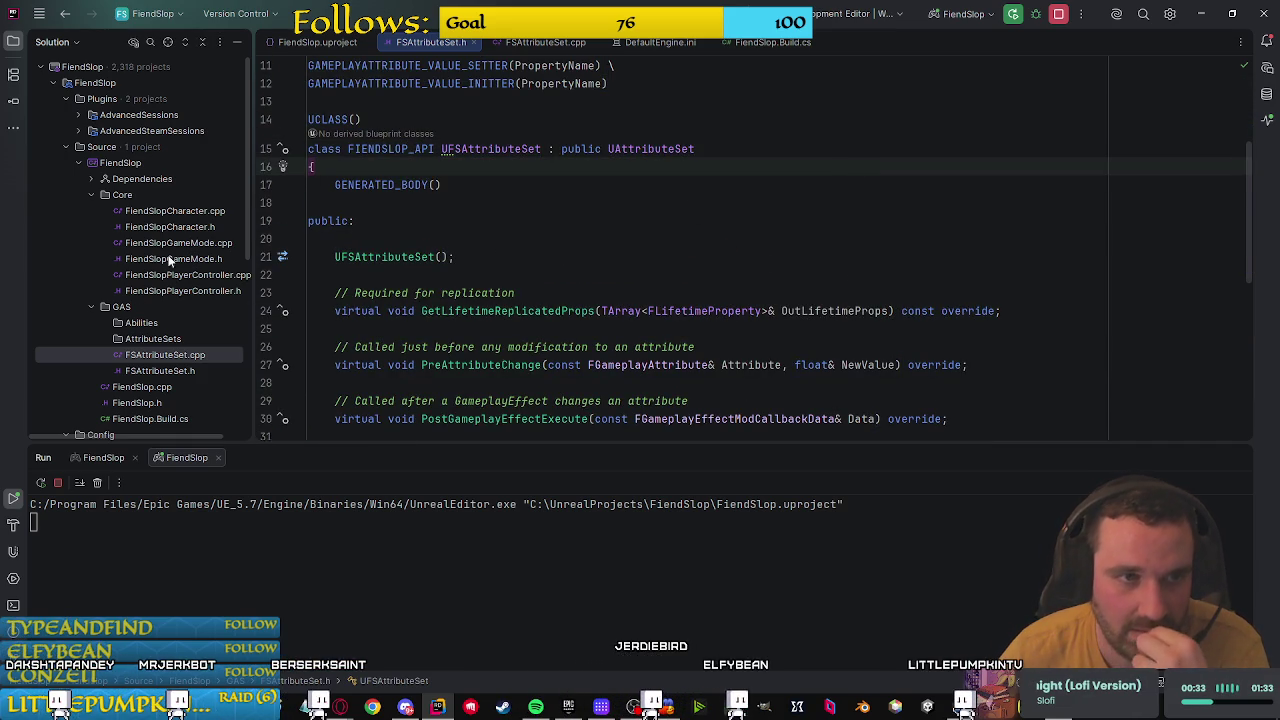
double_click(179, 211)
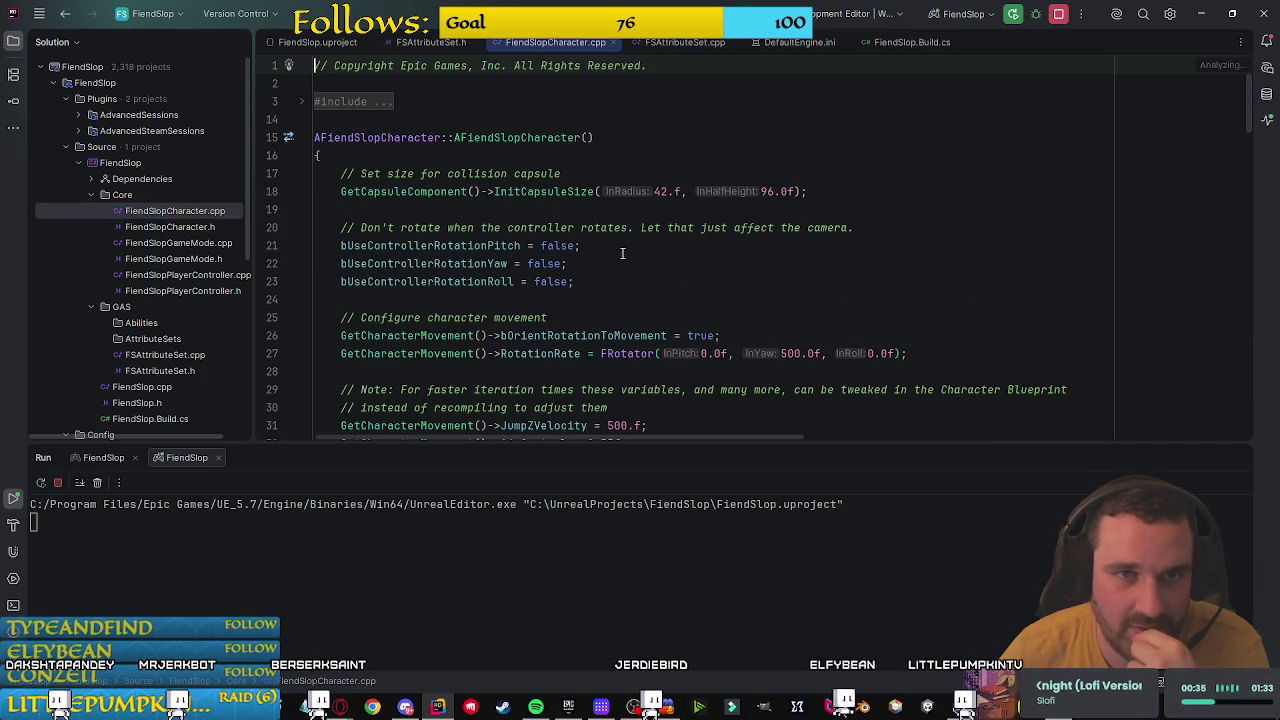
Step: In FiendSlopCharacter.h, append IAbilitySystemInterface, copied from the docs, after the ACharacter base class
double_click(170, 227)
click(716, 317)
scroll(700, 250, down, 5)
click(646, 172)
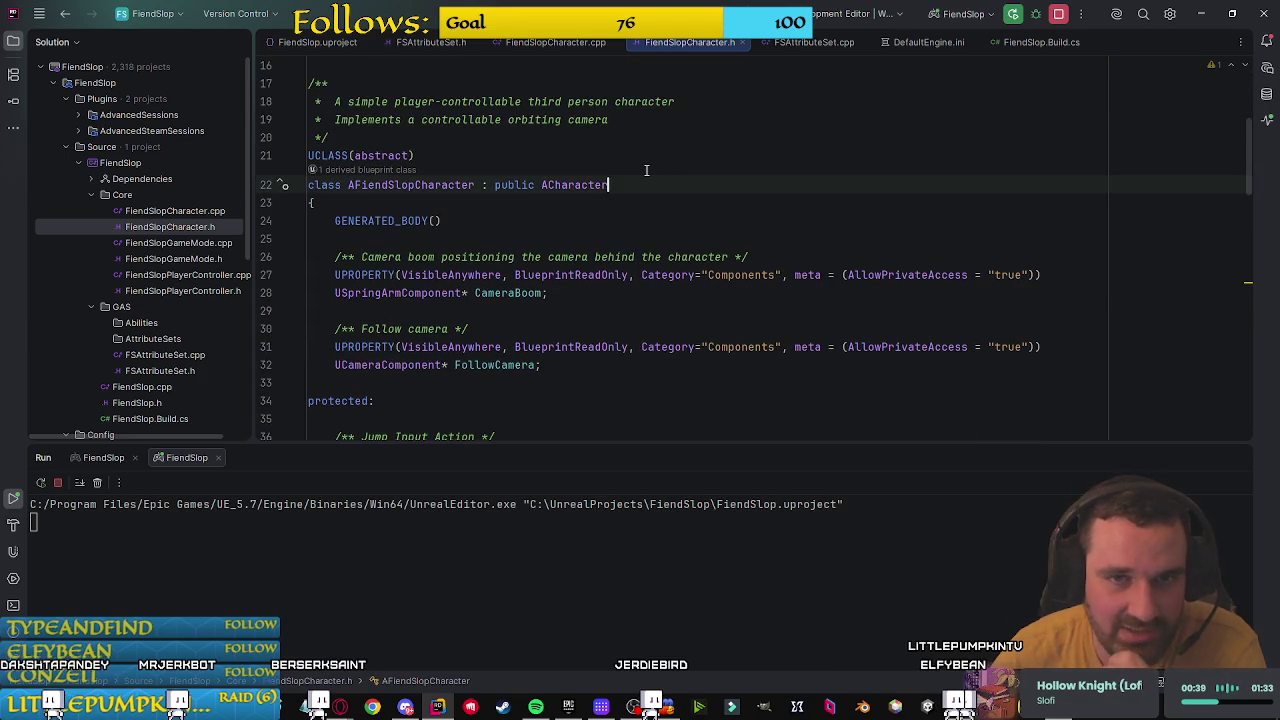
text(, I)
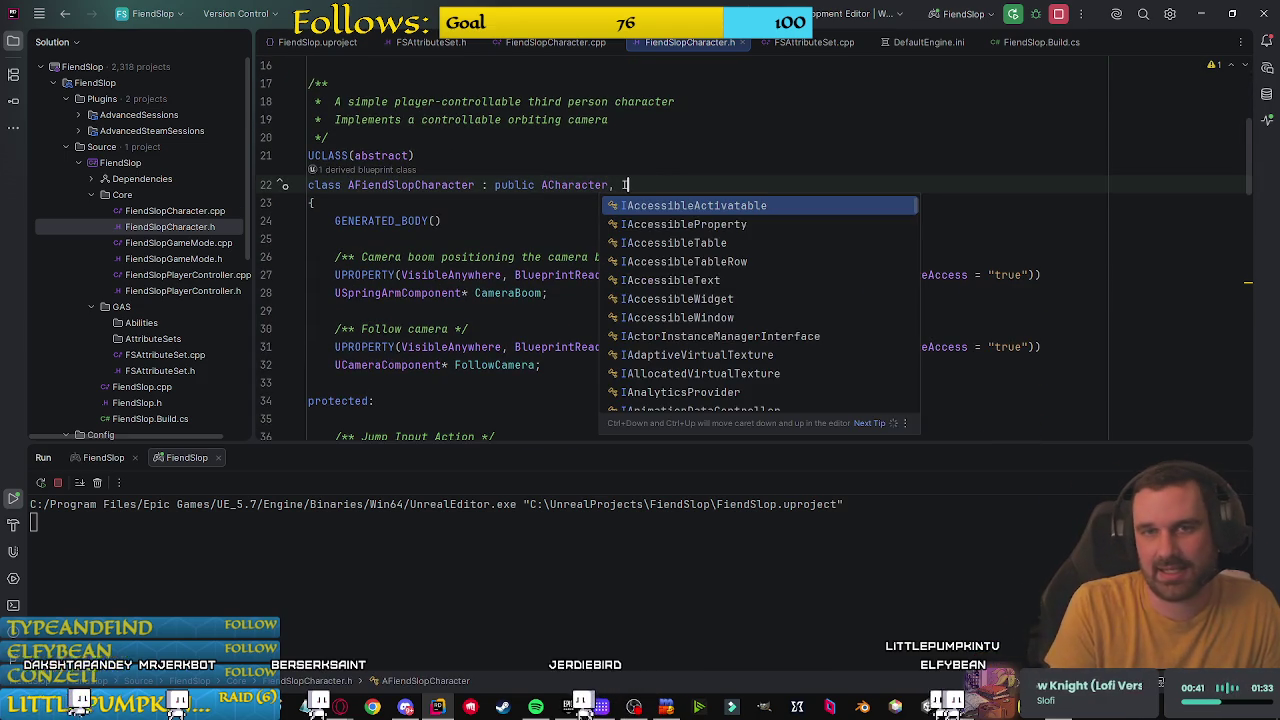
text(bility)
key(super+Tab)
click(741, 237)
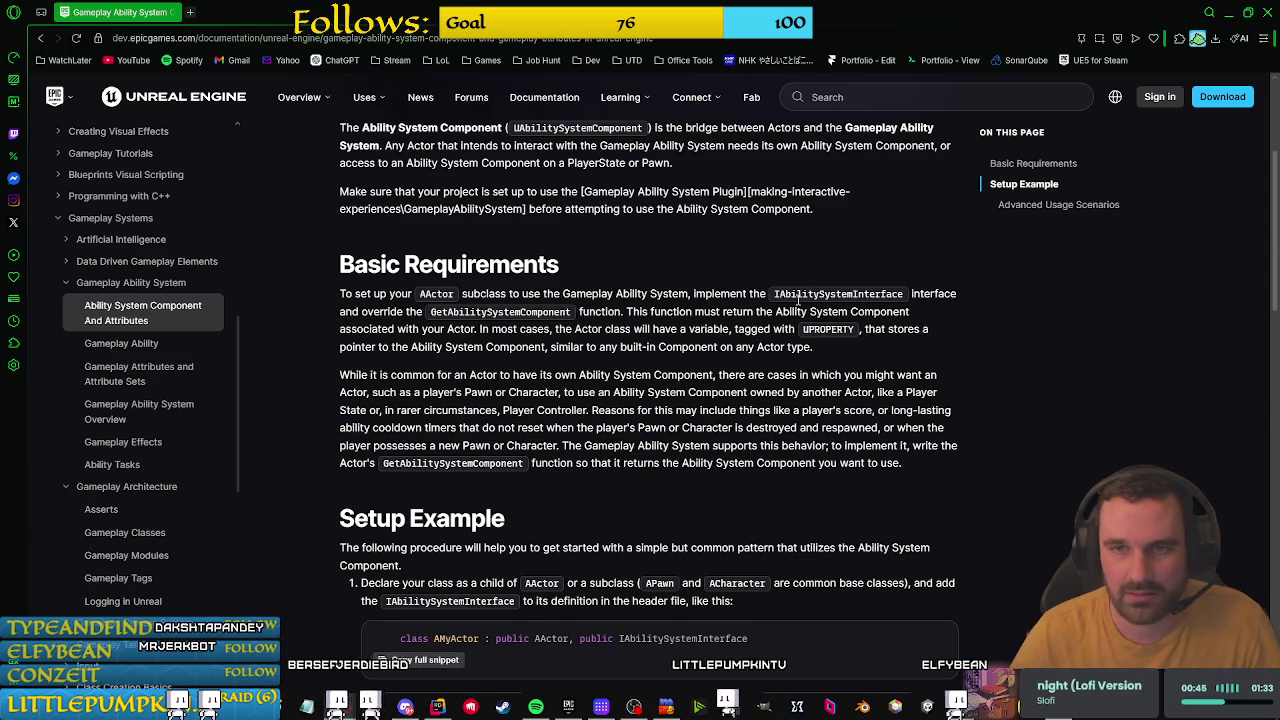
double_click(797, 294)
key(ctrl+c)
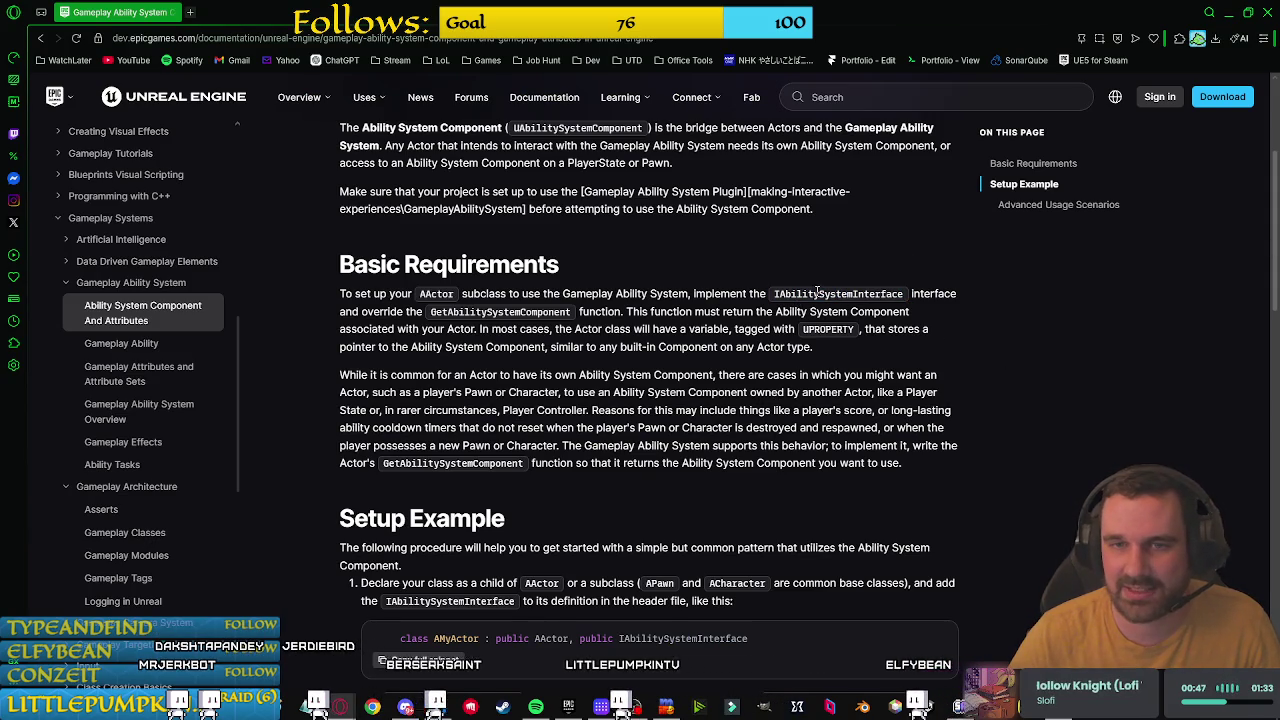
key(alt+Tab)
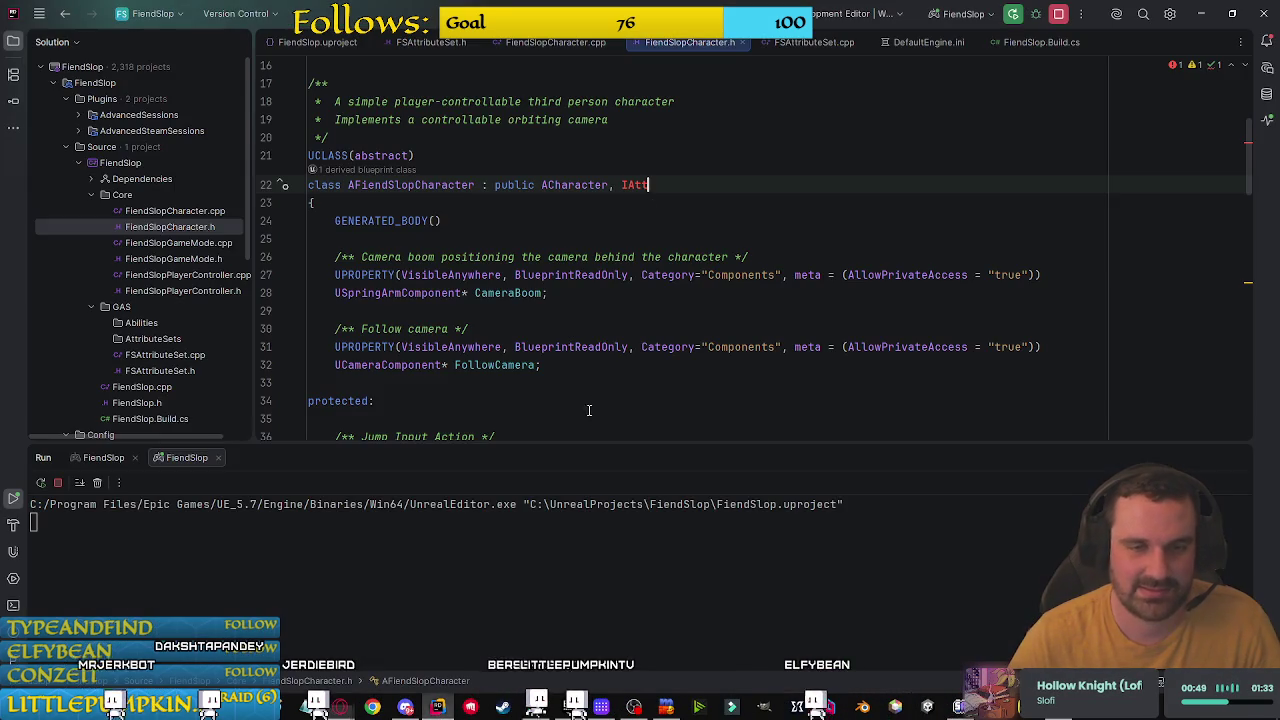
key(BackSpace)
key(BackSpace)
key(BackSpace)
key(ctrl+v)
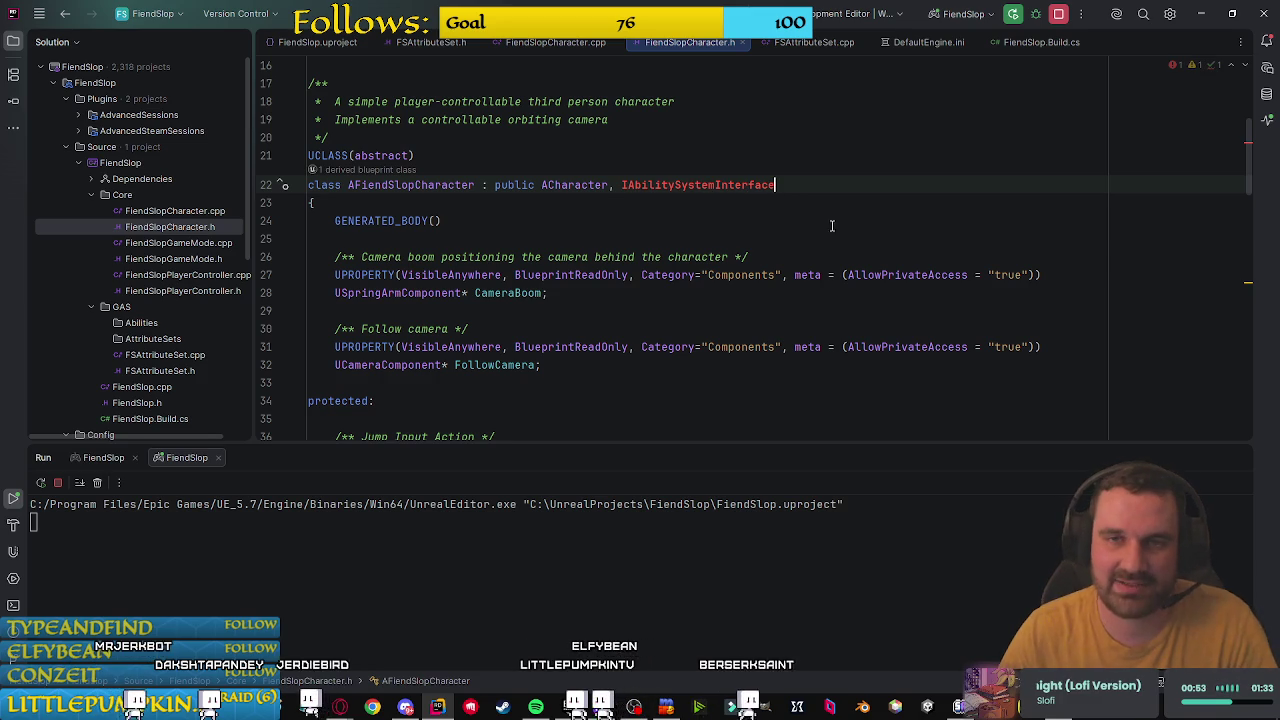
Step: Add the #include for IAbilitySystemInterface using Rider's Alt+Enter quick-fix
click(662, 184)
key(alt+Return)
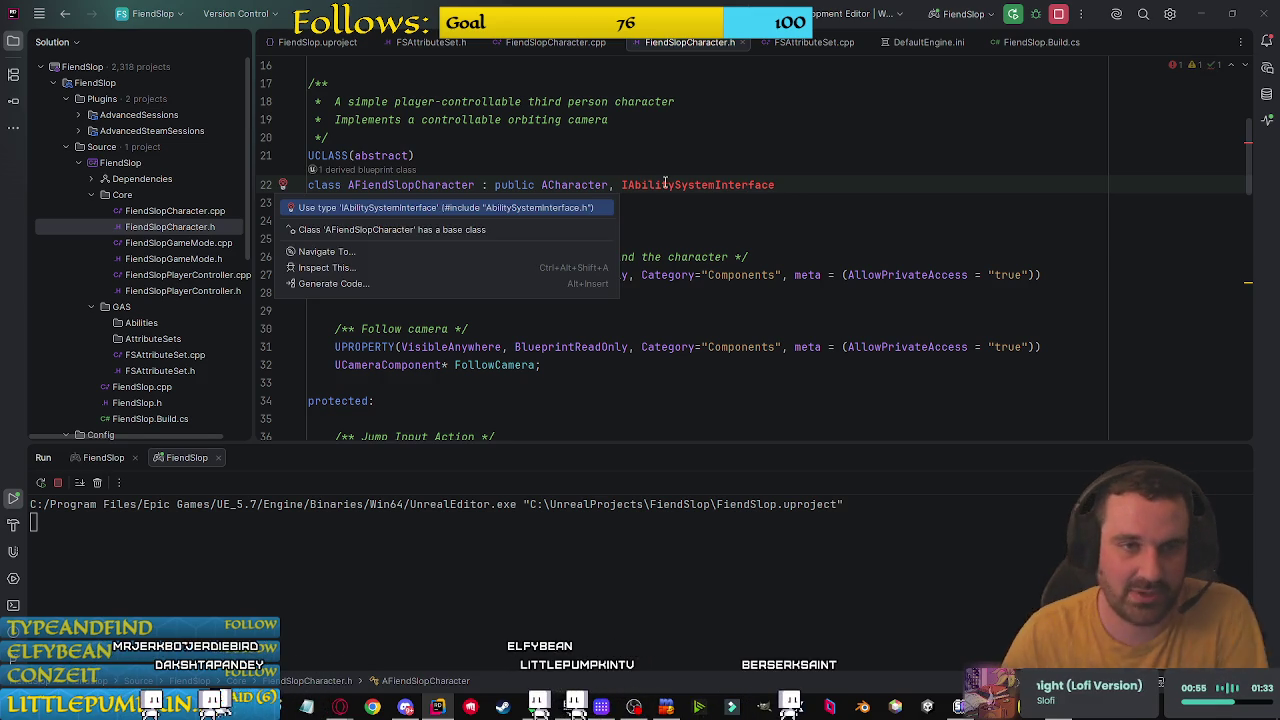
click(571, 208)
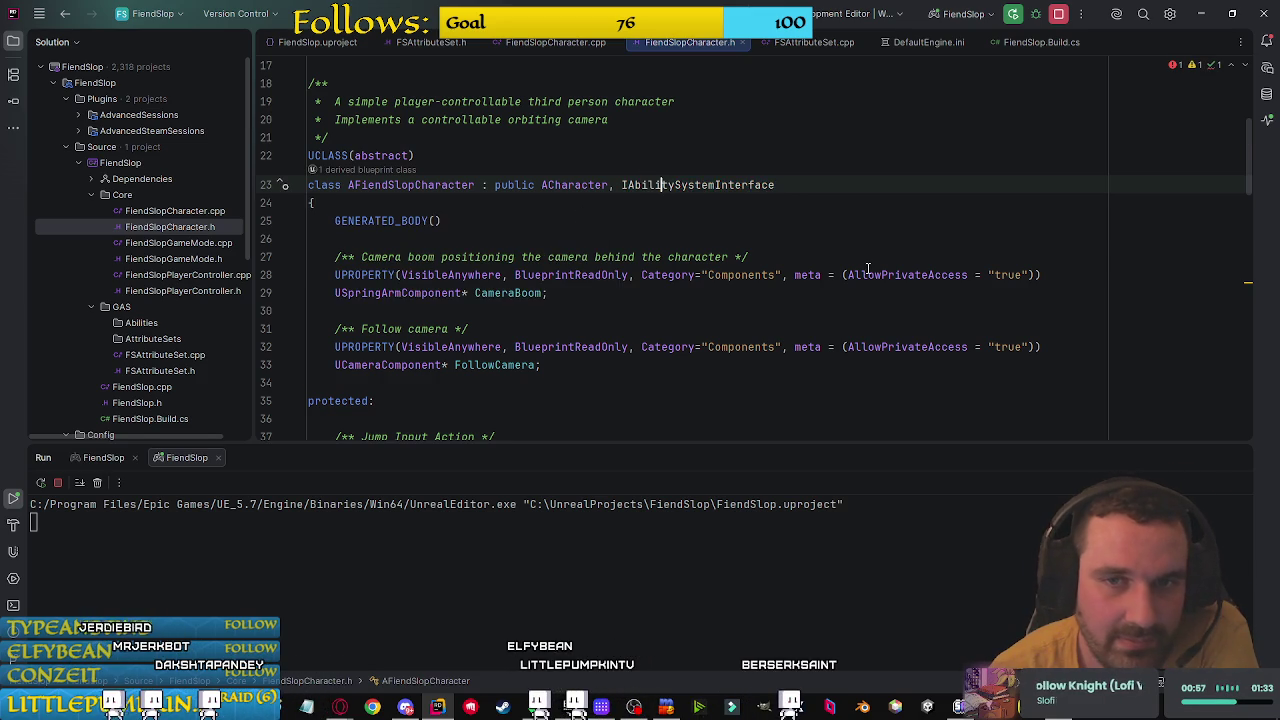
scroll(846, 263, up, 5)
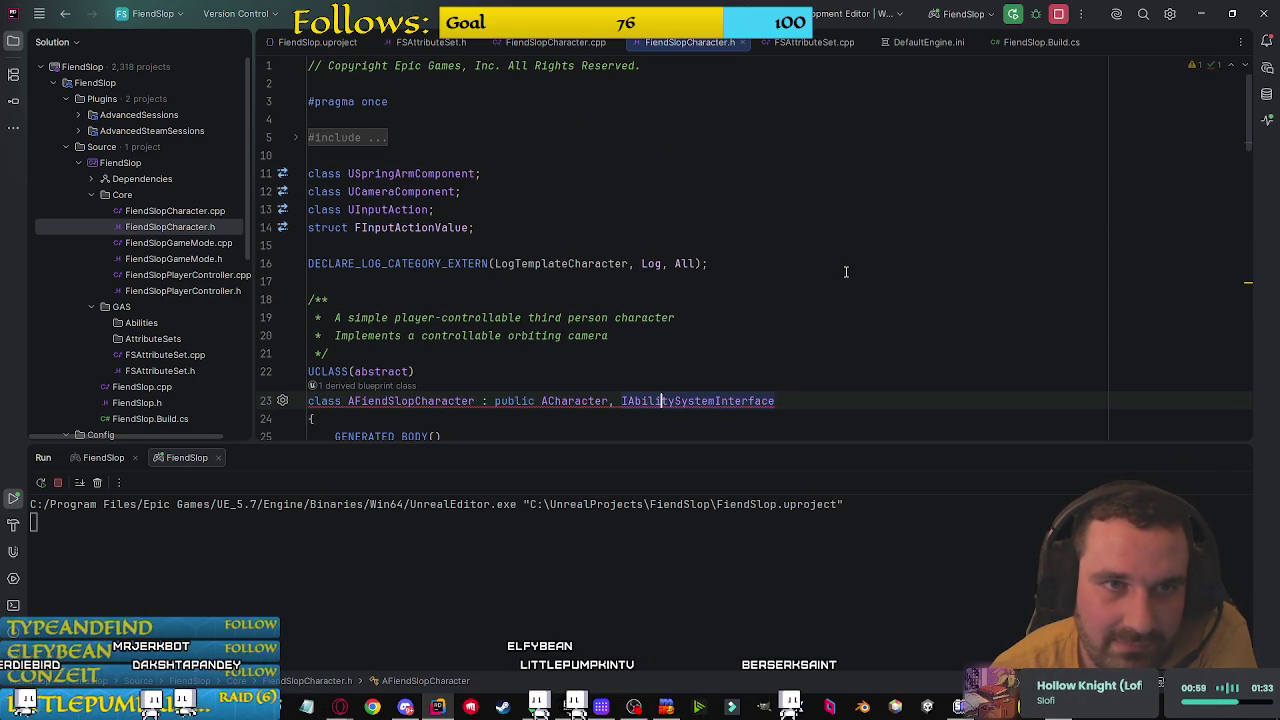
scroll(846, 271, down, 7)
scroll(846, 271, up, 2)
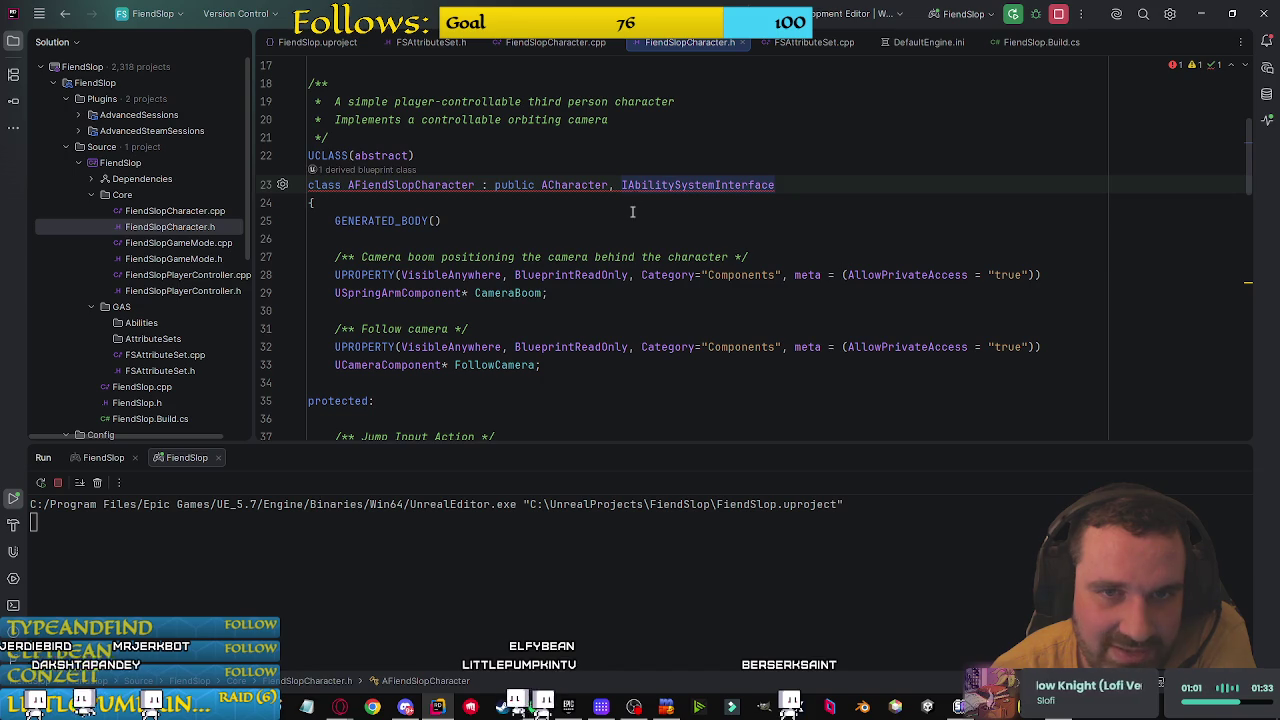
mouse_move(645, 185)
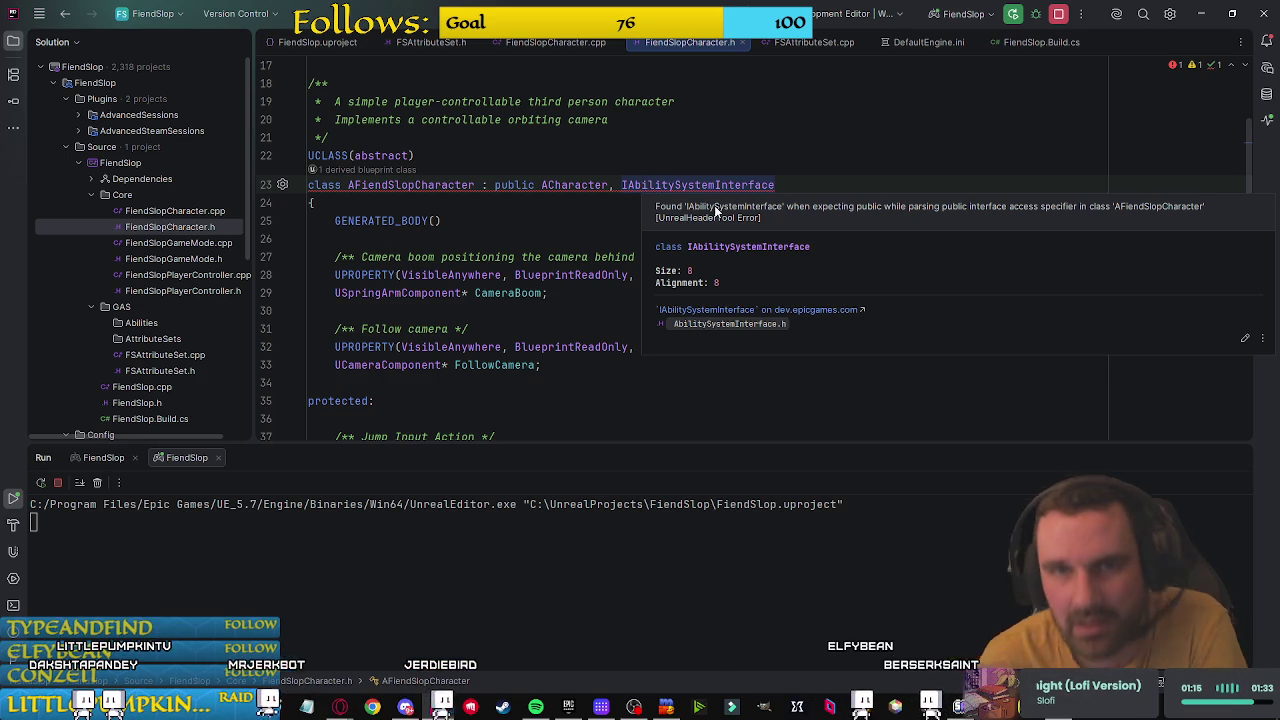
Step: Delete IAbilitySystemInterface from the class declaration on line 23 and bring up the ASC docs
click(642, 185)
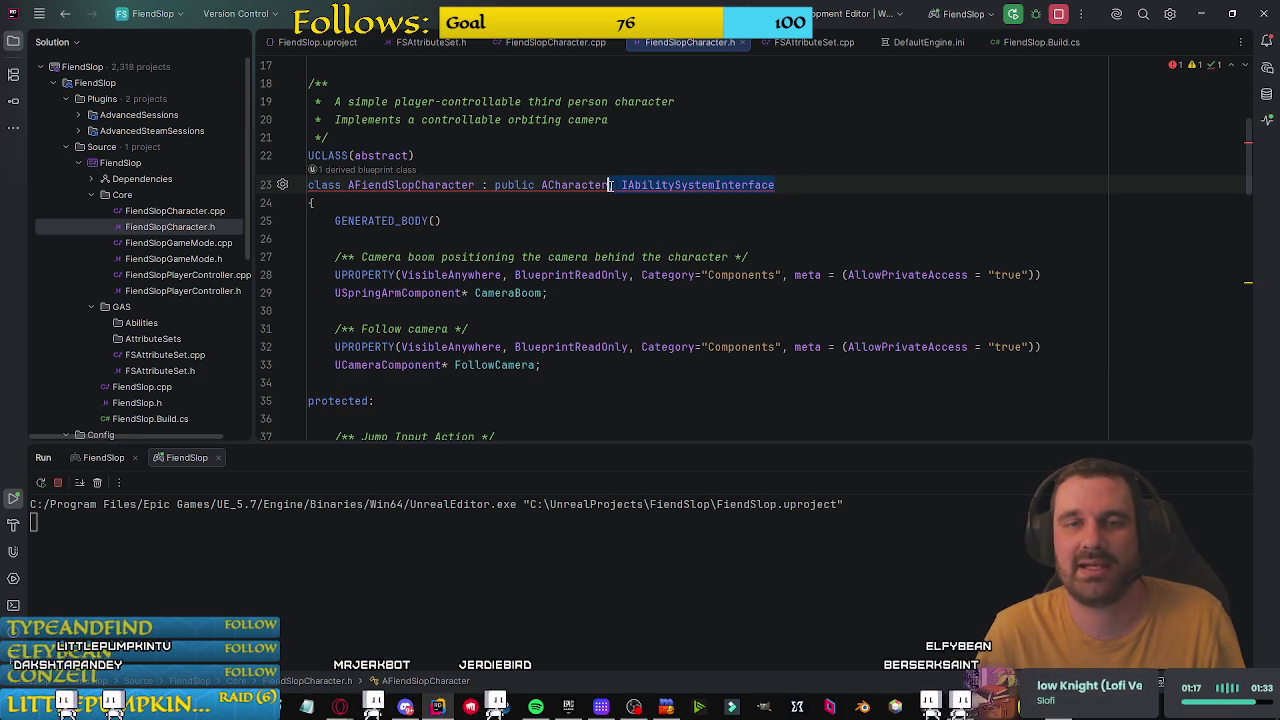
key(BackSpace)
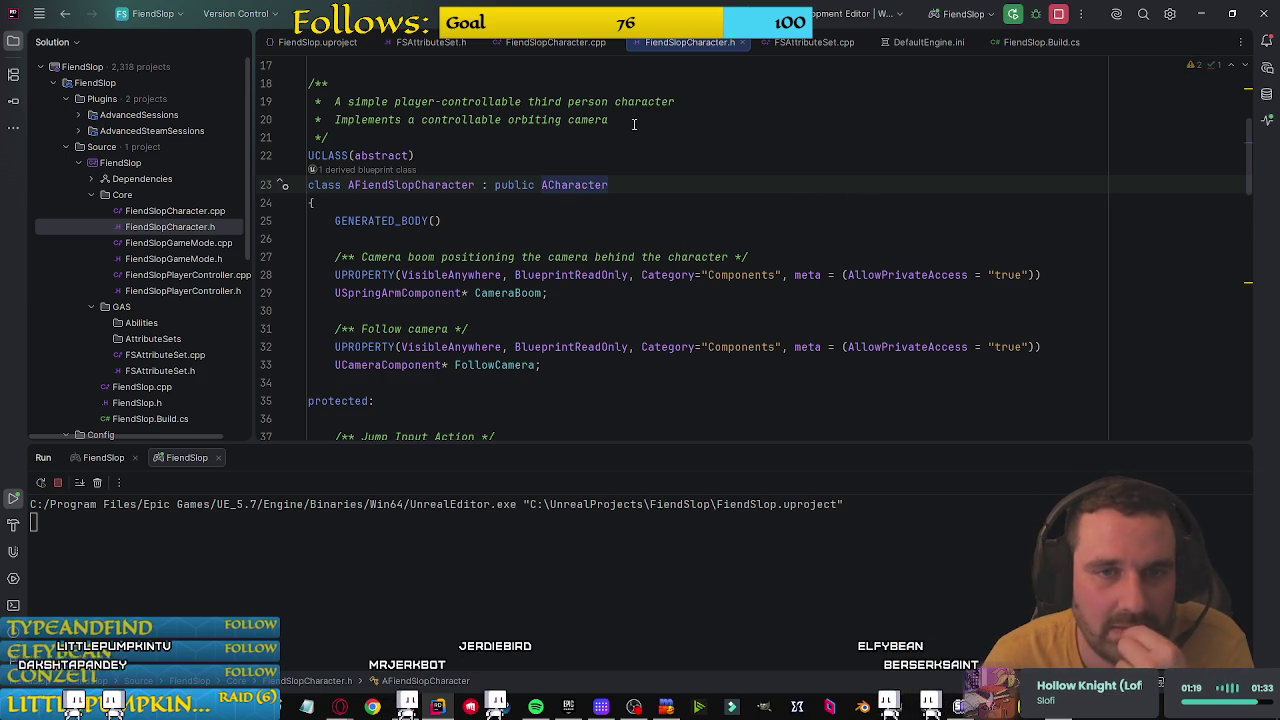
click(432, 44)
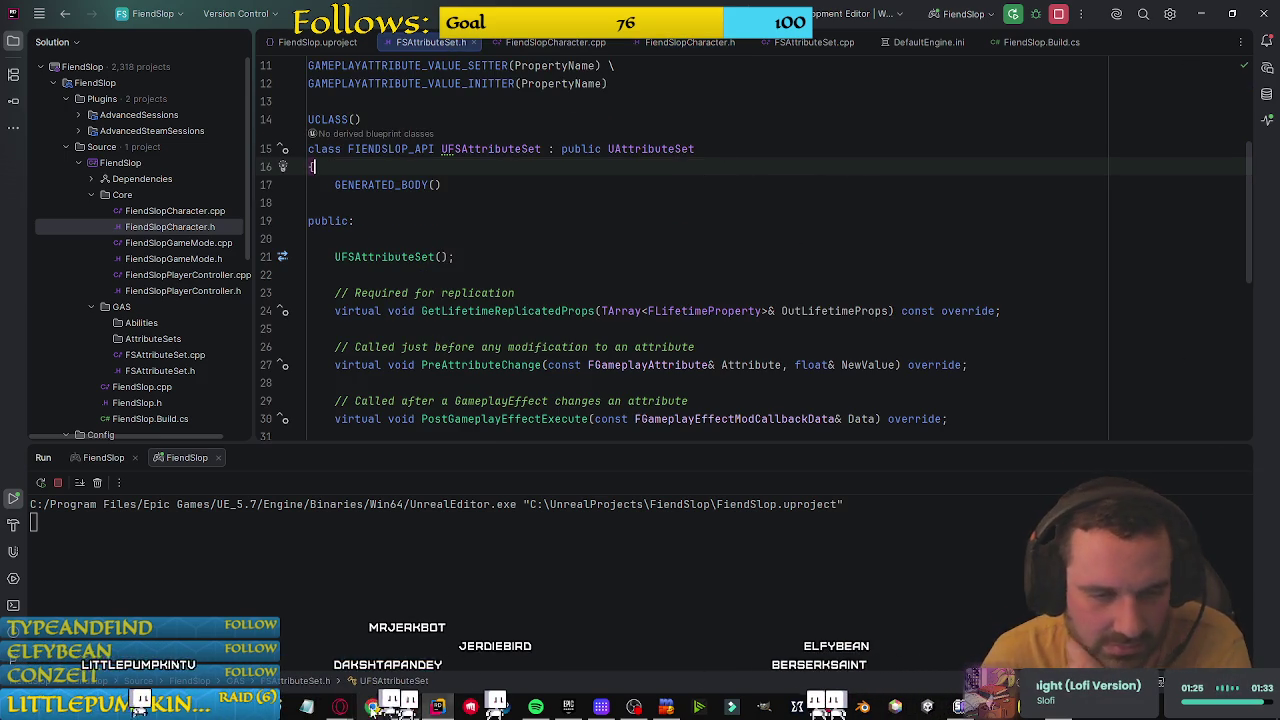
click(340, 708)
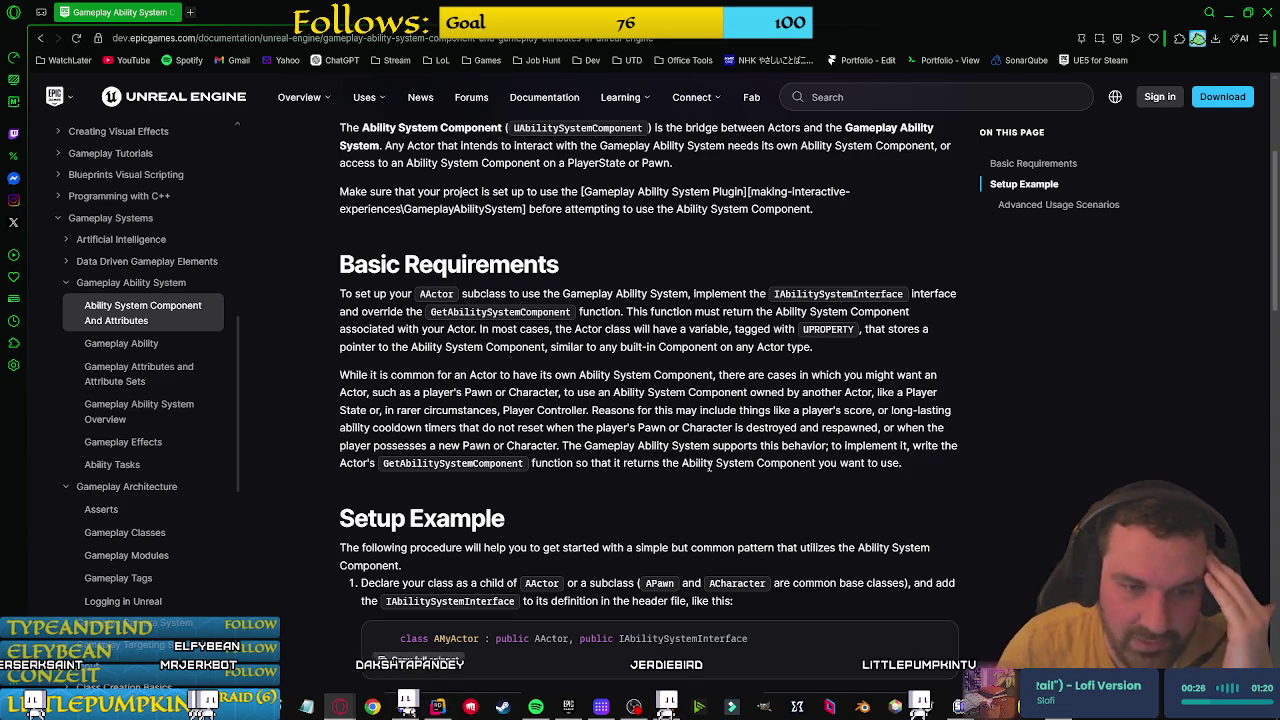
Step: Select the GetAbilitySystemComponent override declaration and function name in the Setup Example
scroll(826, 430, down, 4)
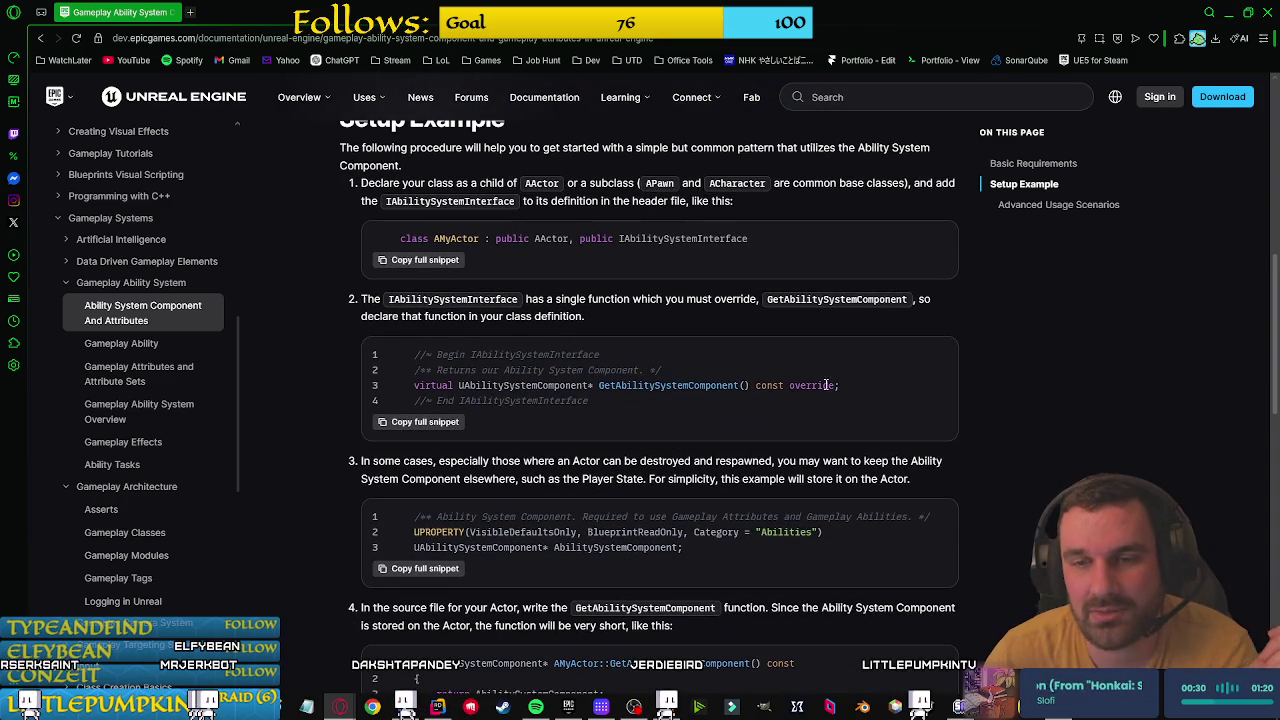
drag(839, 385, 492, 385)
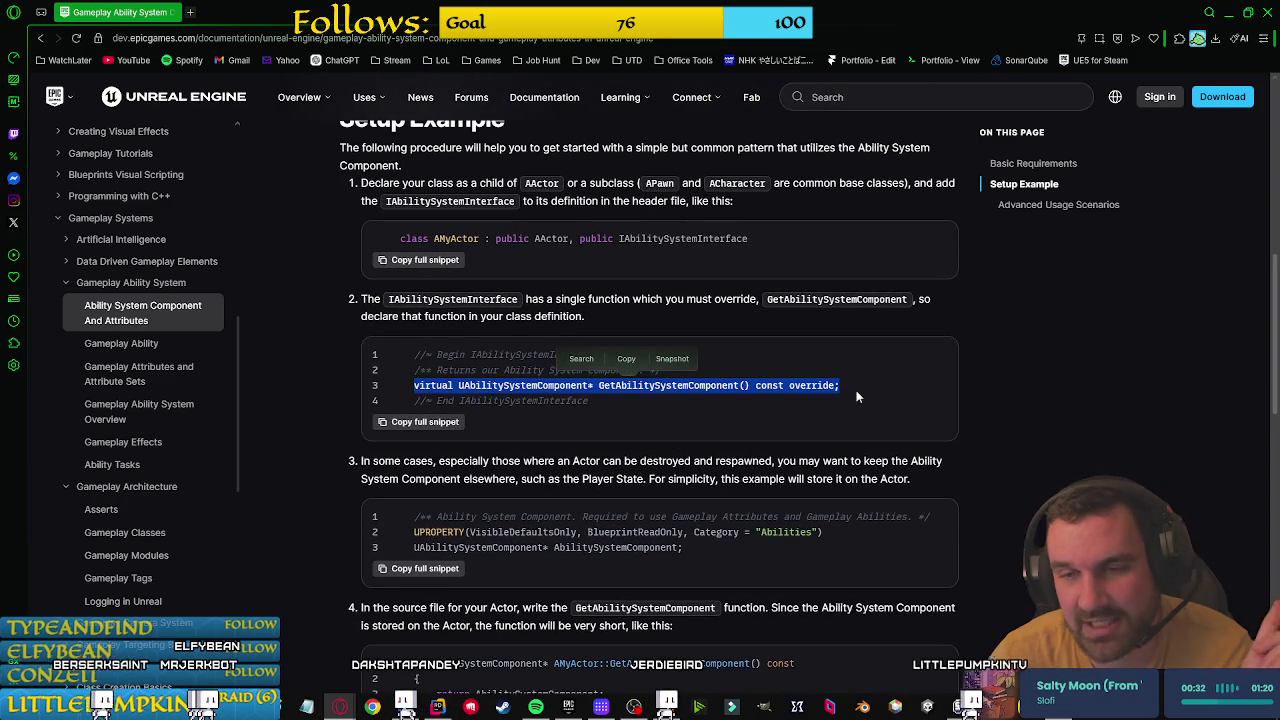
click(706, 390)
drag(484, 390, 685, 388)
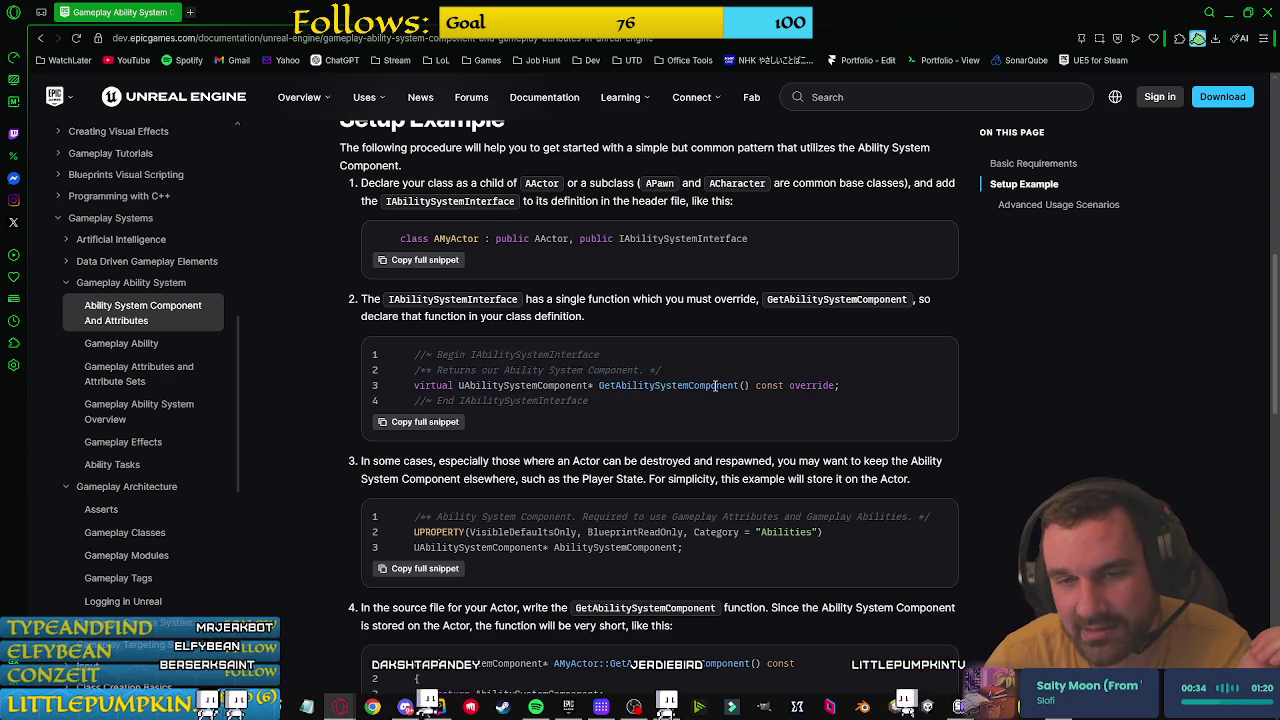
double_click(668, 385)
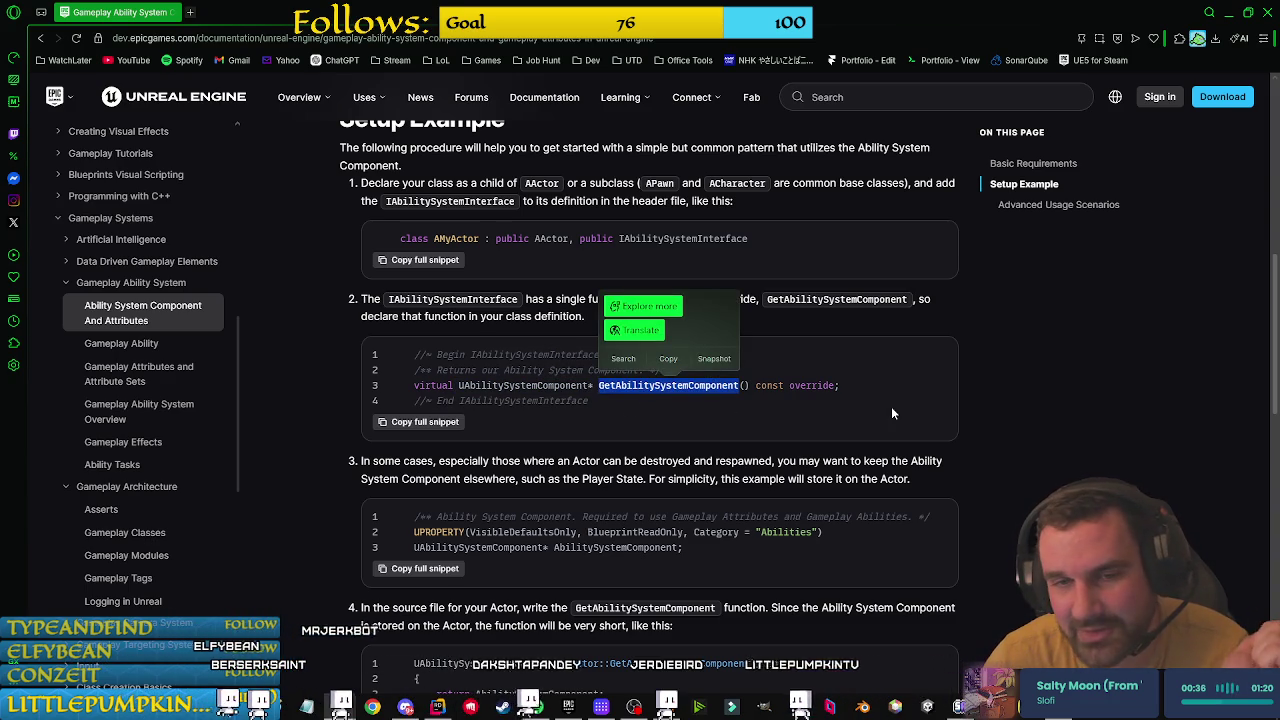
click(832, 380)
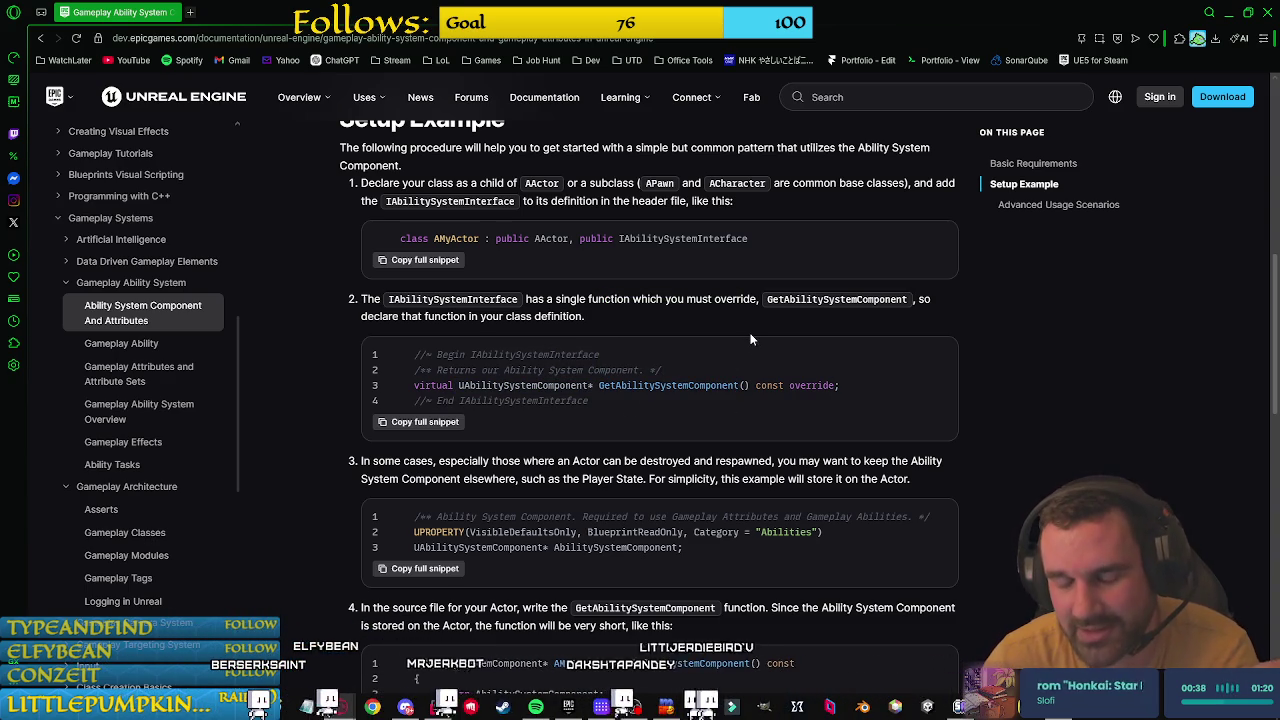
Step: Scroll through the rest of the page, then open Gameplay Attributes and Attribute Sets
scroll(808, 381, down, 1)
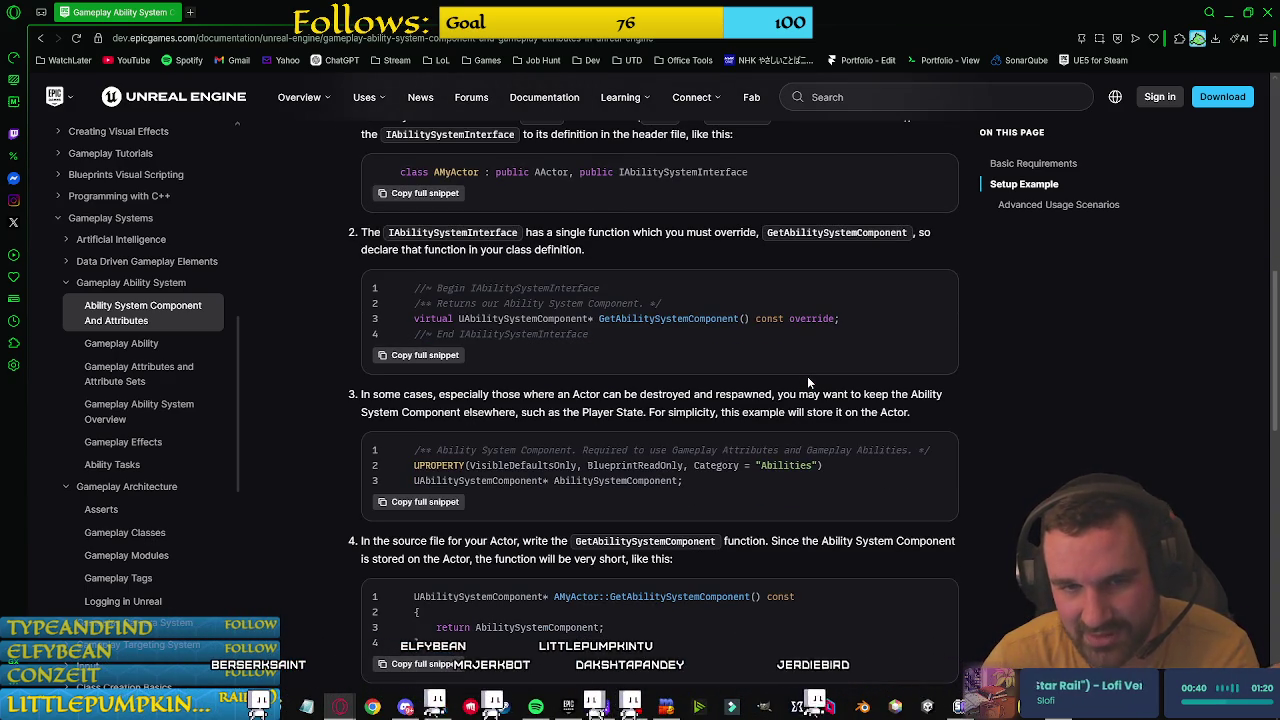
scroll(808, 381, down, 1)
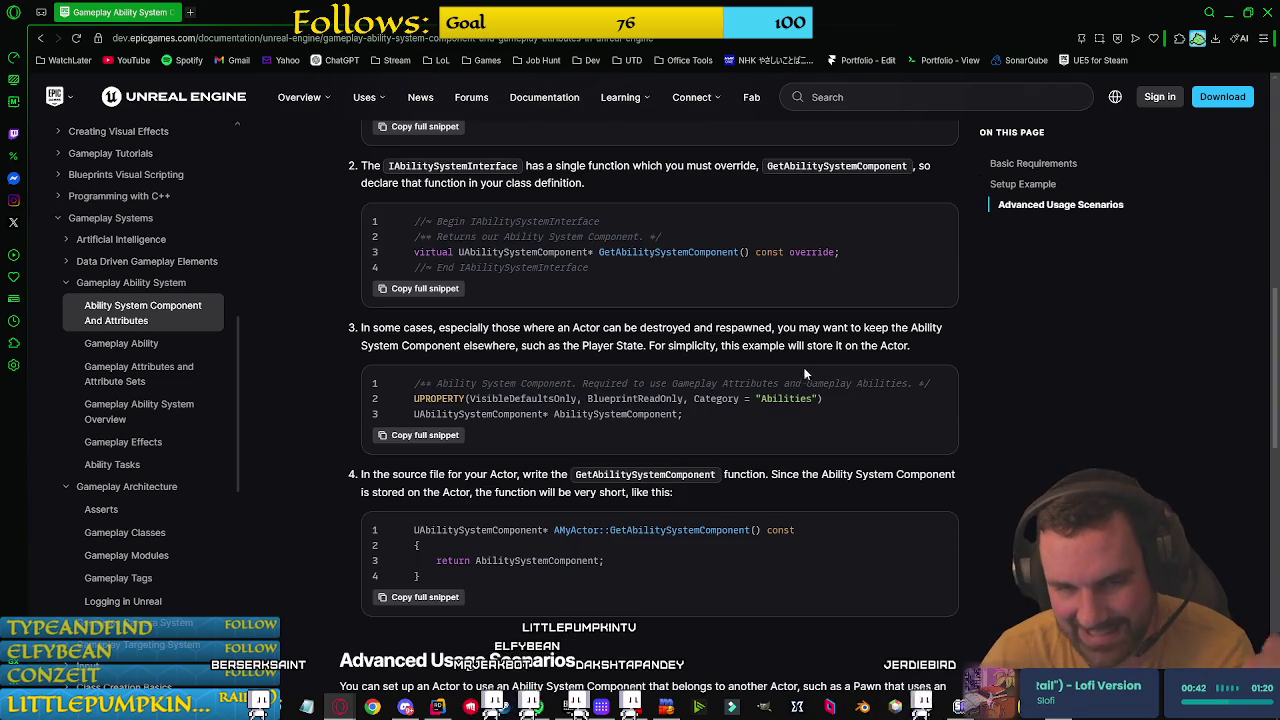
scroll(793, 375, down, 6)
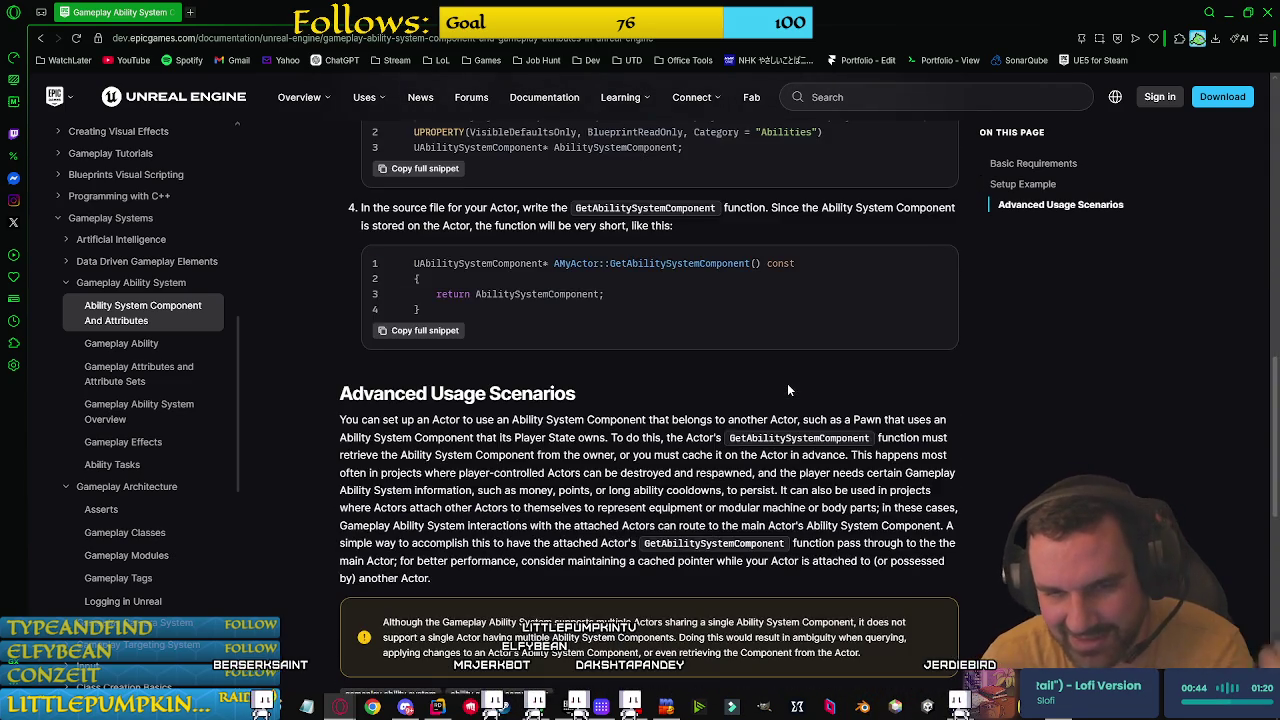
scroll(789, 389, up, 5)
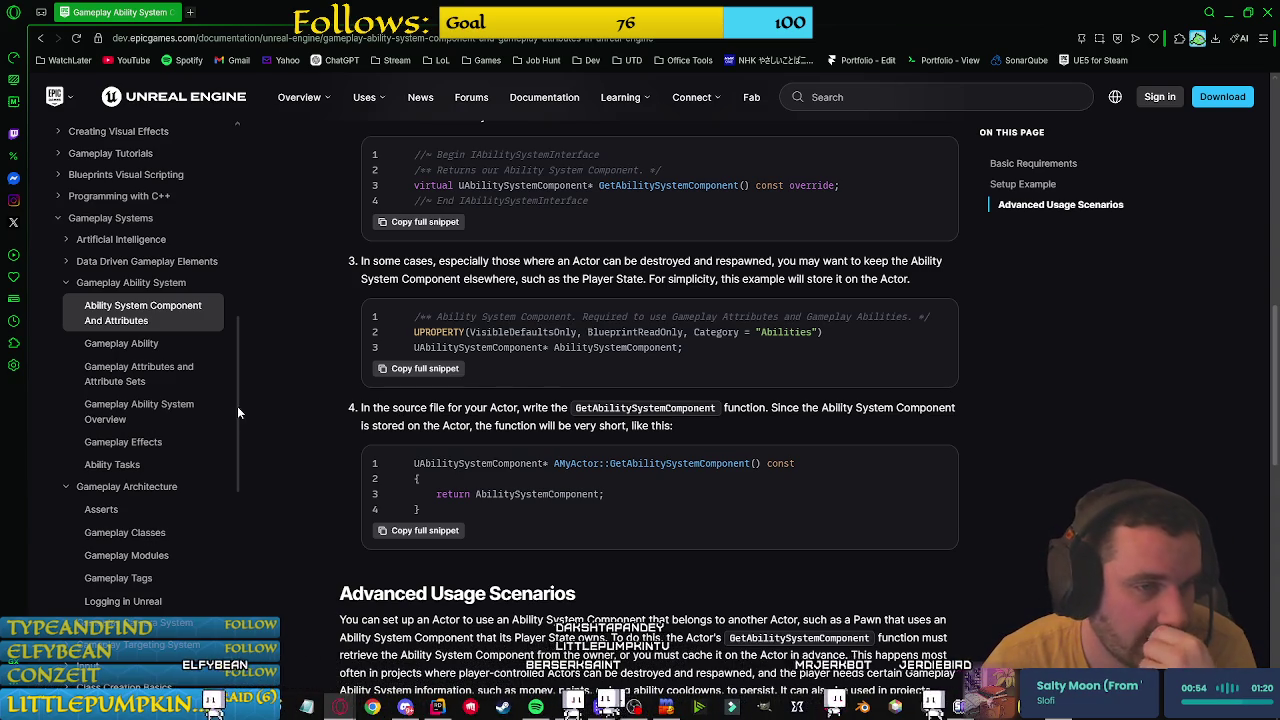
click(197, 385)
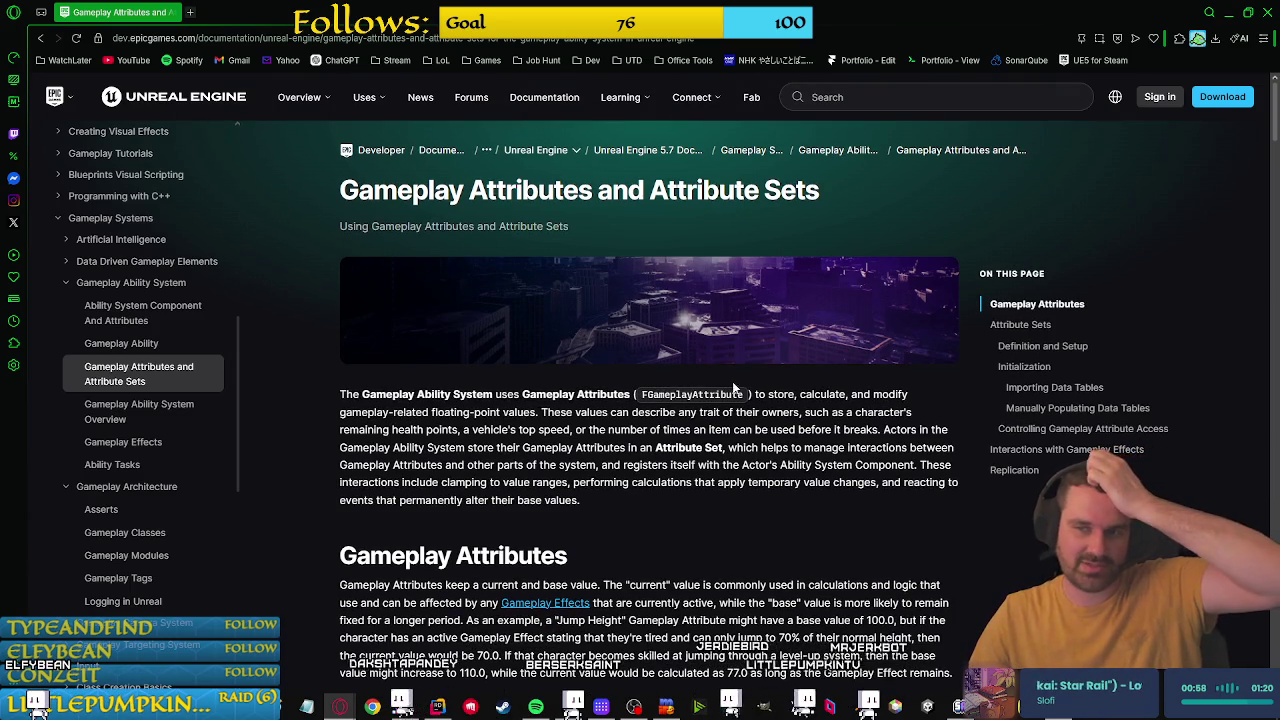
Step: Jump to Definition and Setup and select the sample attribute set class and pointer snippets to read
click(1083, 347)
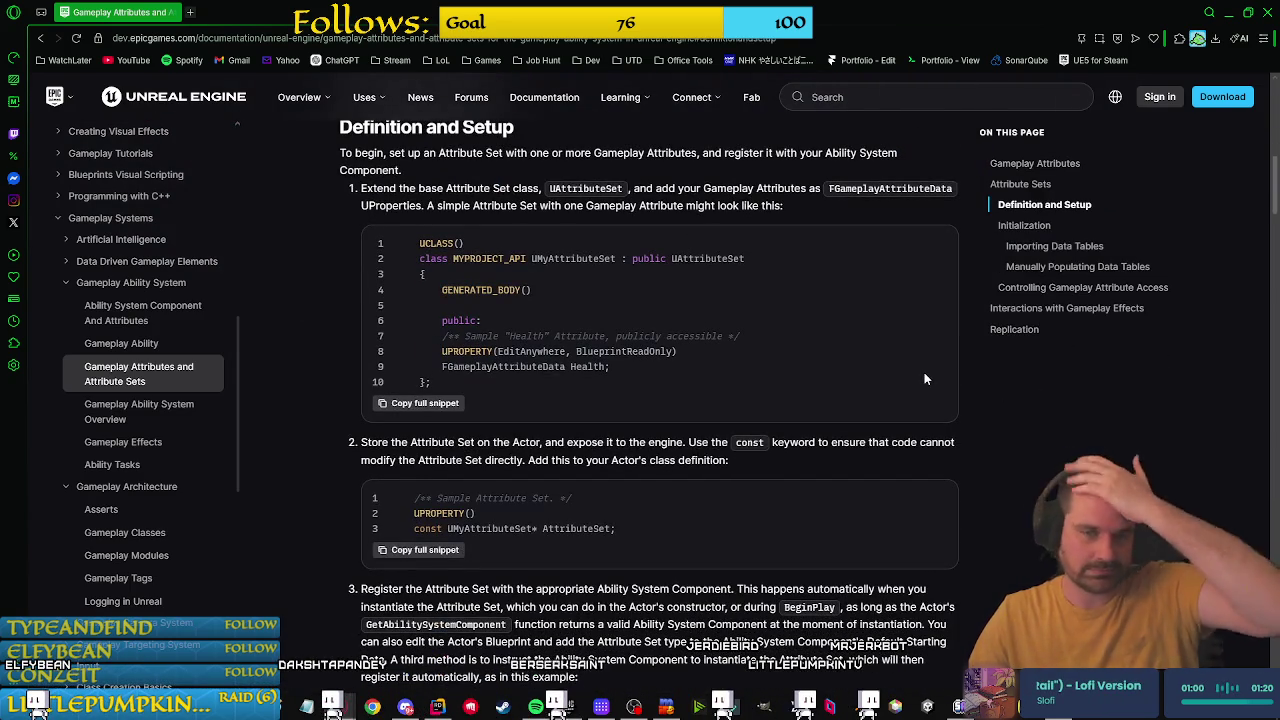
triple_click(594, 349)
scroll(594, 349, down, 2)
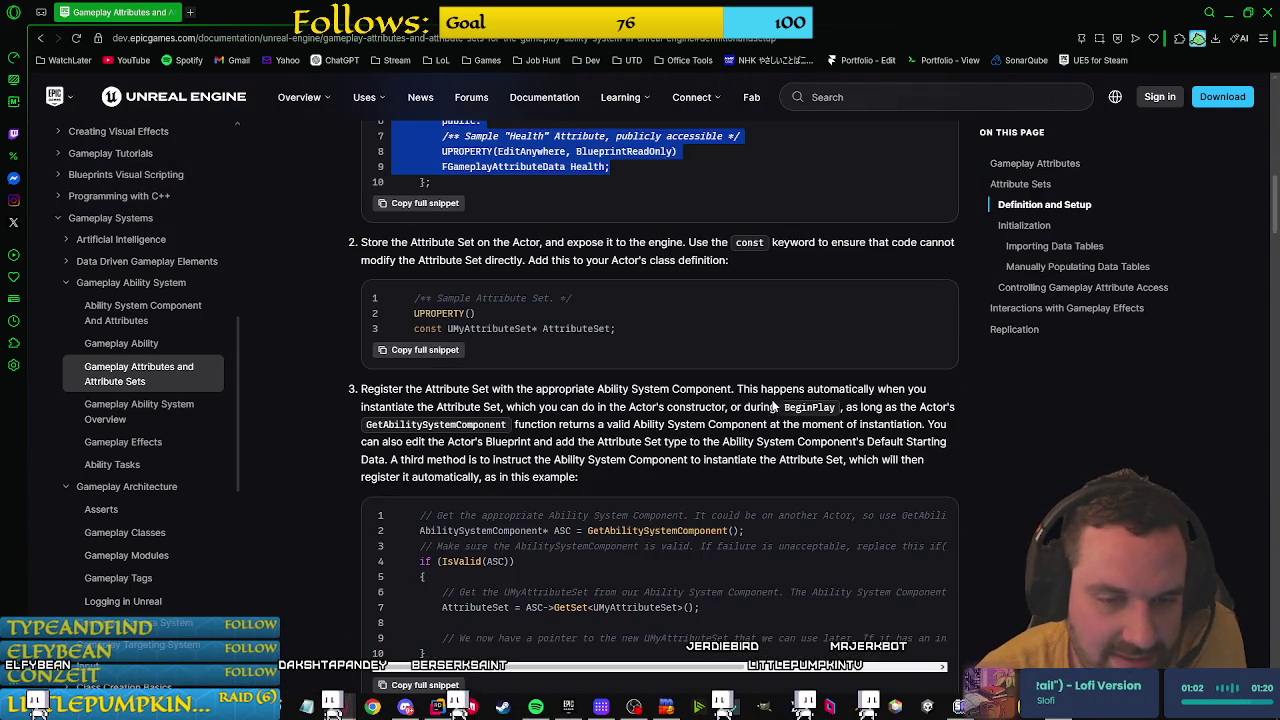
triple_click(676, 362)
click(676, 356)
triple_click(610, 328)
click(634, 349)
scroll(609, 333, up, 1)
drag(425, 309, 662, 309)
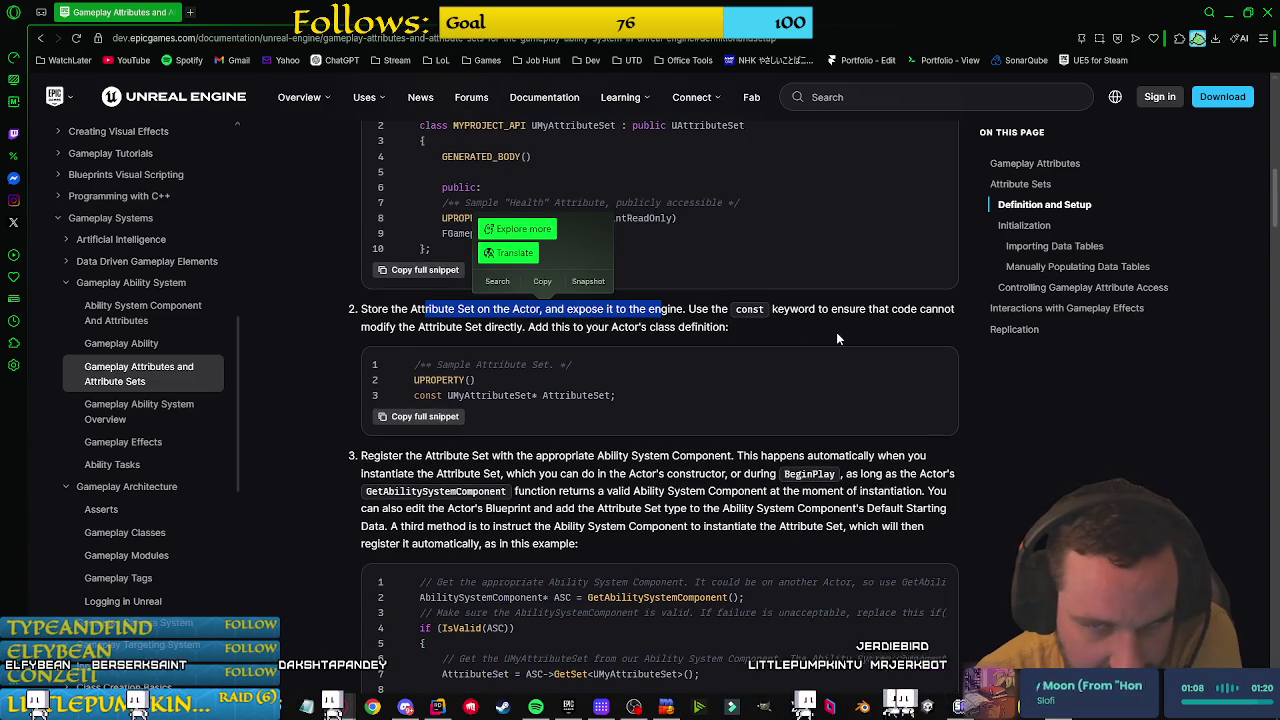
scroll(882, 371, down, 2)
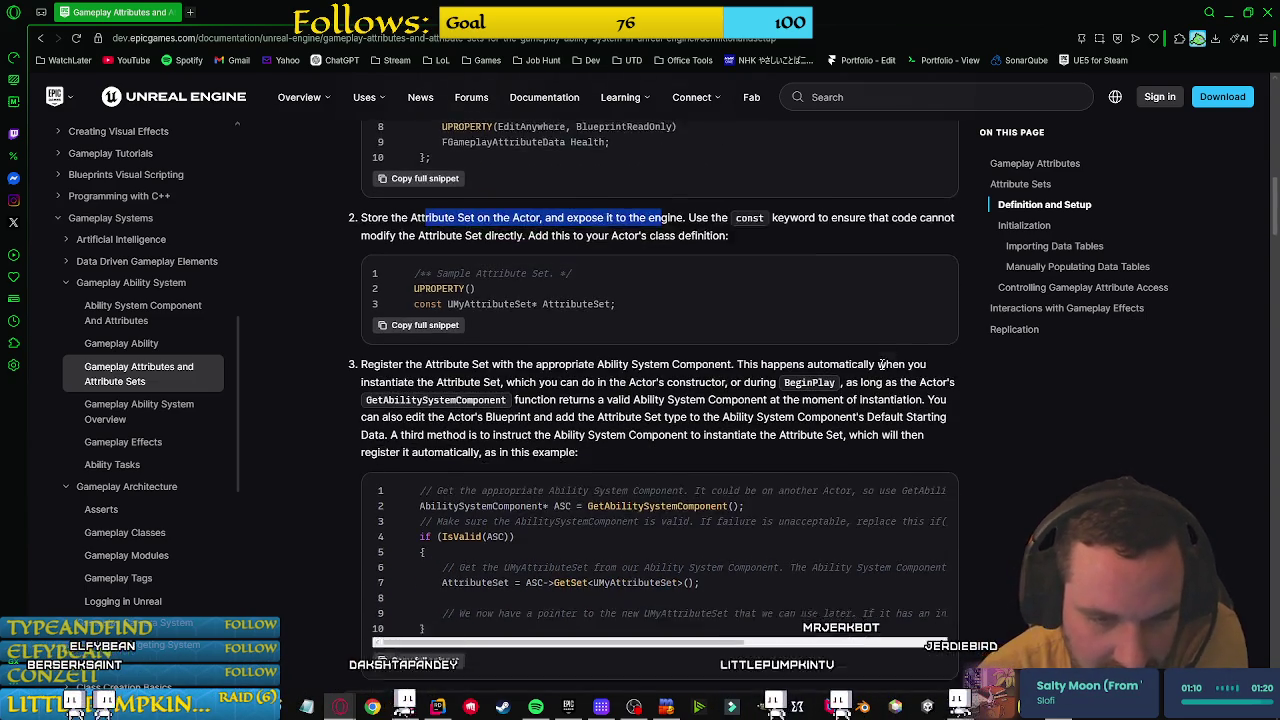
click(709, 552)
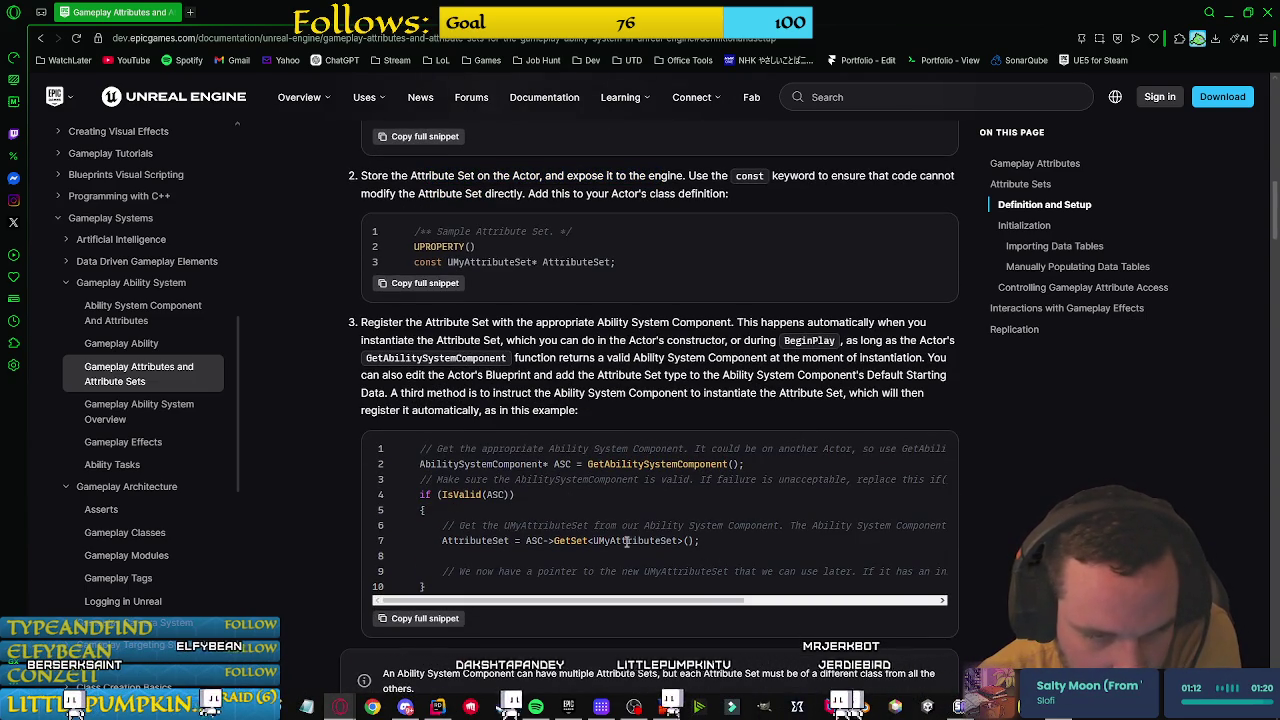
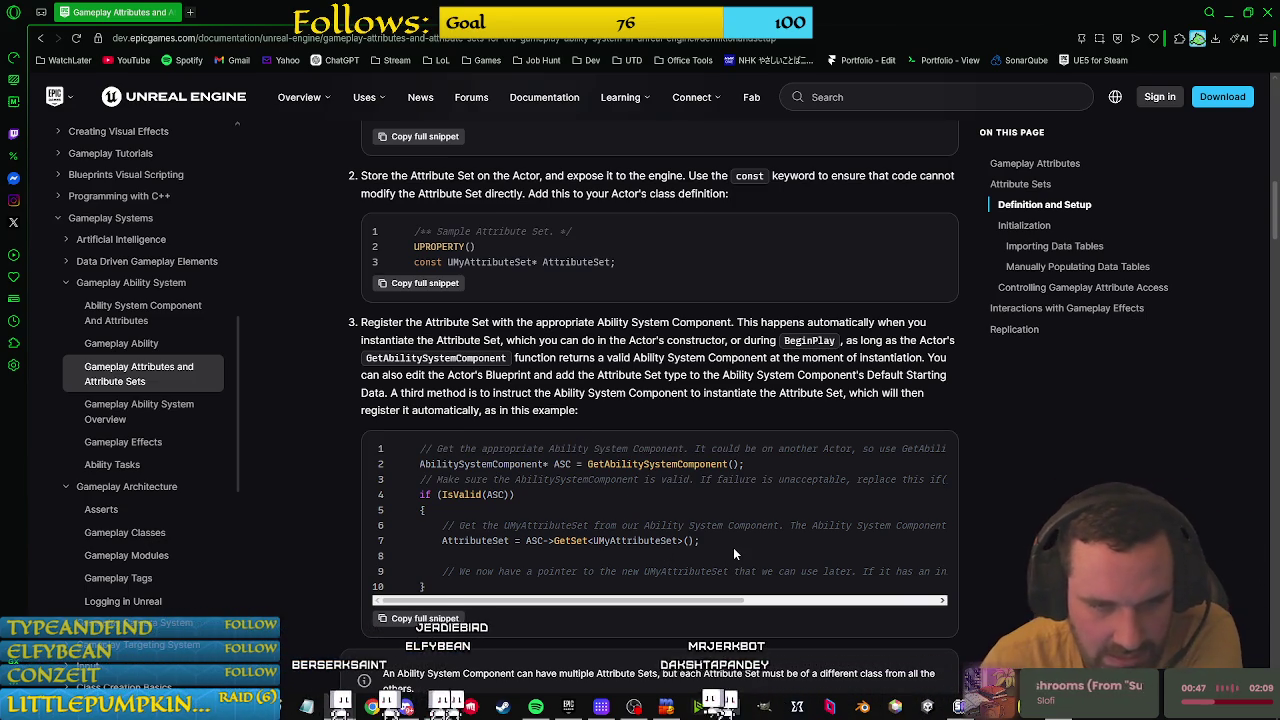
Step: Read through the Attribute Sets setup steps on the Gameplay Attributes doc page
scroll(730, 547, down, 1)
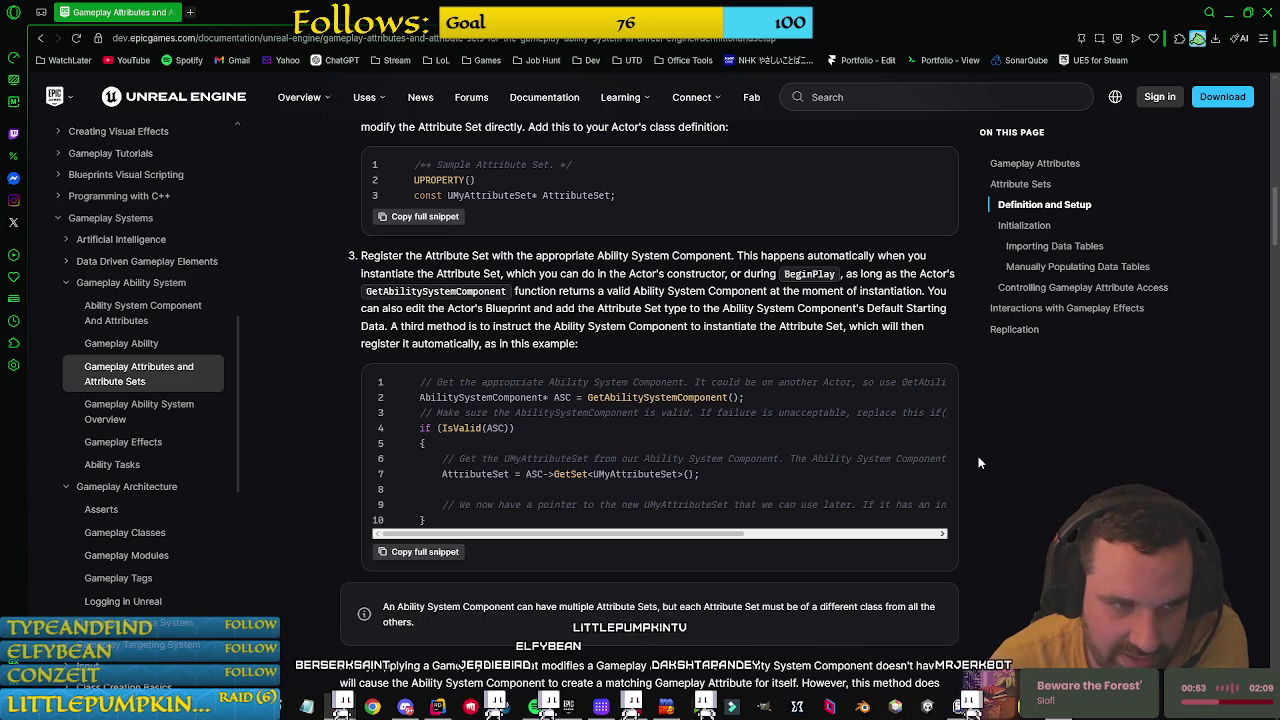
scroll(1018, 473, down, 5)
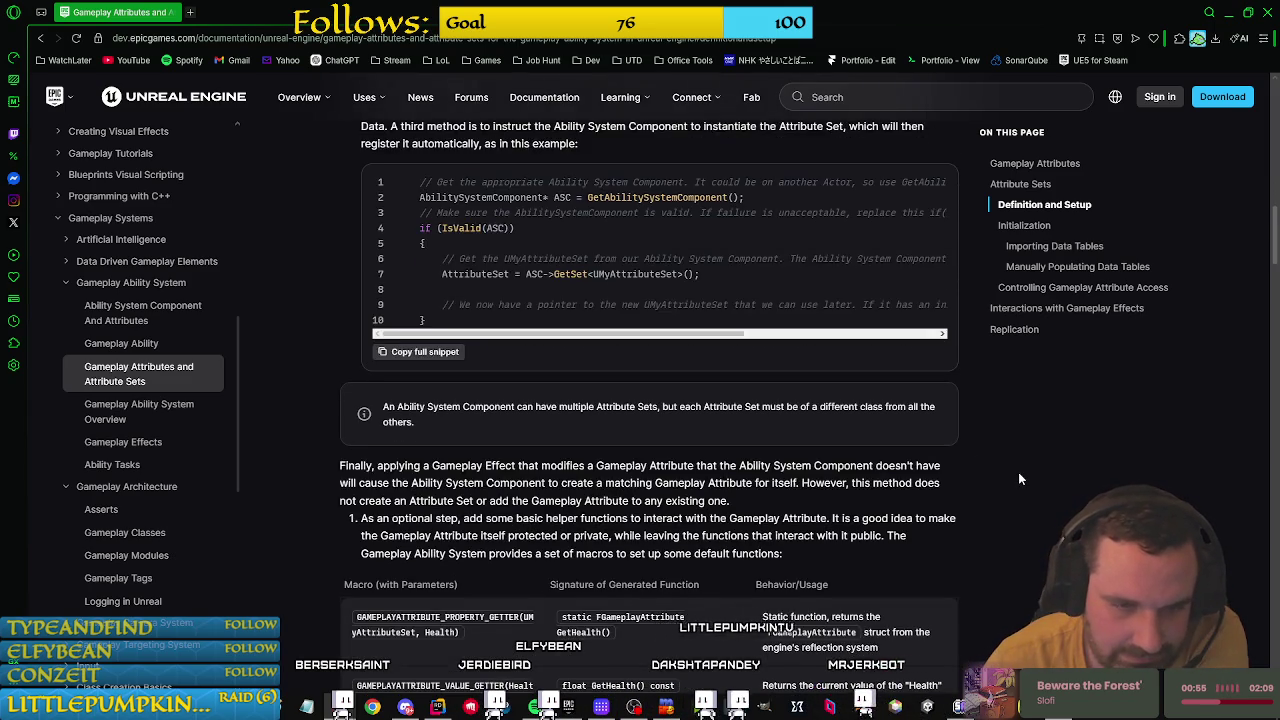
scroll(1017, 472, down, 4)
scroll(1016, 471, down, 5)
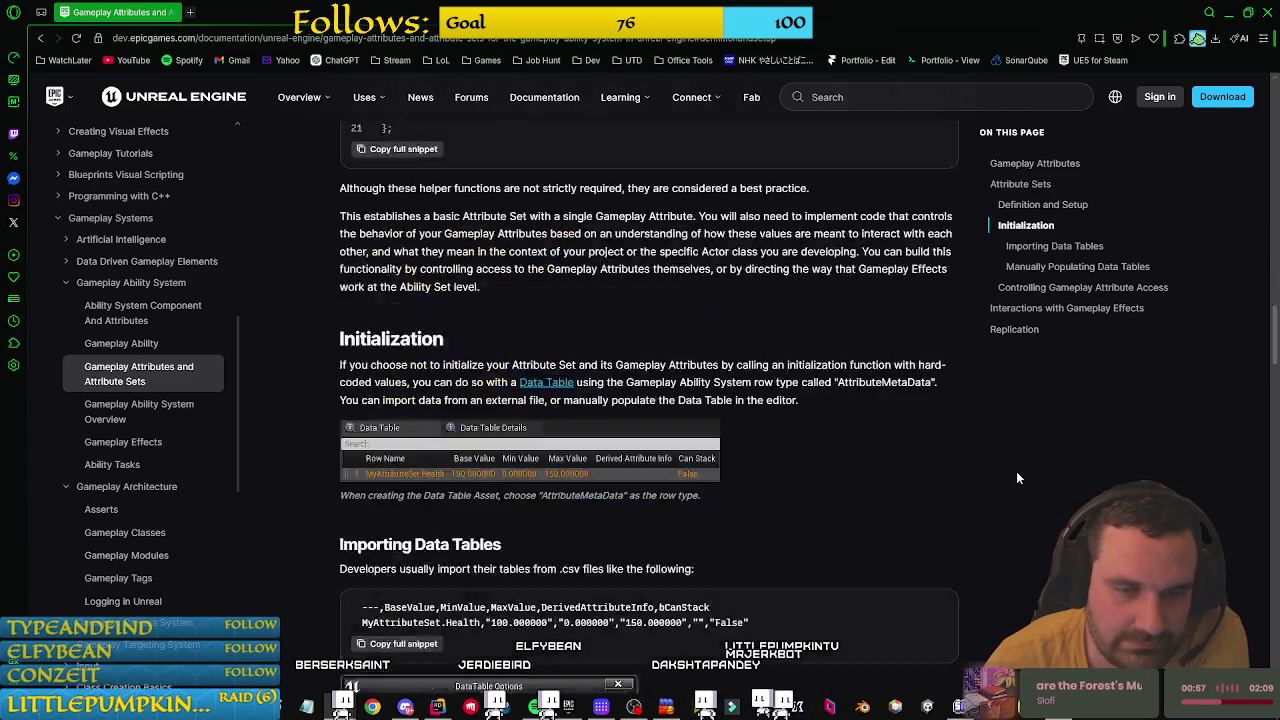
scroll(1017, 478, up, 10)
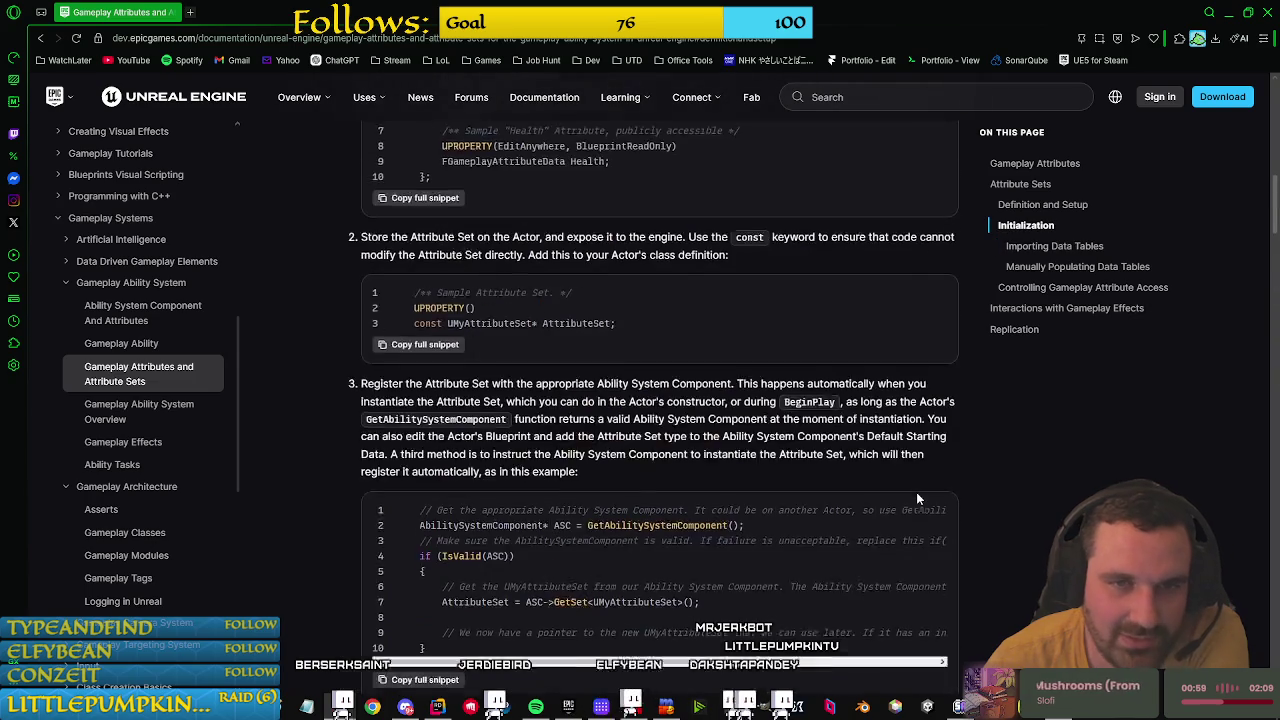
scroll(917, 497, up, 2)
scroll(917, 497, down, 2)
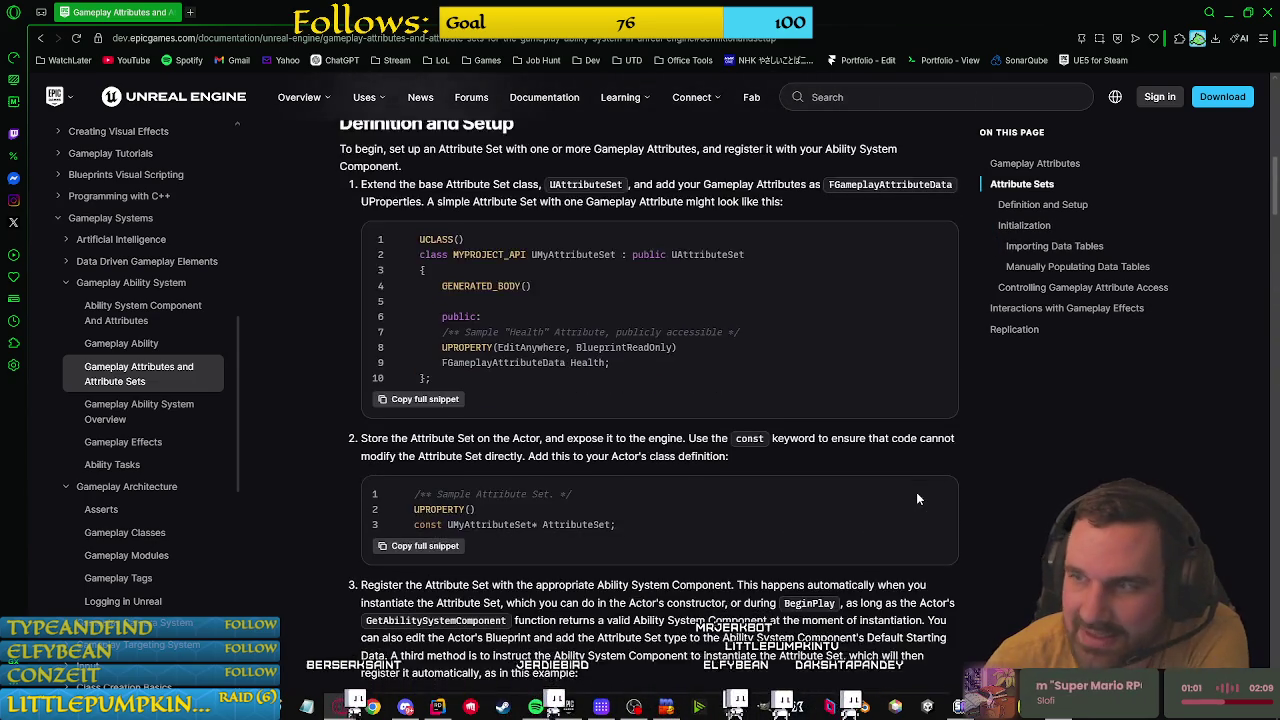
scroll(917, 497, up, 2)
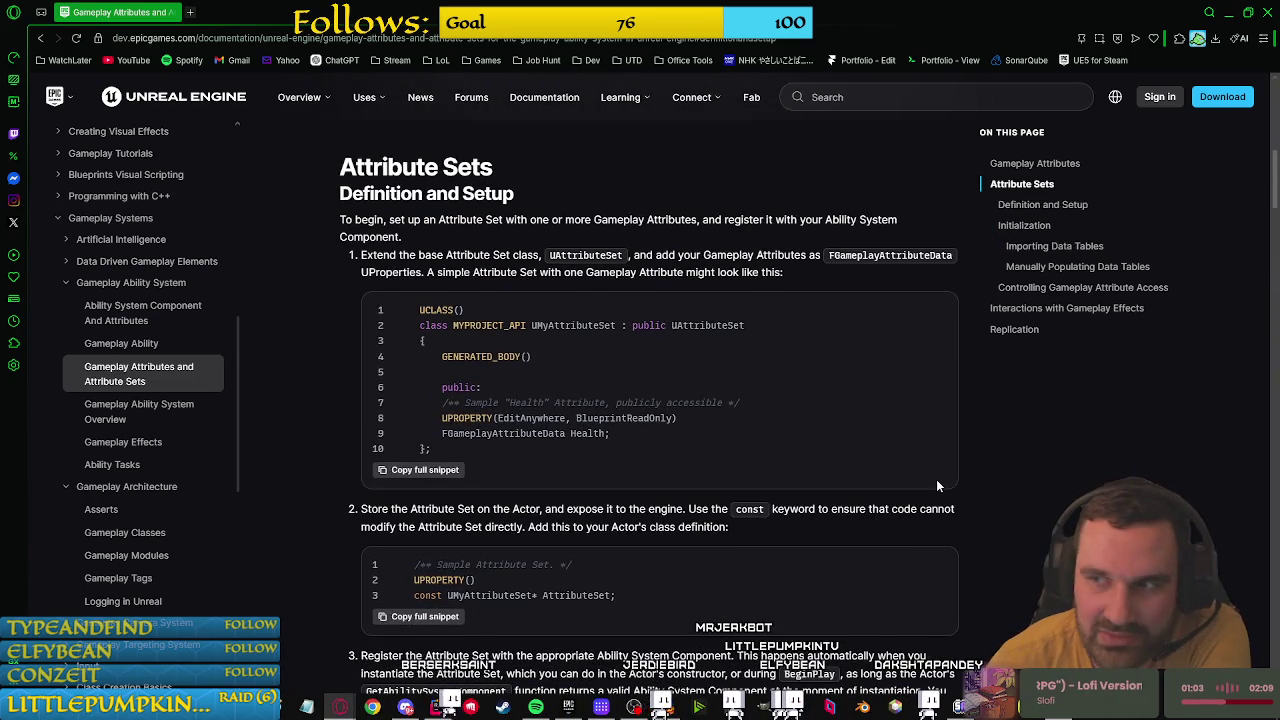
scroll(938, 486, down, 2)
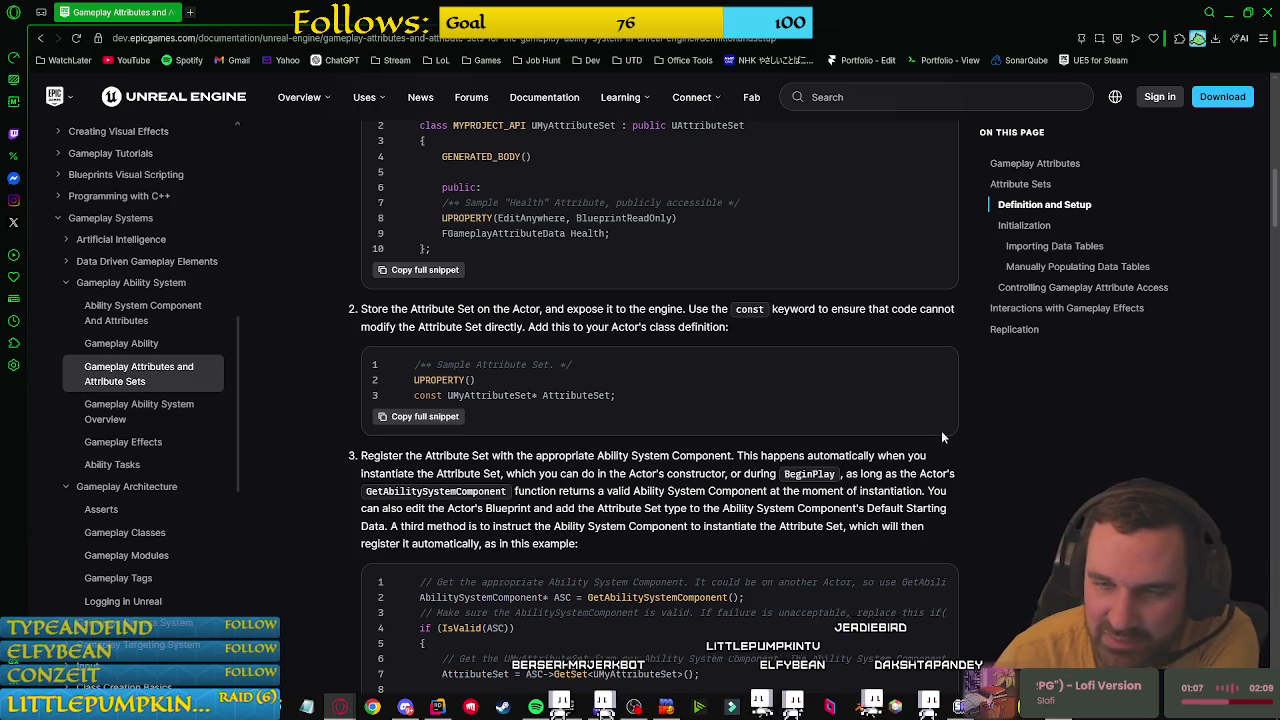
Step: Clear the stray text selection on the page and switch back to the Unreal blueprint window
drag(960, 473, 950, 473)
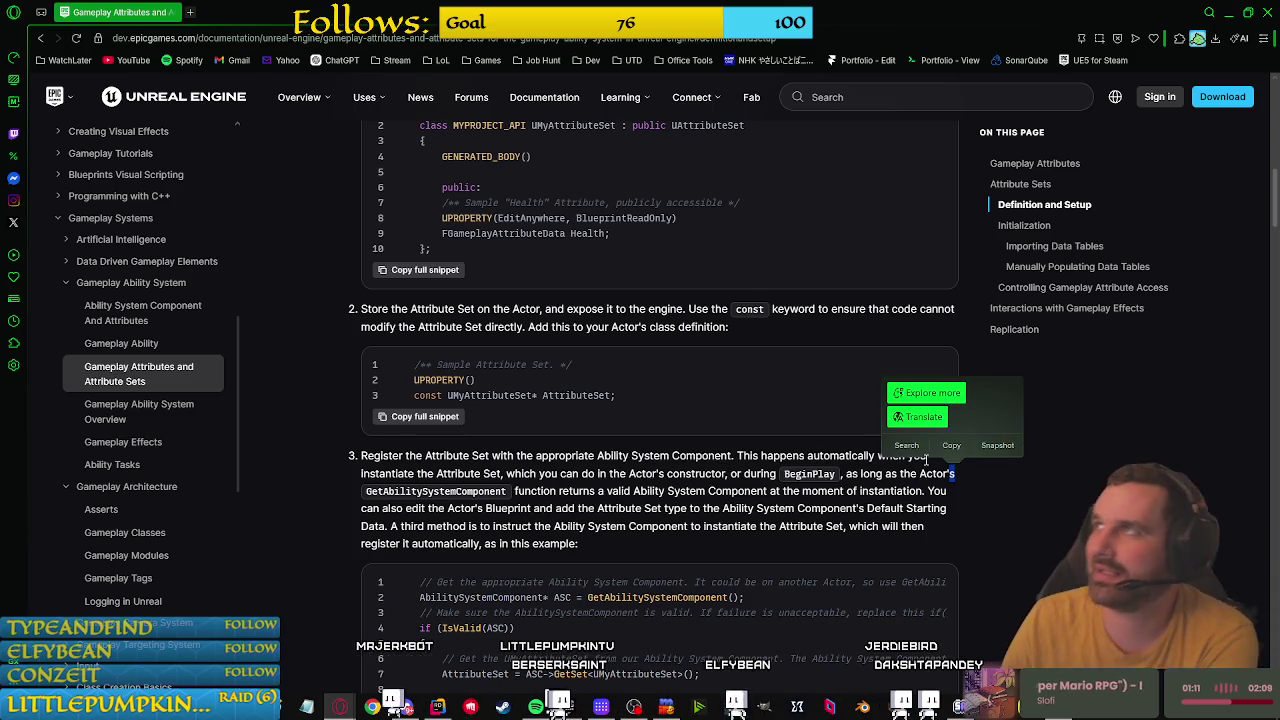
click(986, 484)
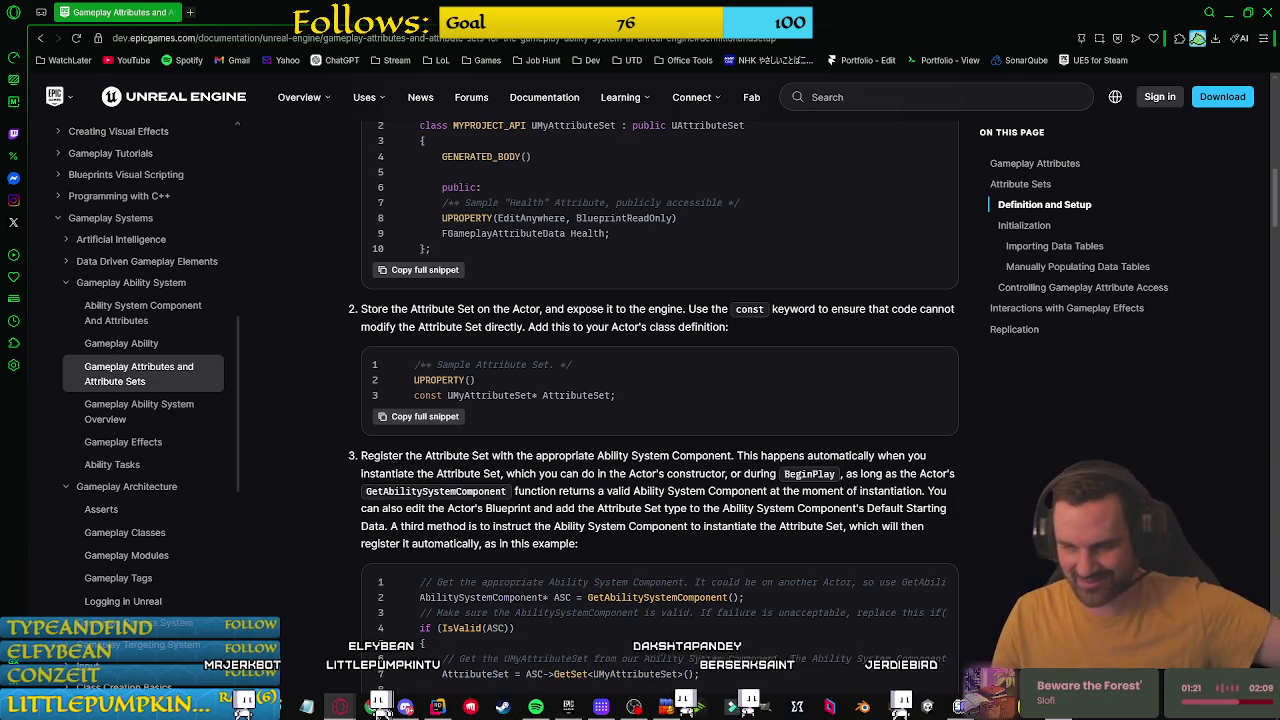
key(alt+Tab)
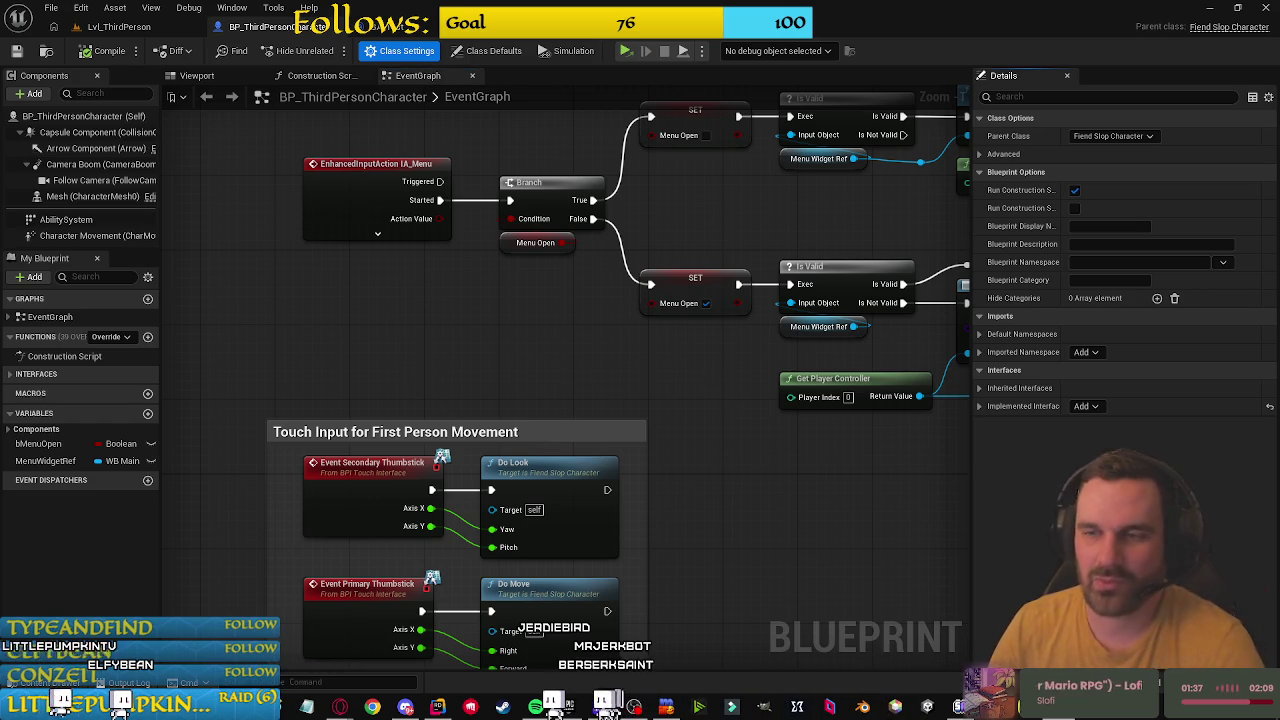
Step: Add a Default Starting Data entry to the AbilitySystem component
click(1083, 408)
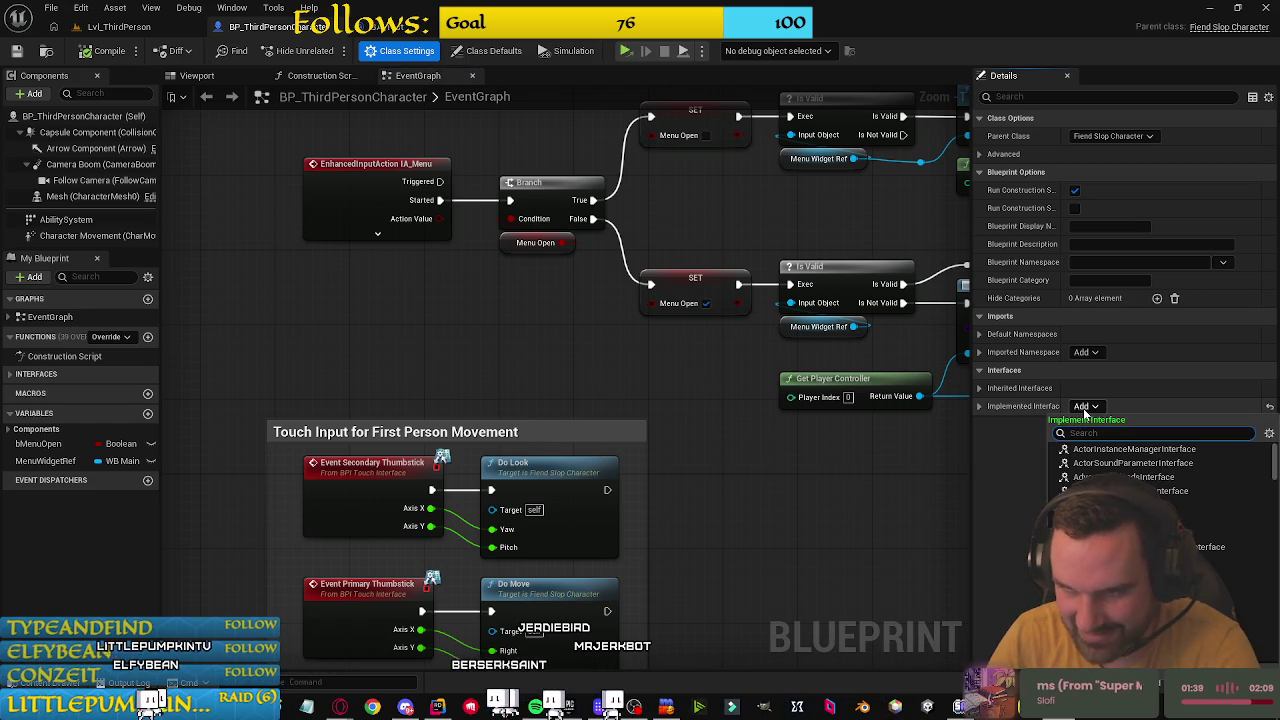
click(954, 494)
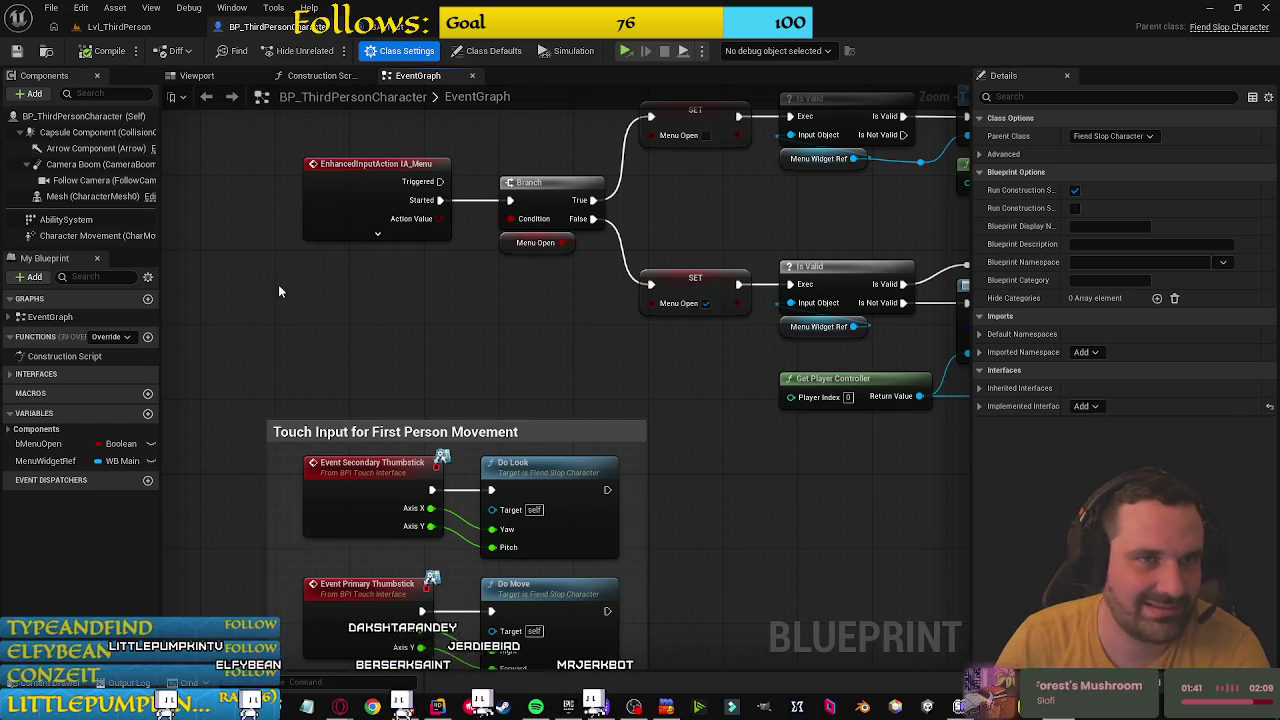
click(136, 220)
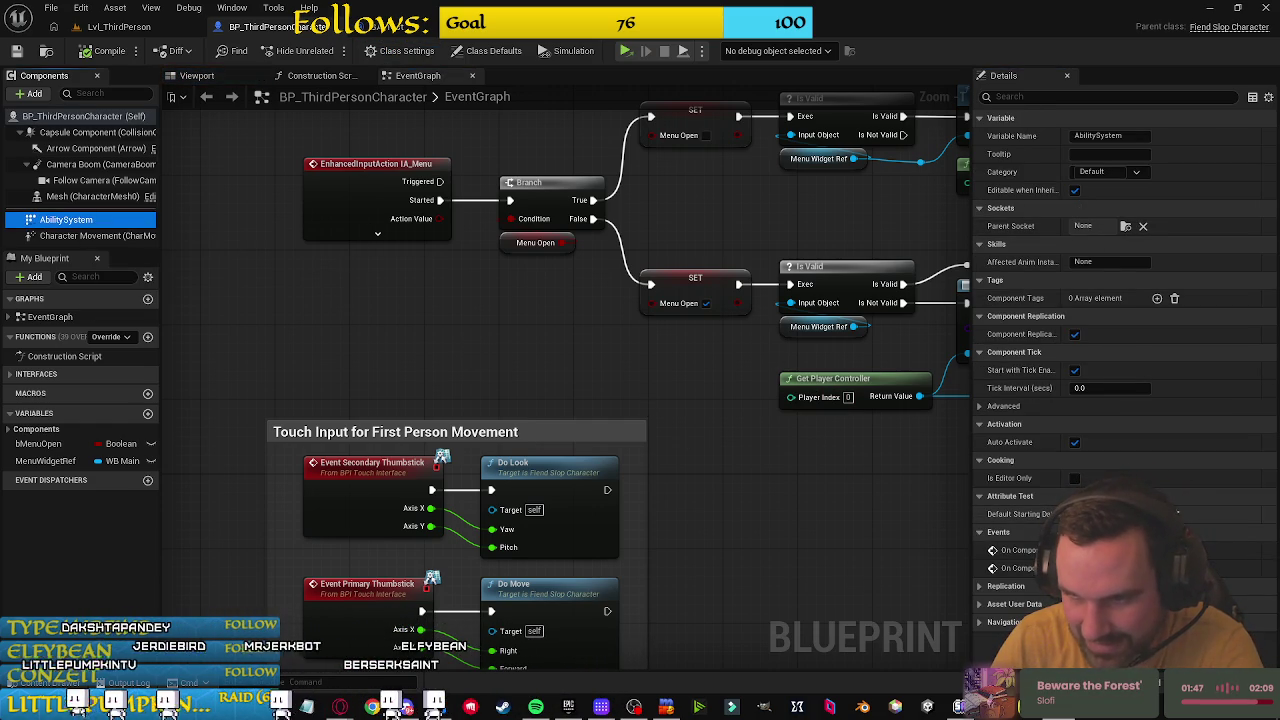
click(1178, 513)
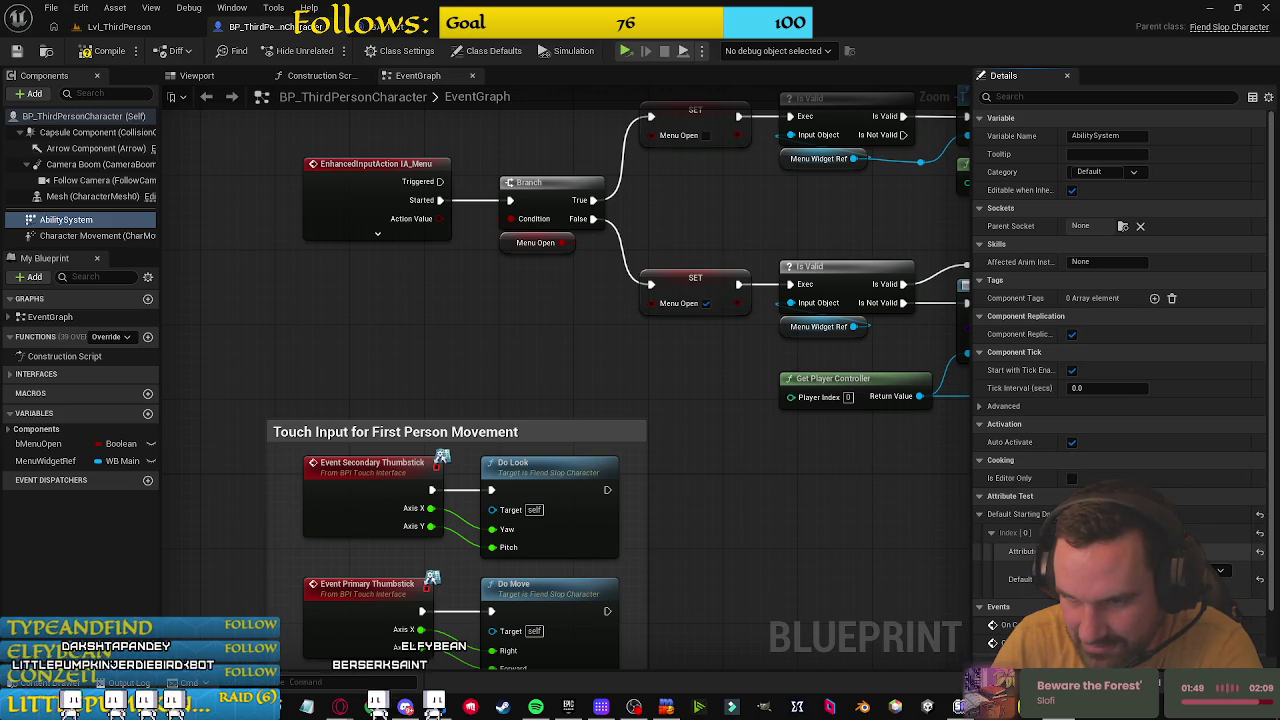
drag(971, 500, 612, 503)
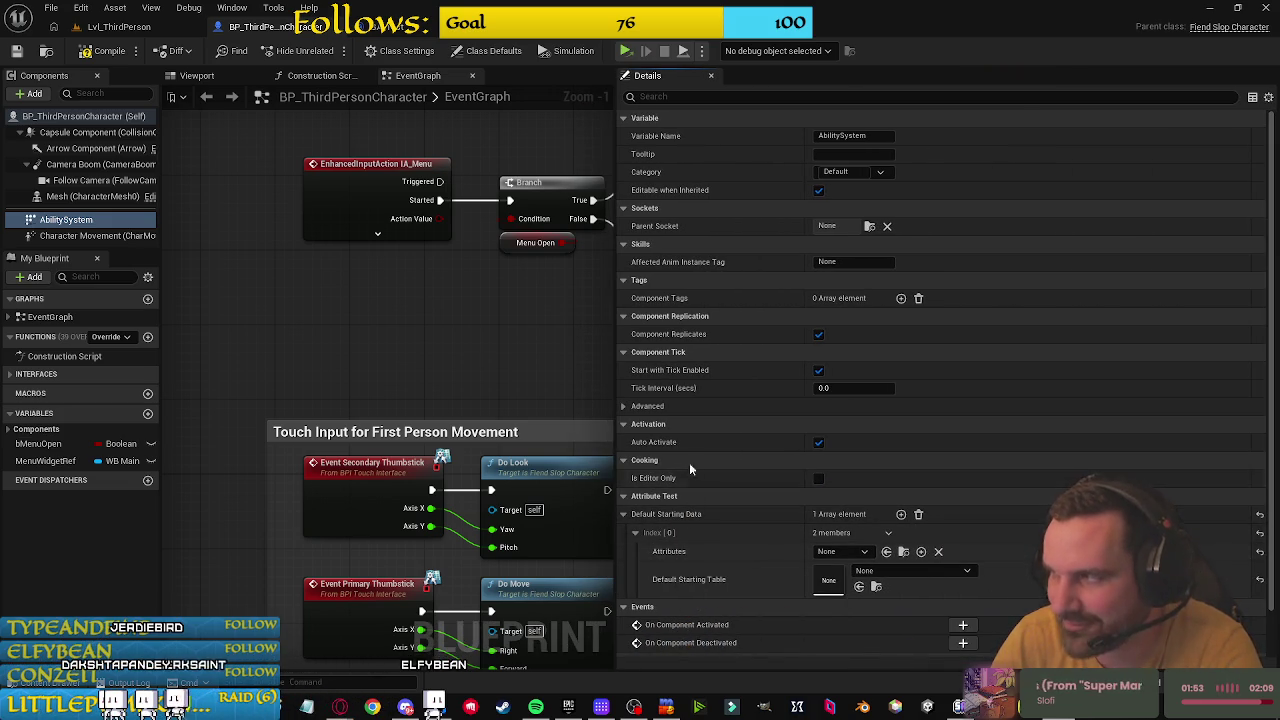
Step: Set the new entry's Attributes to FSAttributeSet and go to the Lvl_ThirdPerson level
click(852, 552)
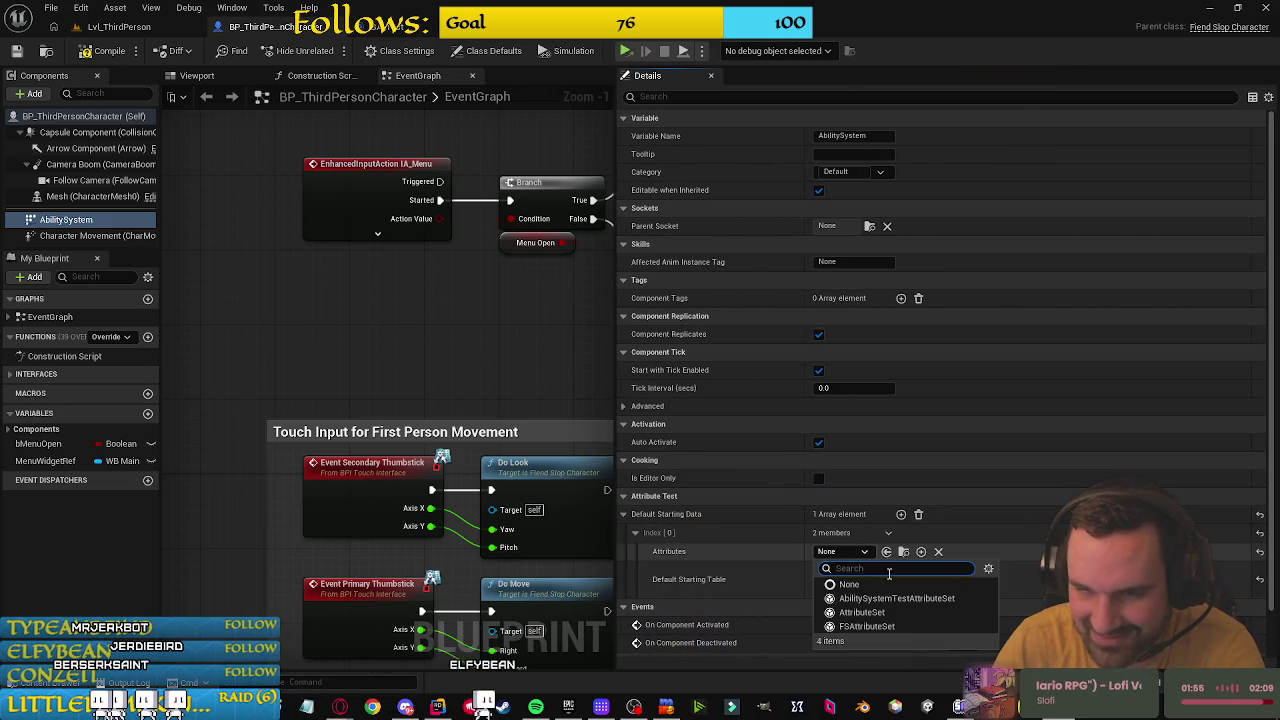
click(847, 625)
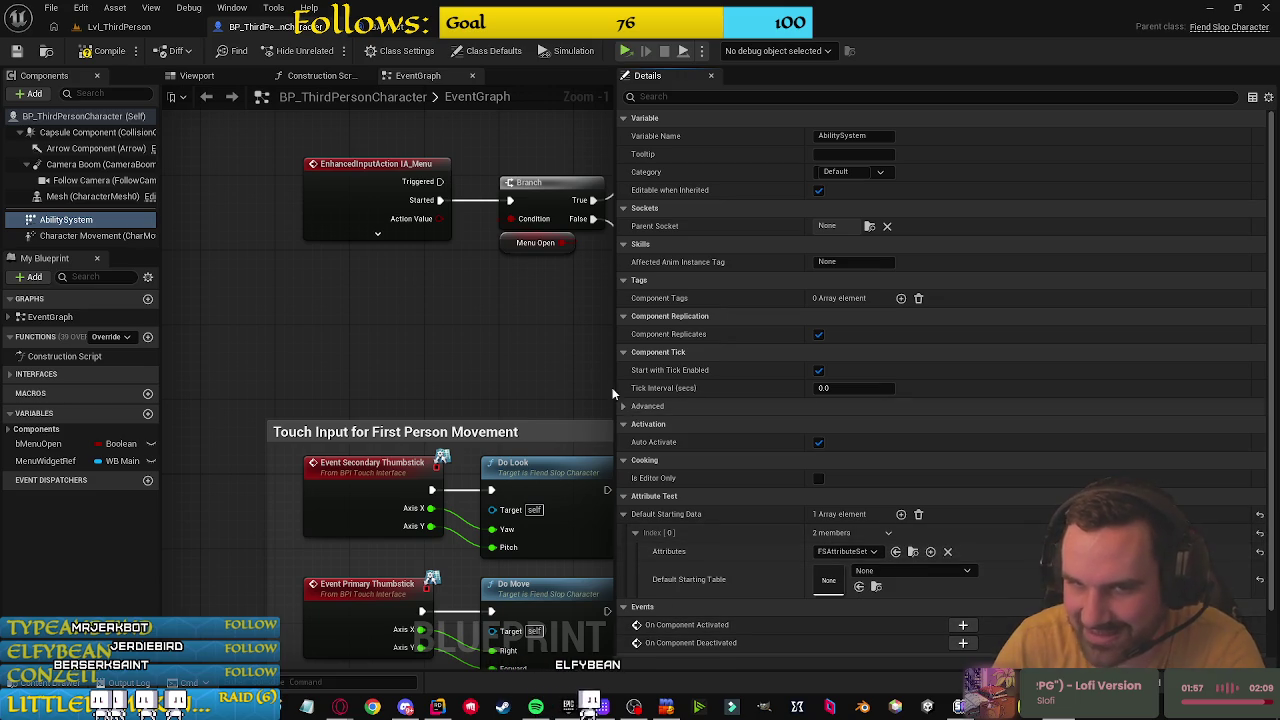
mouse_move(616, 396)
mouse_down()
mouse_move(870, 420)
mouse_move(958, 450)
mouse_up()
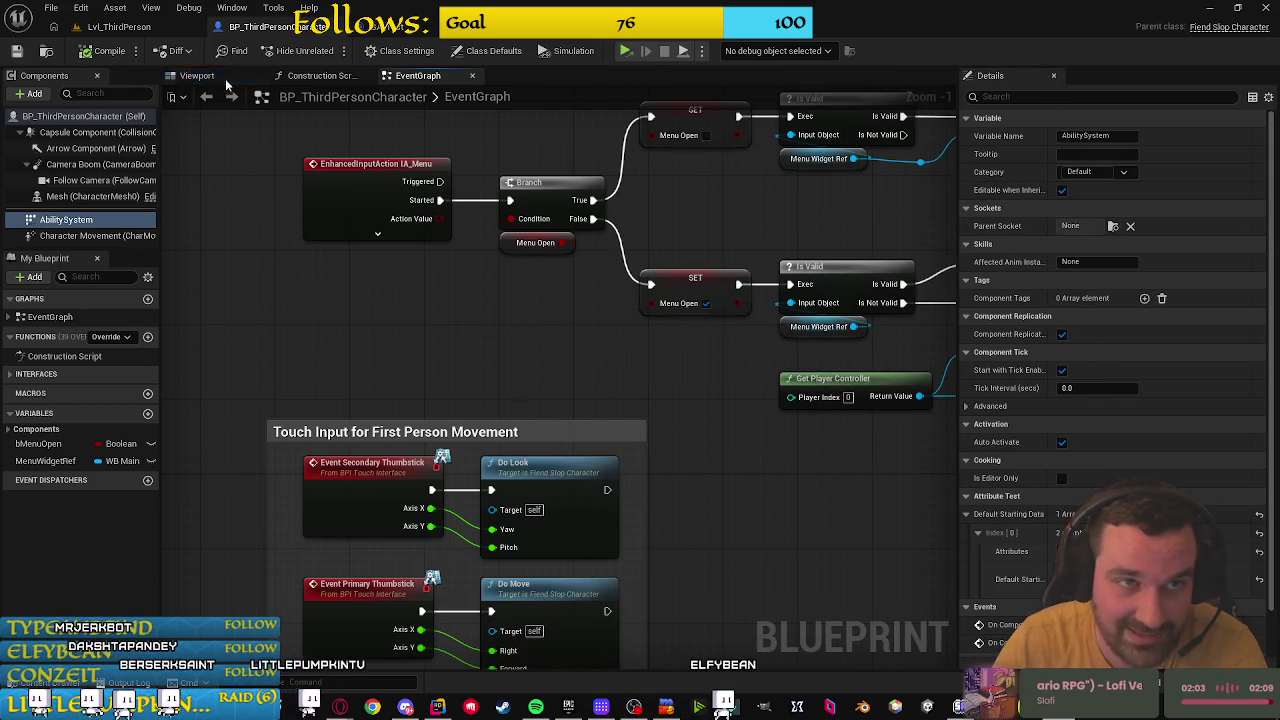
click(118, 27)
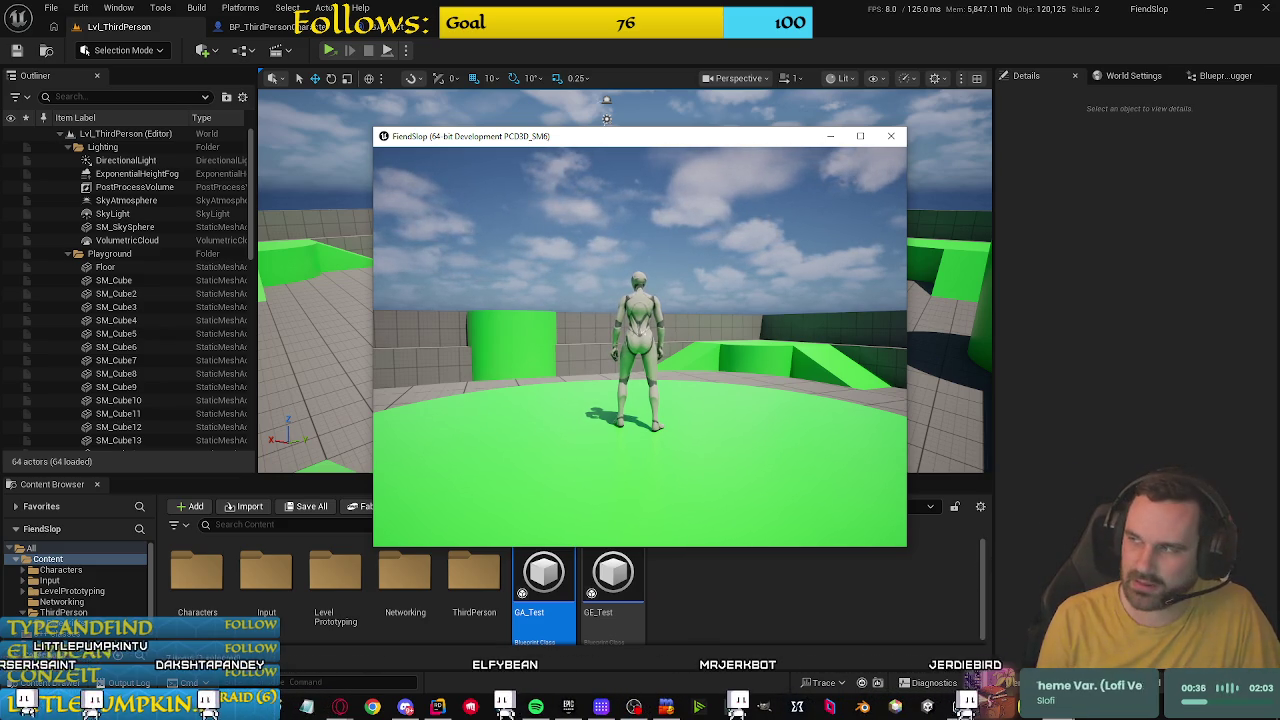
Step: Test the camera look in the running game, then close it
key(a)
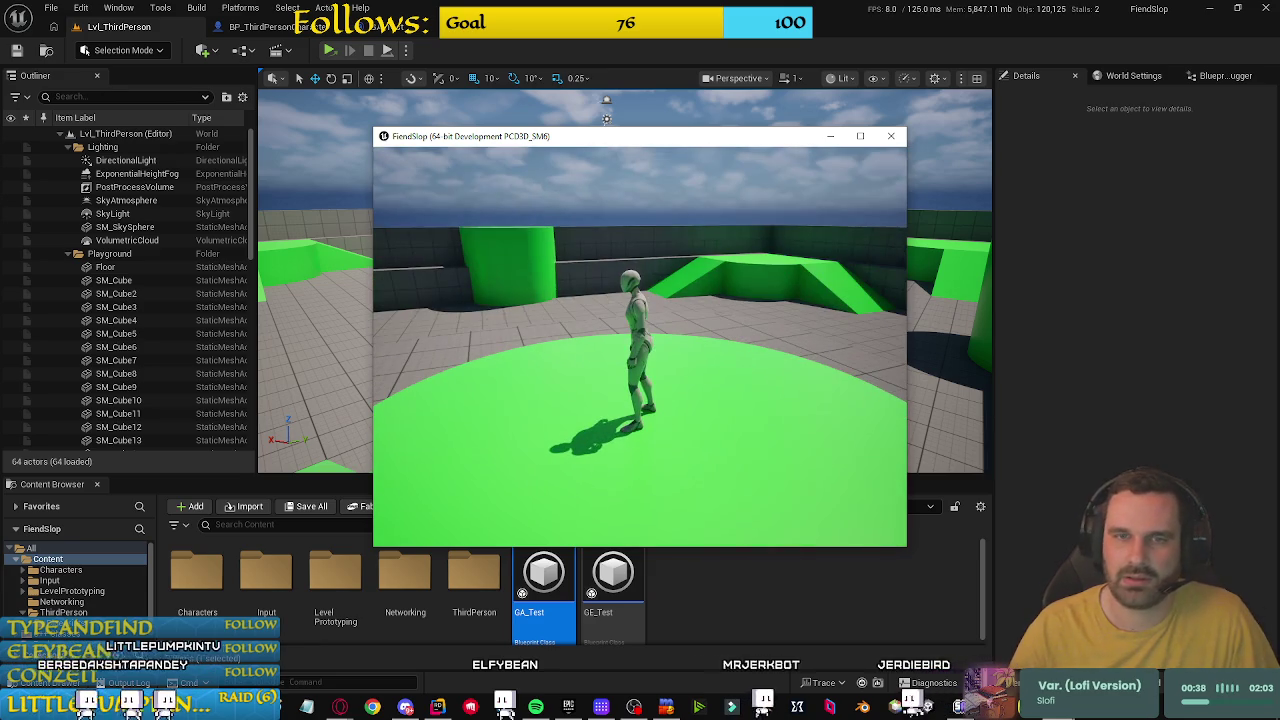
key(s)
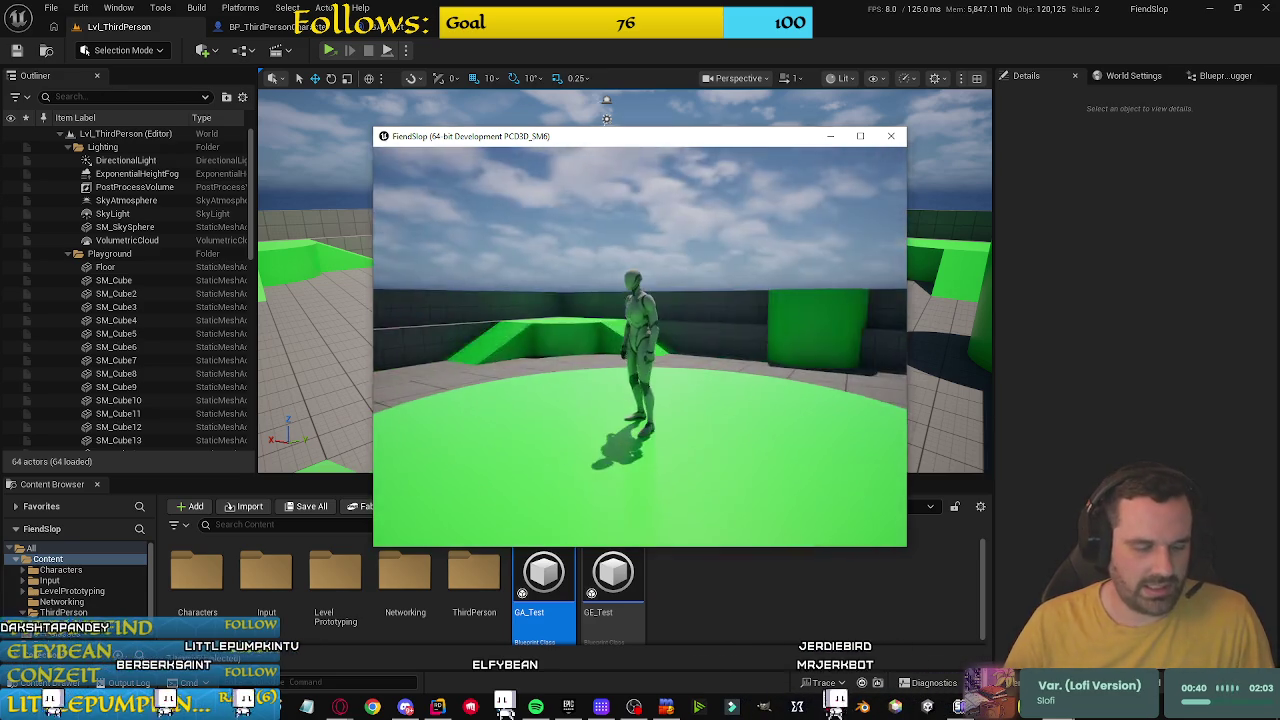
key(Escape)
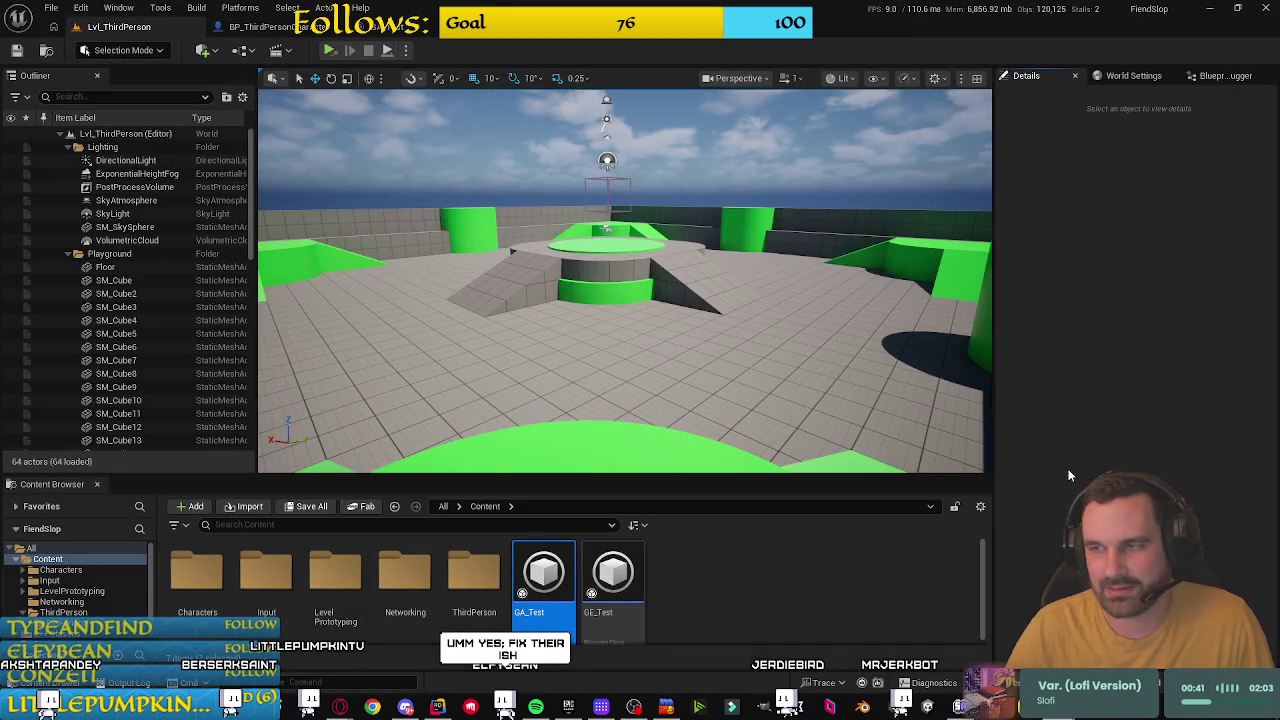
Step: Return to the BP_ThirdPersonCharacter blueprint graph without creating new content
click(686, 607)
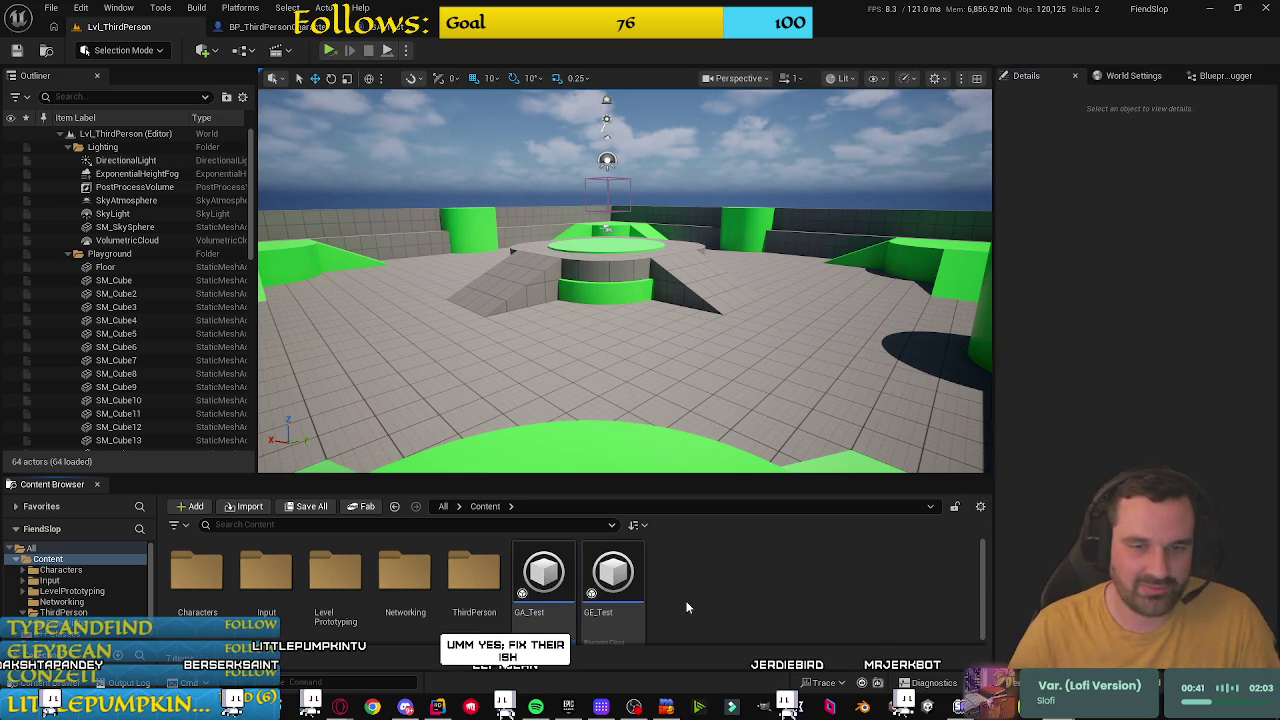
right_click(706, 591)
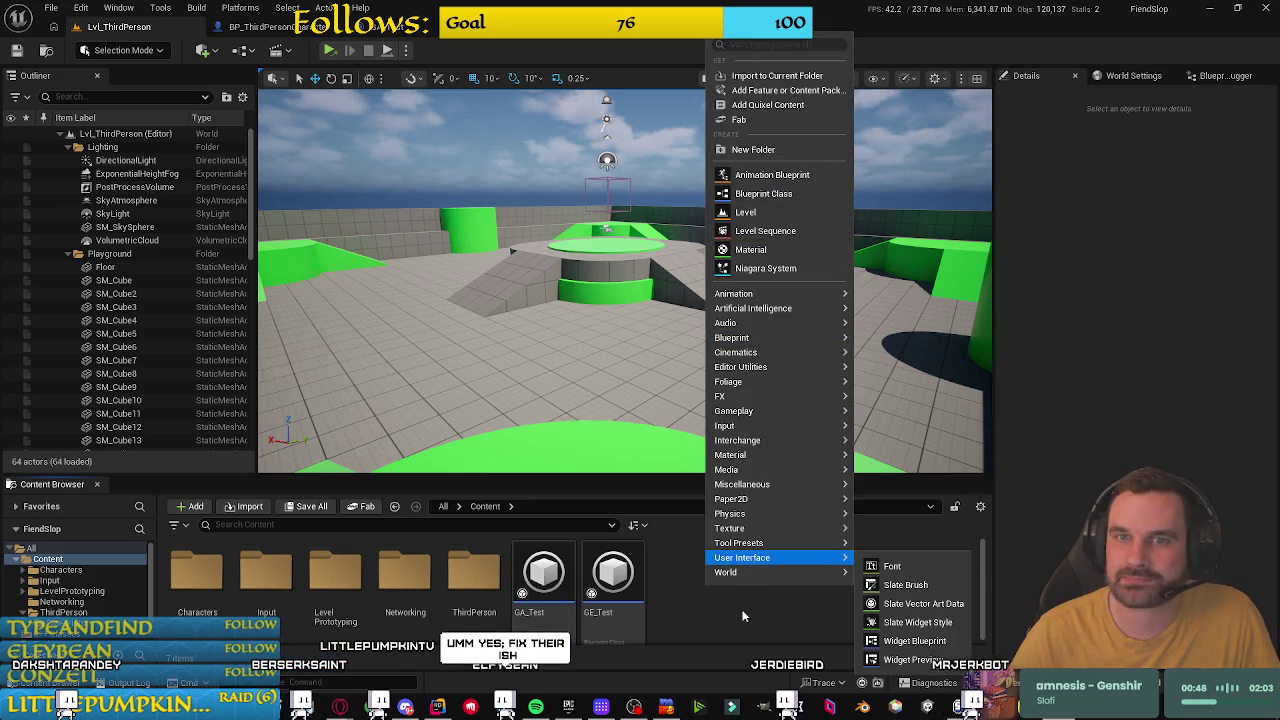
click(675, 632)
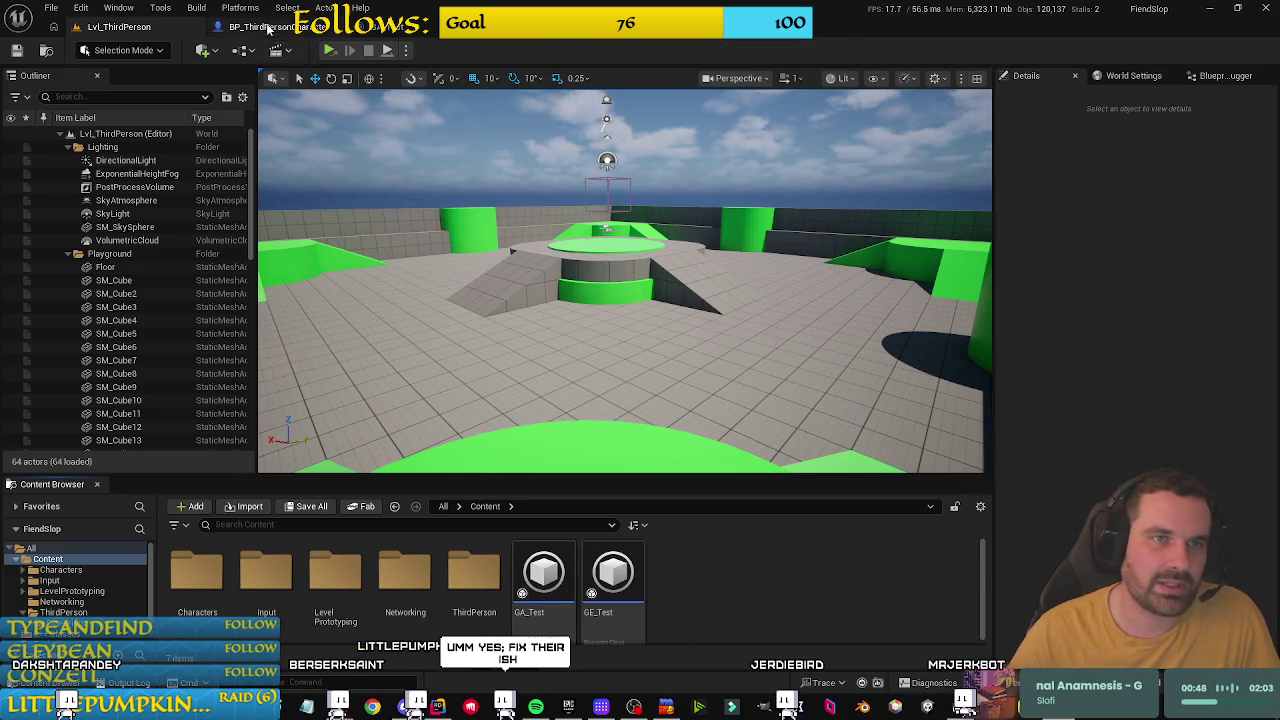
click(265, 27)
click(118, 27)
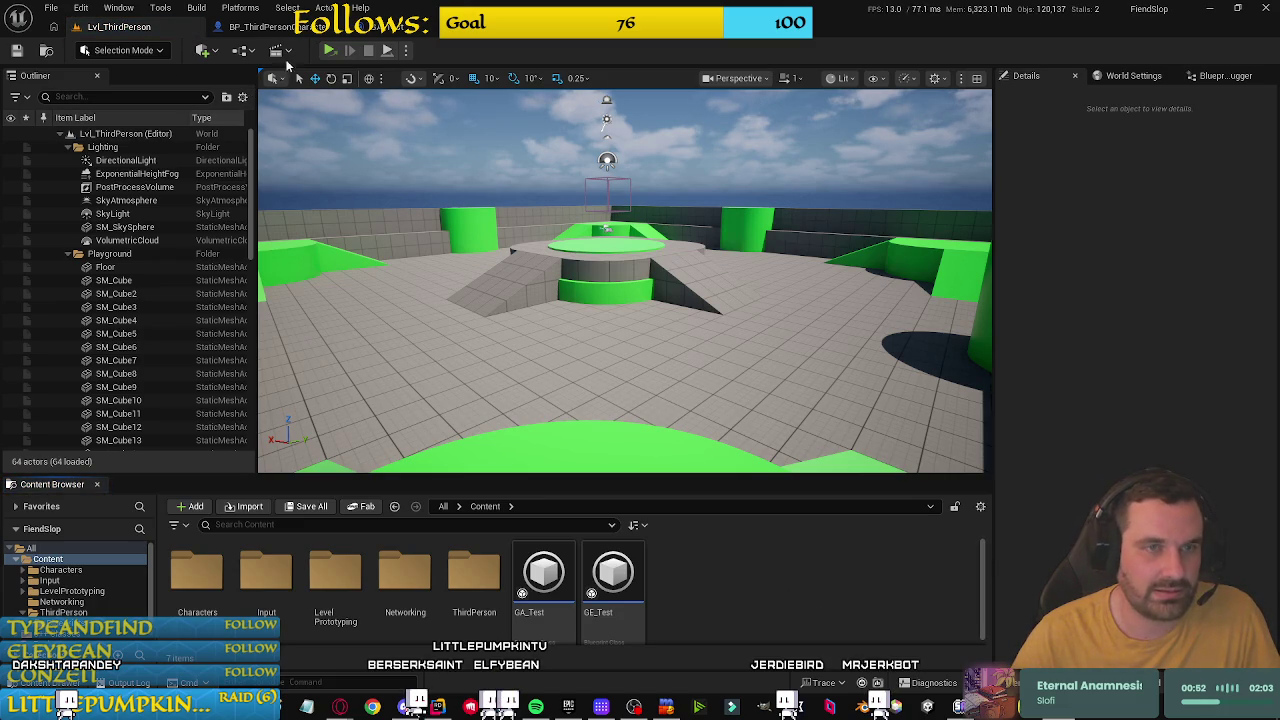
click(287, 30)
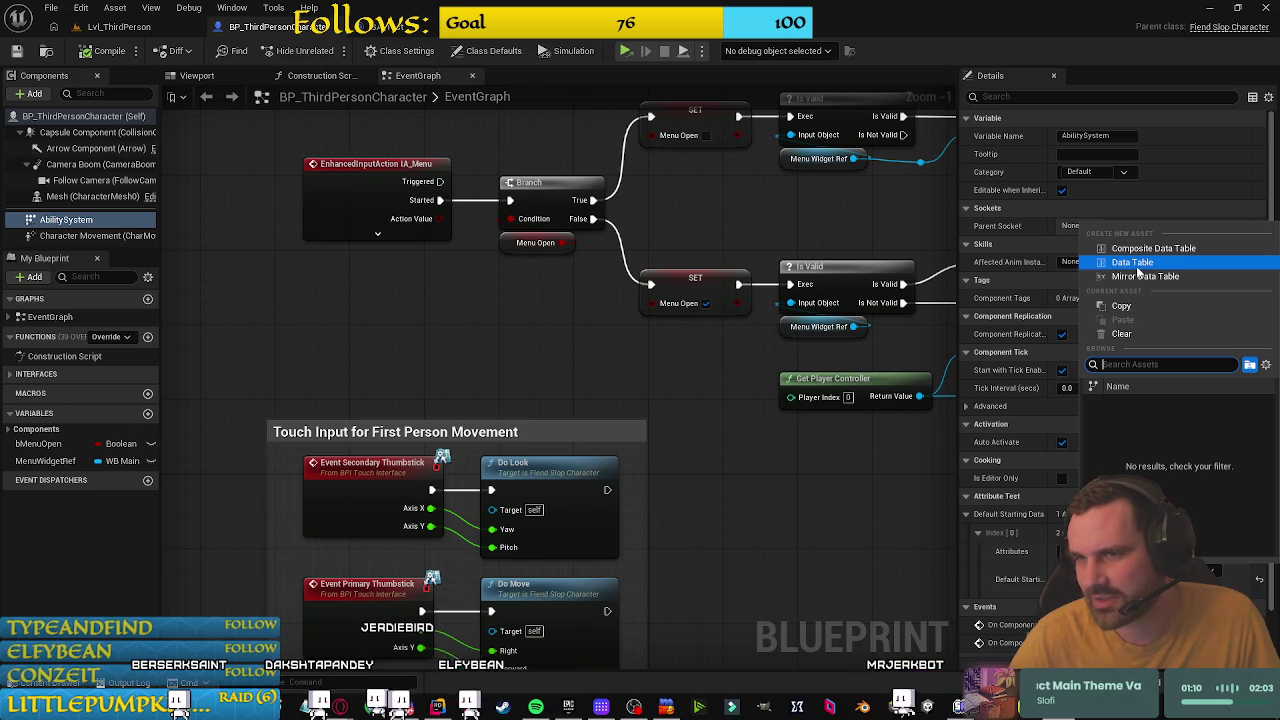
Step: Create a DT_Test data table using AttributeMetaData as its row structure and open it
click(1135, 263)
text(DT_T)
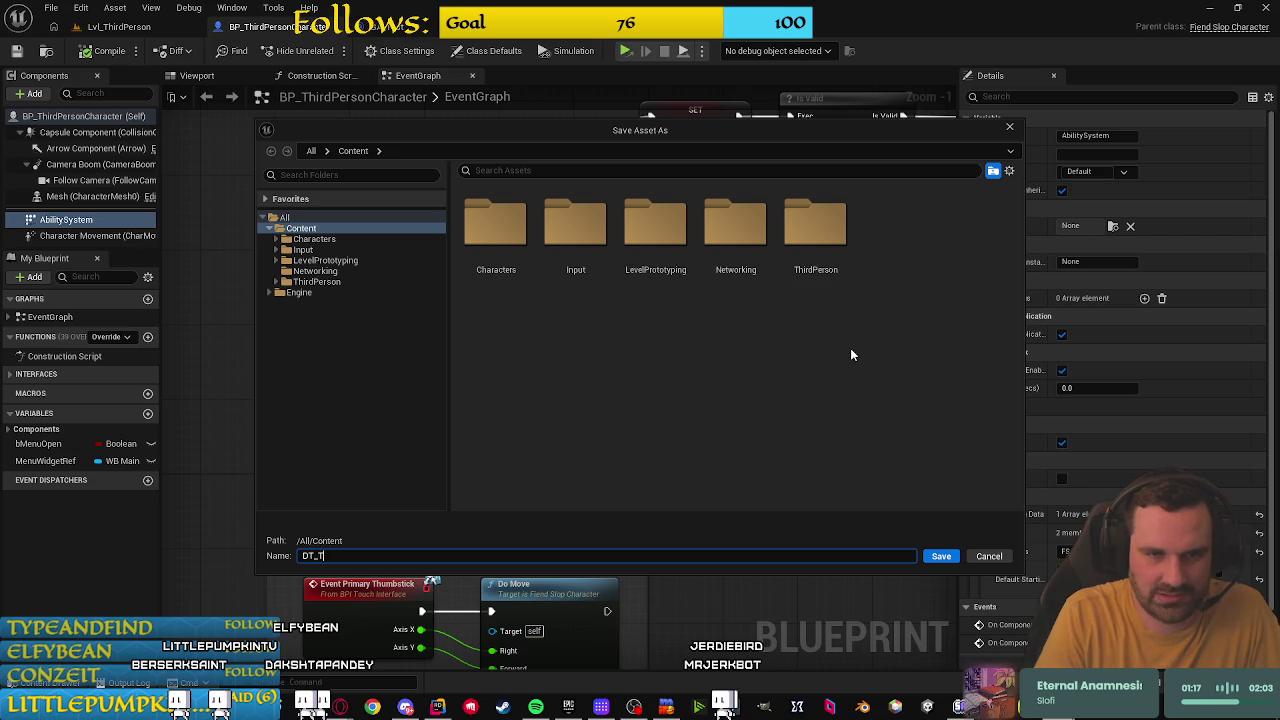
text(est)
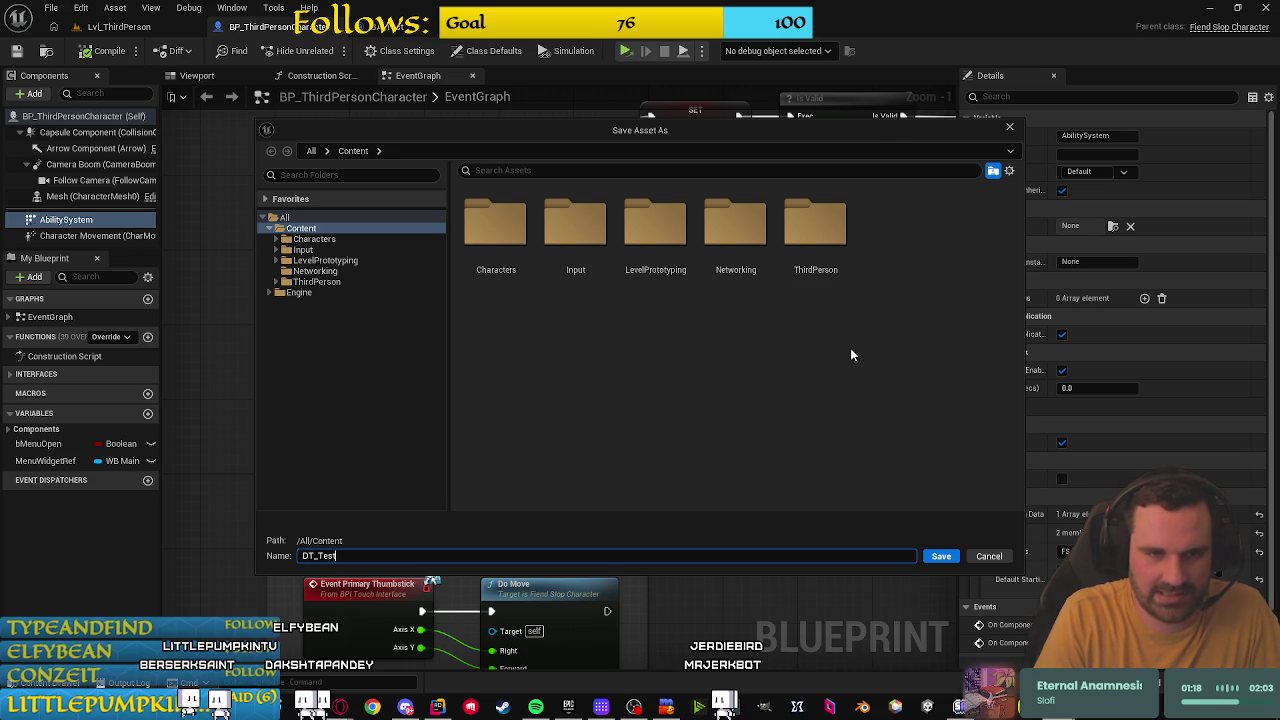
key(Return)
click(648, 337)
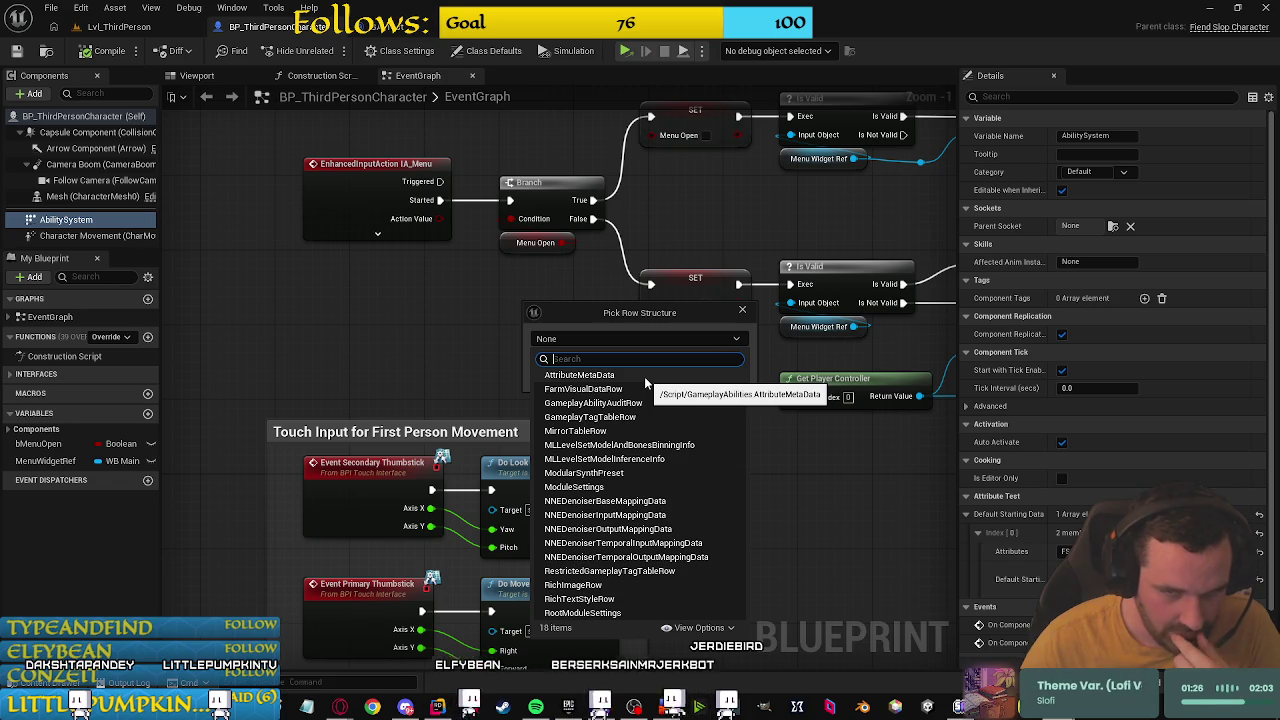
click(644, 376)
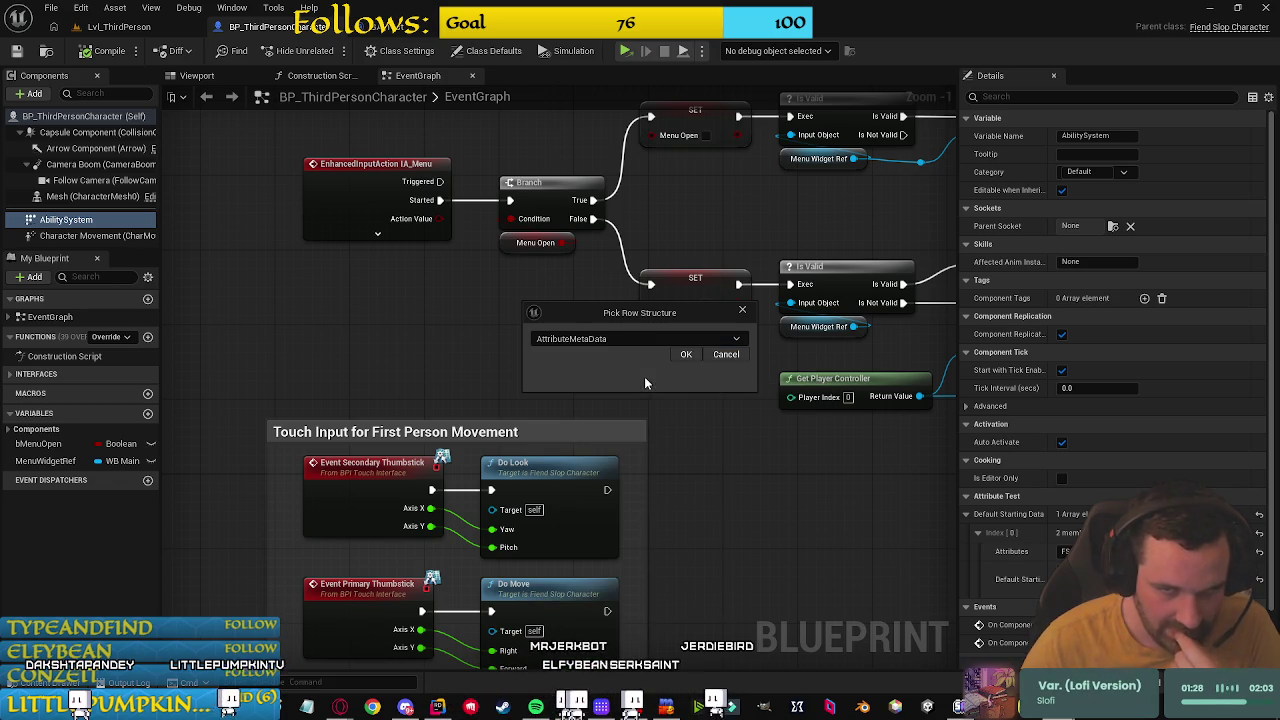
click(651, 397)
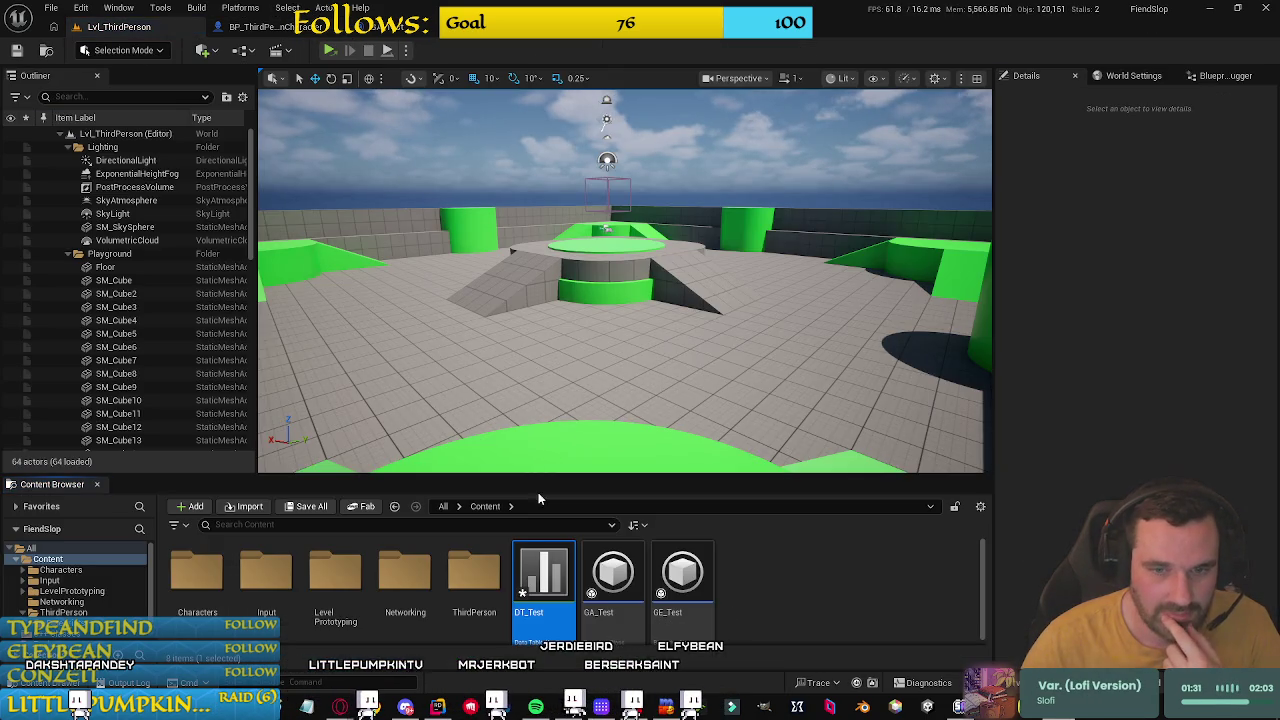
double_click(572, 548)
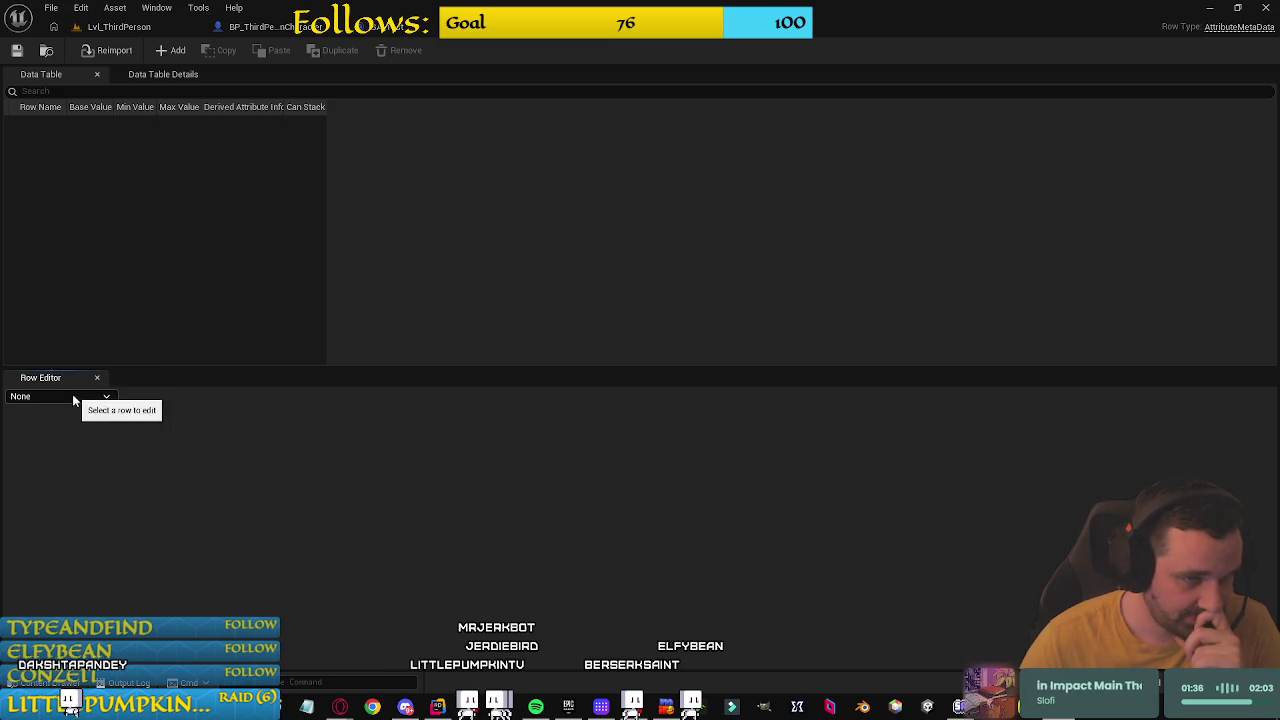
Step: Add a Health row with base value 100 and max value 100
click(166, 51)
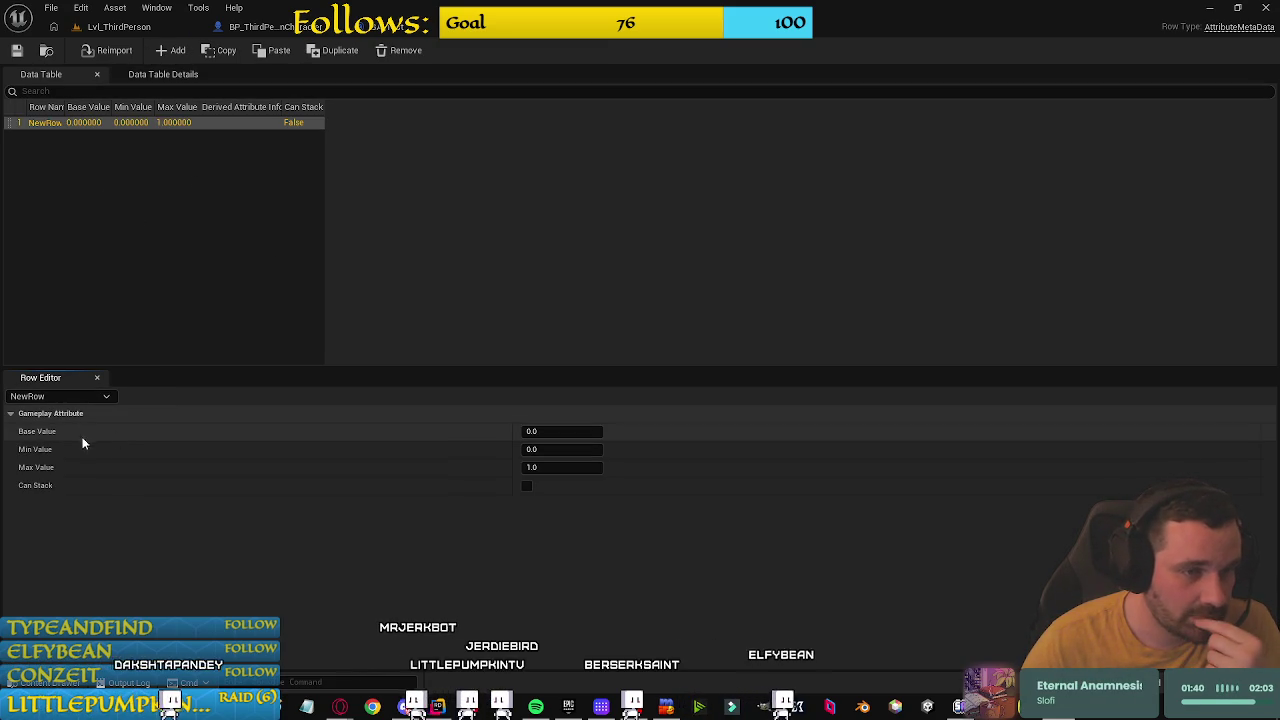
click(551, 467)
text(100)
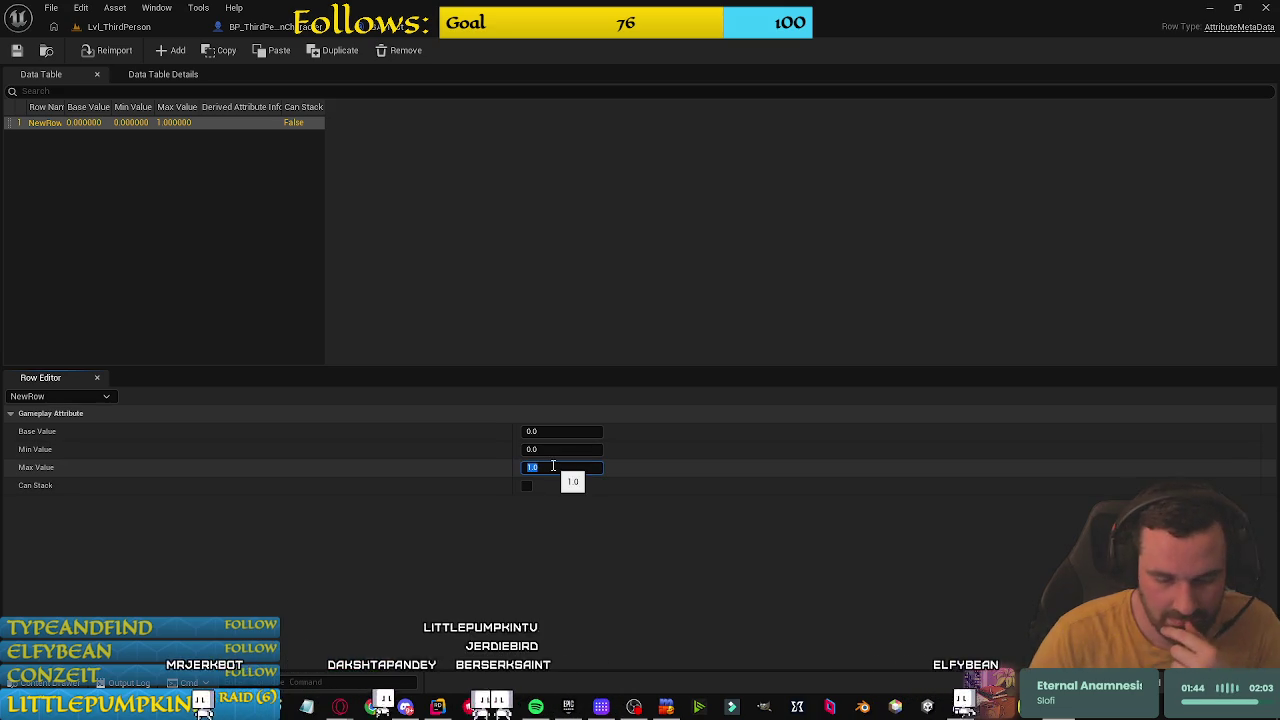
key(Return)
click(530, 431)
text(100)
key(Return)
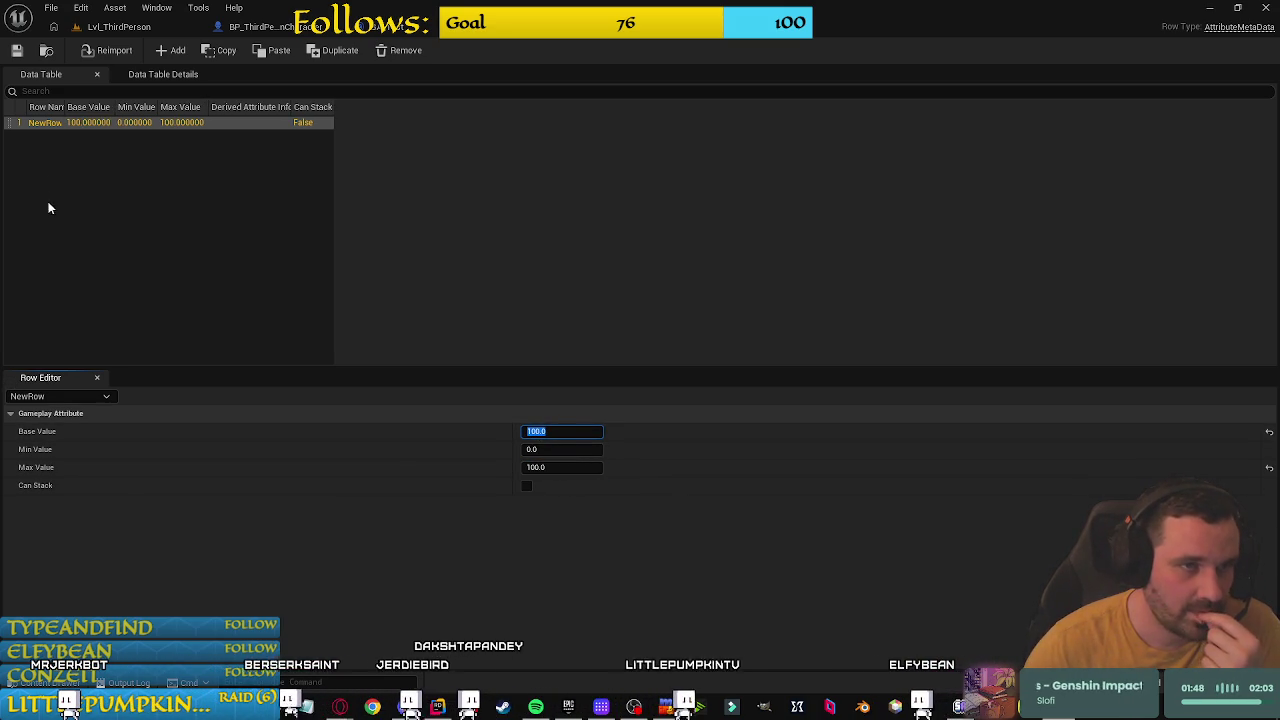
double_click(44, 126)
text(Hea)
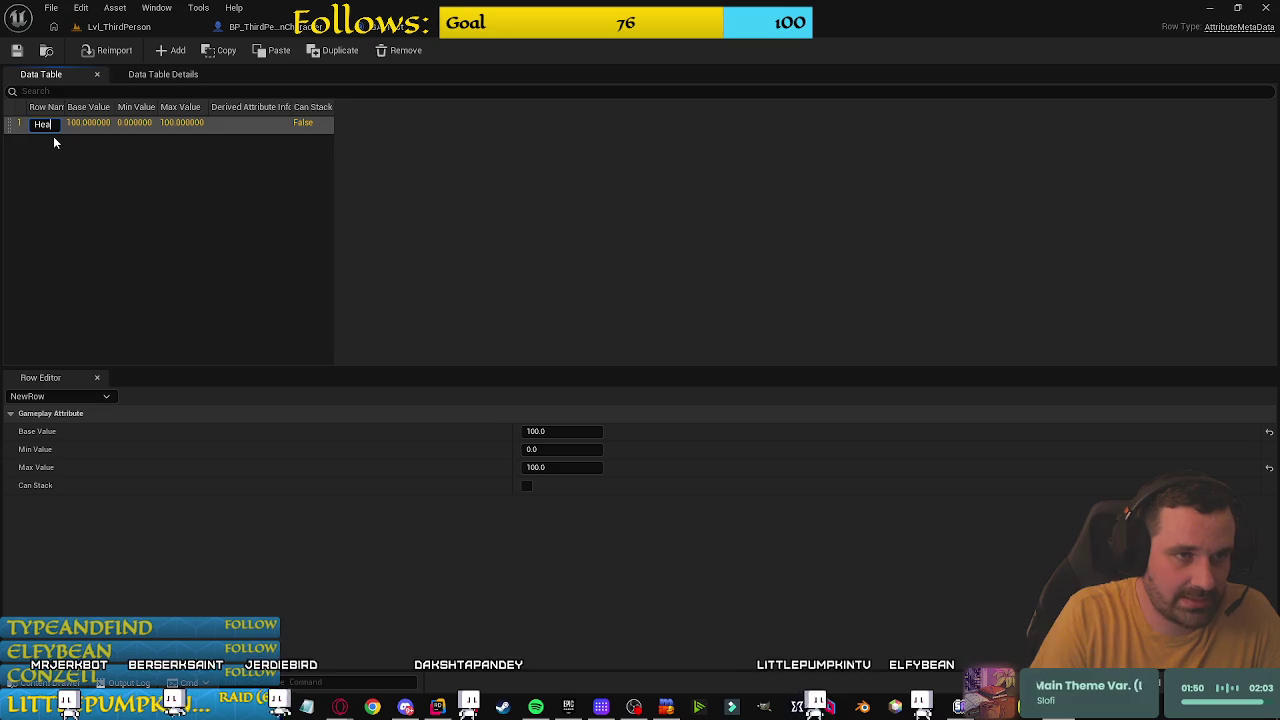
text(lth)
key(Return)
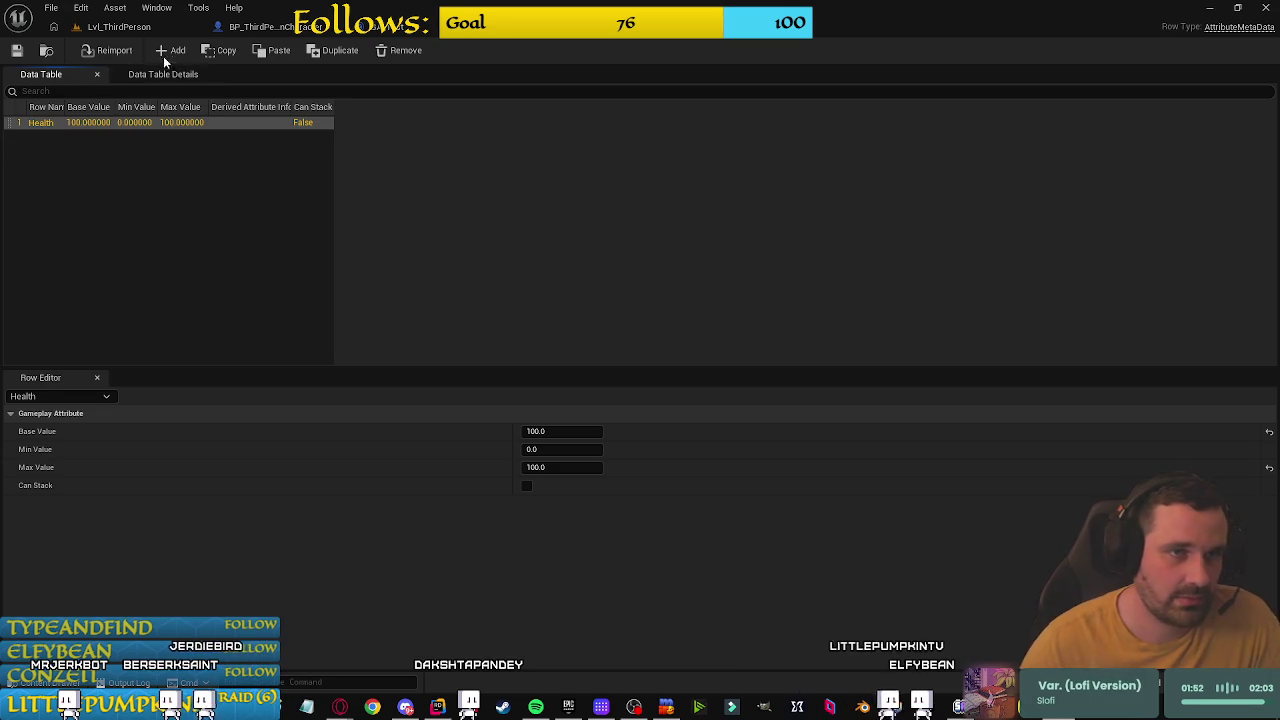
Step: Add a MaxHealth row with base 100, min 1 and max 100, then return to the character blueprint
click(170, 50)
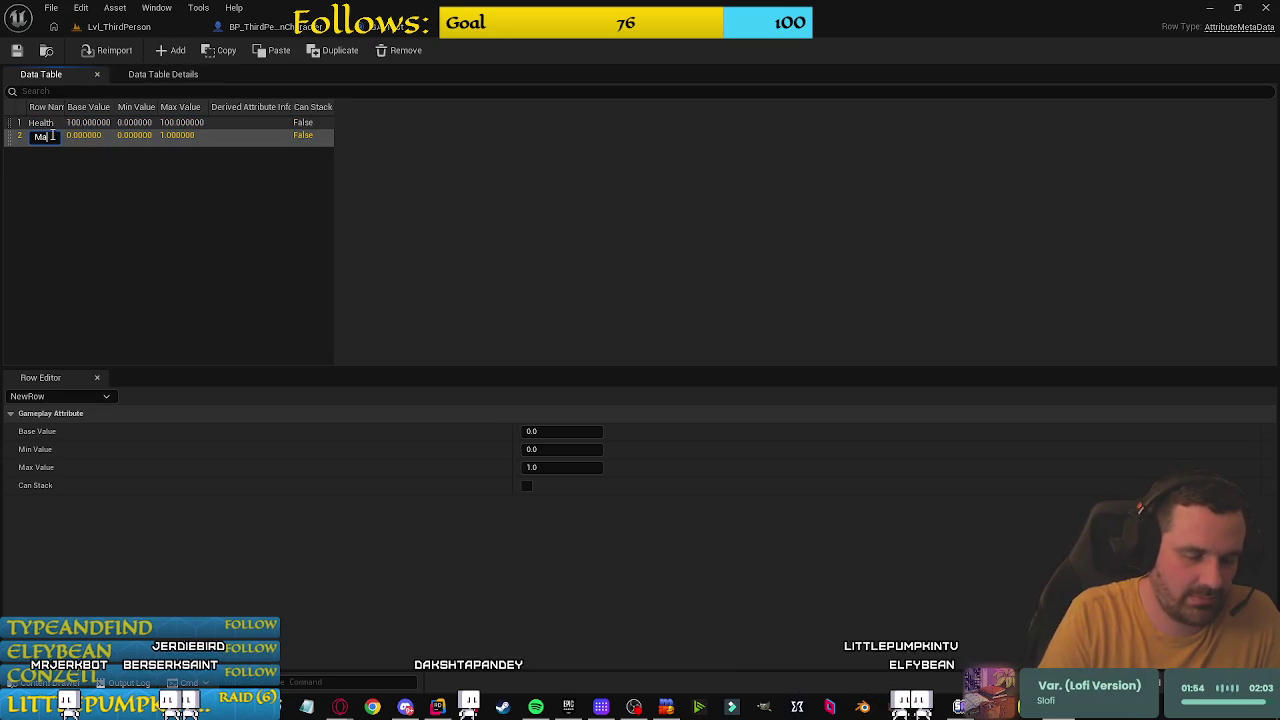
key(Return)
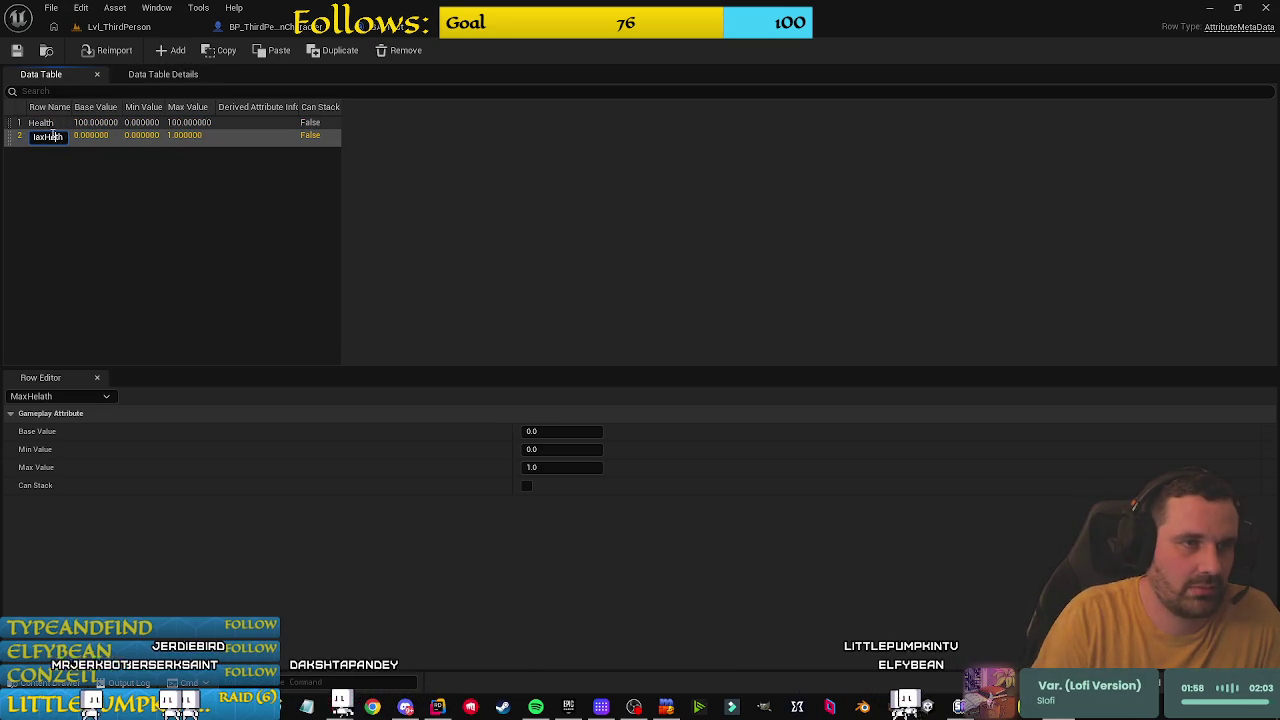
text(MaxHealth)
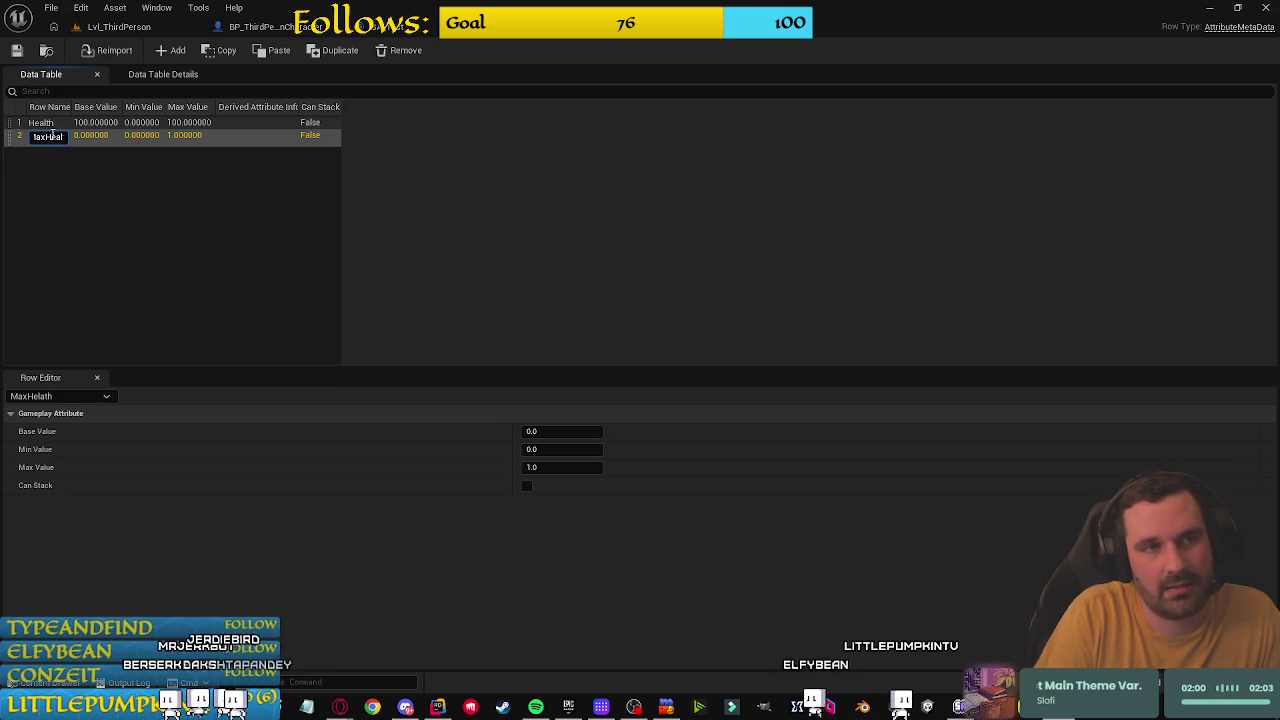
key(Return)
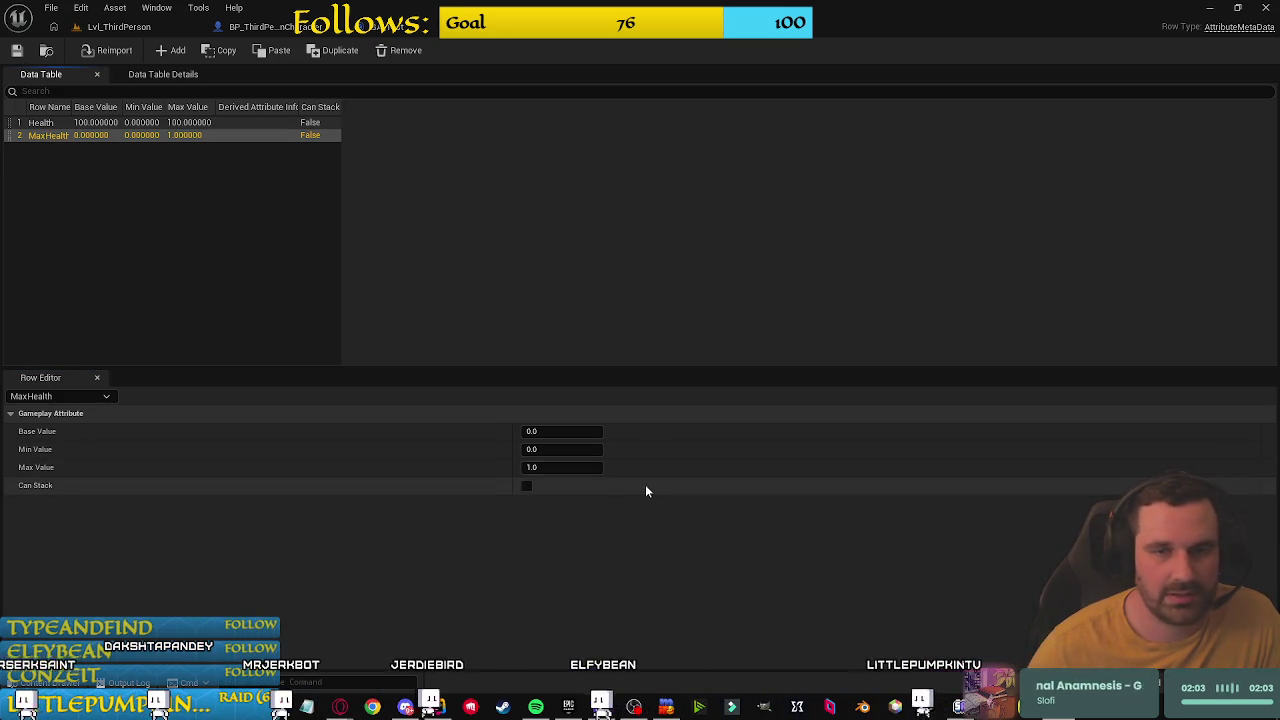
text(1)
click(564, 467)
text(10)
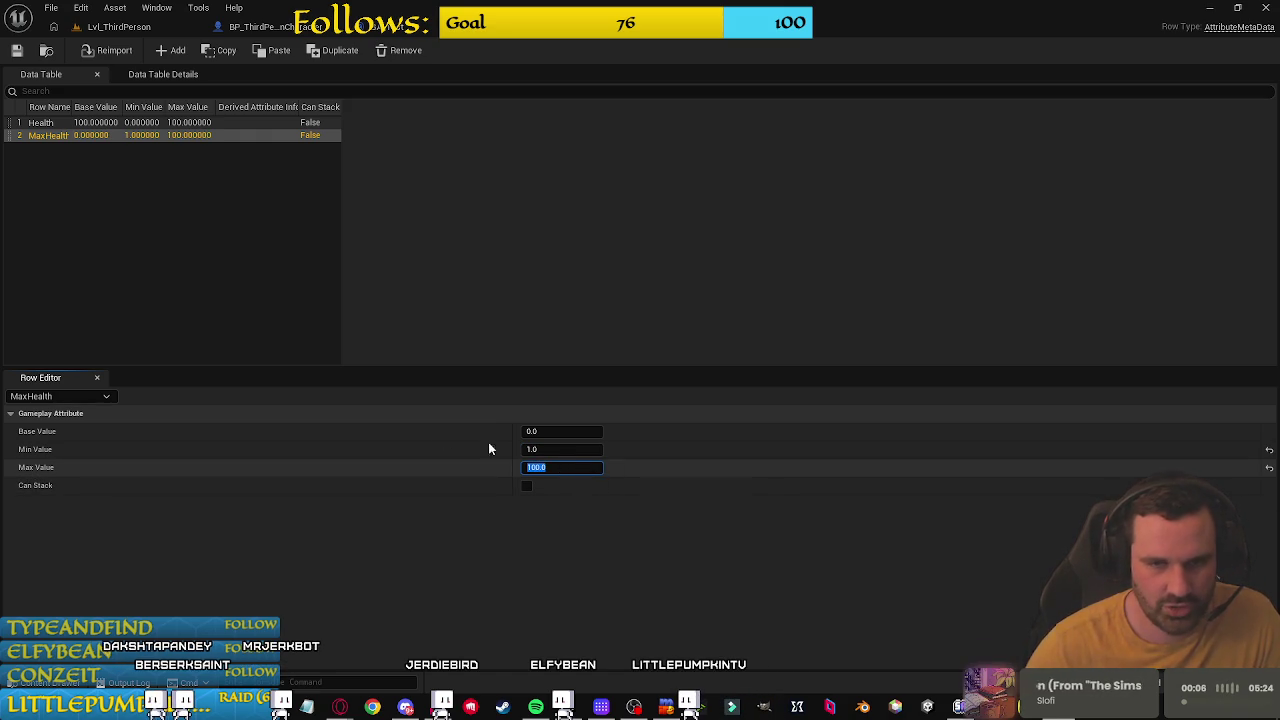
text(0)
key(Return)
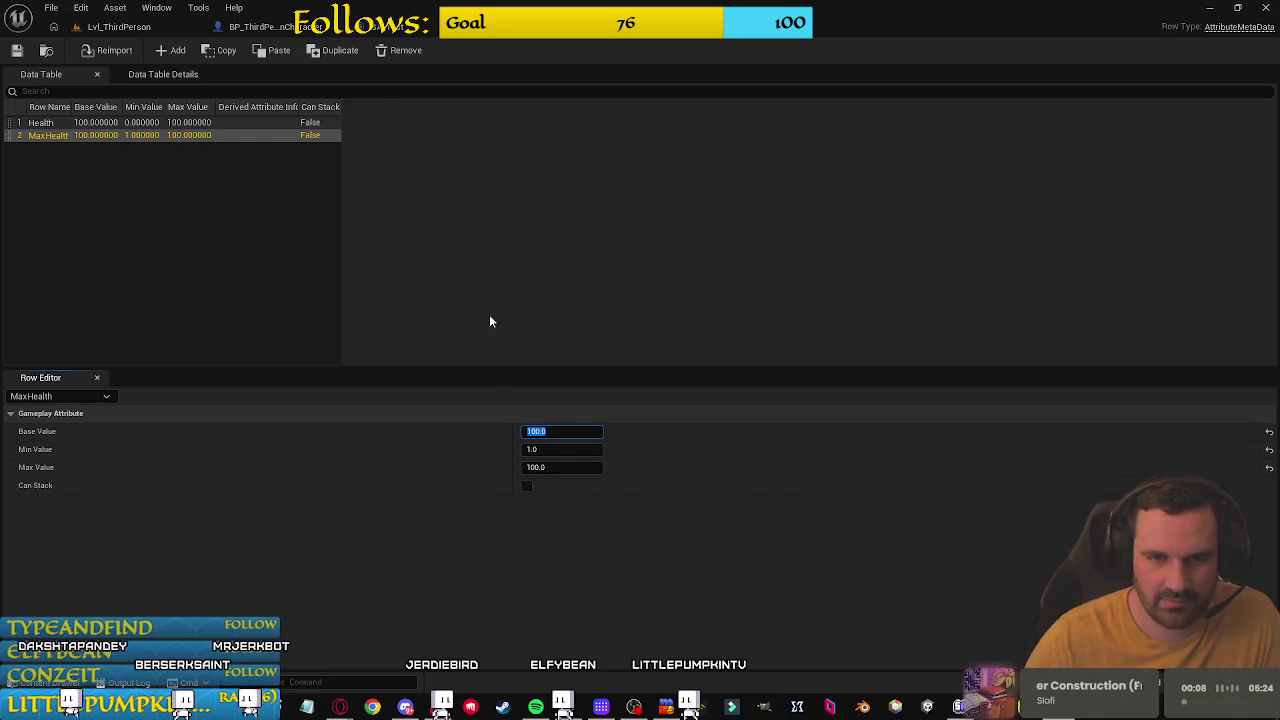
click(45, 123)
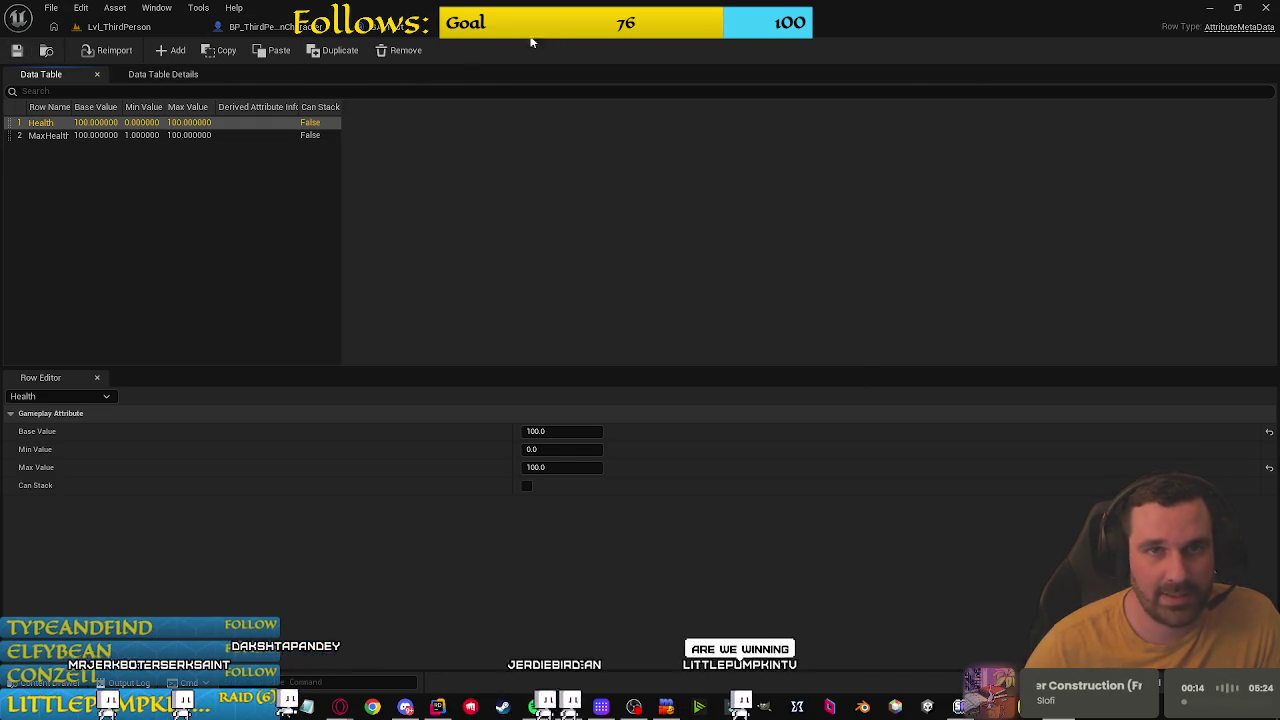
click(290, 26)
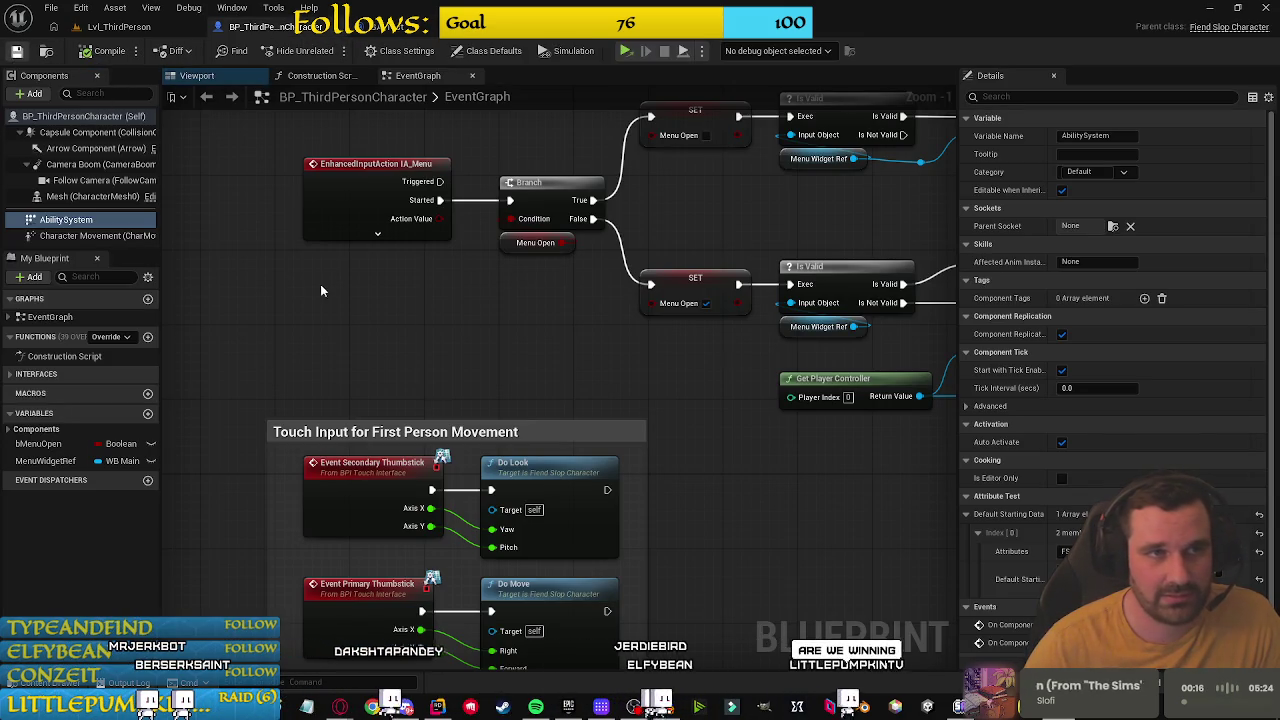
Step: Switch to the Lvl_ThirdPerson level view to launch the game
click(122, 28)
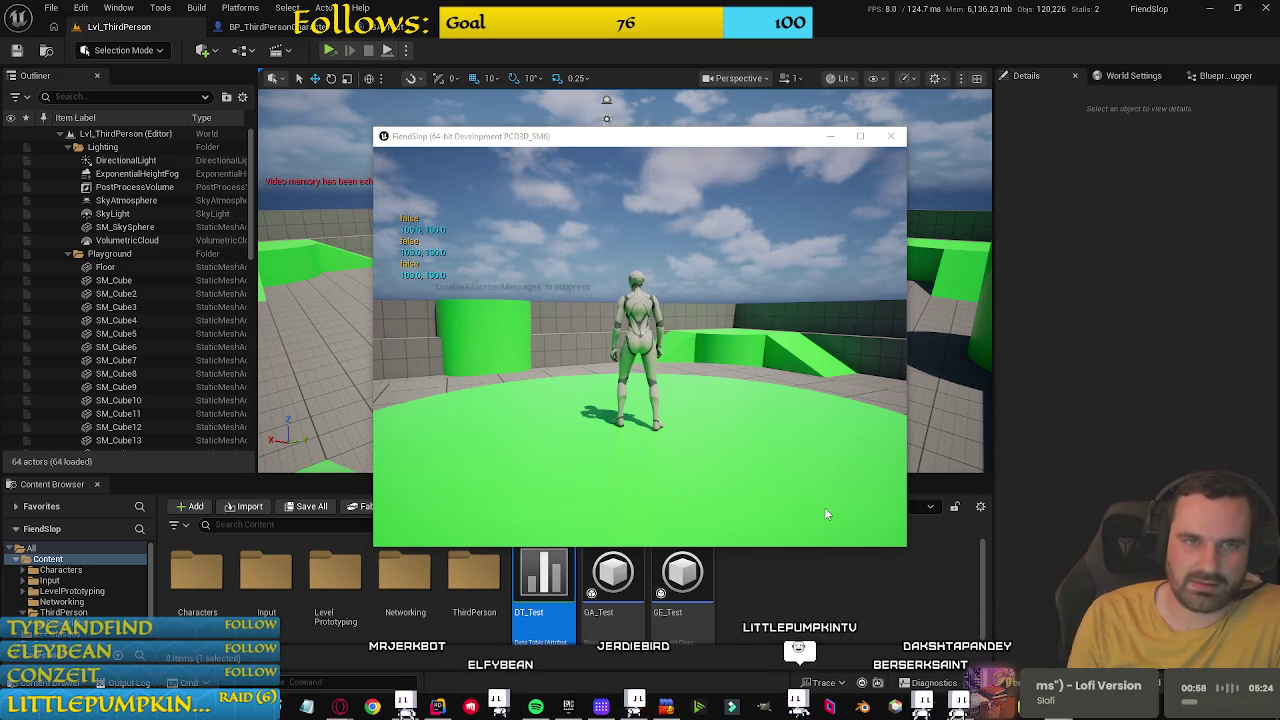
Step: Dismiss the accidentally opened system search and return to the game
key(super)
text(n)
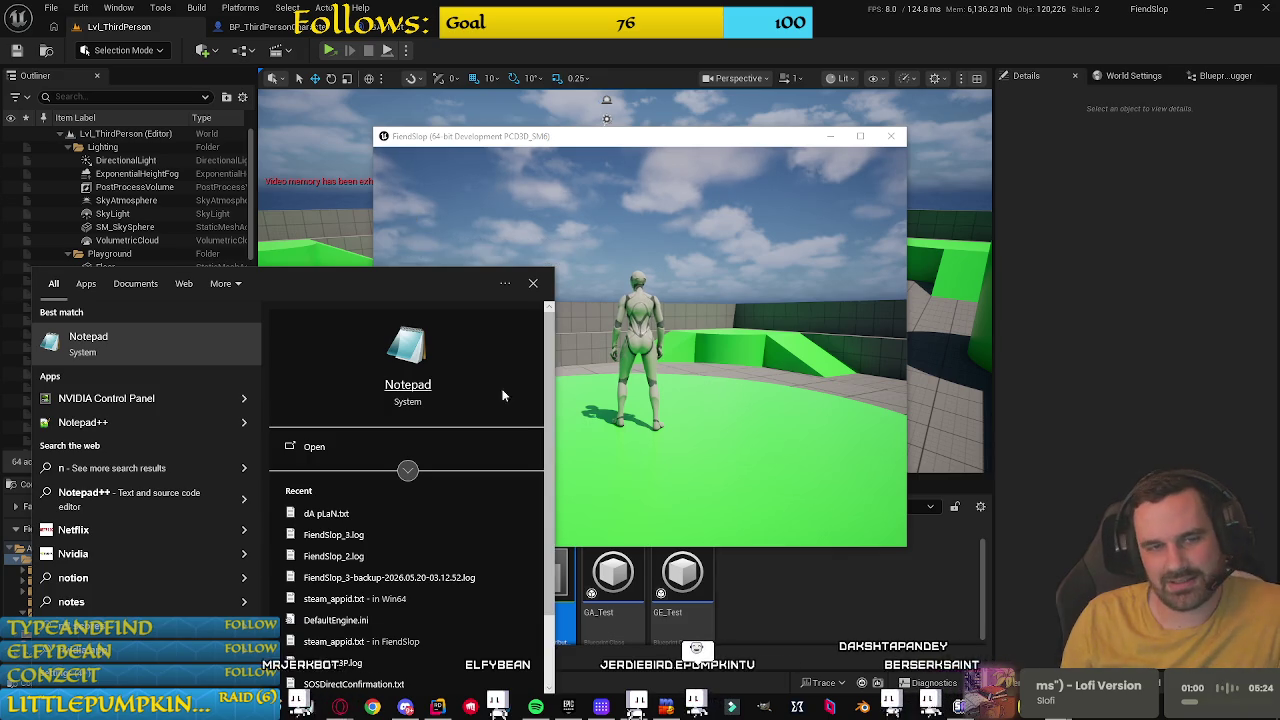
key(Escape)
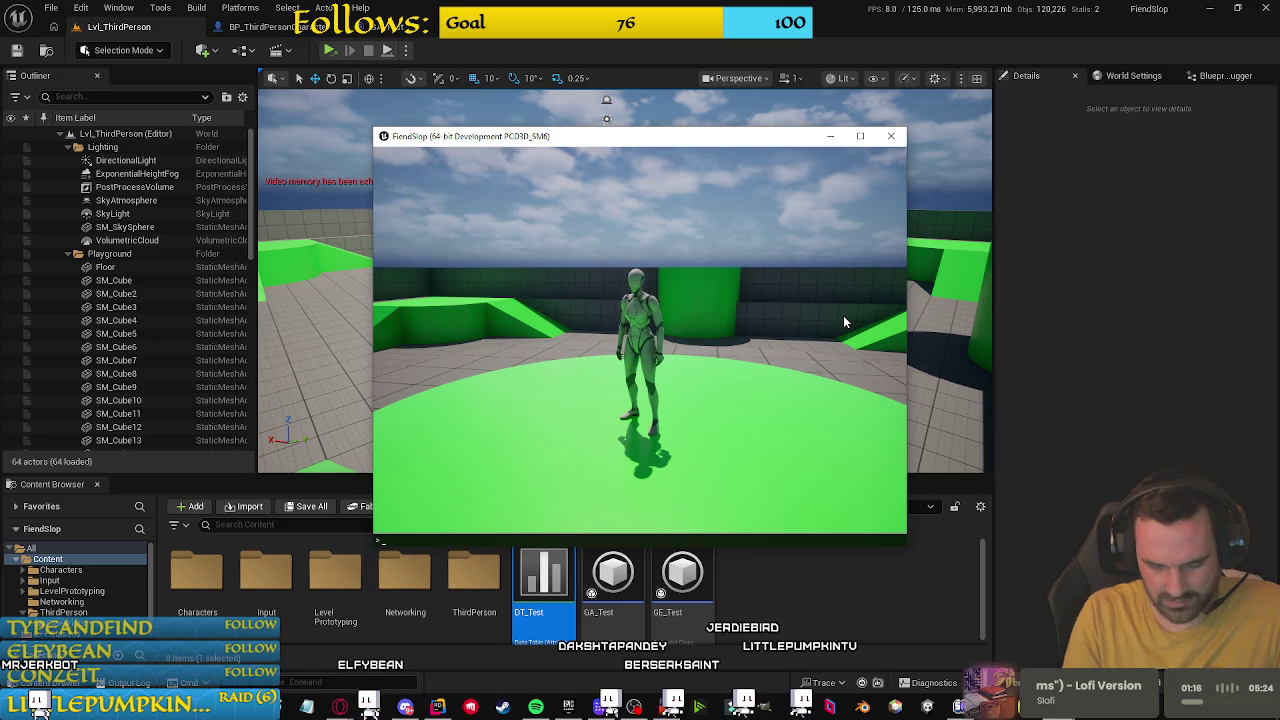
Step: Run the AbilitySystem.DebugAttribute console command, then exit the game
text(abi)
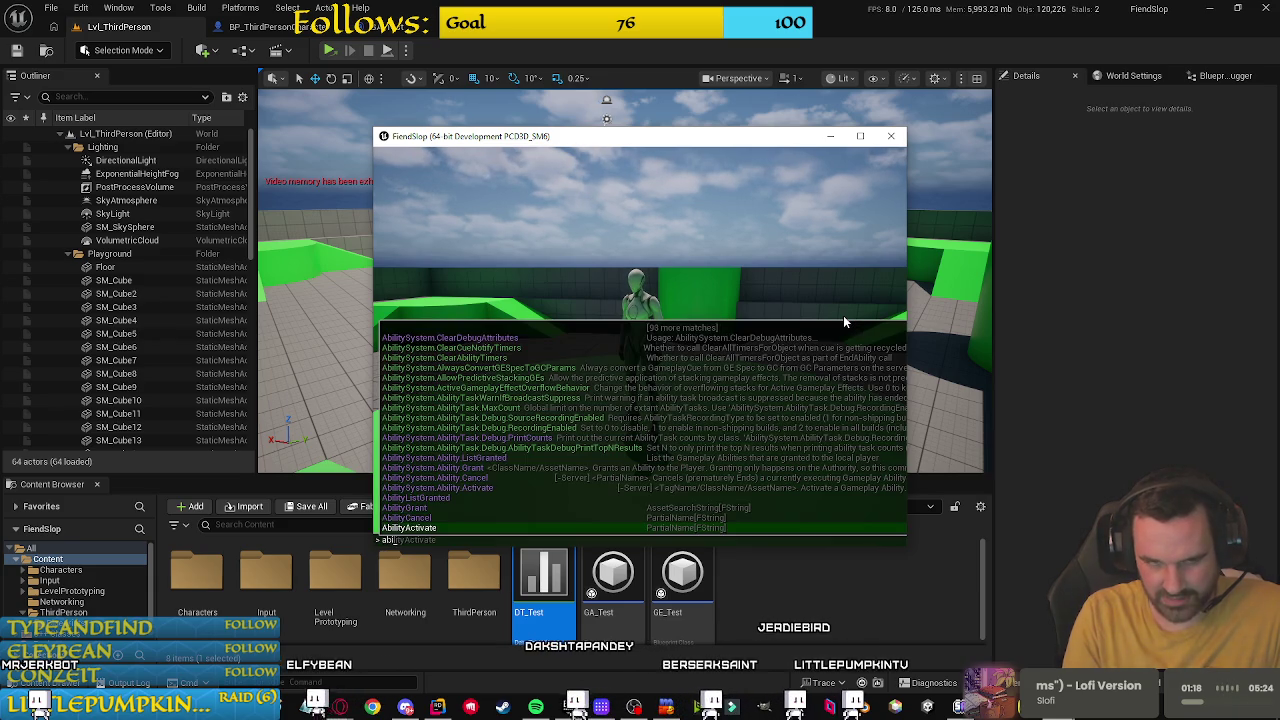
text(litysystem)
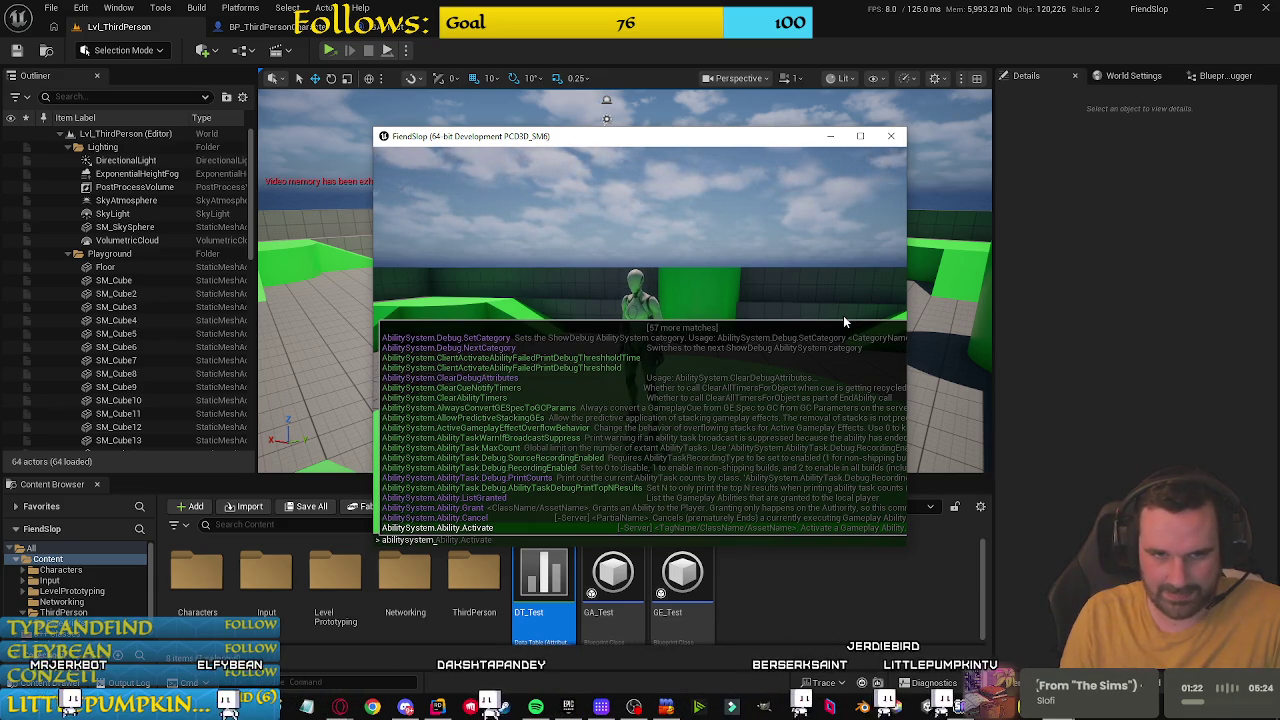
key(Up)
key(Up)
key(Up)
key(Up)
key(Up)
key(Up)
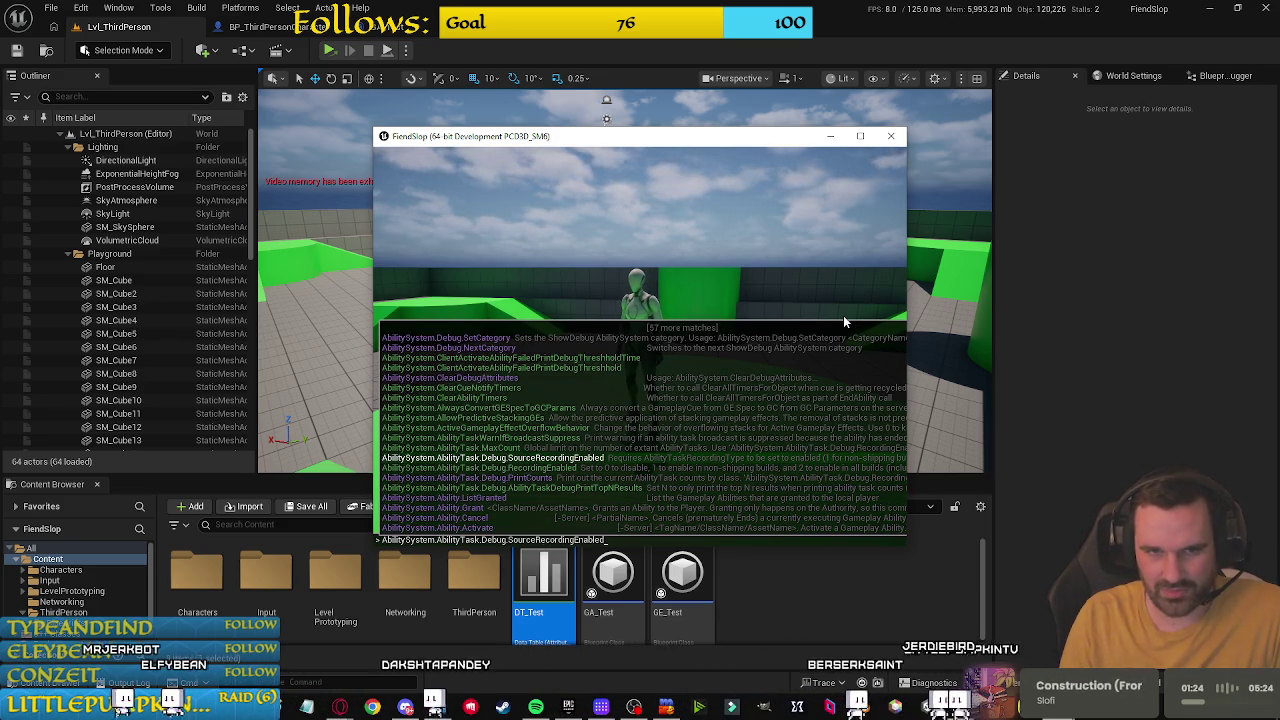
key(Up)
key(Up)
key(Up)
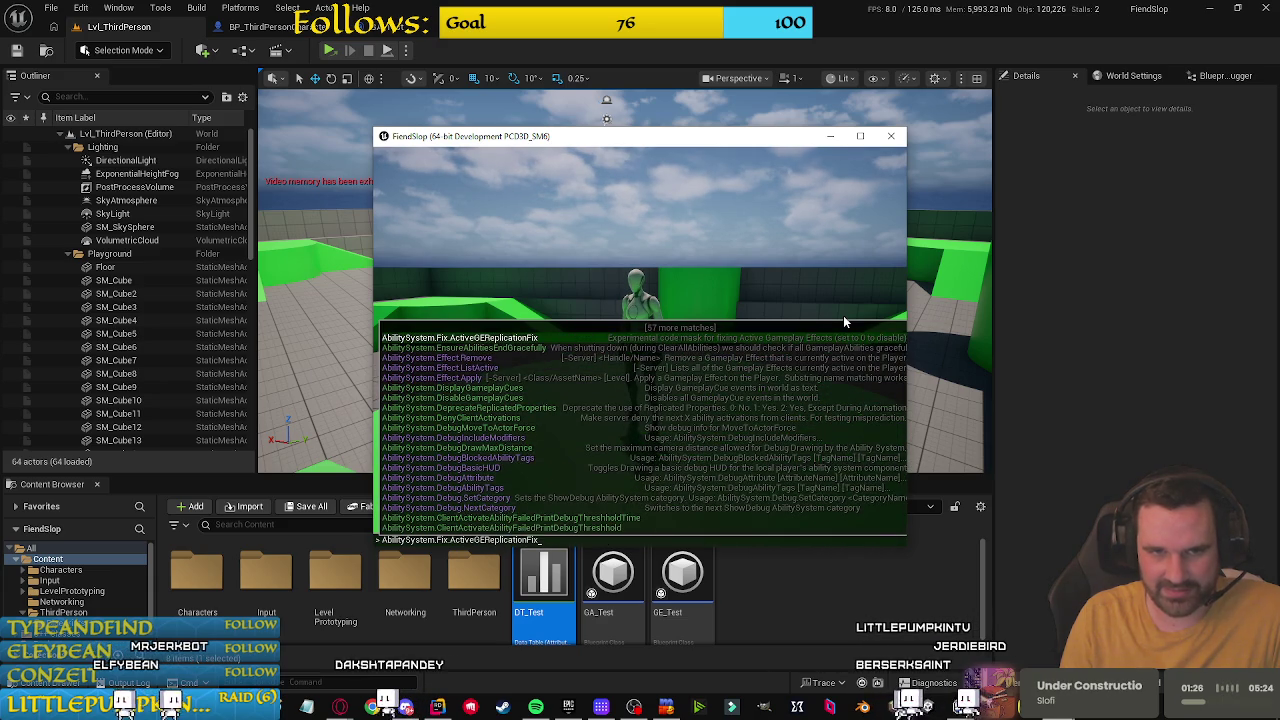
key(Down)
key(Down)
key(Down)
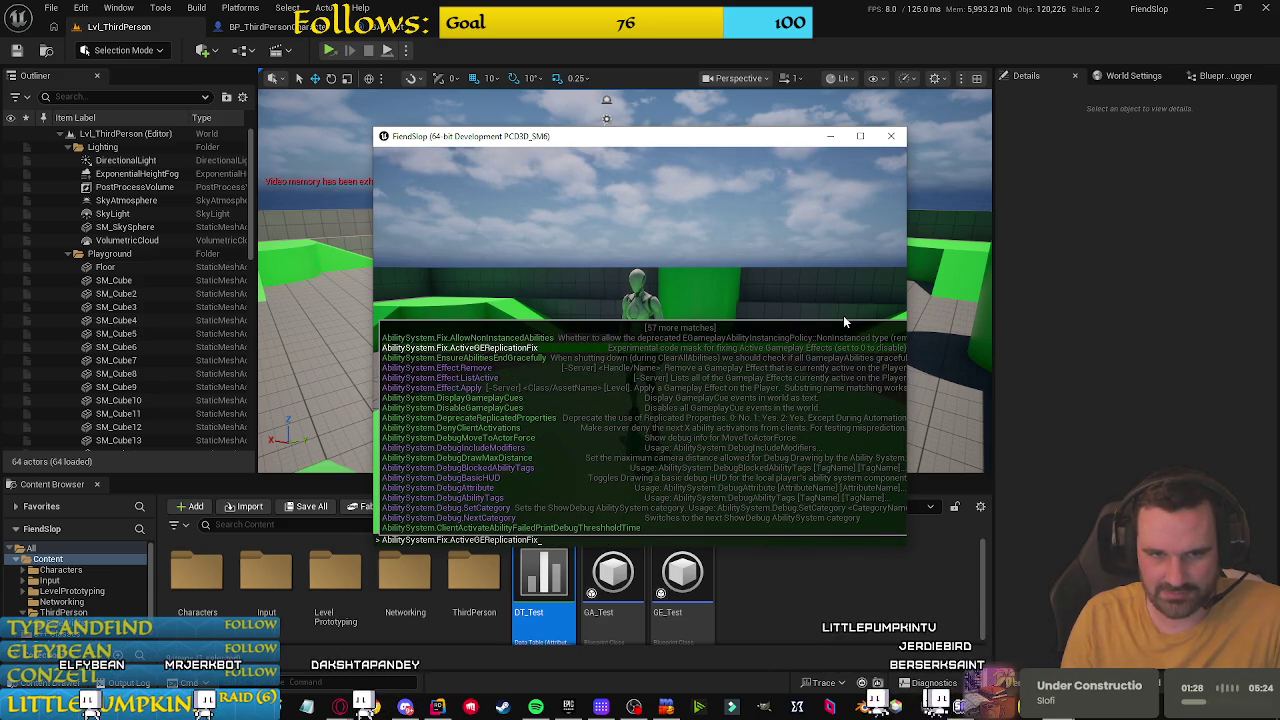
key(Tab)
key(Return)
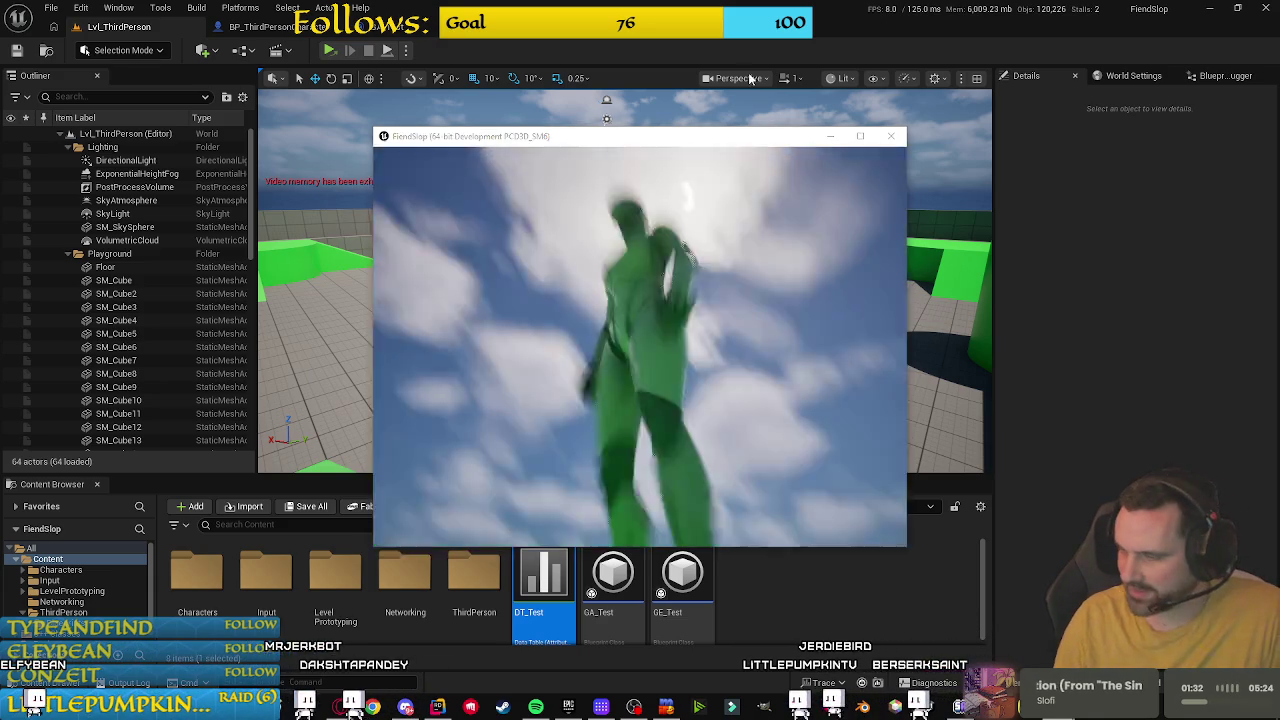
key(Escape)
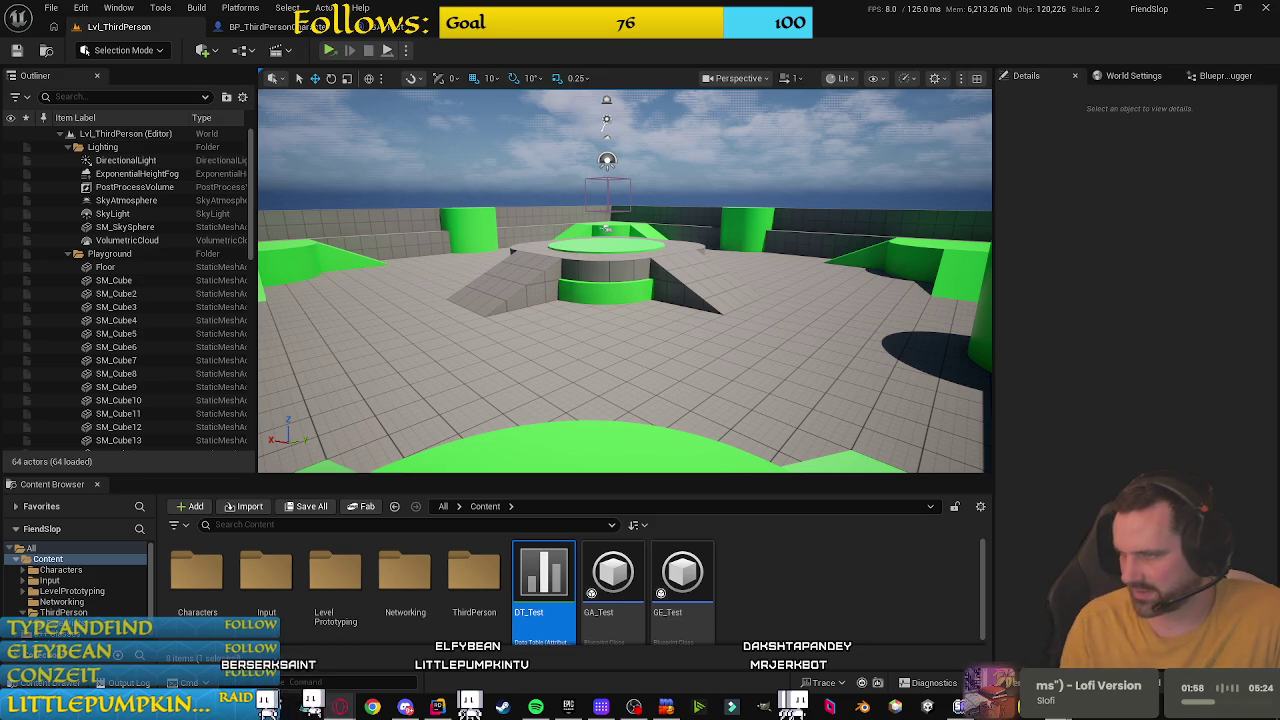
Step: Run ShowDebug AbilitySystem in the console to show Health and MaxHealth at 100, then return to the editor
click(985, 400)
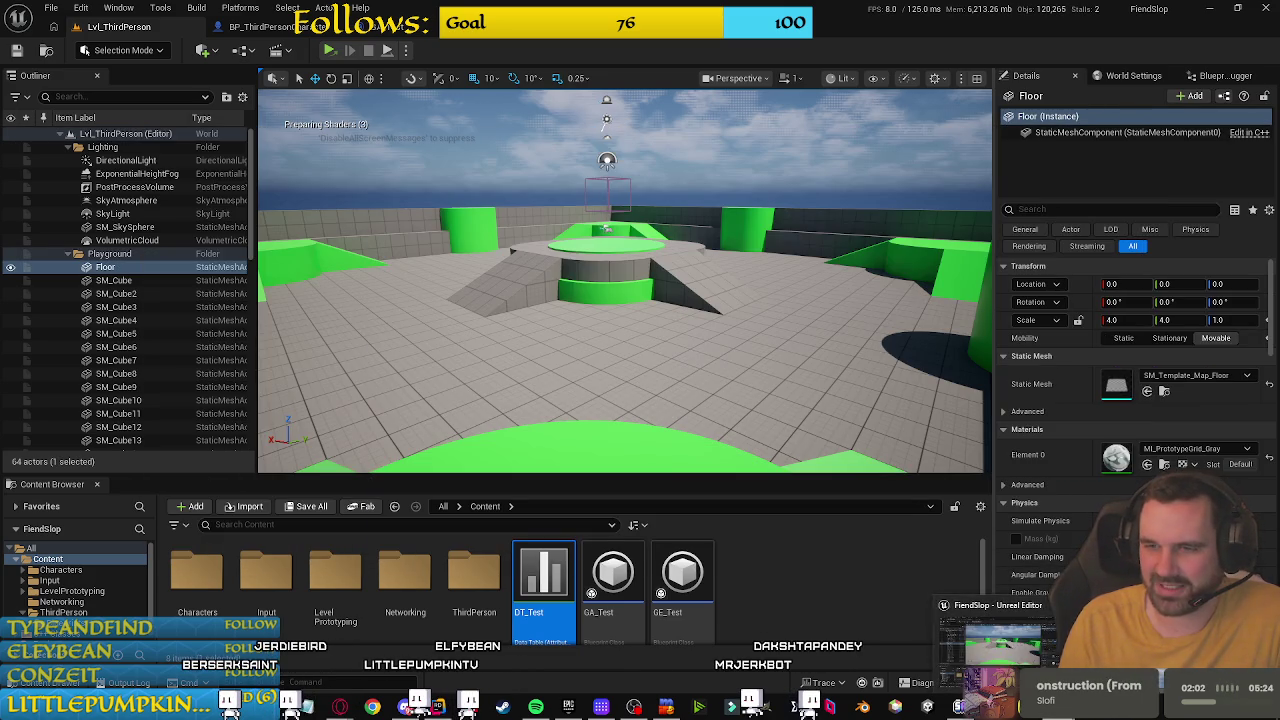
key(grave)
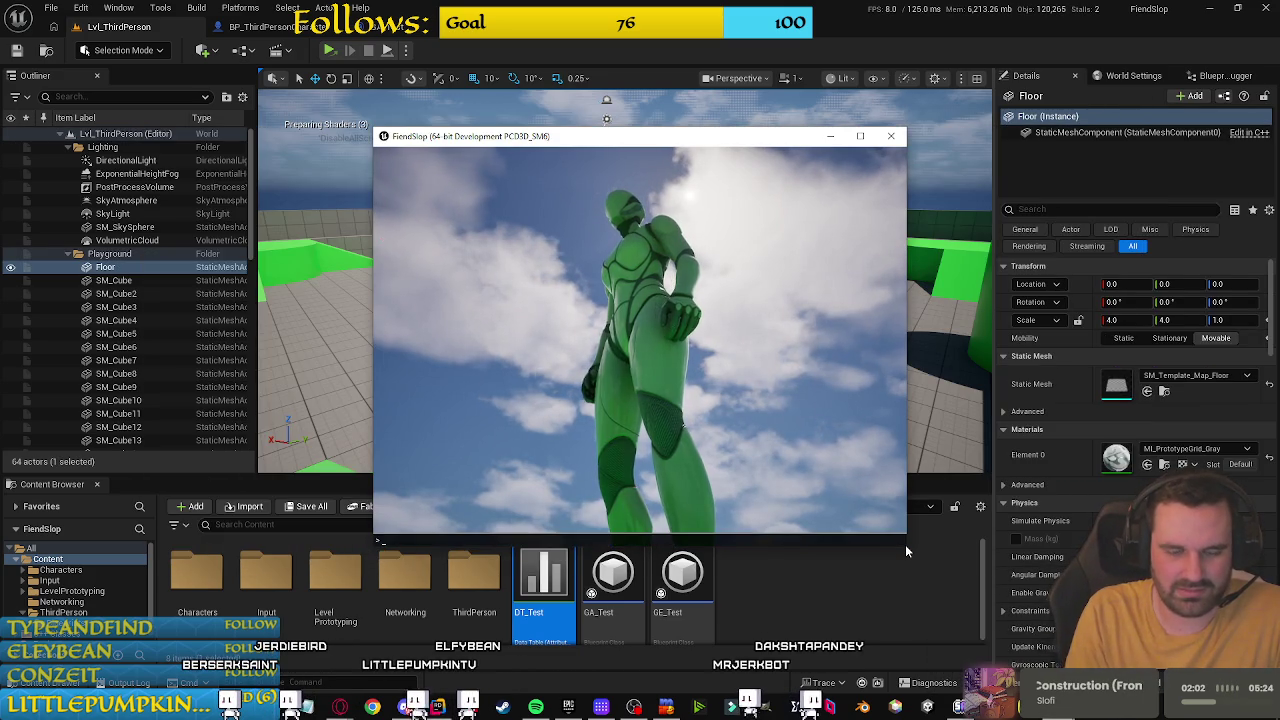
text(showdebug)
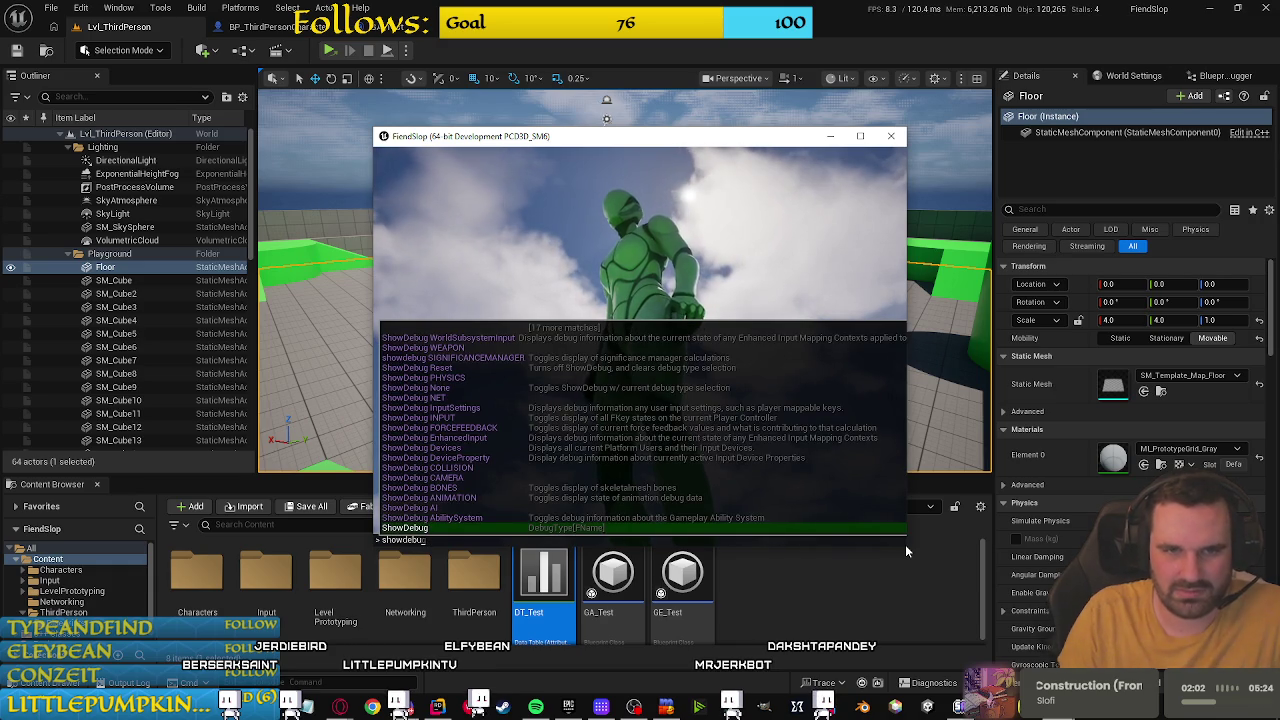
key(Down)
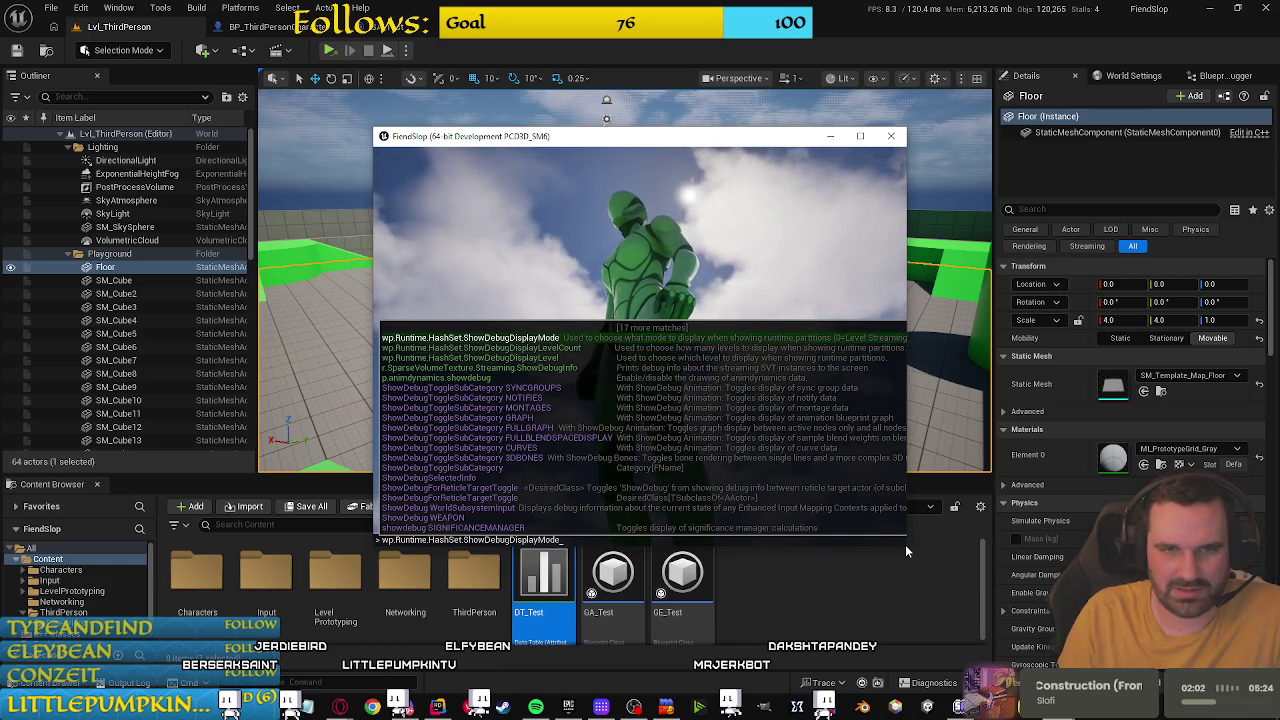
key(Up)
key(Up)
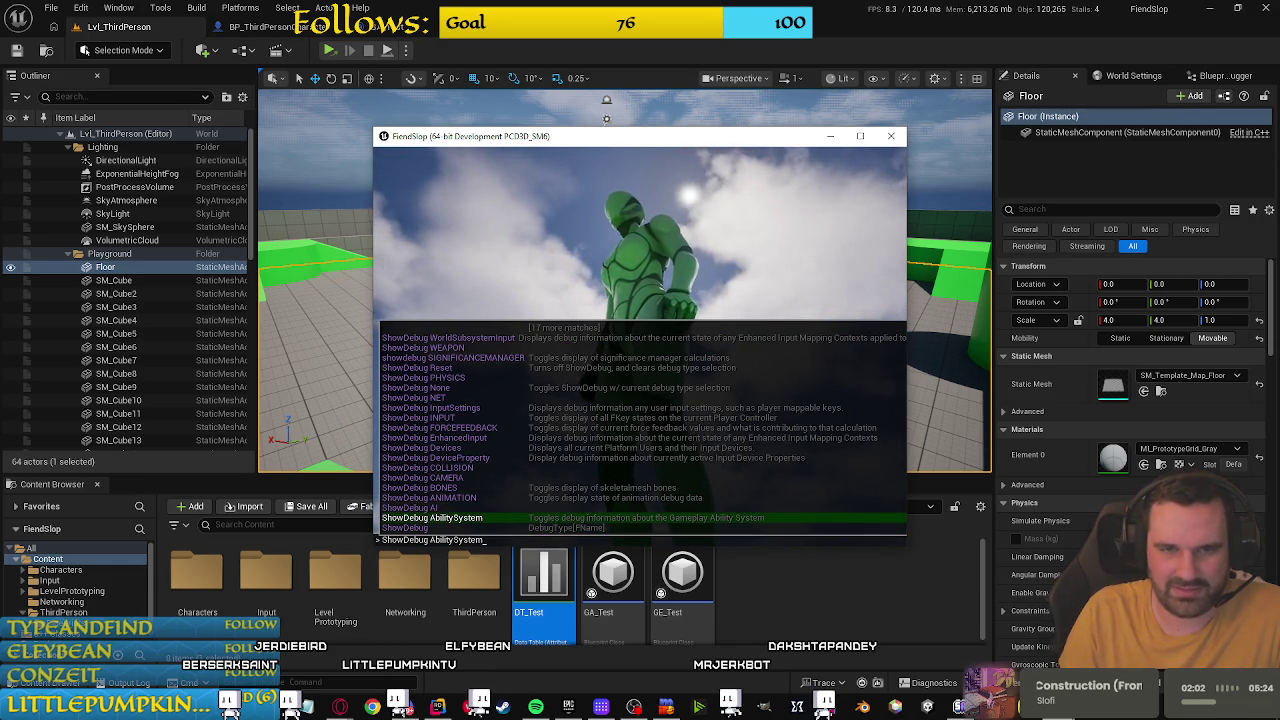
key(Return)
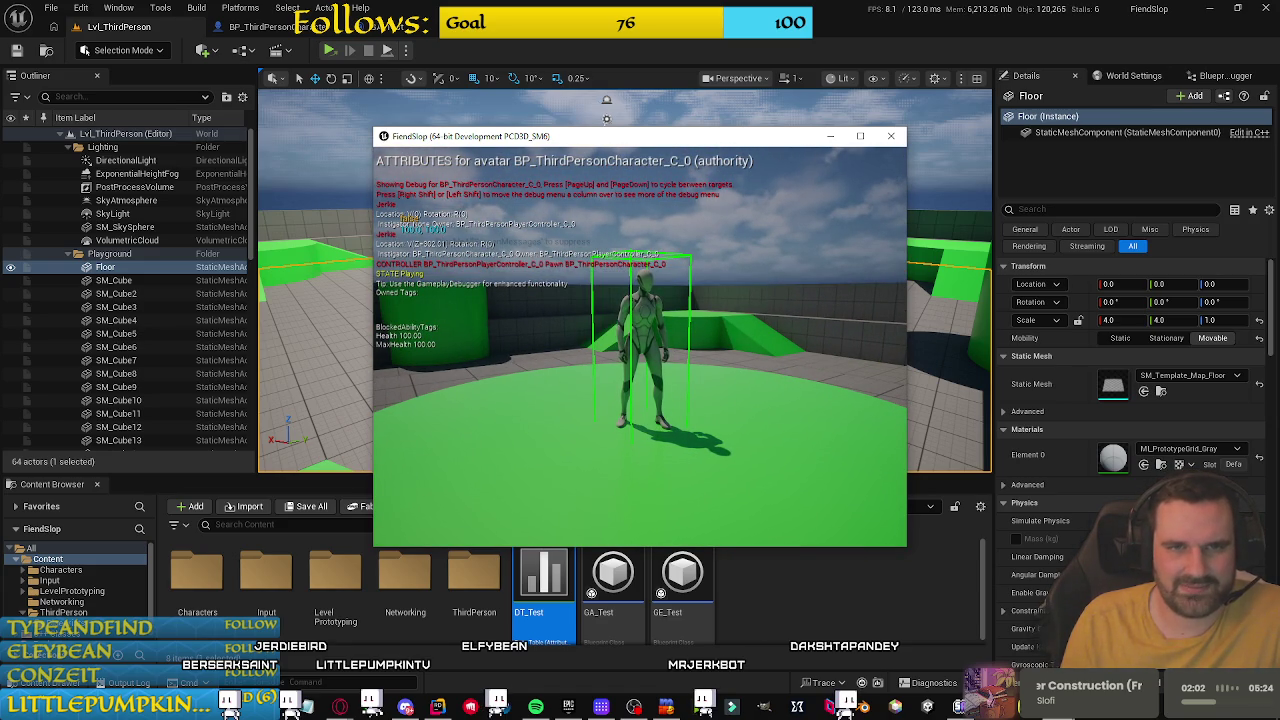
click(230, 705)
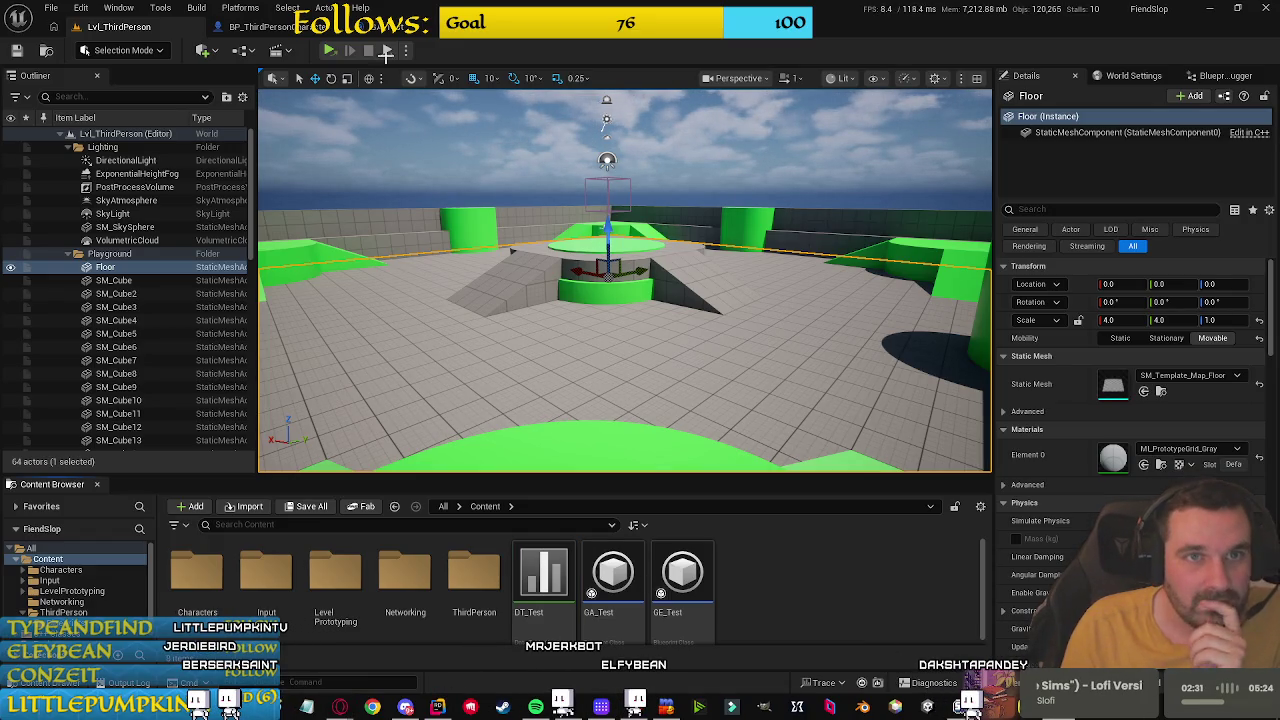
Step: In GA_Test, move the Get Avatar Actor and Get Ability System Component nodes and delete a wrongly added node
click(393, 30)
scroll(567, 378, down, 5)
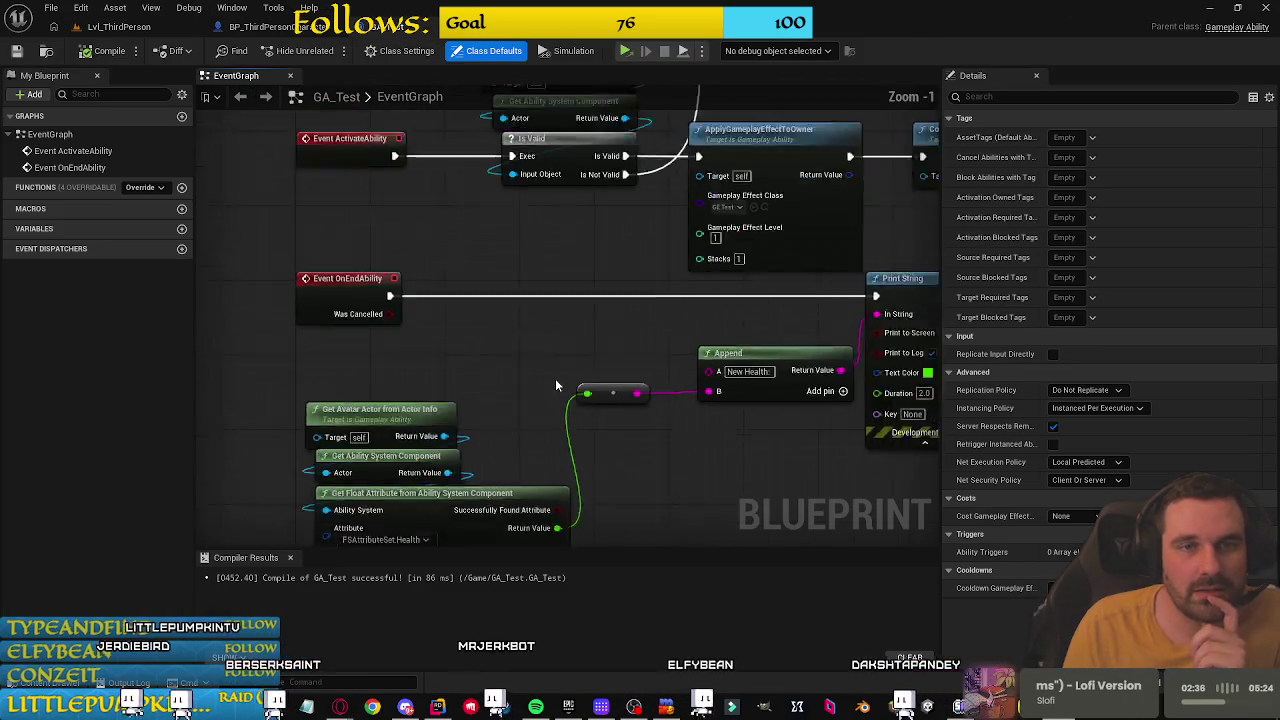
scroll(425, 265, up, 5)
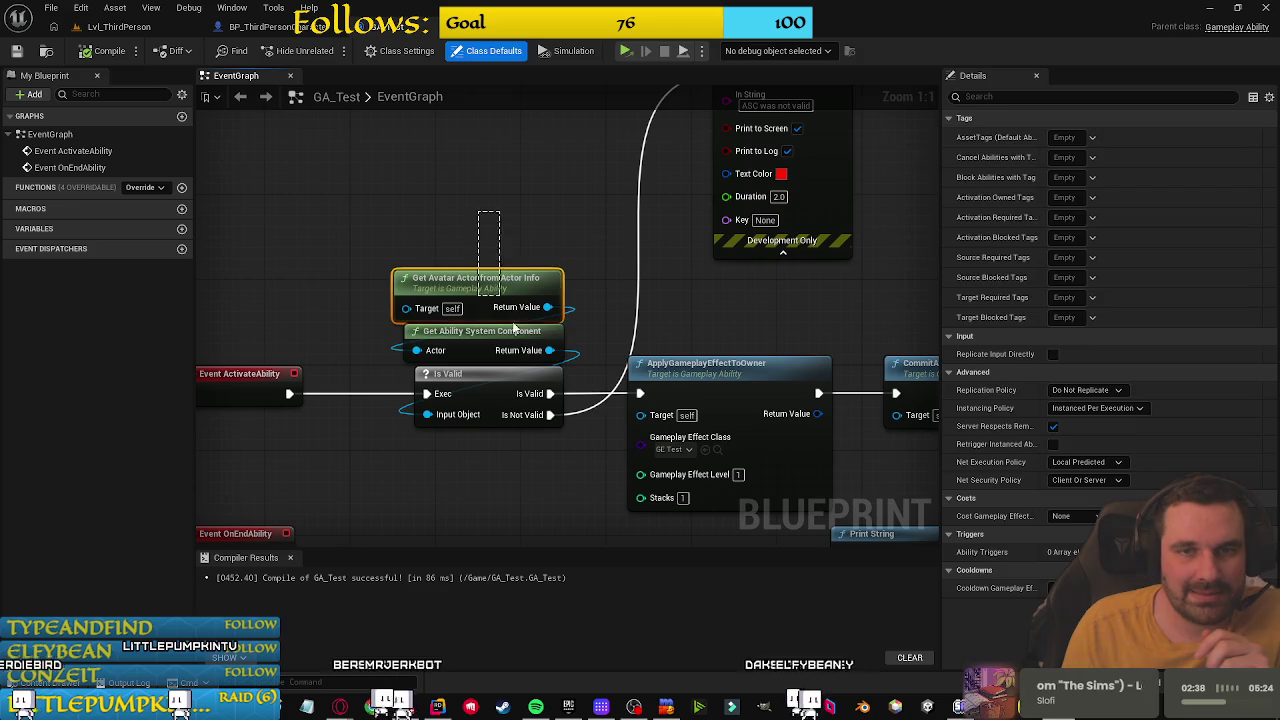
click(479, 277)
drag(479, 277, 281, 183)
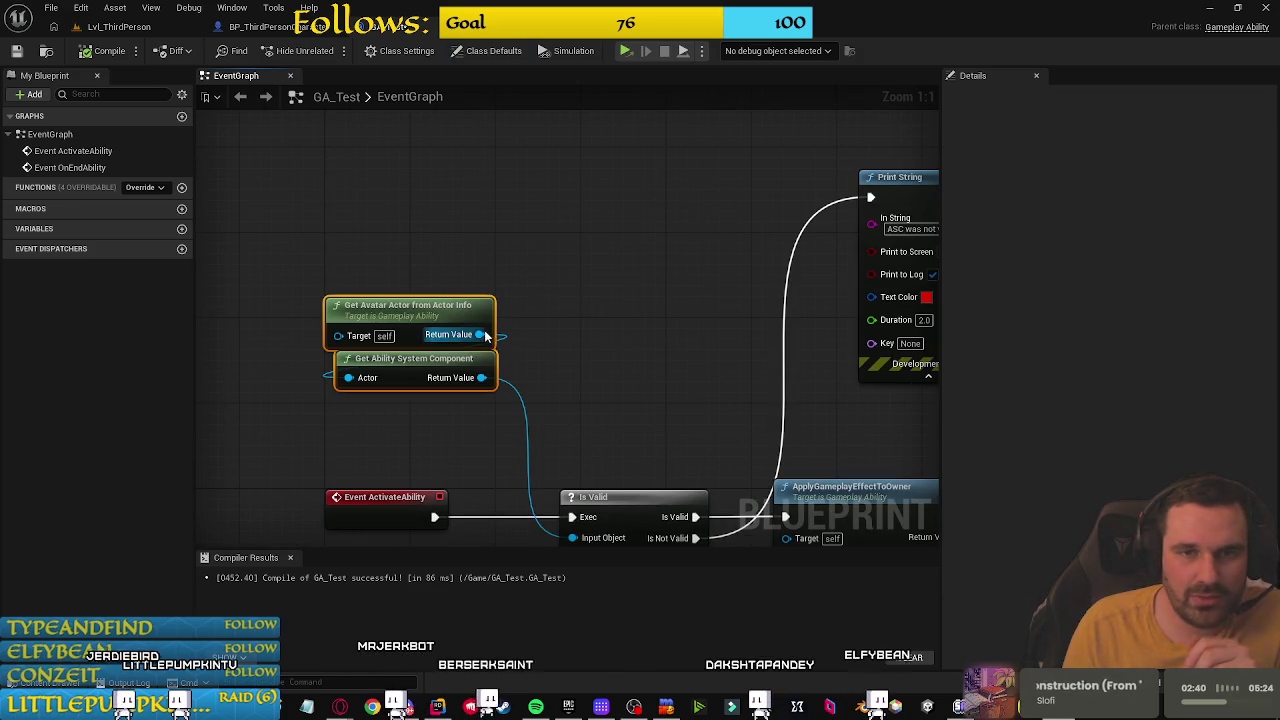
drag(481, 334, 562, 288)
text(ev)
key(Return)
key(Delete)
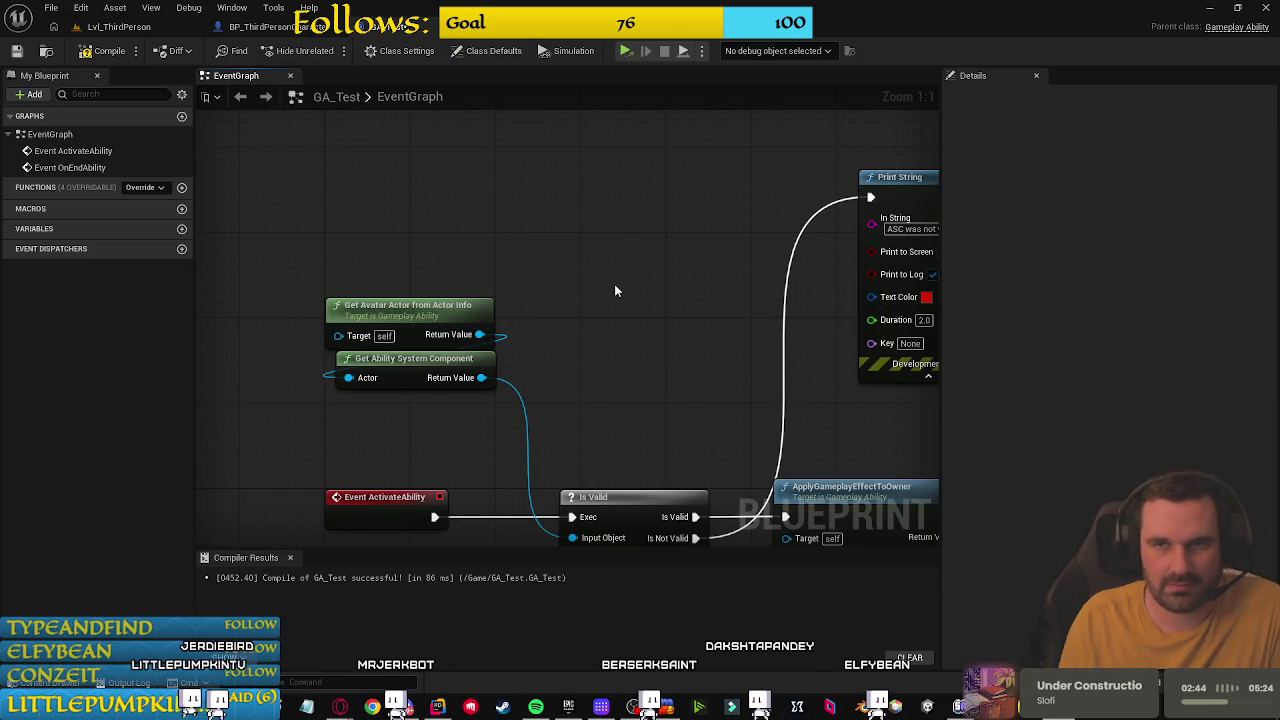
Step: Add a copied Print String showing the avatar's display name, wired between ActivateAbility and Is Valid
key(ctrl+f)
click(855, 197)
key(ctrl+c)
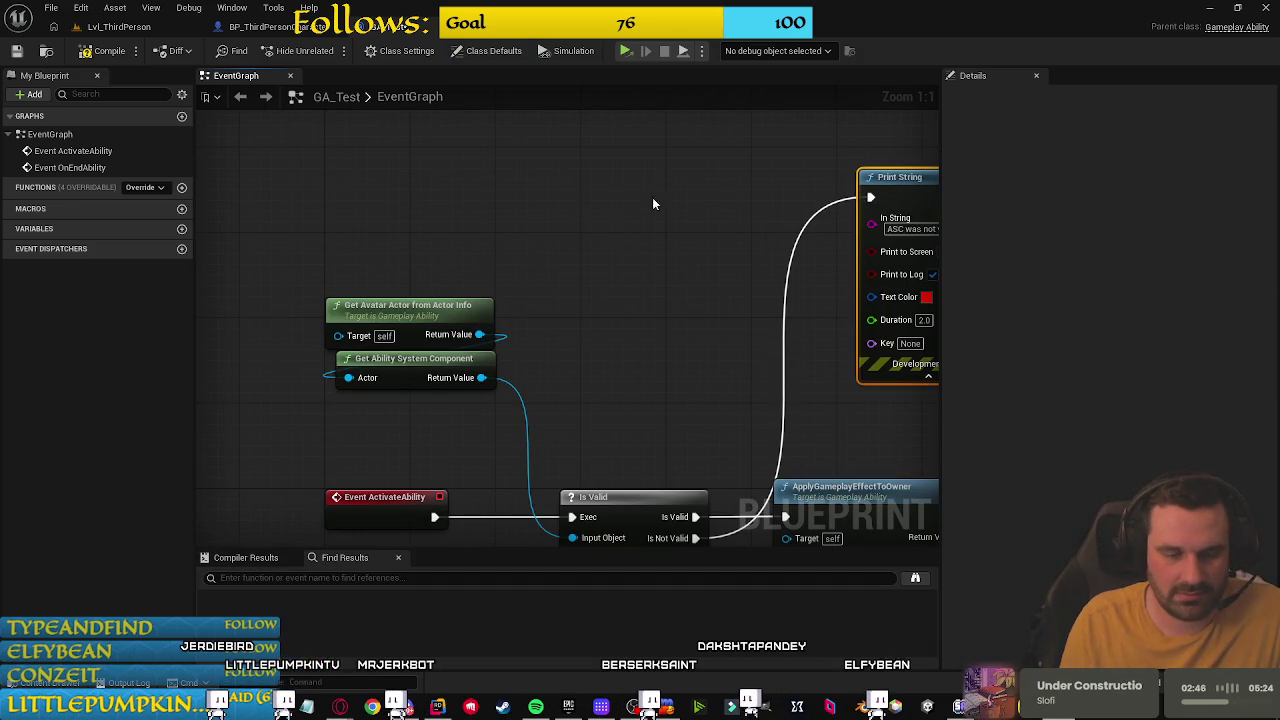
key(ctrl+v)
drag(586, 223, 624, 212)
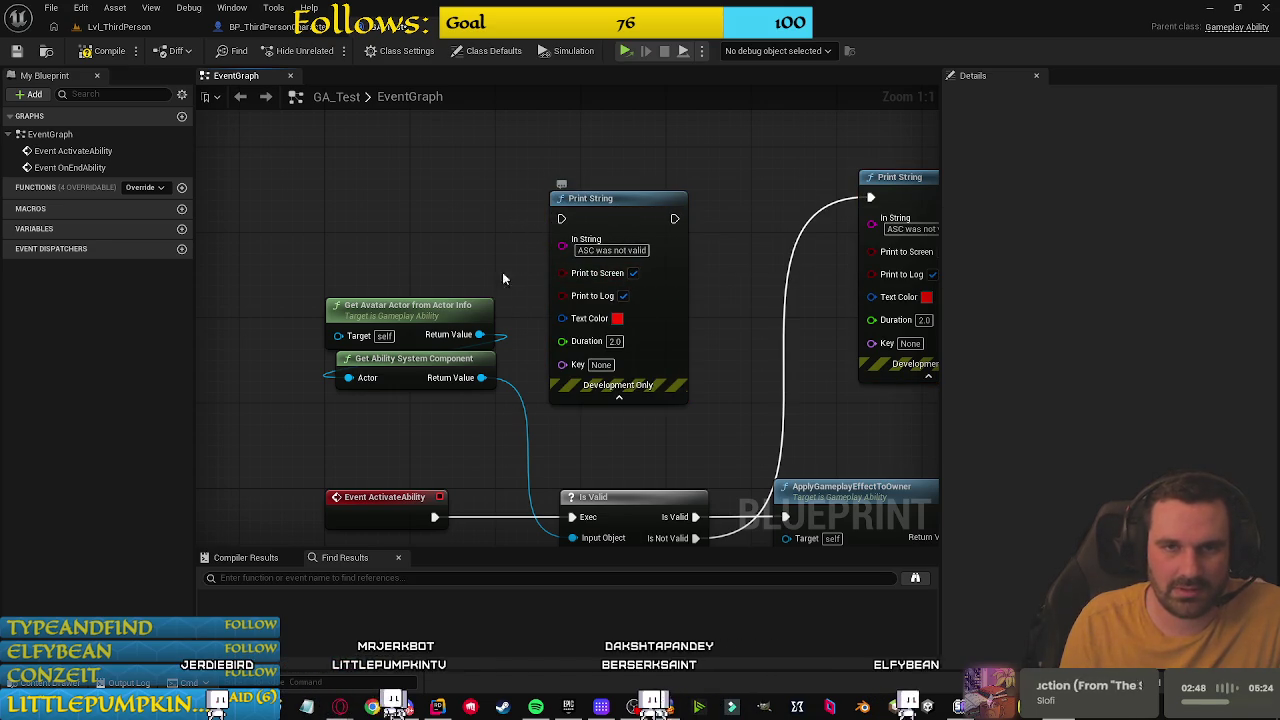
drag(480, 335, 563, 240)
drag(475, 252, 425, 231)
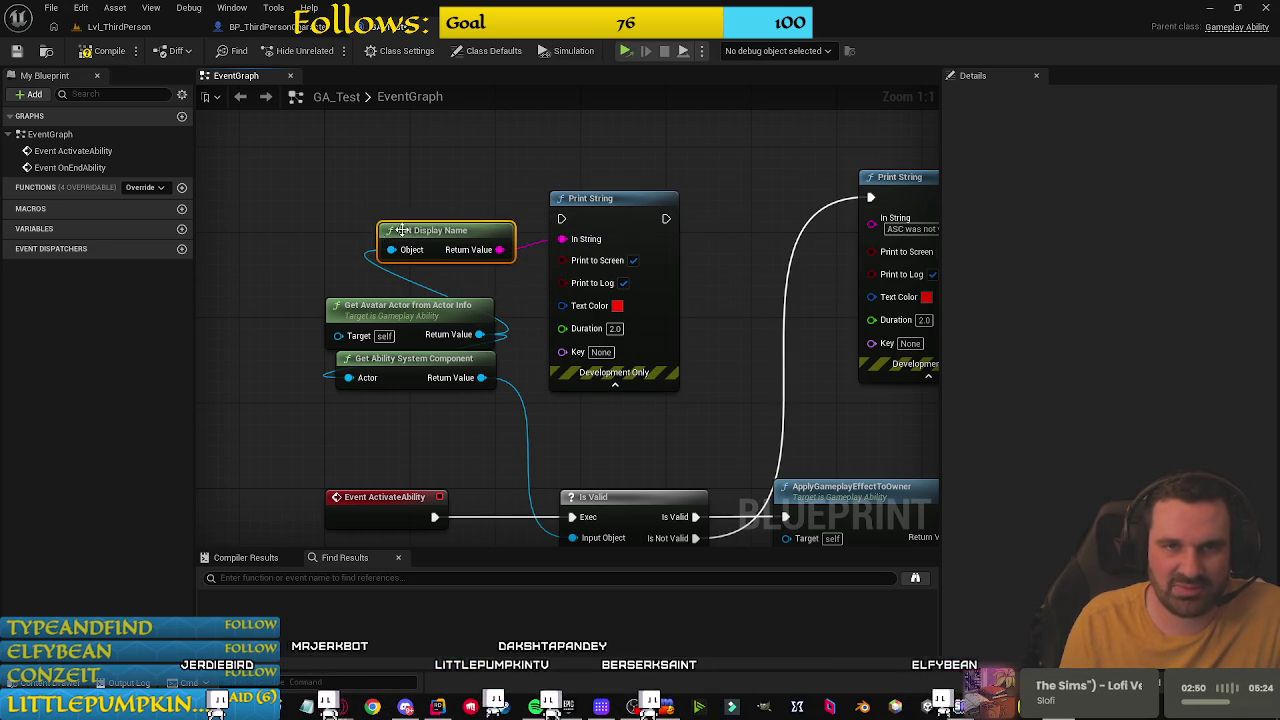
drag(434, 517, 561, 218)
mouse_move(664, 217)
mouse_down()
mouse_move(578, 522)
mouse_move(571, 514)
mouse_up()
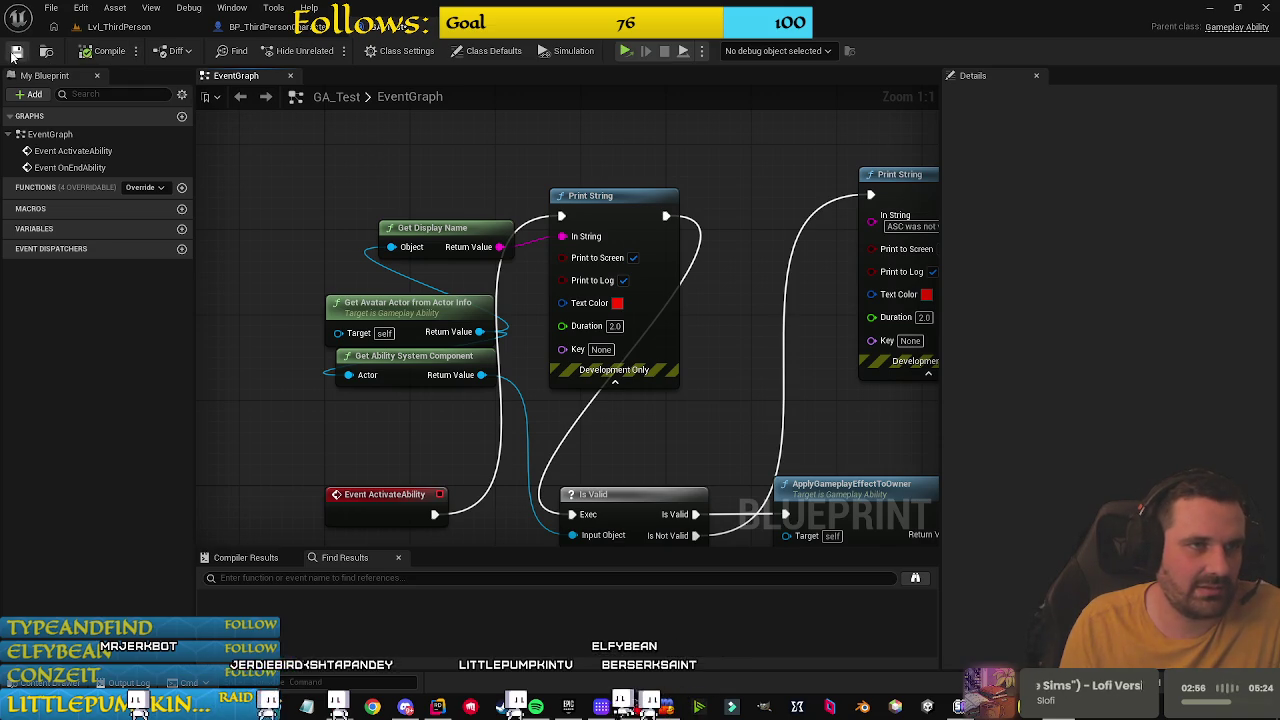
click(118, 27)
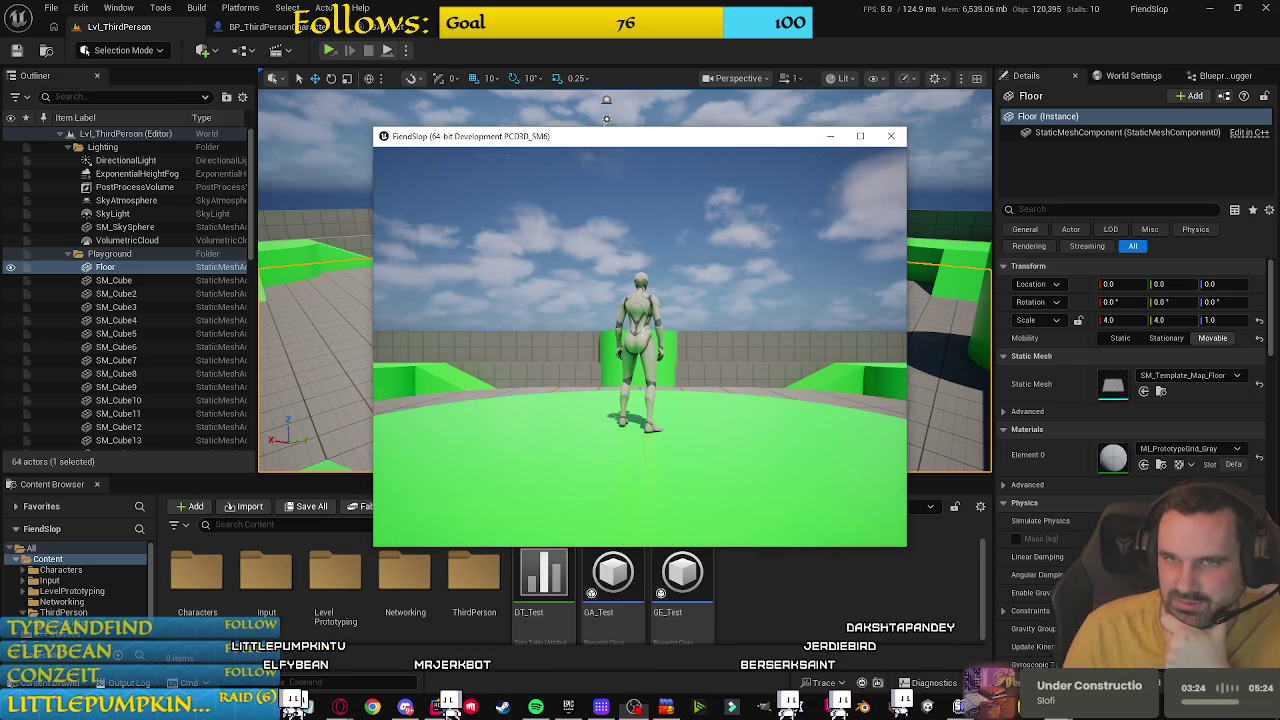
Step: Play-test the ability in the game window, then close it and return to GA_Test's graph
click(640, 340)
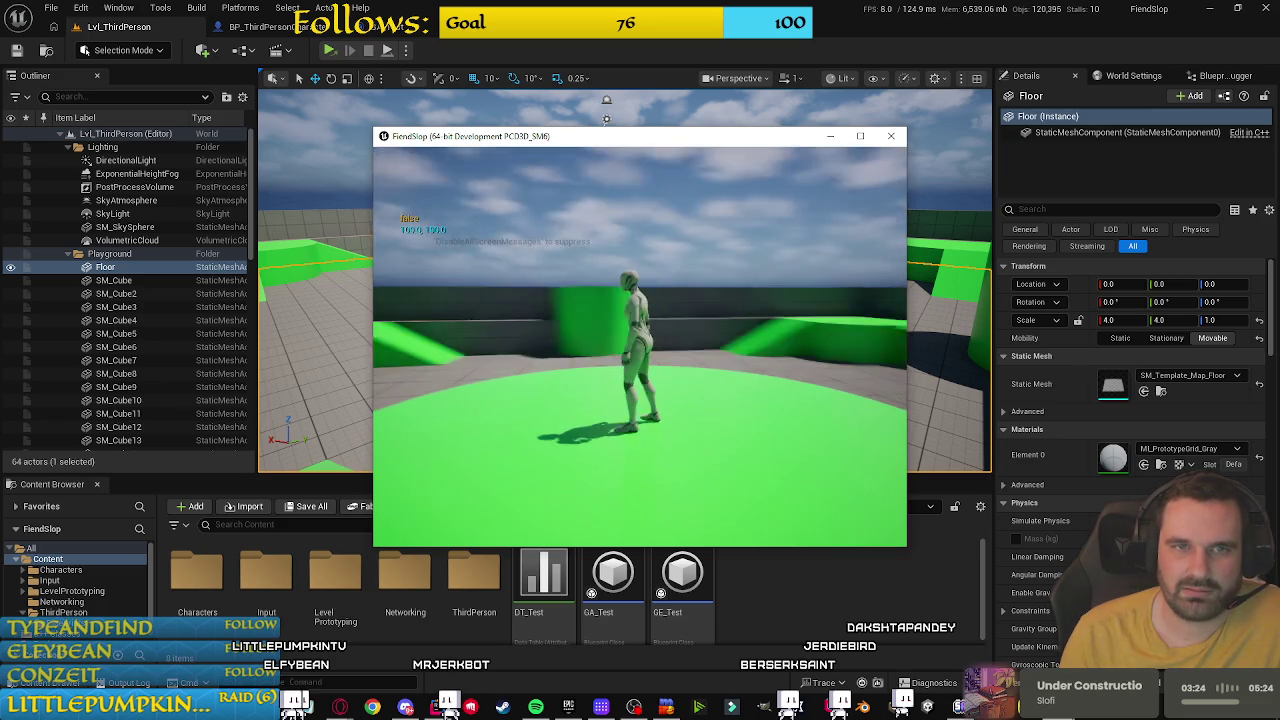
key(shift+F1)
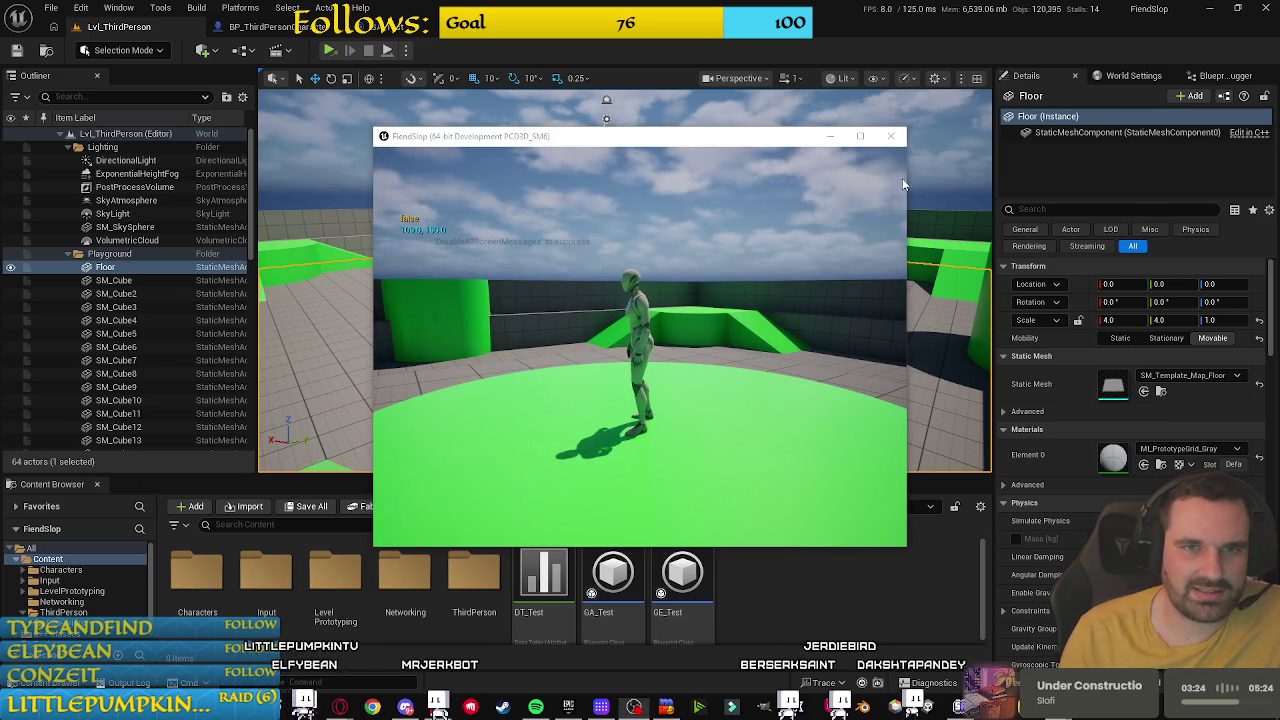
click(779, 589)
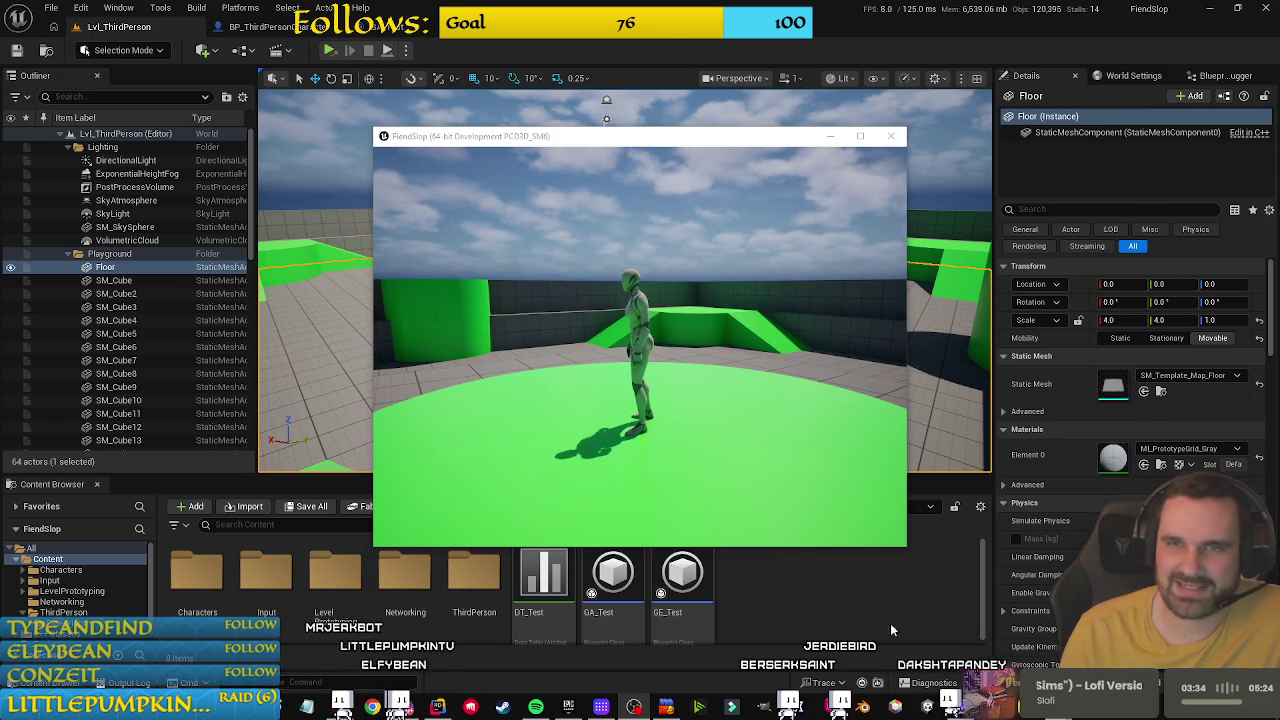
mouse_move(960, 705)
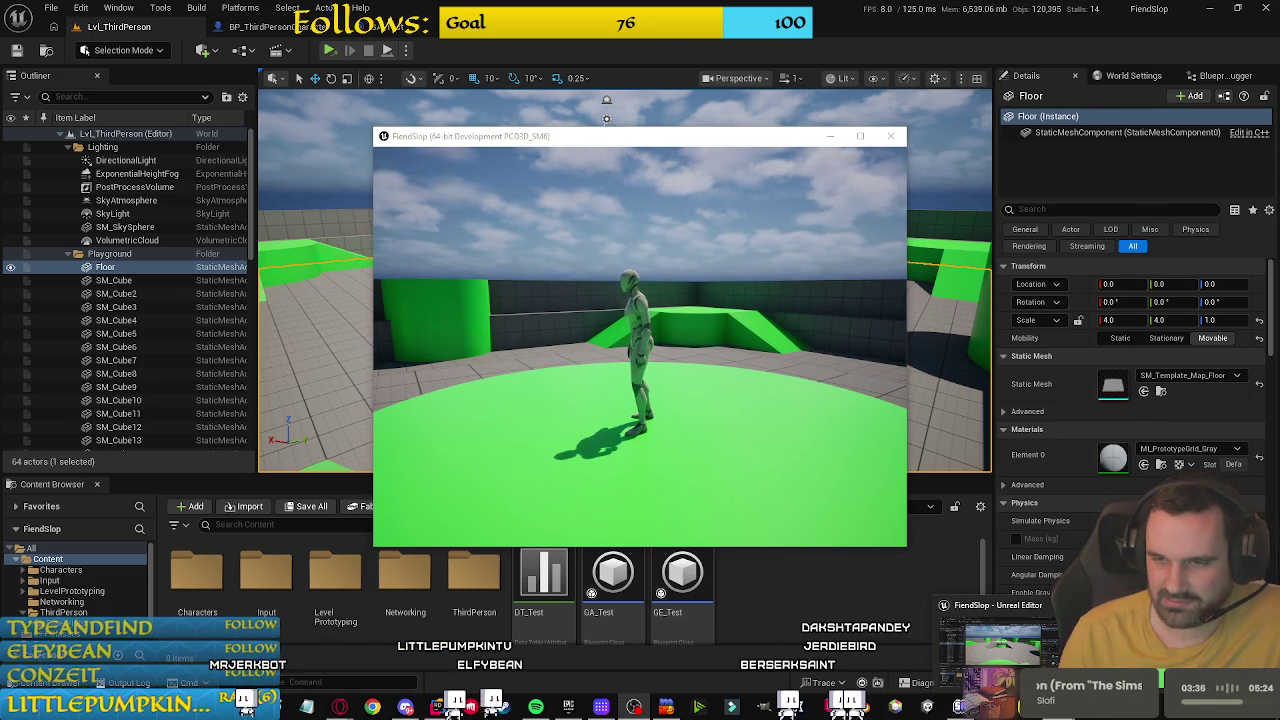
click(1022, 636)
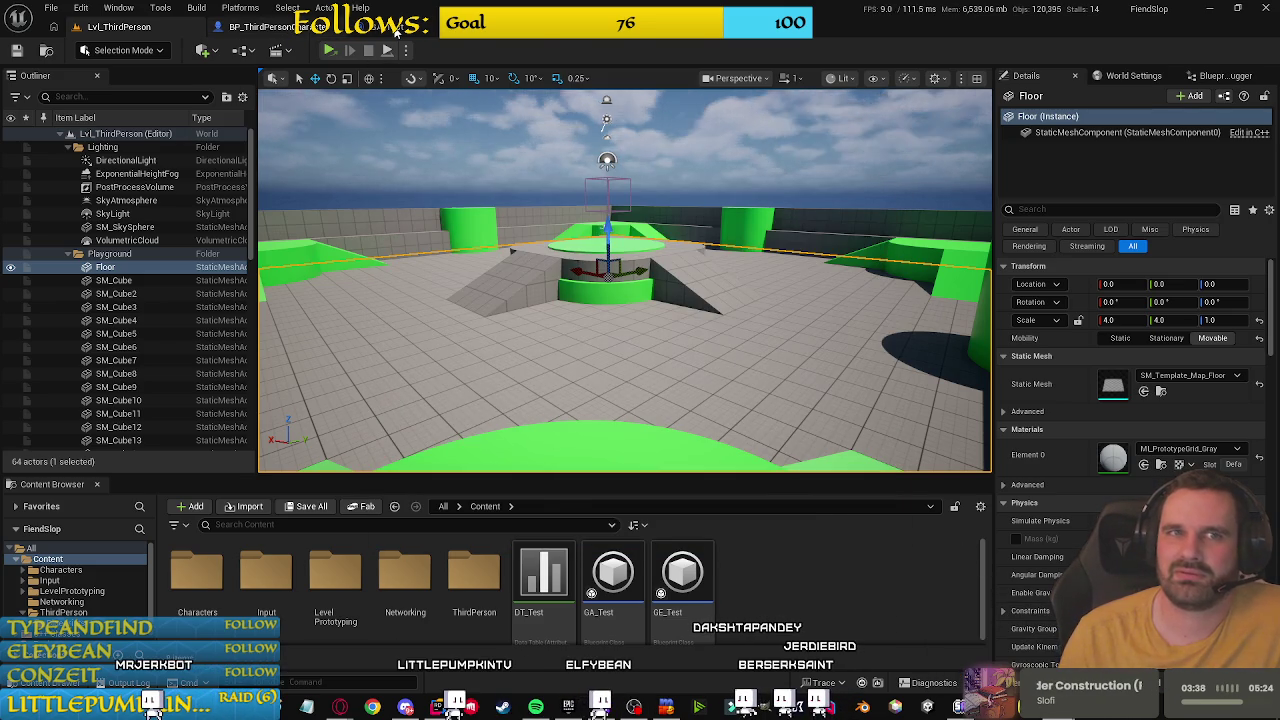
click(393, 30)
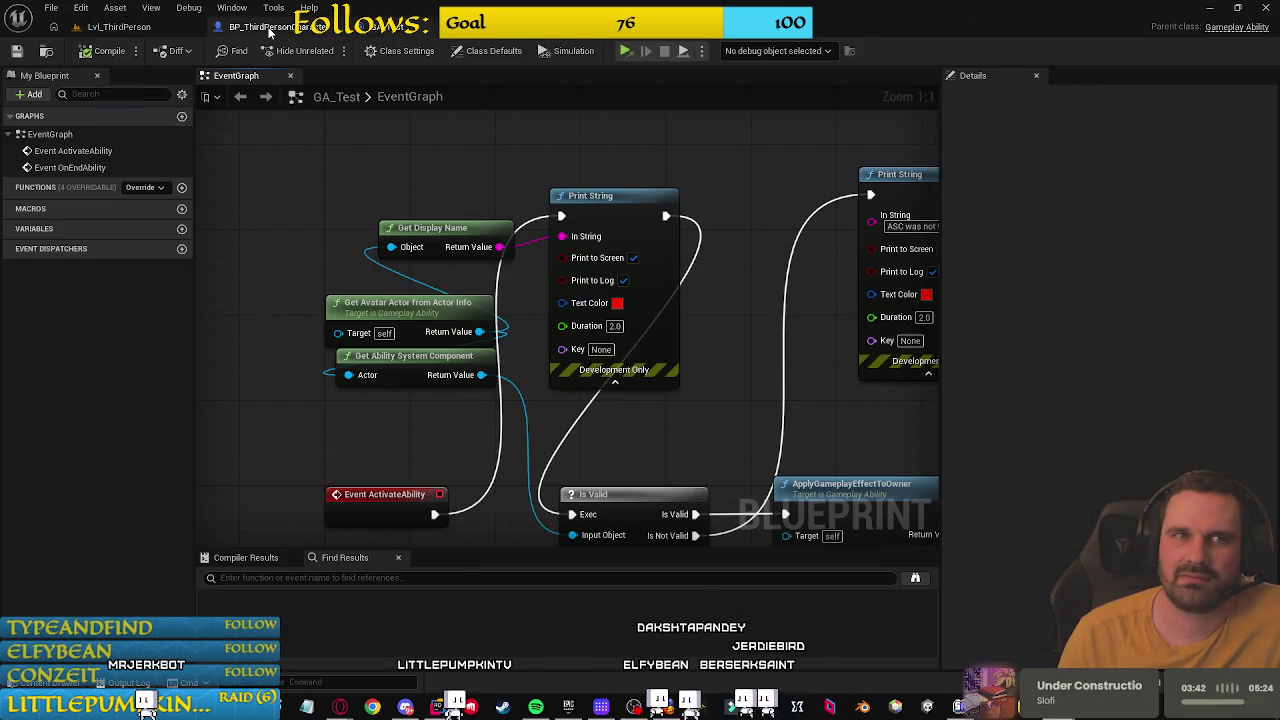
Step: Inspect the AbilitySystem variable and Try Activate Ability by Class node in BP_ThirdPersonCharacter
click(265, 26)
drag(427, 320, 648, 373)
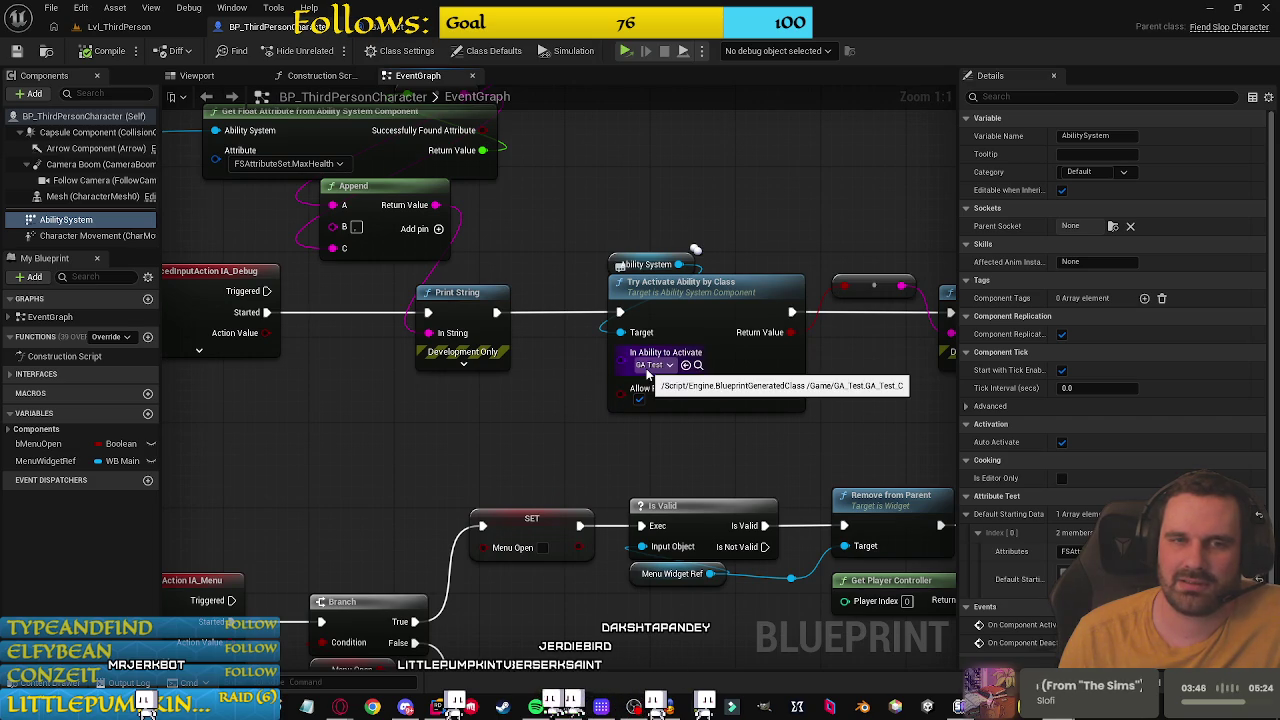
mouse_move(286, 369)
mouse_down()
mouse_move(615, 520)
mouse_move(568, 494)
mouse_move(474, 266)
mouse_move(352, 392)
mouse_up()
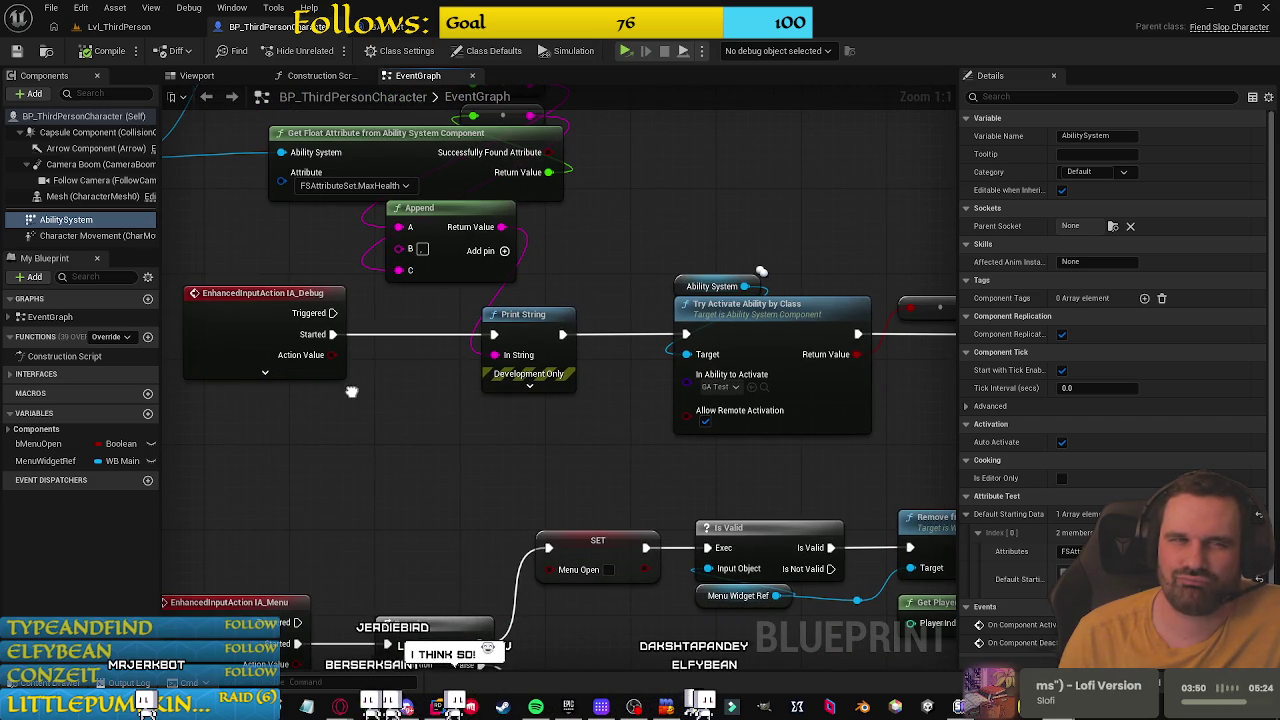
mouse_move(688, 252)
mouse_down()
mouse_move(645, 290)
mouse_move(653, 317)
mouse_up()
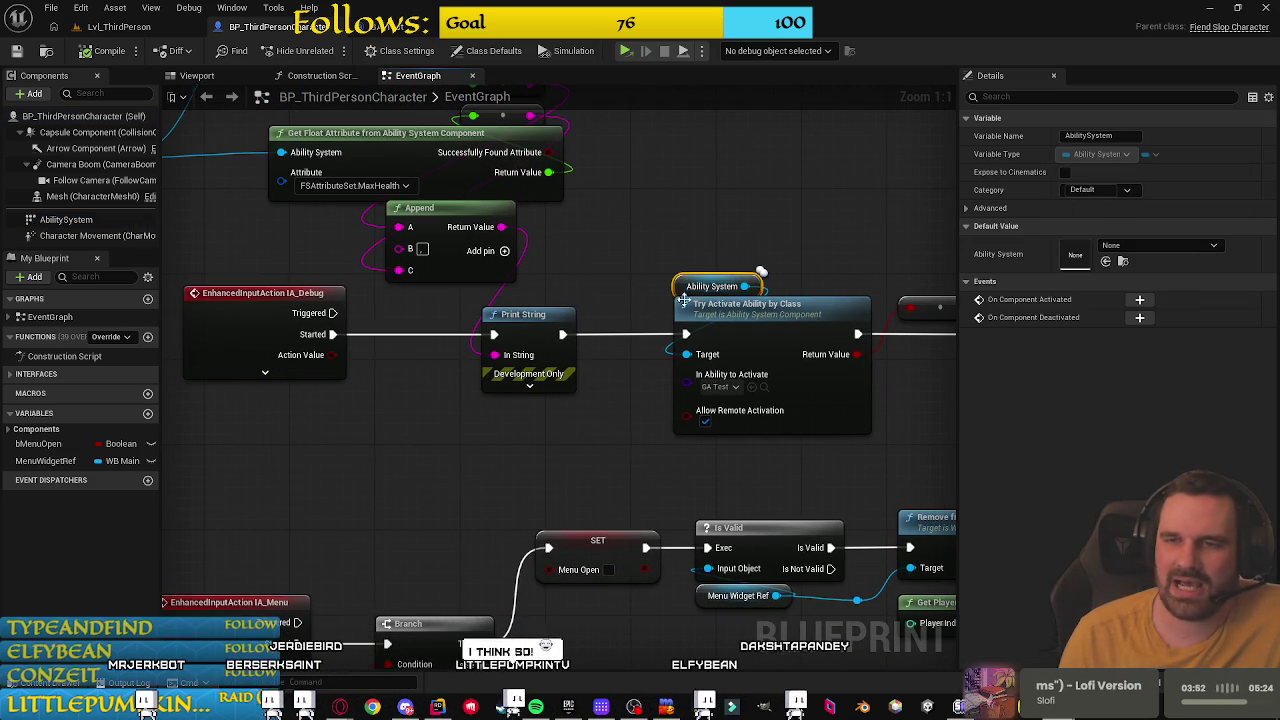
click(1128, 247)
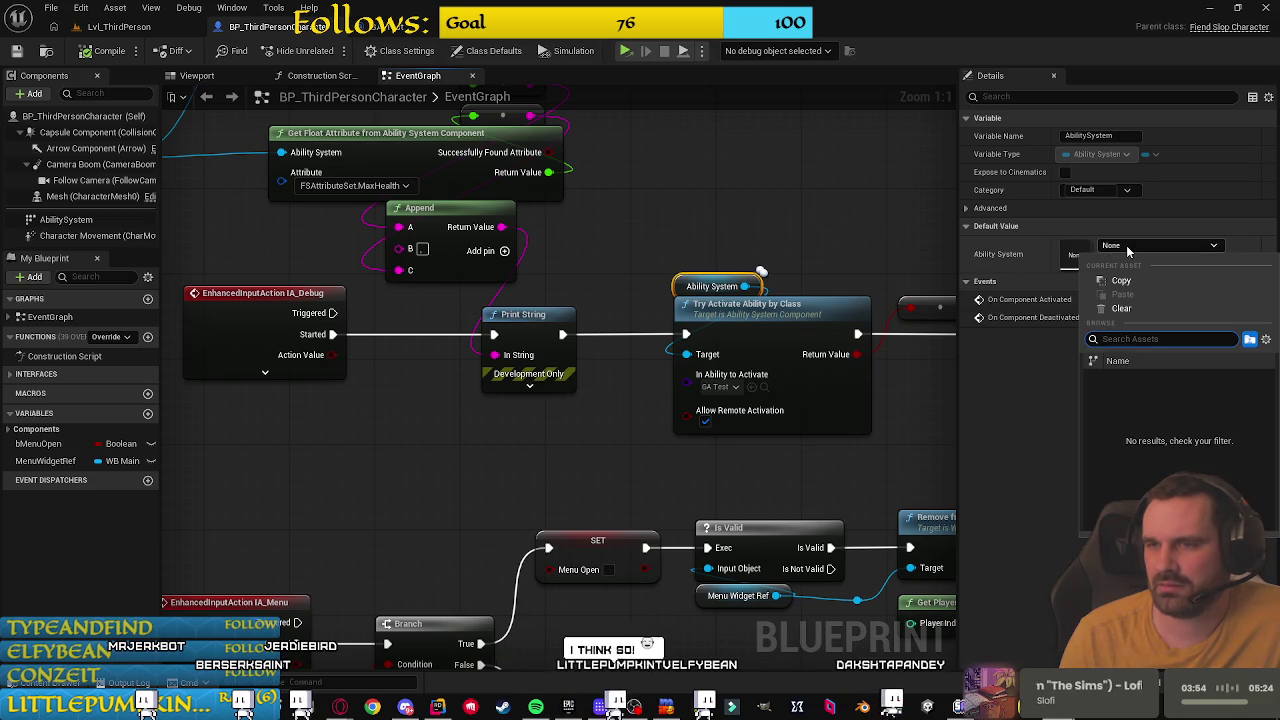
key(Escape)
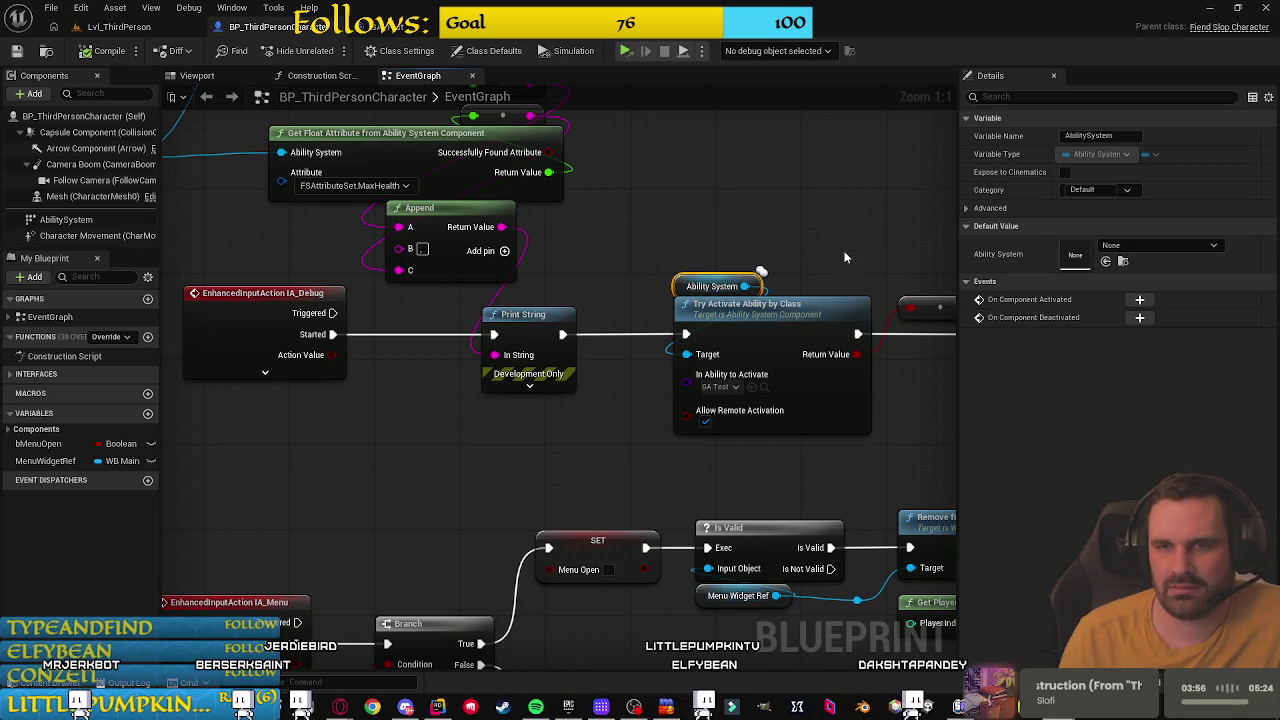
drag(799, 262, 651, 218)
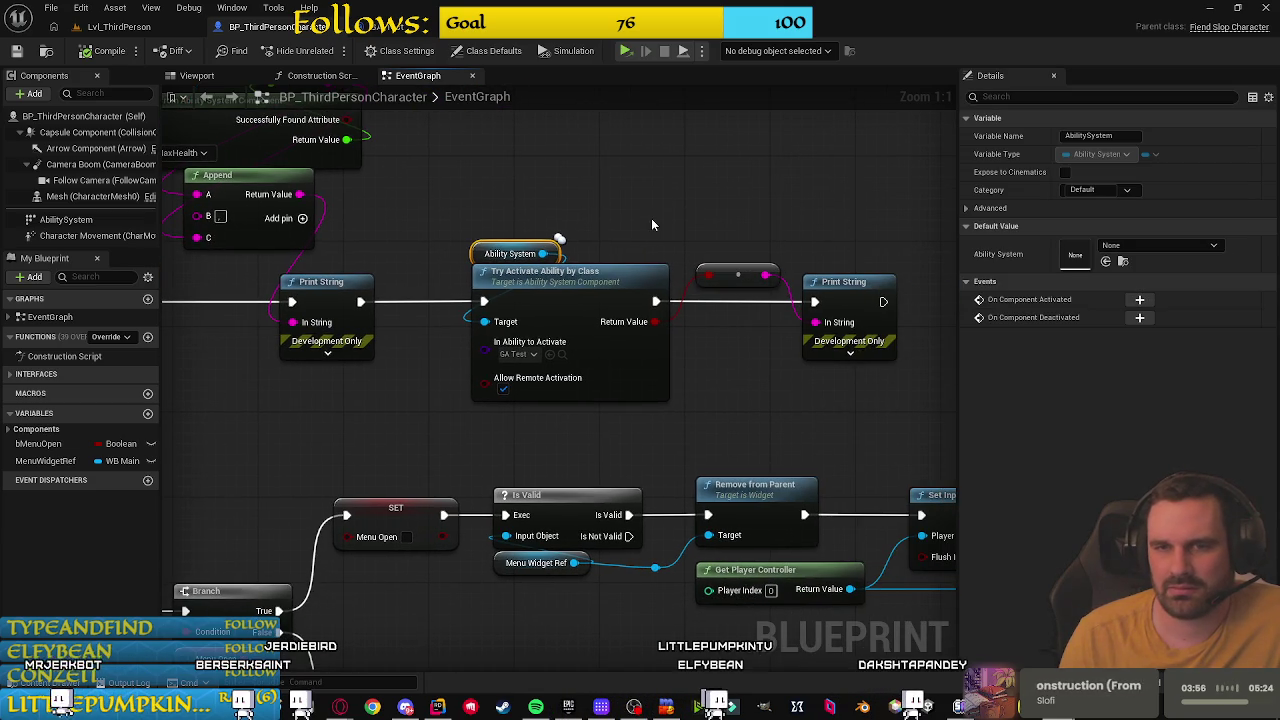
click(580, 285)
click(403, 384)
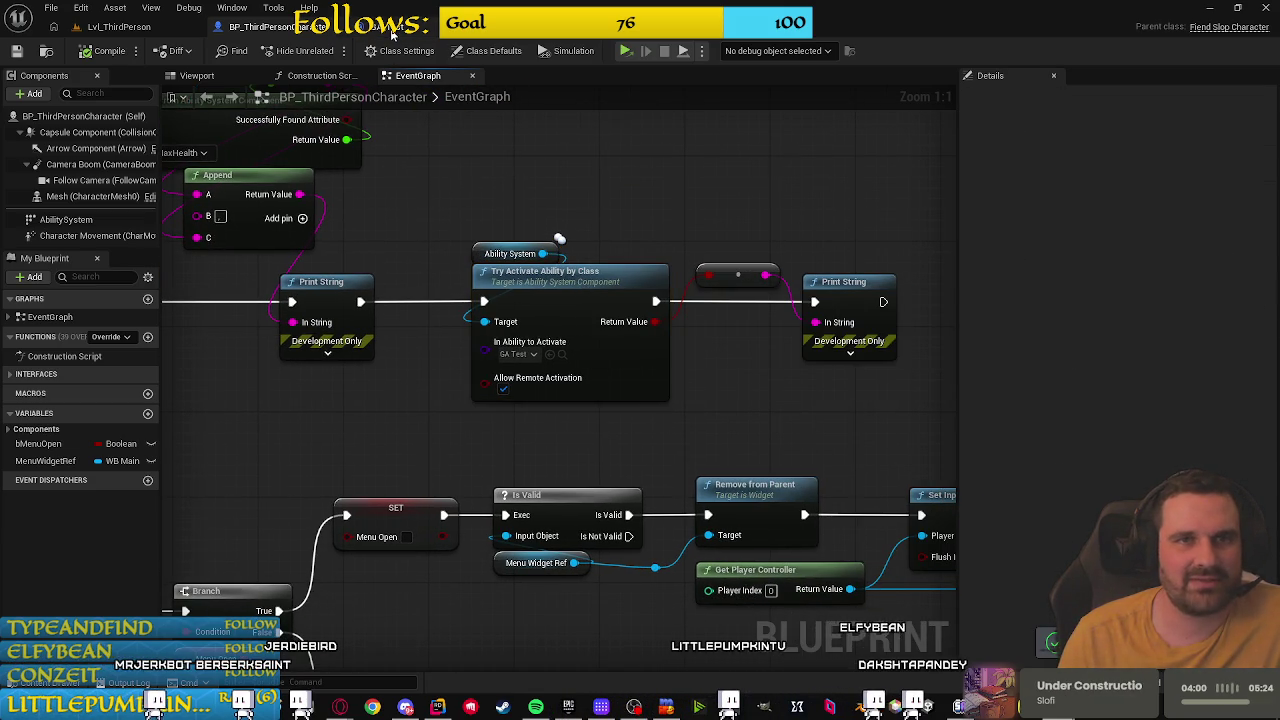
Step: Return to the GA_Test event graph and pan to see more of its nodes
click(392, 34)
scroll(585, 304, down, 3)
mouse_move(497, 284)
mouse_down()
mouse_move(371, 320)
mouse_move(671, 346)
mouse_move(500, 346)
mouse_move(803, 378)
mouse_move(534, 365)
mouse_up()
Step: Move the Event ActivateAbility node further left in the GA_Test graph
right_click(438, 348)
click(367, 333)
drag(390, 338, 686, 366)
drag(635, 316, 373, 316)
Step: Browse the ability actions found by searching 'abil', then show GA_Test's class defaults
right_click(447, 332)
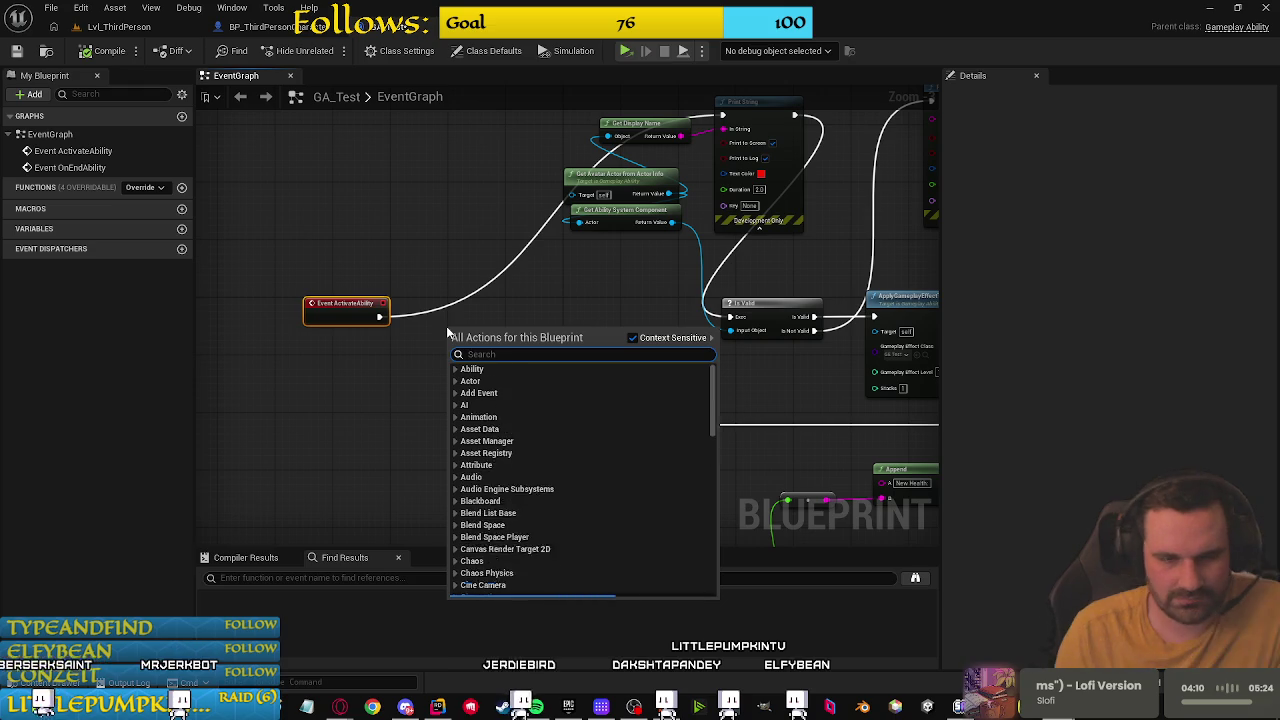
text(abillityh)
key(BackSpace)
key(BackSpace)
key(BackSpace)
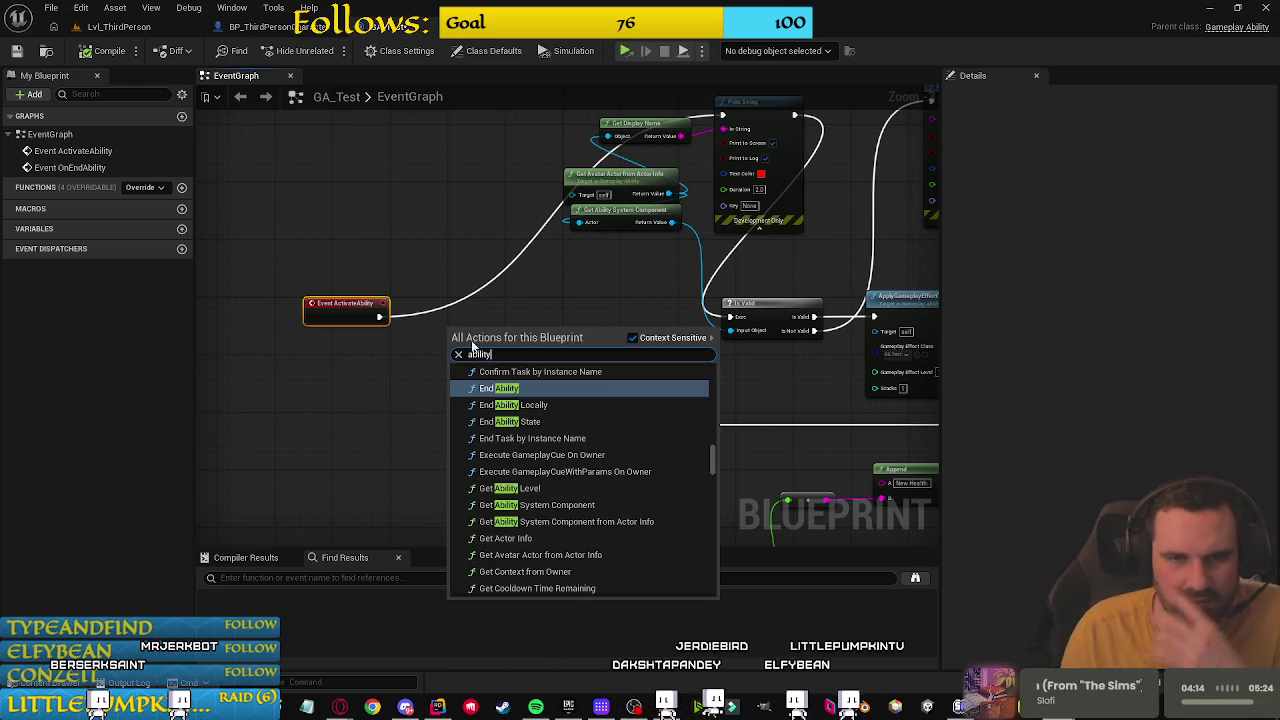
scroll(576, 493, up, 4)
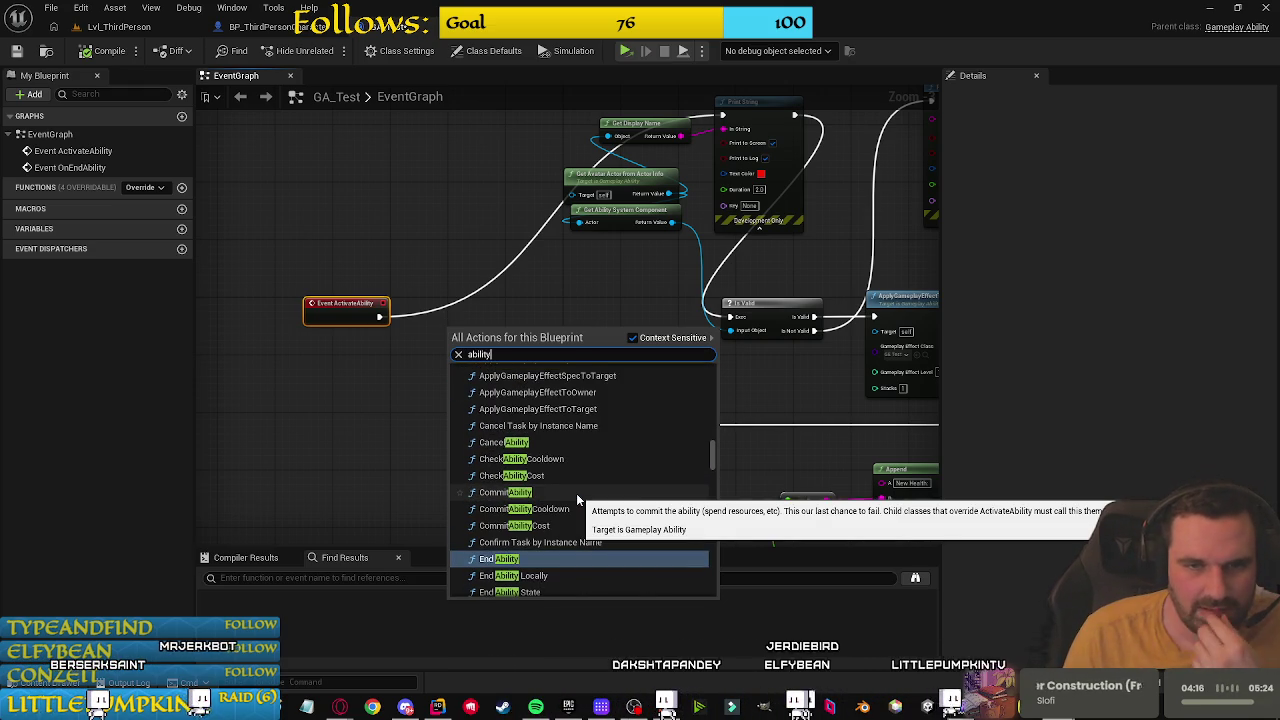
scroll(578, 498, up, 2)
scroll(626, 498, down, 3)
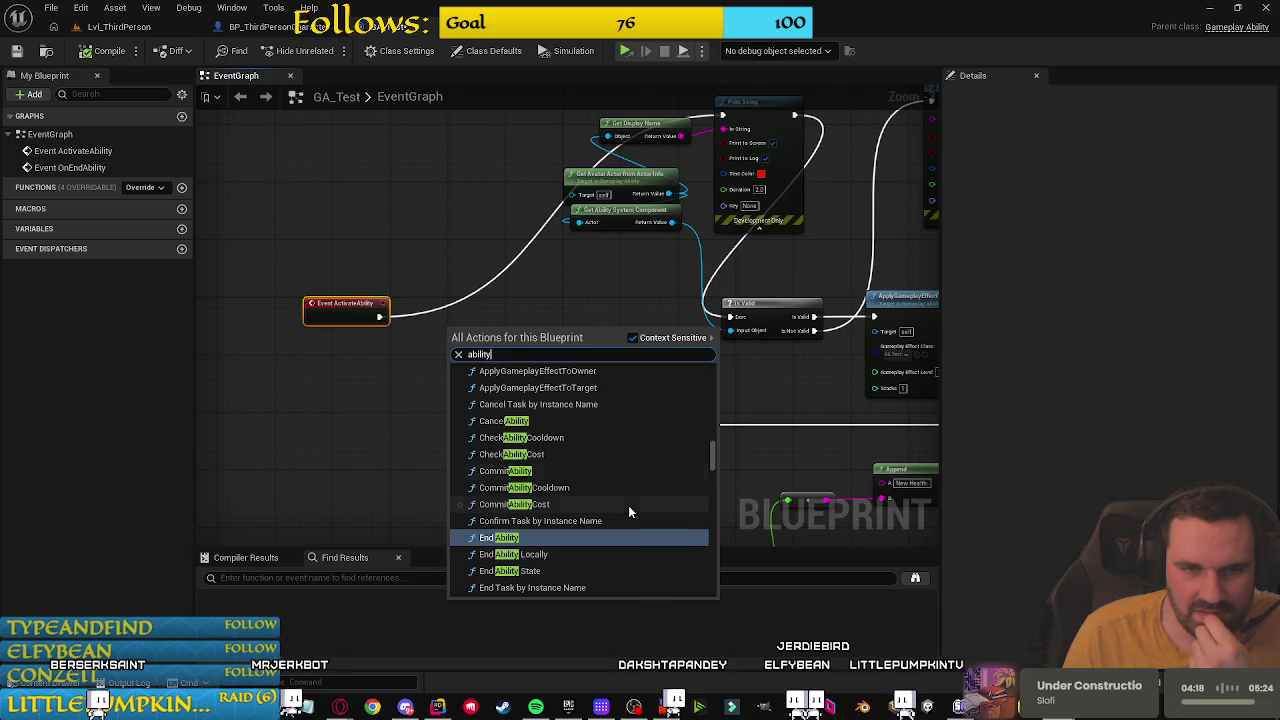
scroll(628, 511, down, 4)
scroll(628, 505, down, 3)
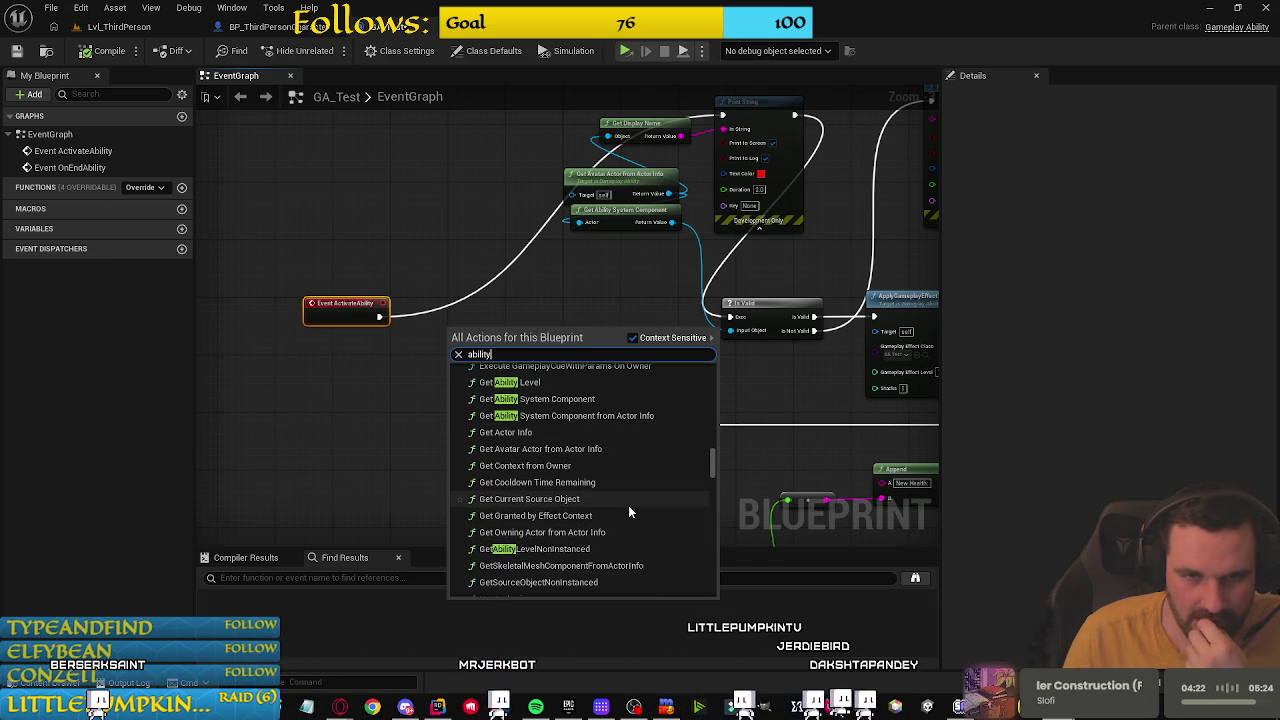
scroll(628, 505, down, 2)
scroll(628, 505, up, 3)
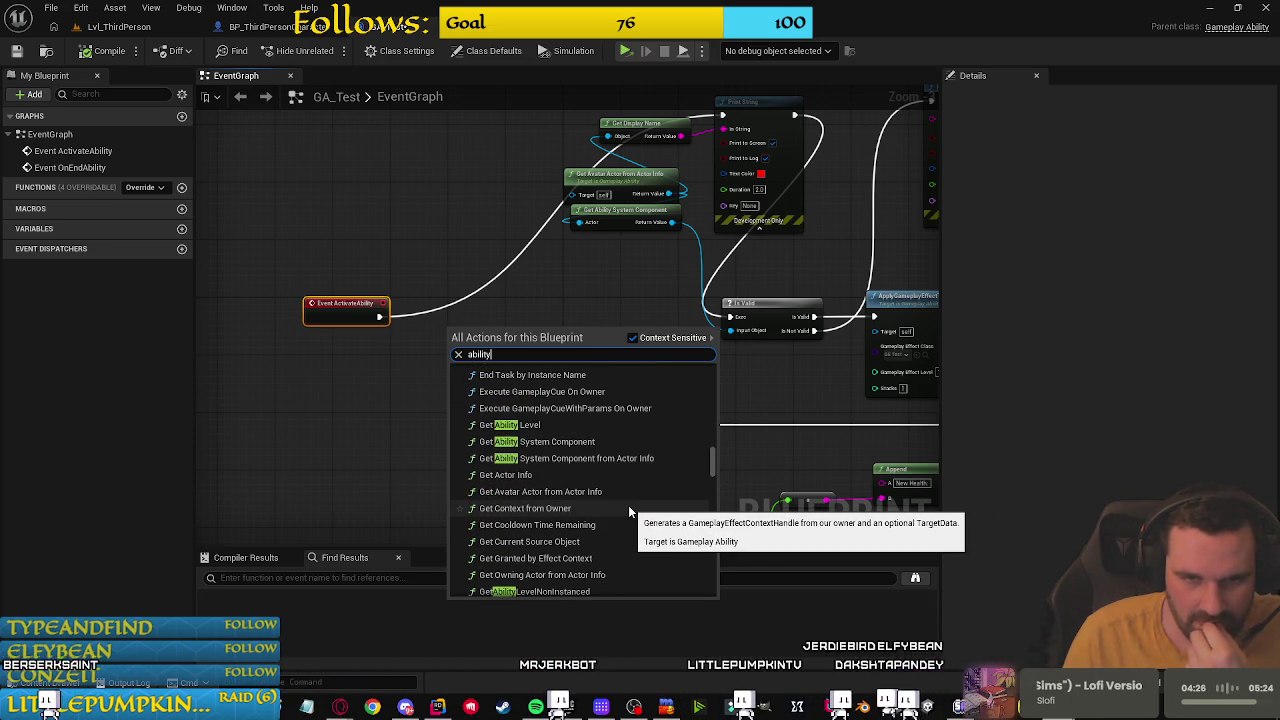
scroll(603, 496, down, 2)
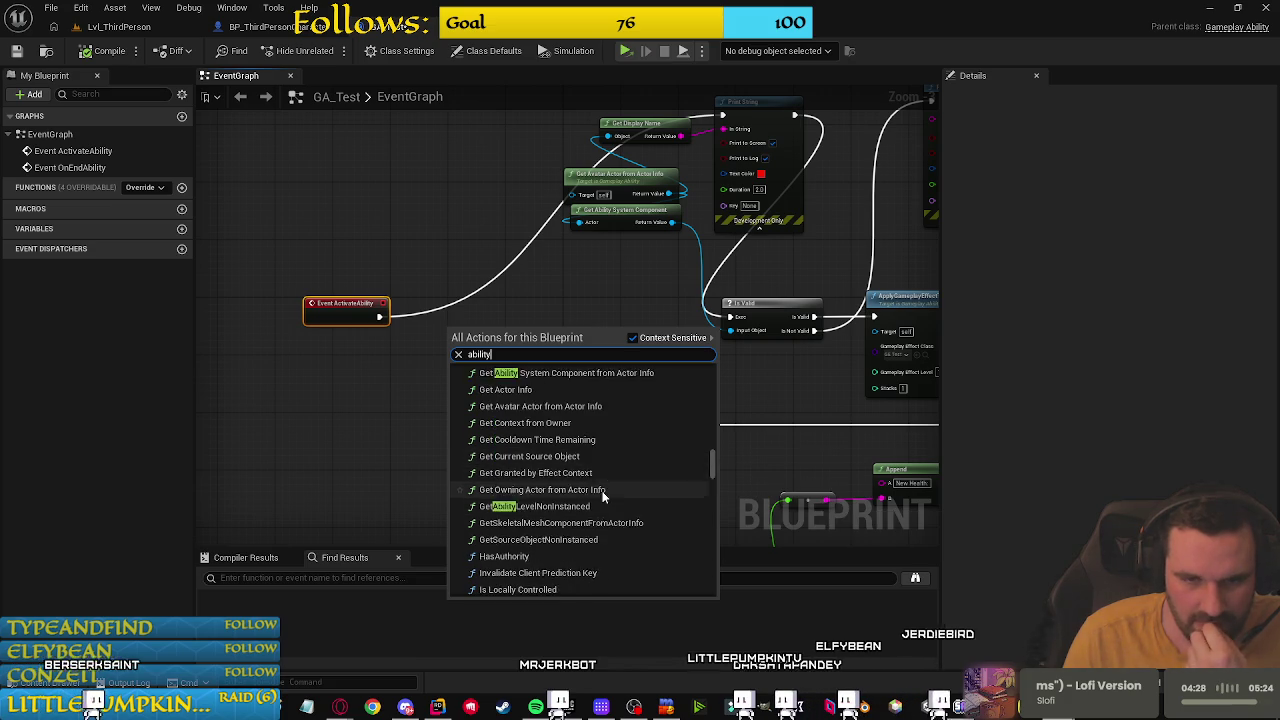
scroll(620, 490, down, 4)
scroll(622, 488, down, 8)
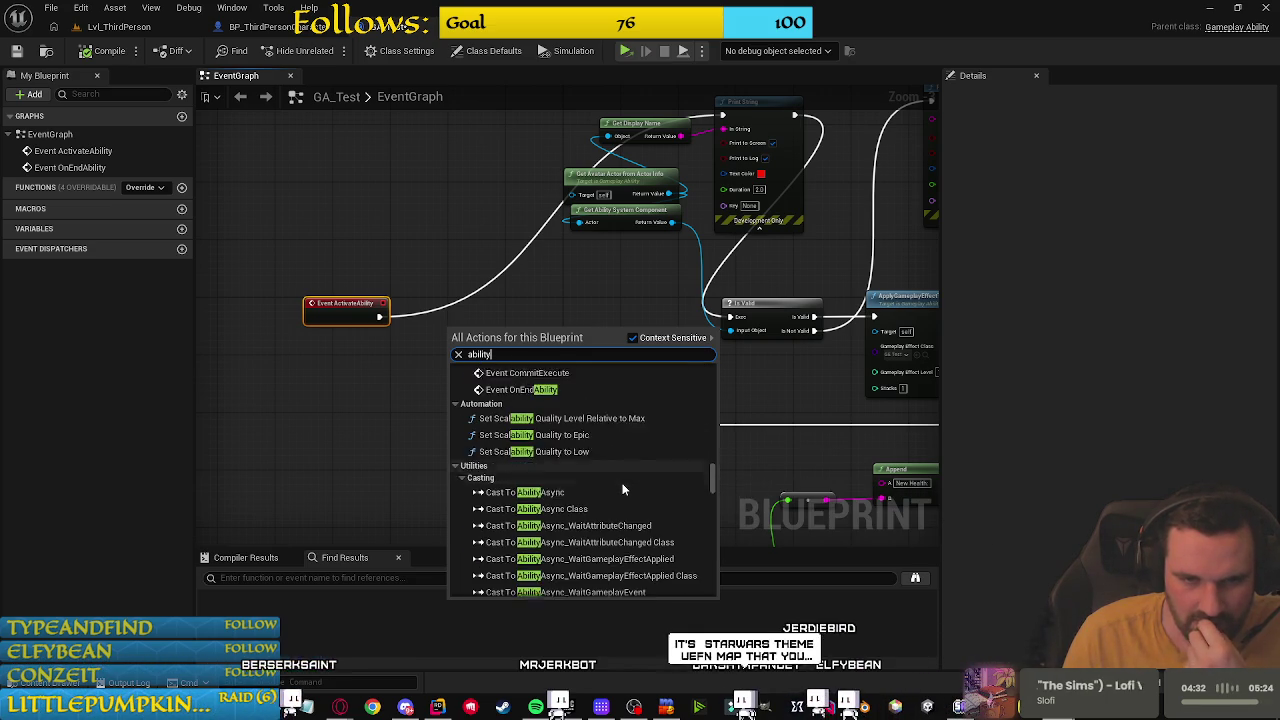
scroll(622, 489, down, 3)
scroll(625, 490, up, 6)
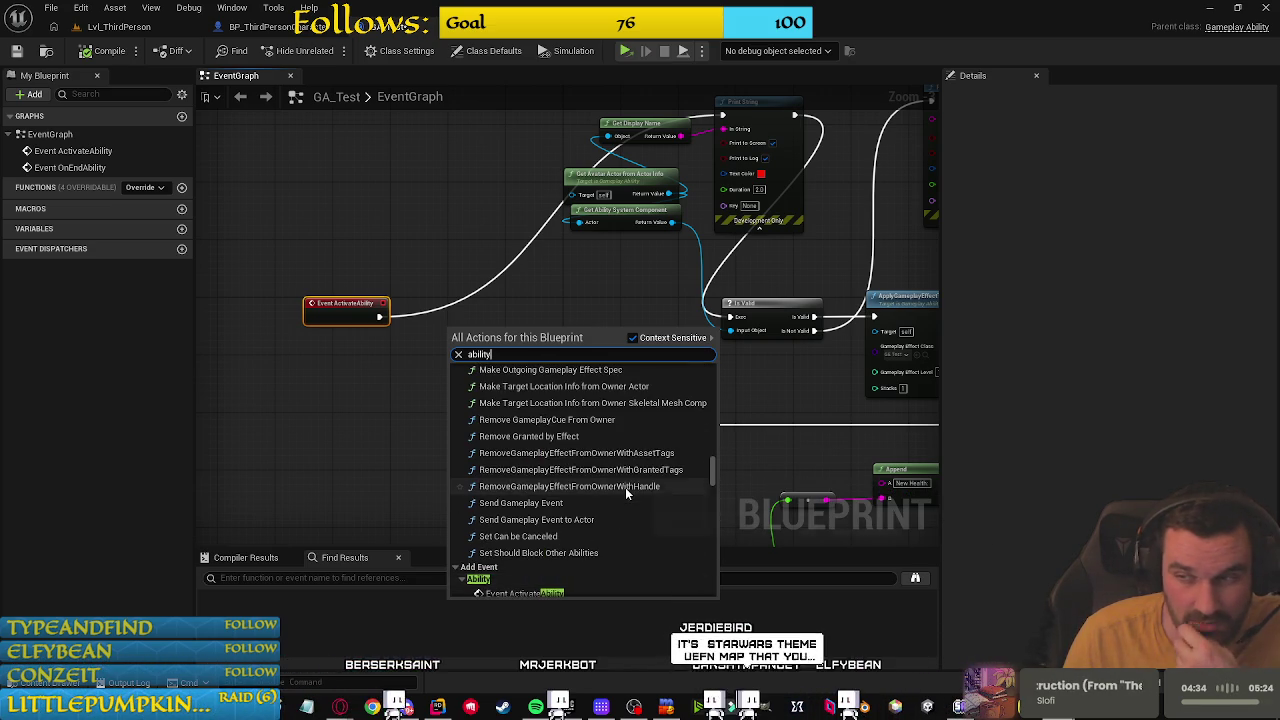
scroll(625, 488, up, 5)
scroll(625, 488, up, 5)
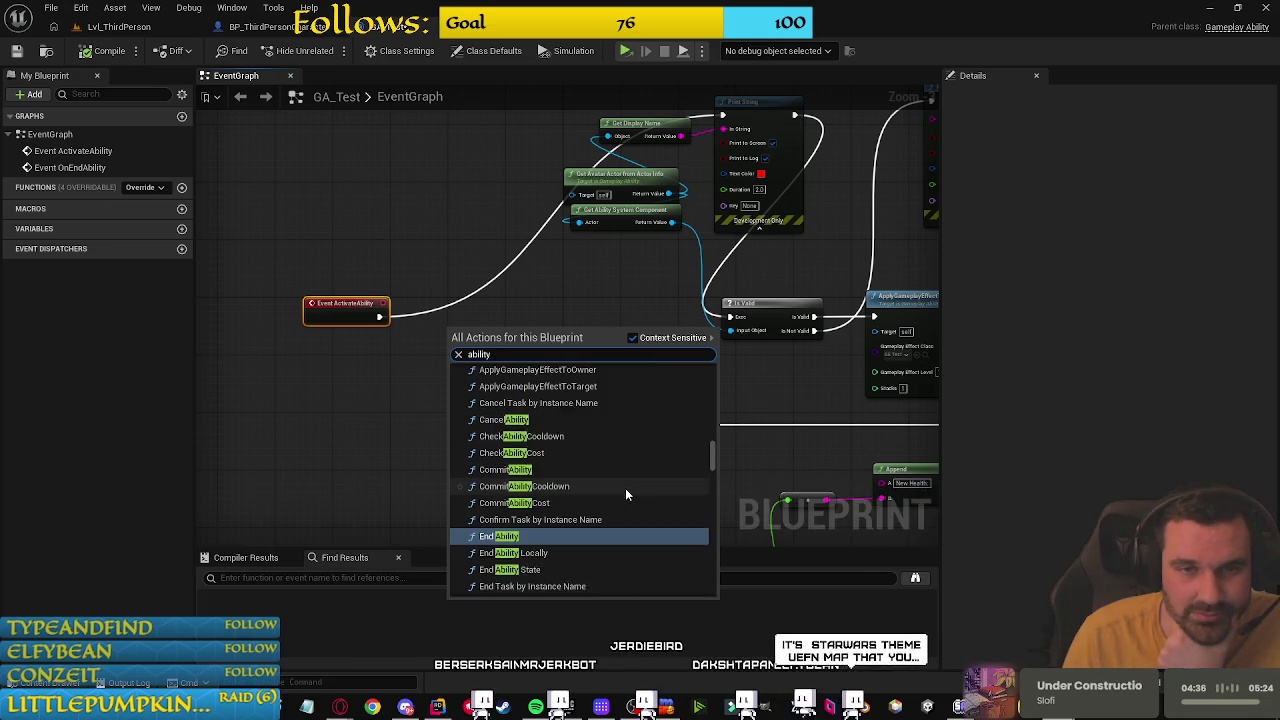
click(282, 425)
click(487, 51)
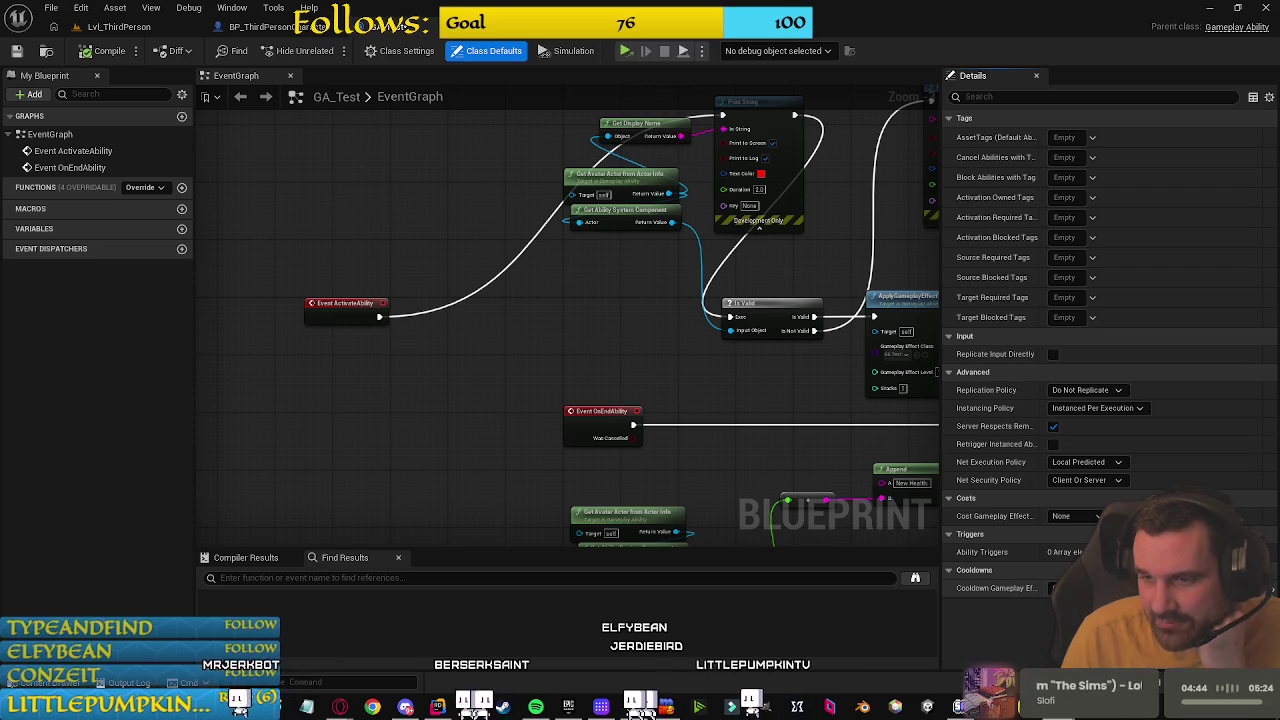
Step: Attempt to save GA_Test, which is refused because play mode locks it
mouse_move(1003, 592)
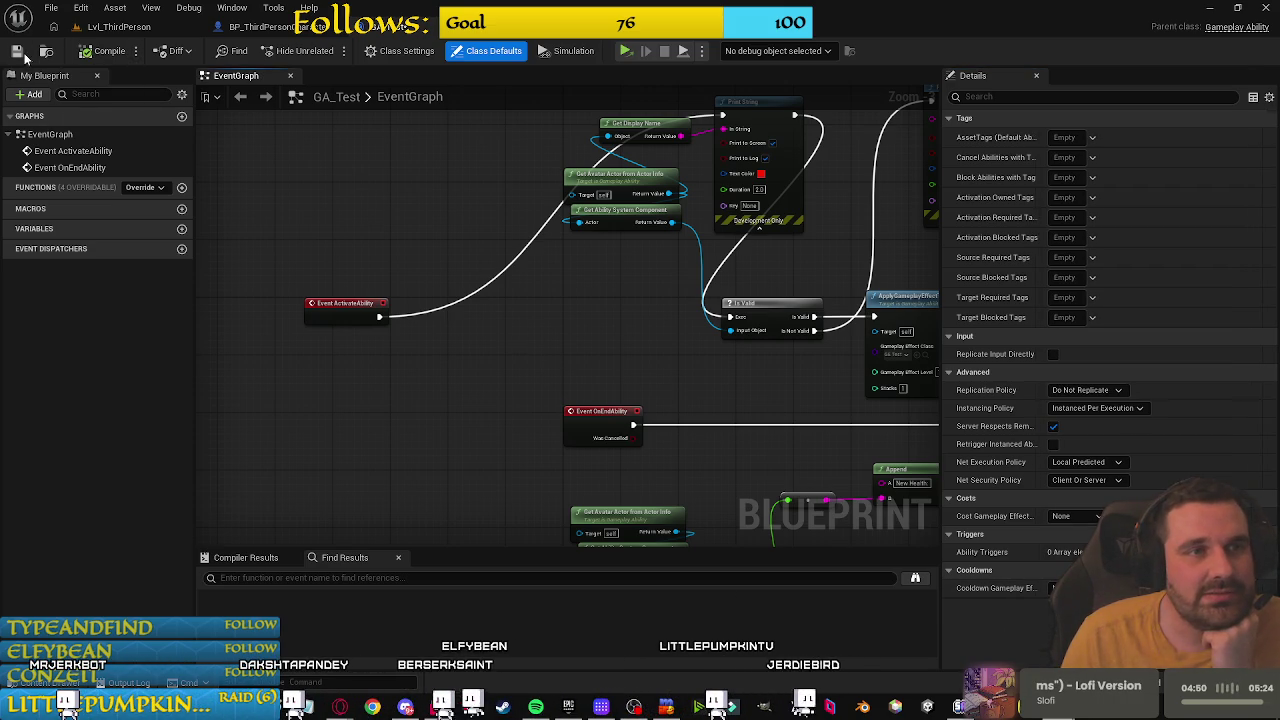
click(17, 52)
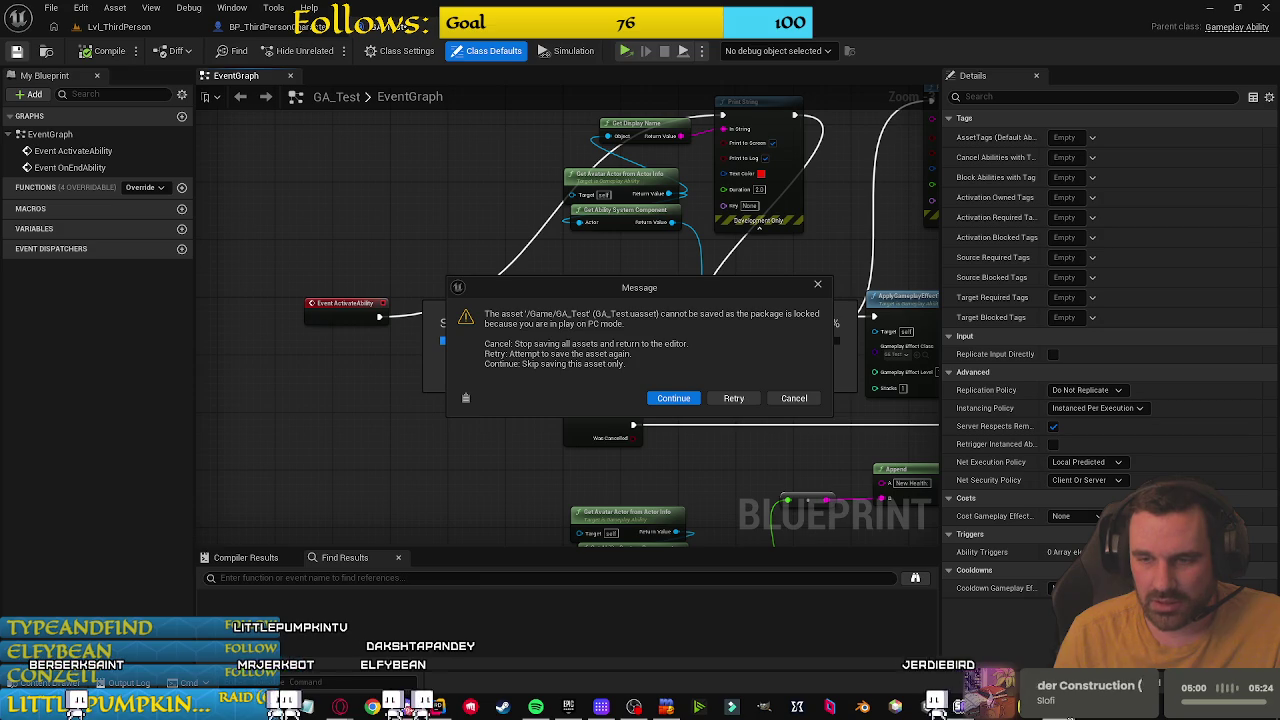
Step: Close the running game, skip saving GA_Test, and dismiss the failure dialog and Message Log
mouse_move(921, 702)
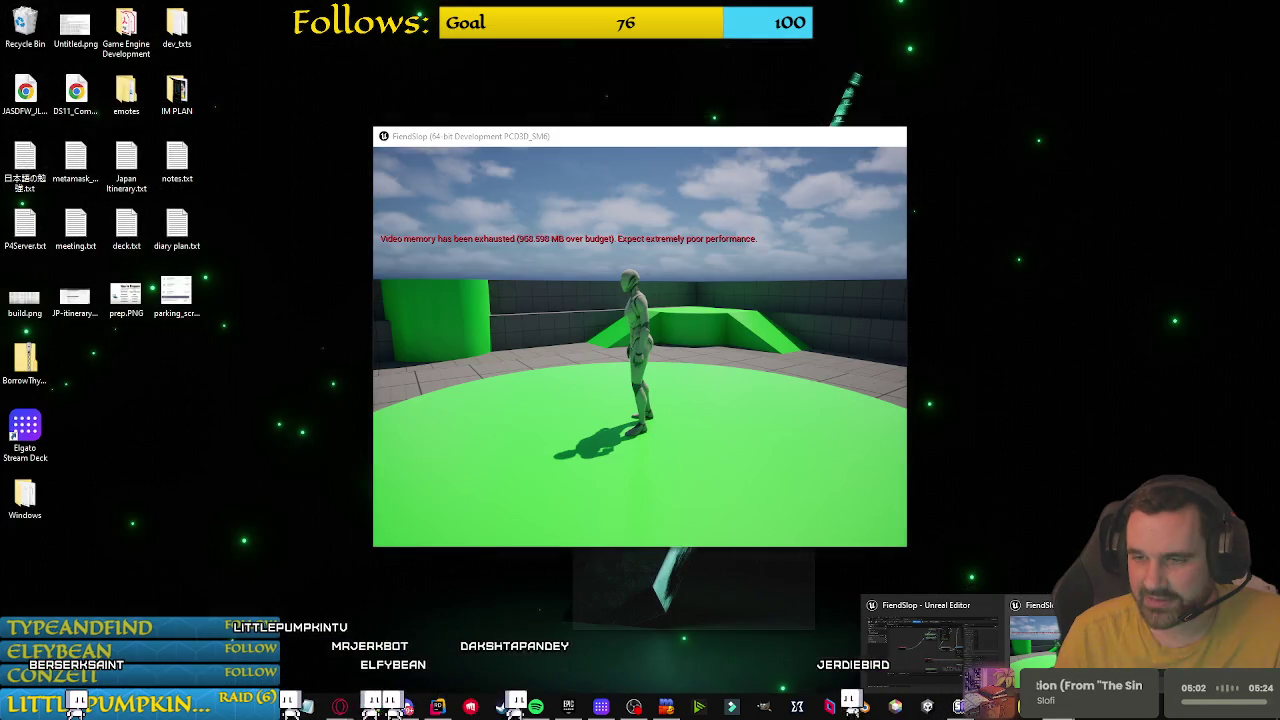
click(1130, 605)
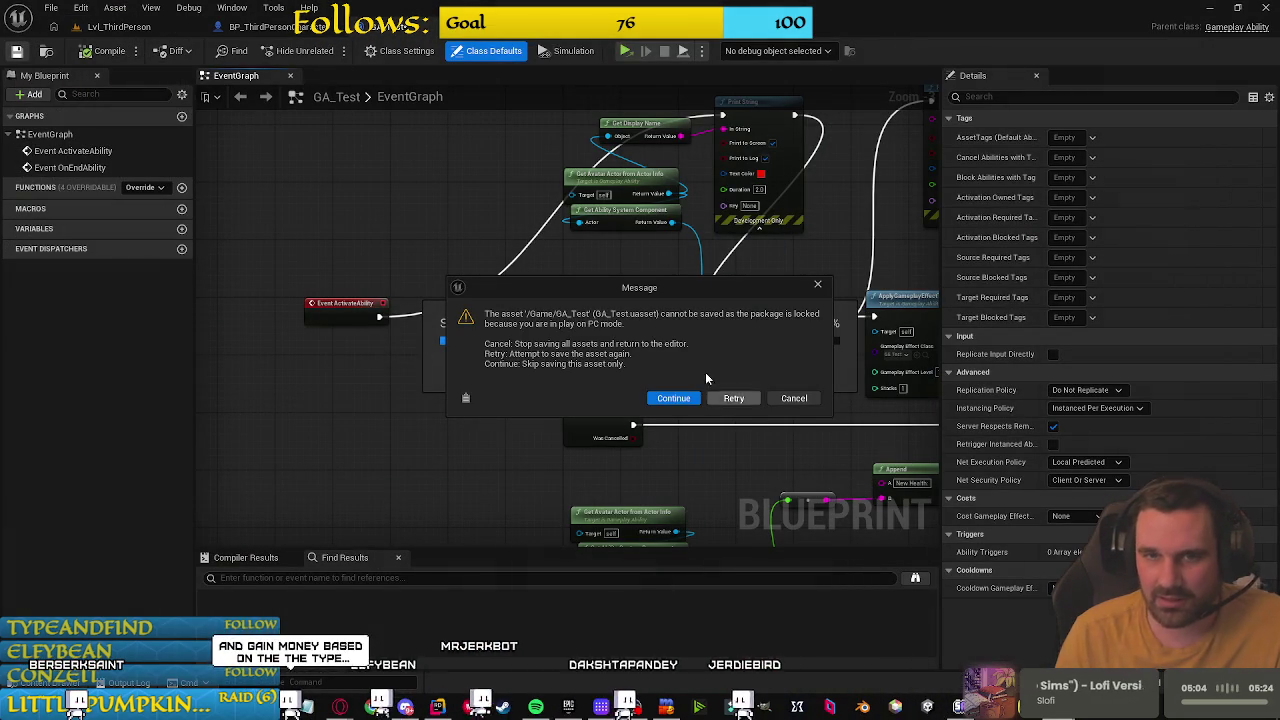
click(665, 398)
click(713, 380)
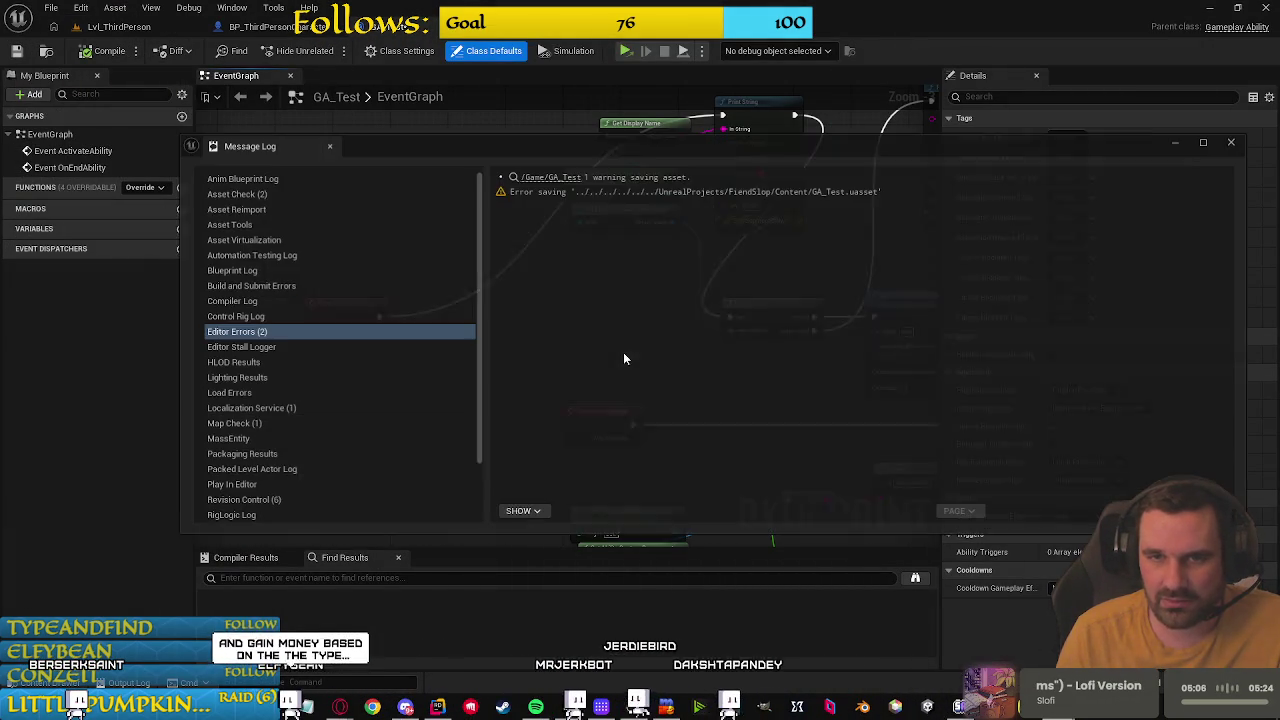
click(1233, 142)
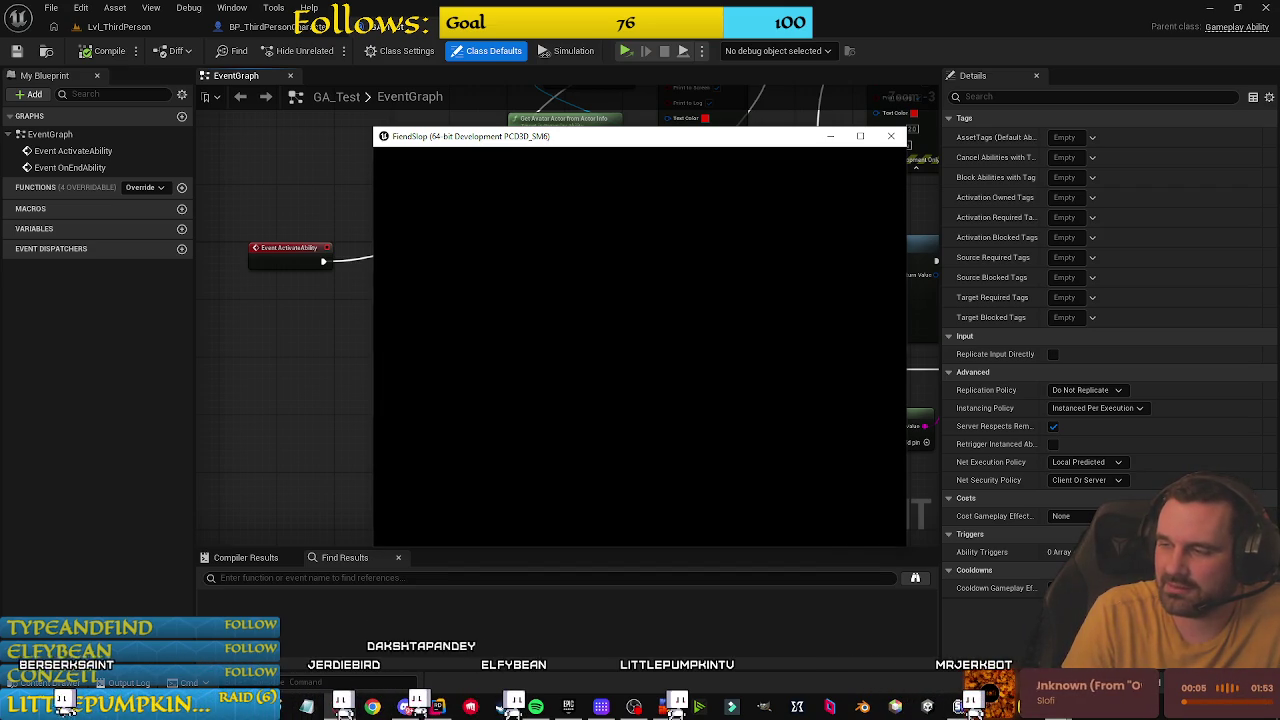
Step: Switch to BP_ThirdPersonCharacter and select the Ability System getter feeding Try Activate Ability by Class
click(468, 613)
drag(337, 349, 231, 374)
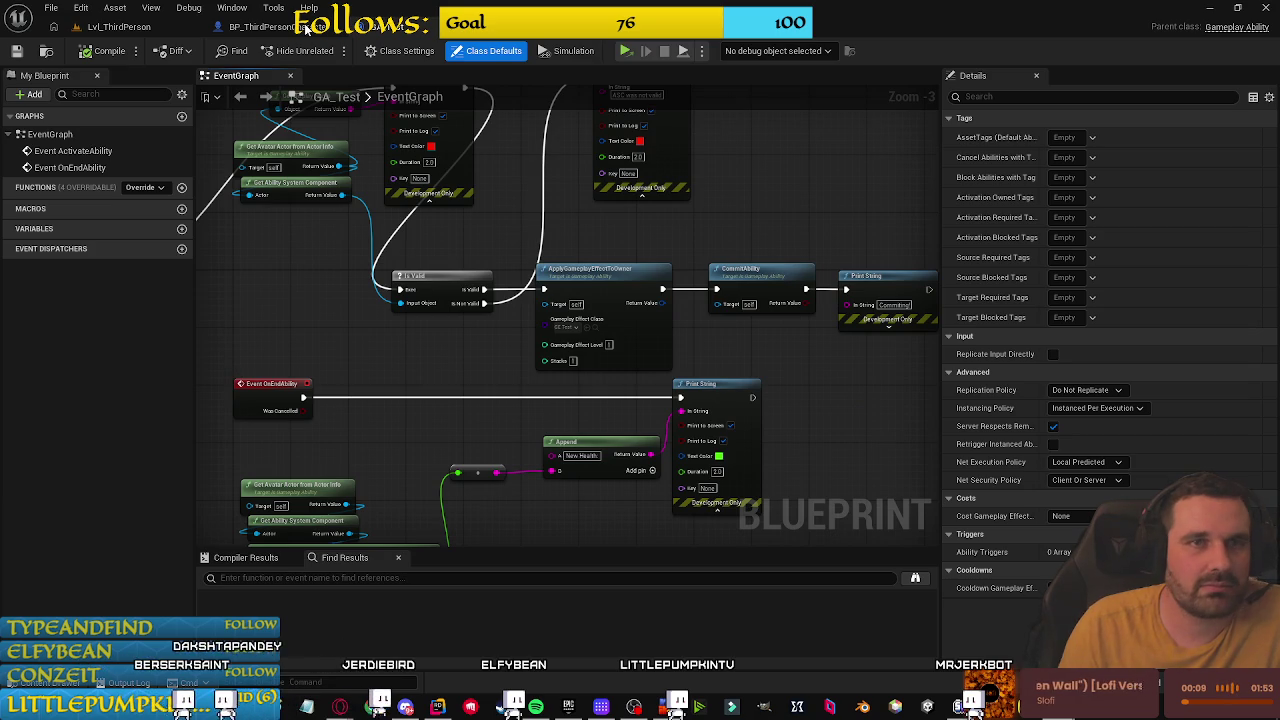
click(260, 26)
click(512, 254)
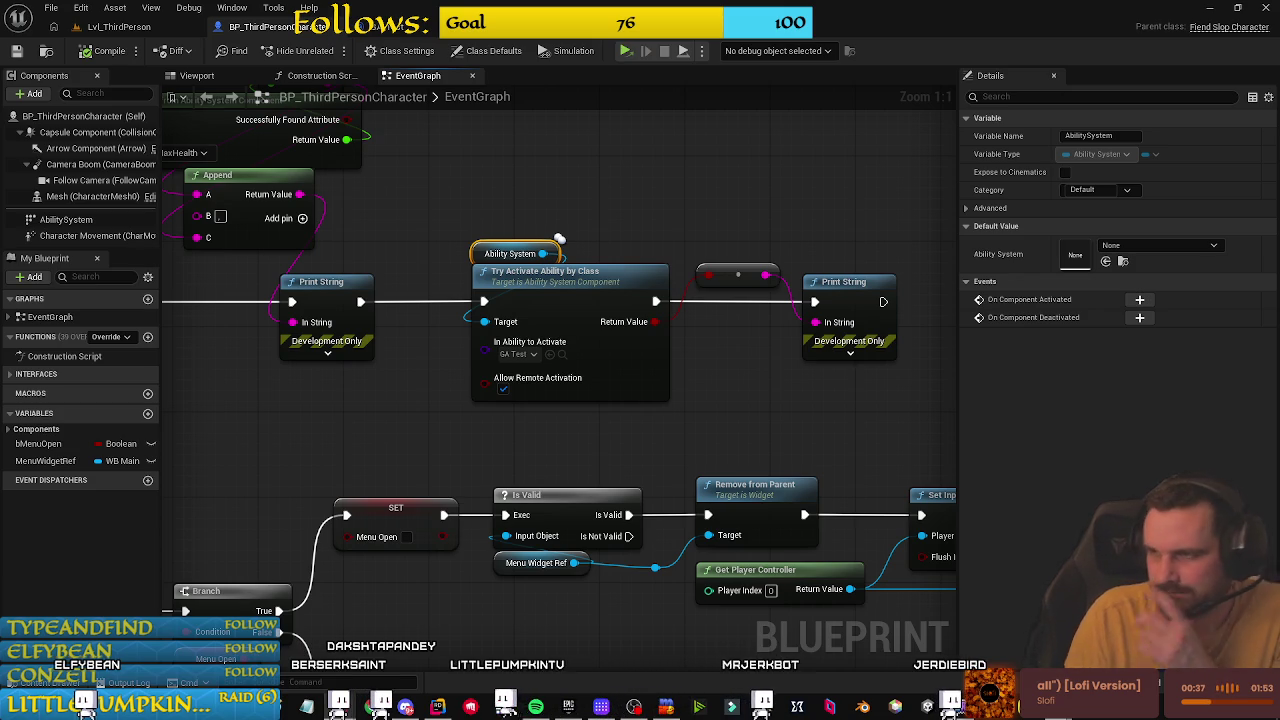
Step: Walk the character with W in the running FiendSlop game, then close it with Escape
mouse_move(950, 706)
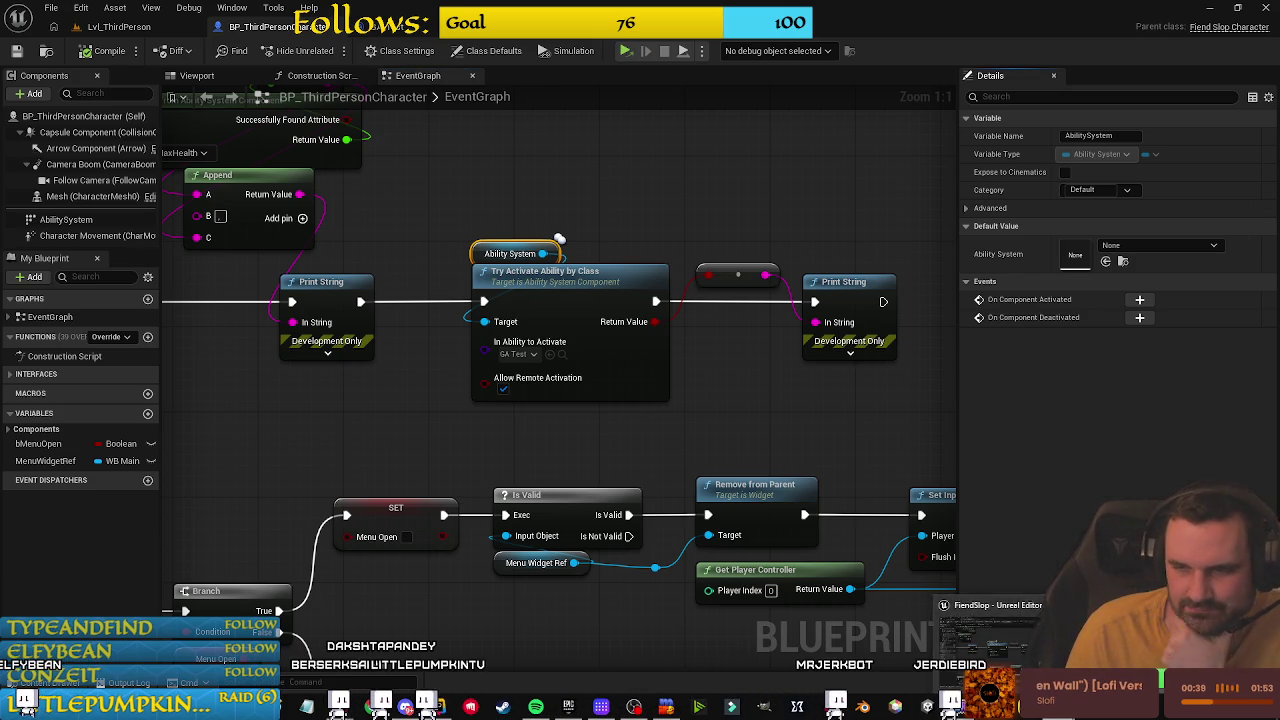
click(990, 630)
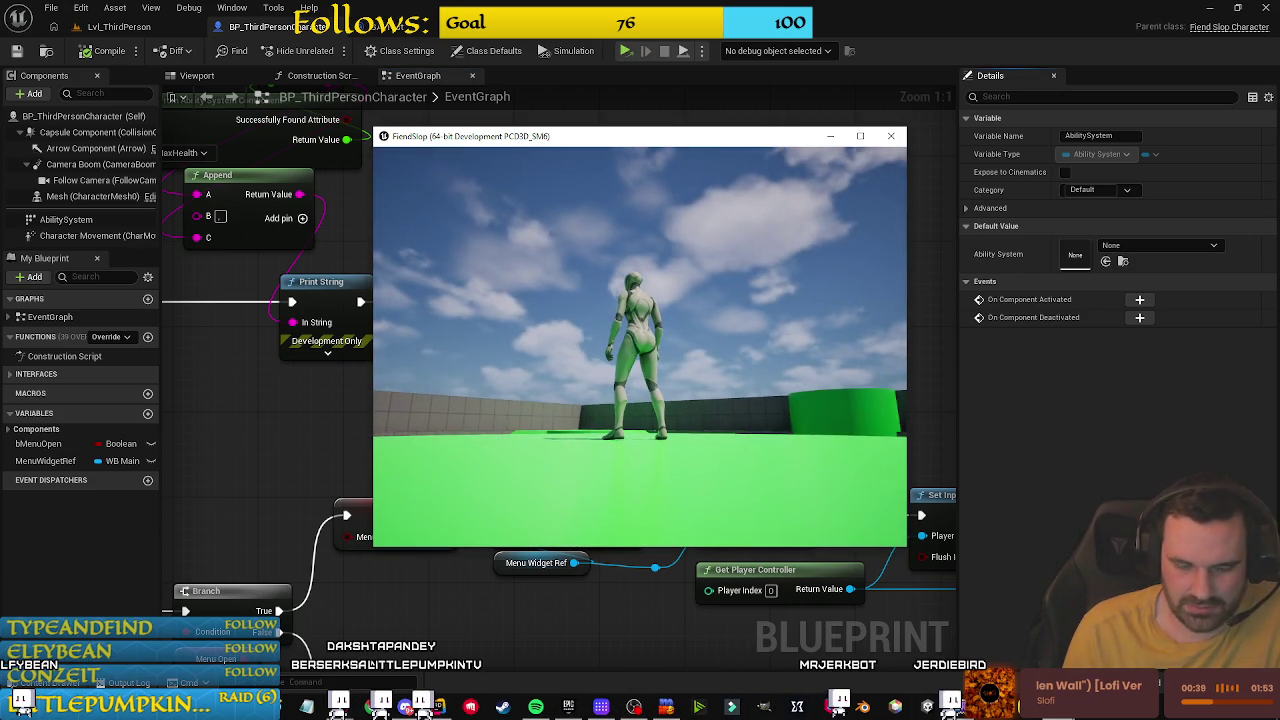
key(w)
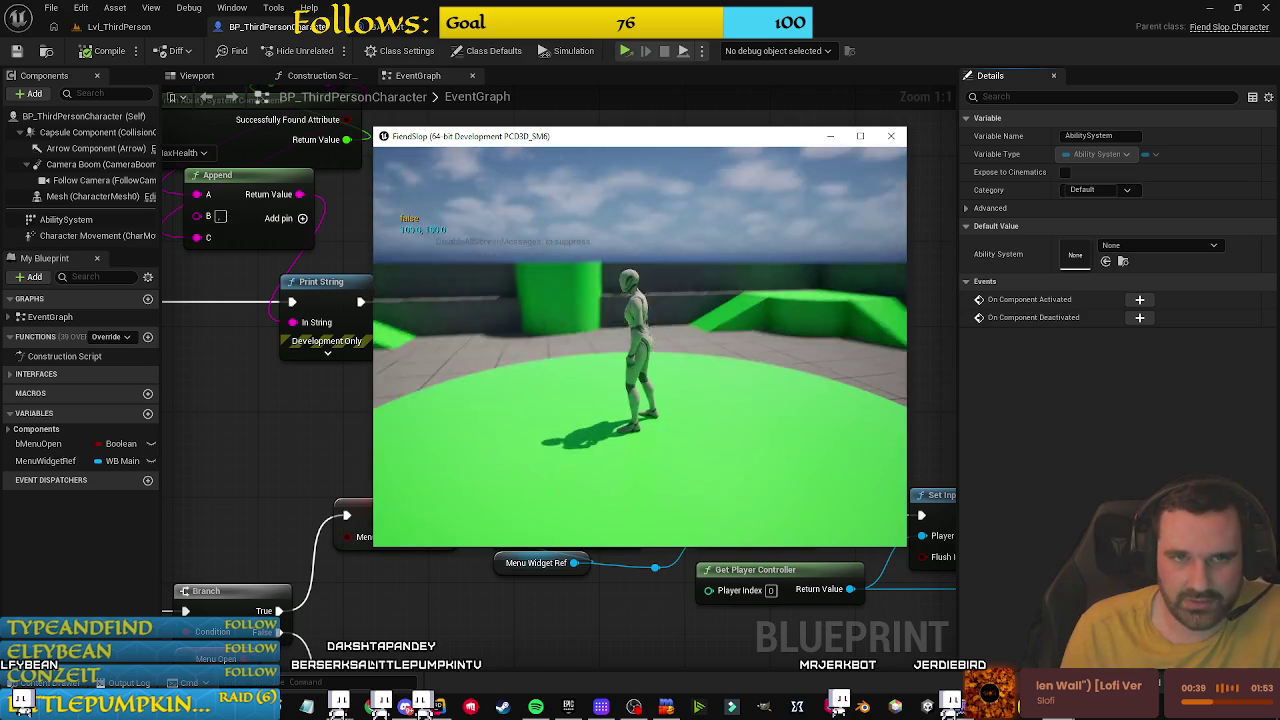
key(Escape)
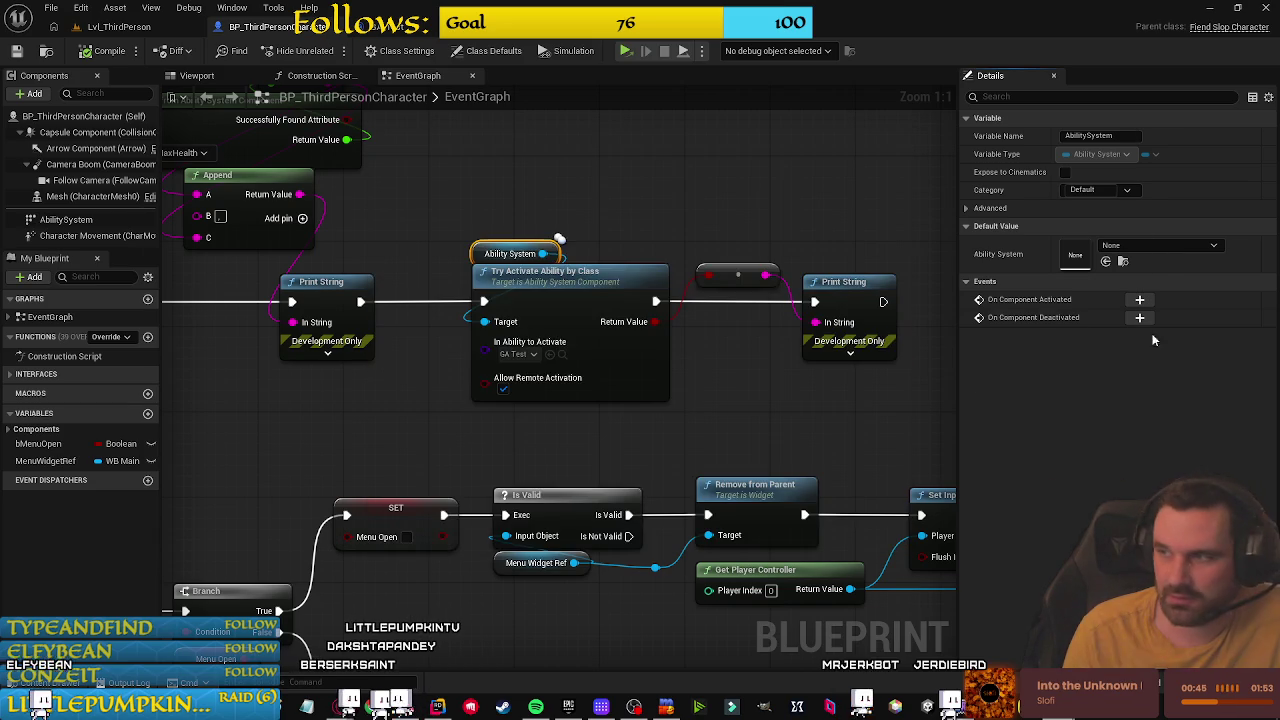
click(690, 224)
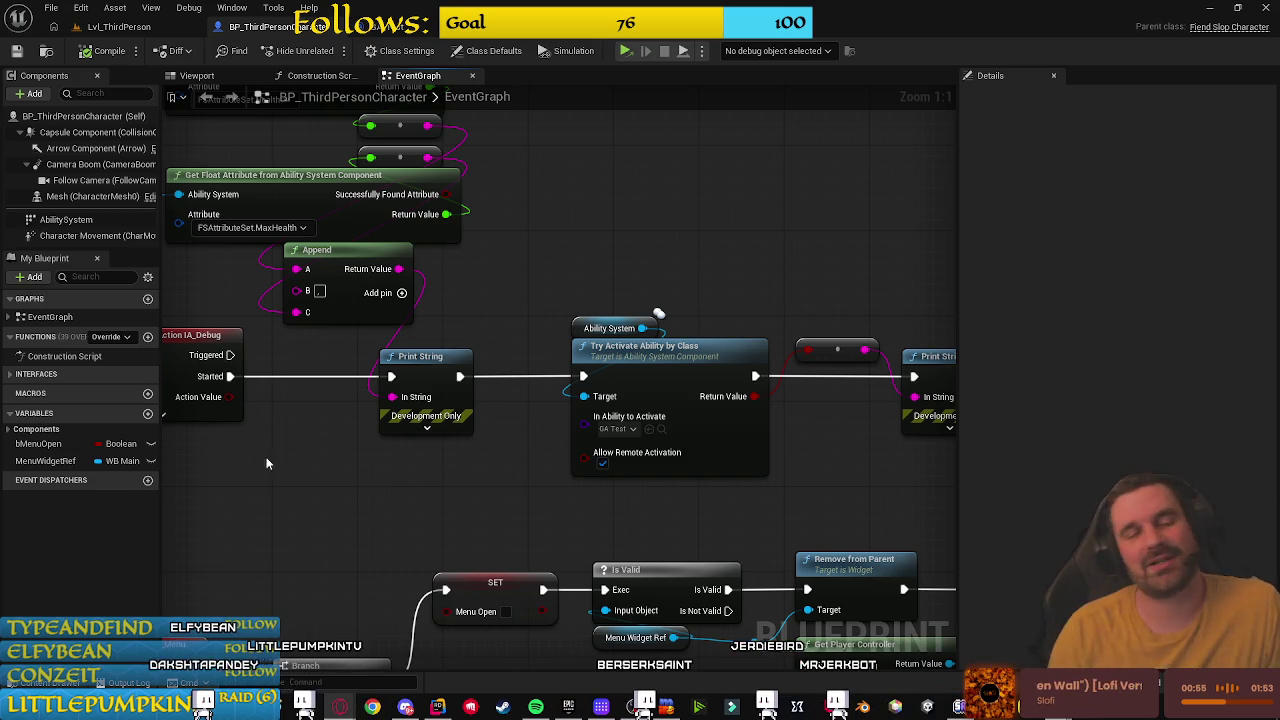
Step: Add an Event BeginPlay node left of the IA_Debug event
drag(283, 501, 466, 506)
drag(317, 523, 475, 522)
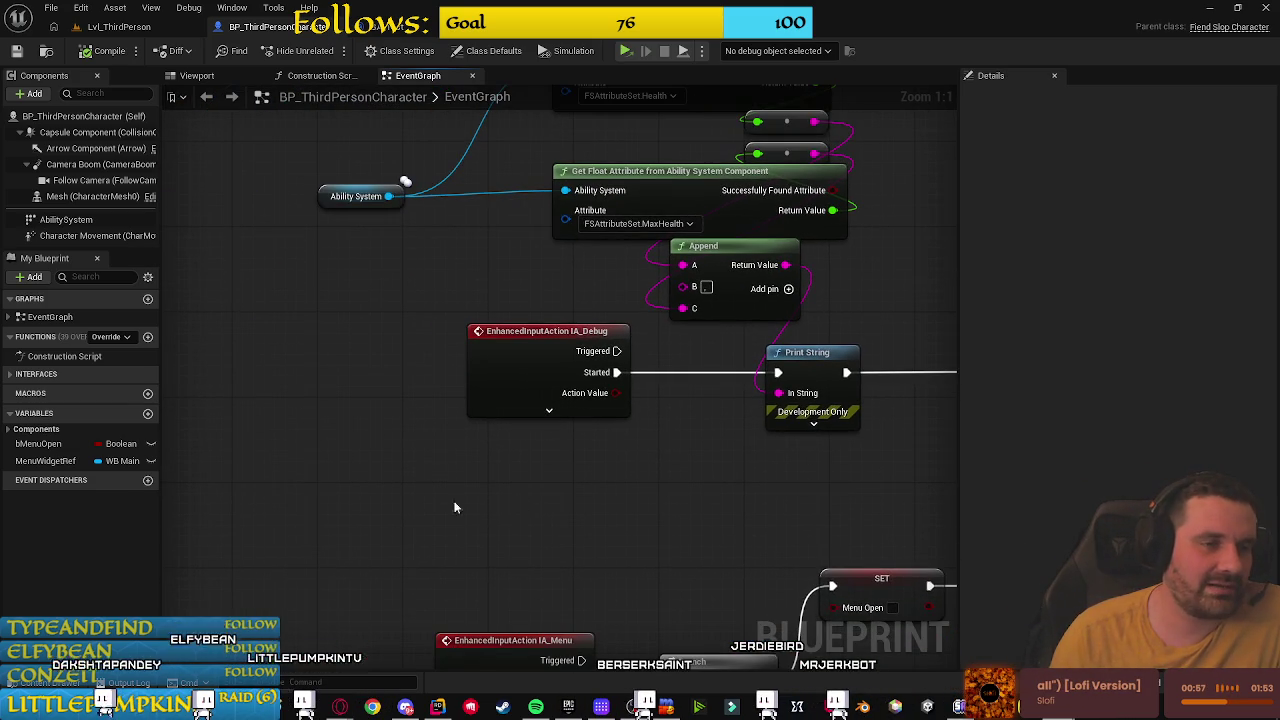
scroll(320, 449, down, 6)
scroll(386, 289, up, 6)
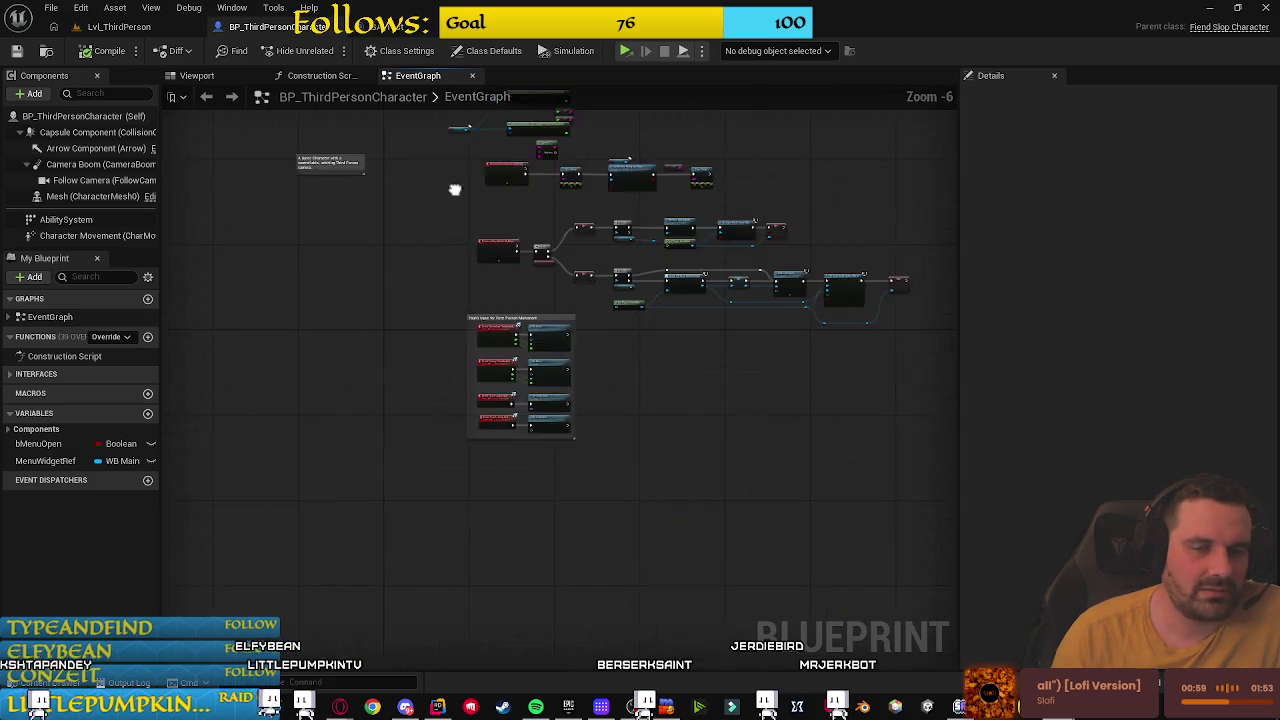
right_click(427, 262)
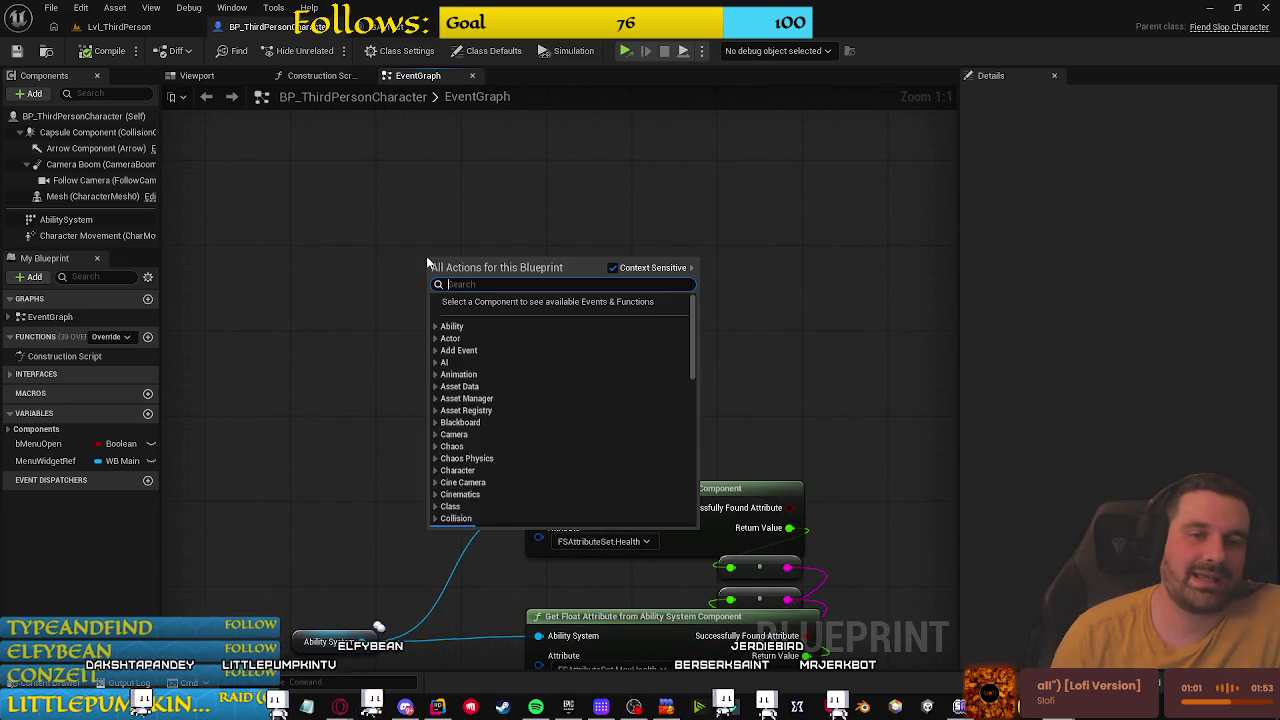
text(begin play)
key(Return)
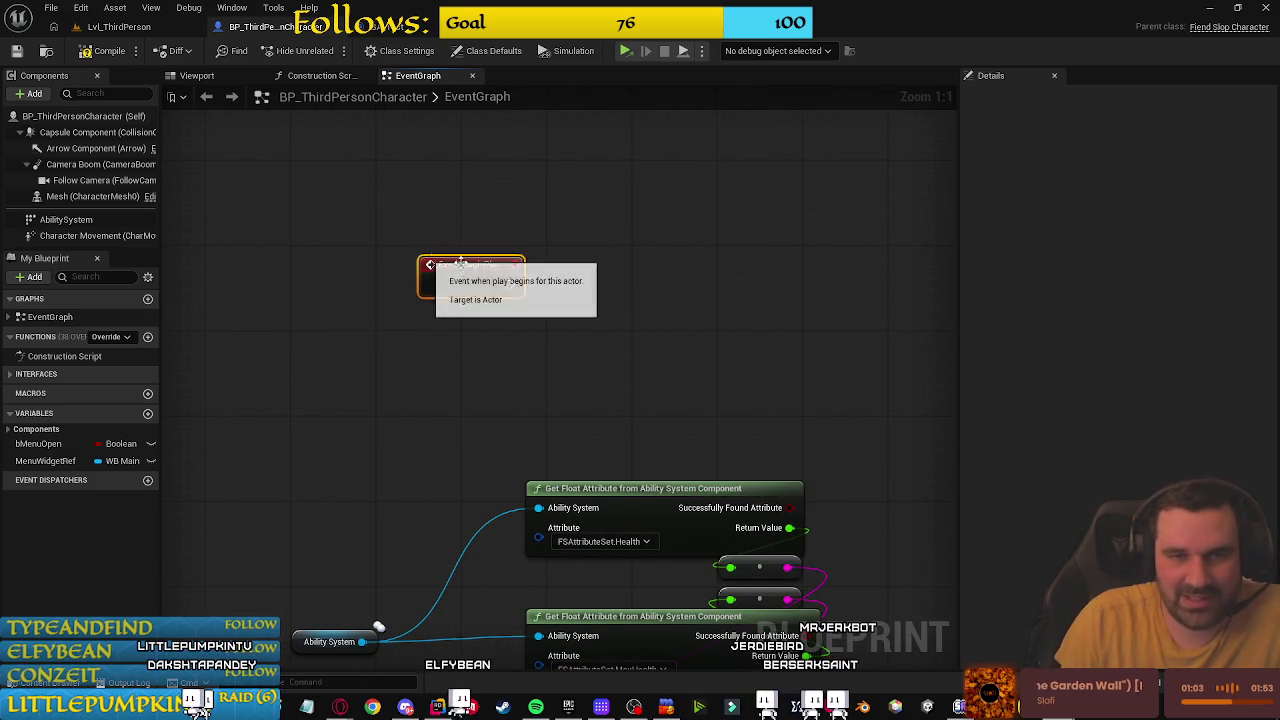
Step: Place an Ability System getter, deleting the accidental SET node, and search for 'grant' actions
drag(88, 220, 584, 218)
key(Delete)
mouse_move(66, 219)
mouse_down()
mouse_move(600, 172)
mouse_move(699, 289)
mouse_up()
text(get)
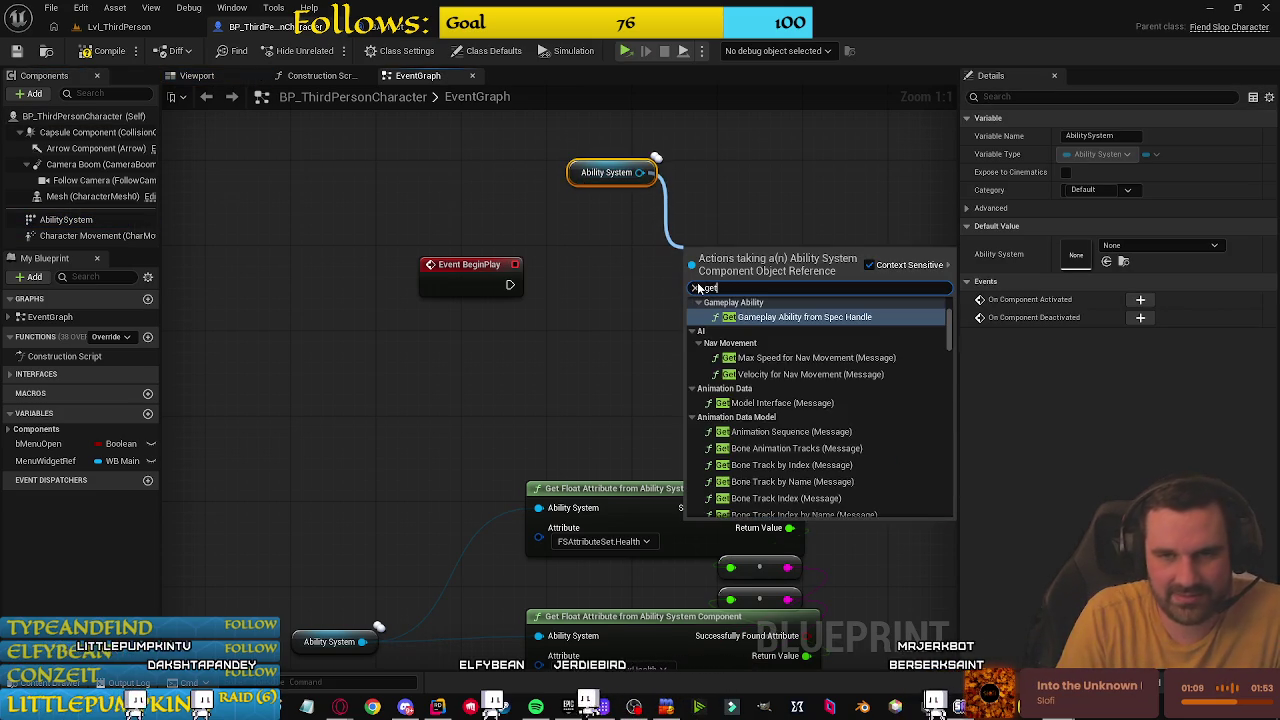
key(BackSpace)
key(BackSpace)
text(rant)
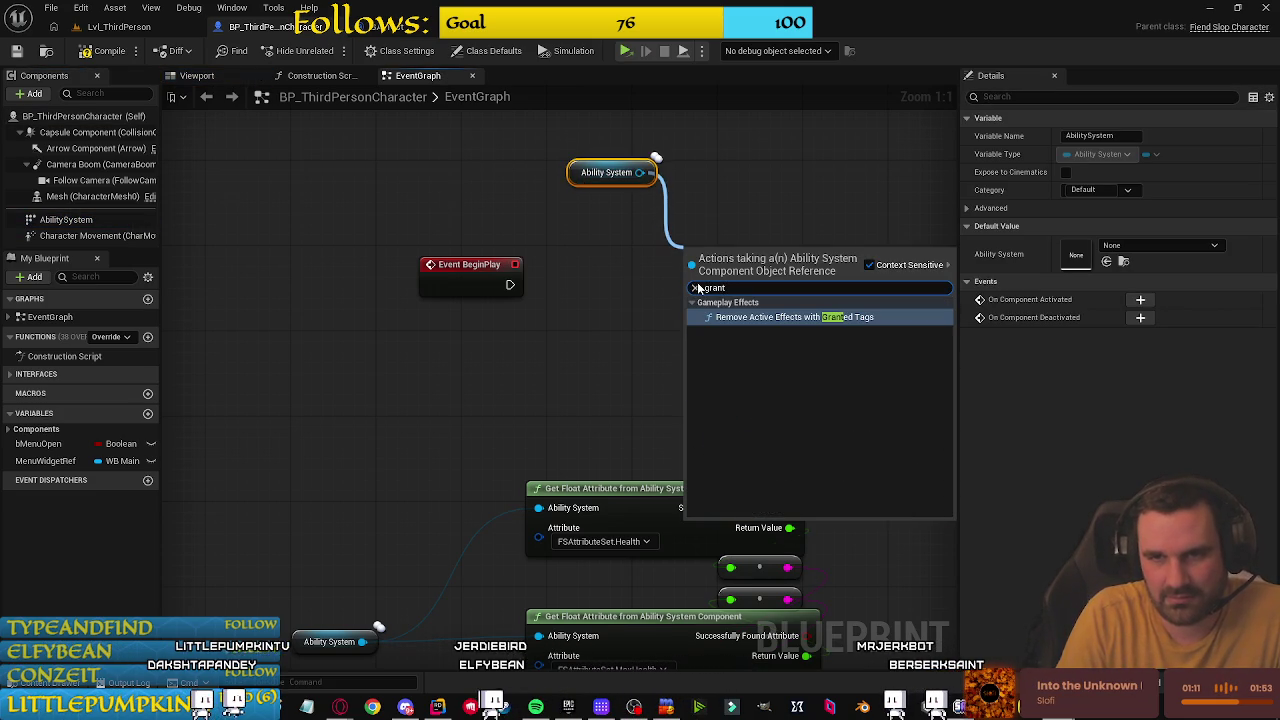
key(BackSpace)
key(BackSpace)
key(BackSpace)
key(Escape)
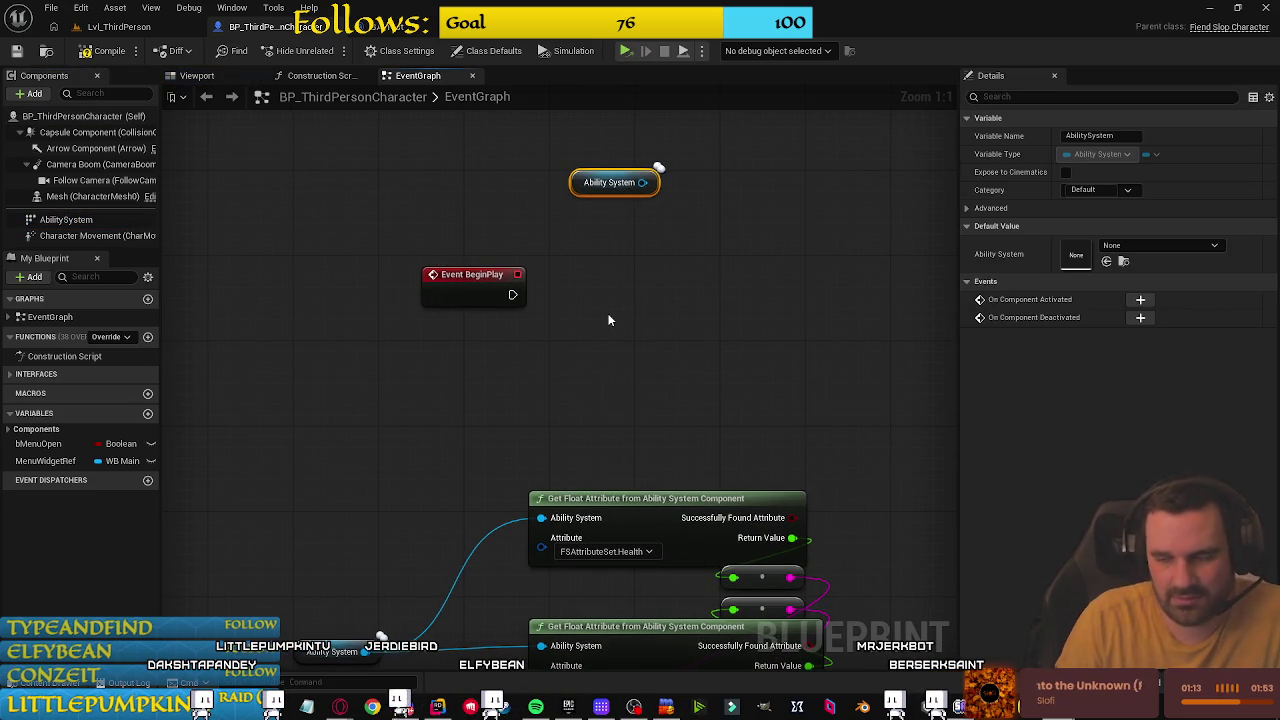
right_click(609, 320)
text(grant abili)
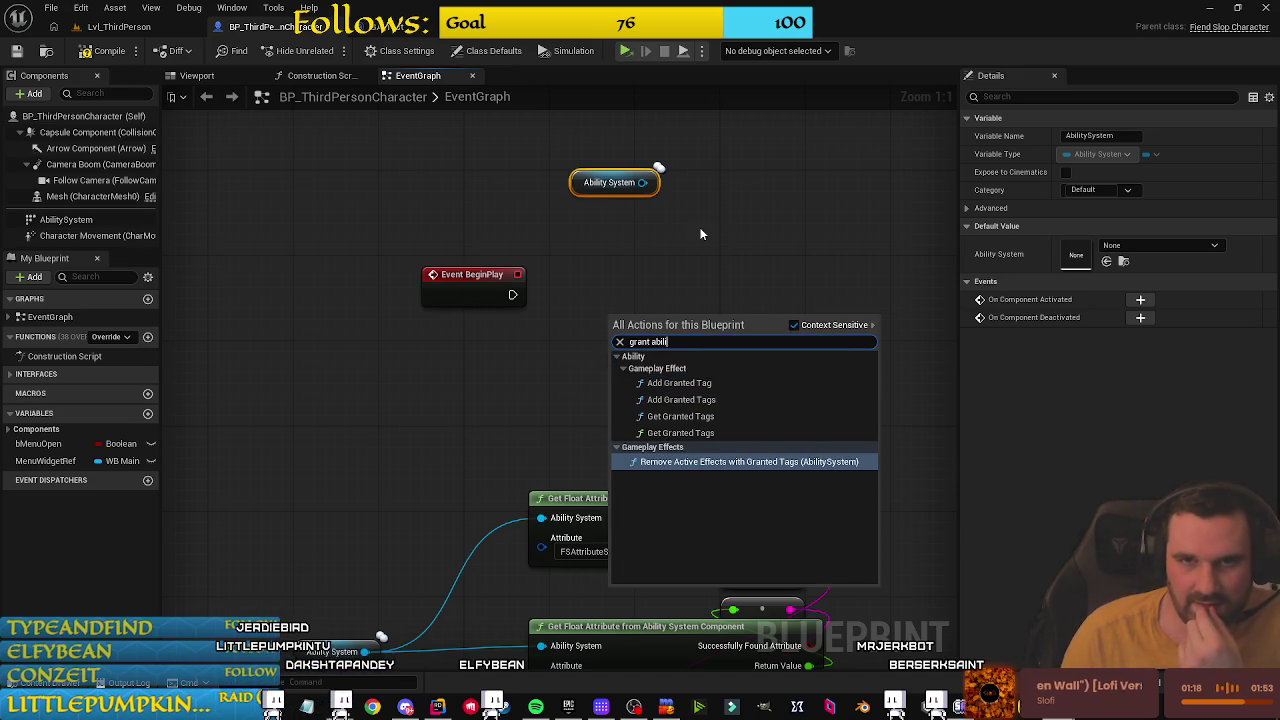
click(719, 237)
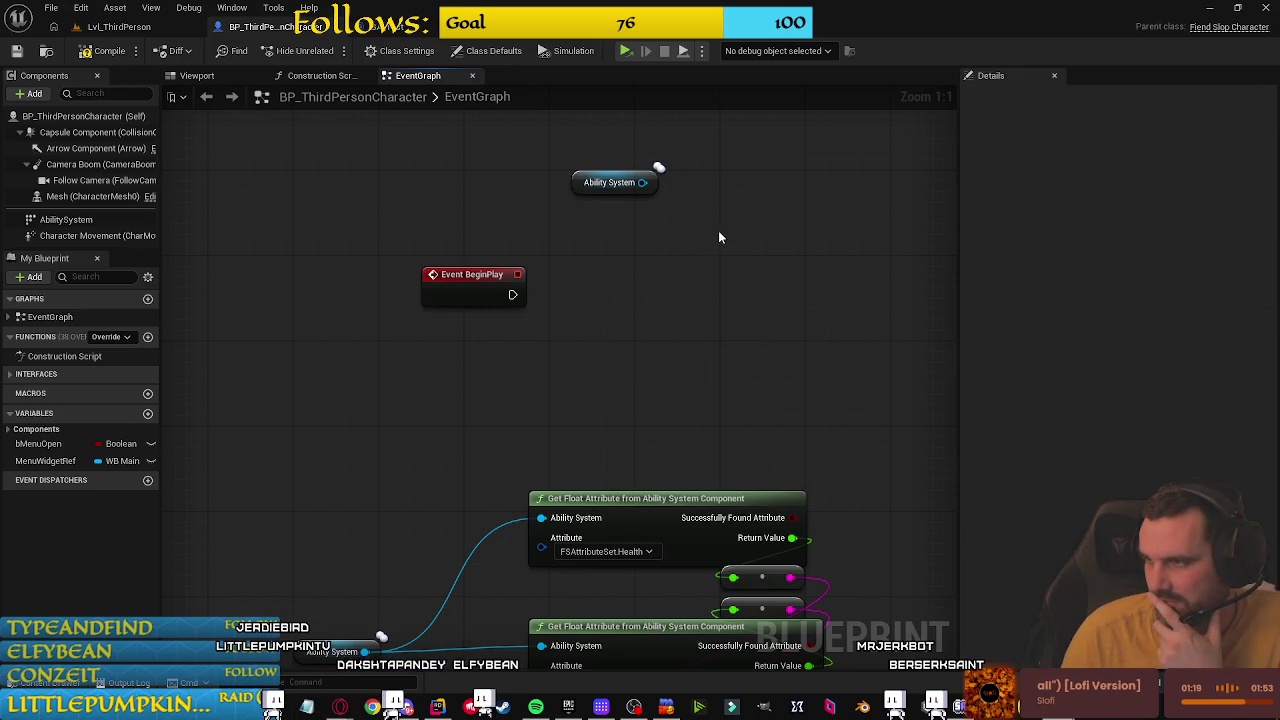
Step: Add Give Ability on the Ability System with class GA_Test, wired from Event BeginPlay
drag(642, 182, 674, 240)
text(give)
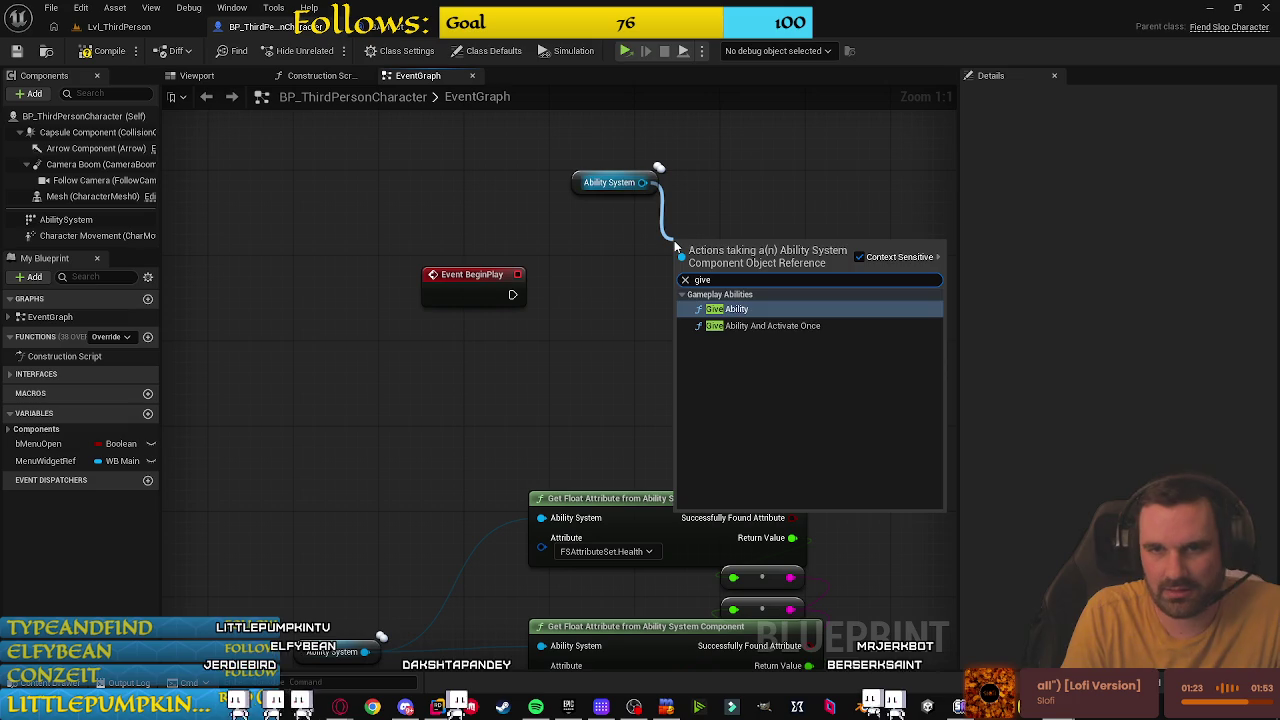
key(Return)
click(716, 325)
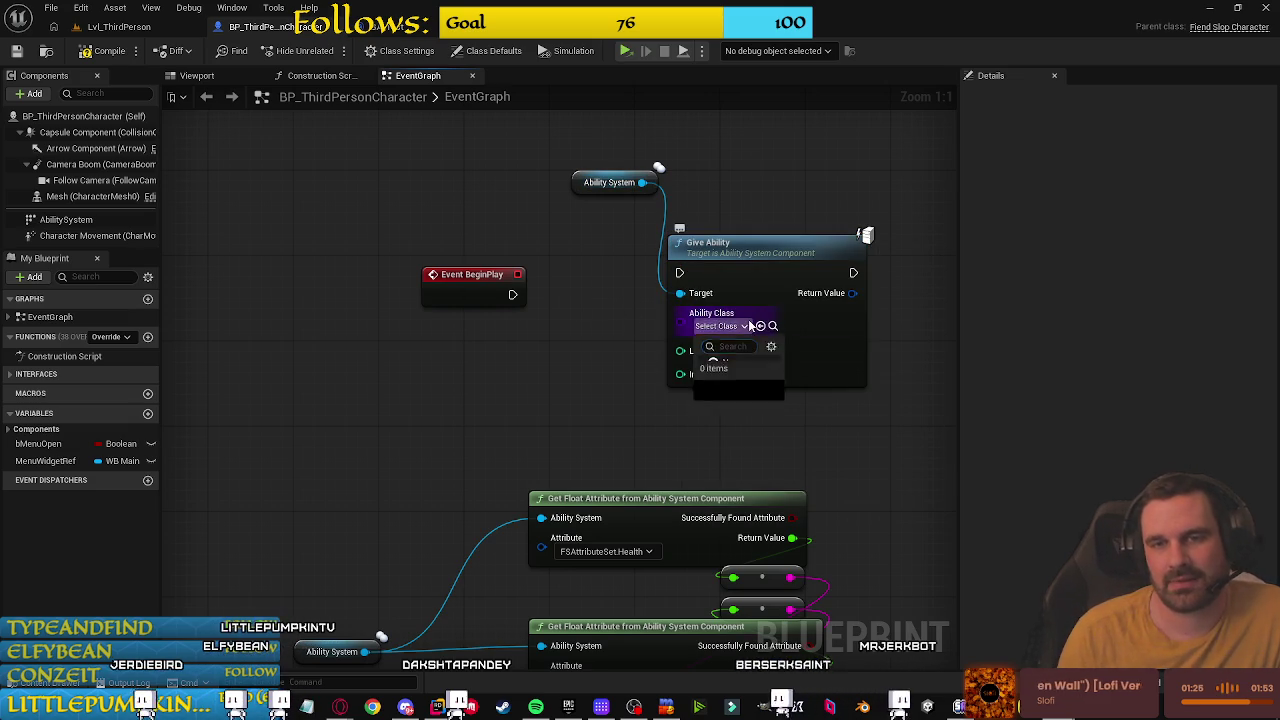
text(ga)
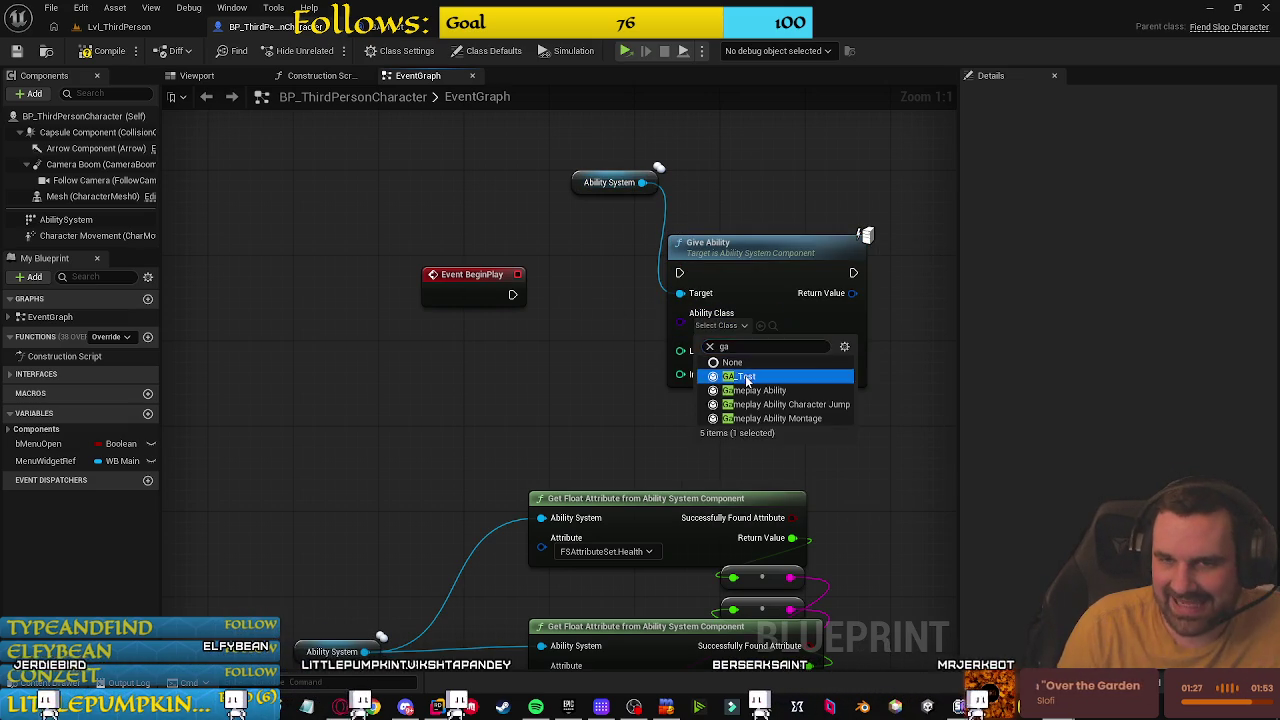
click(740, 376)
mouse_move(512, 294)
mouse_down()
mouse_move(679, 273)
mouse_move(663, 287)
mouse_up()
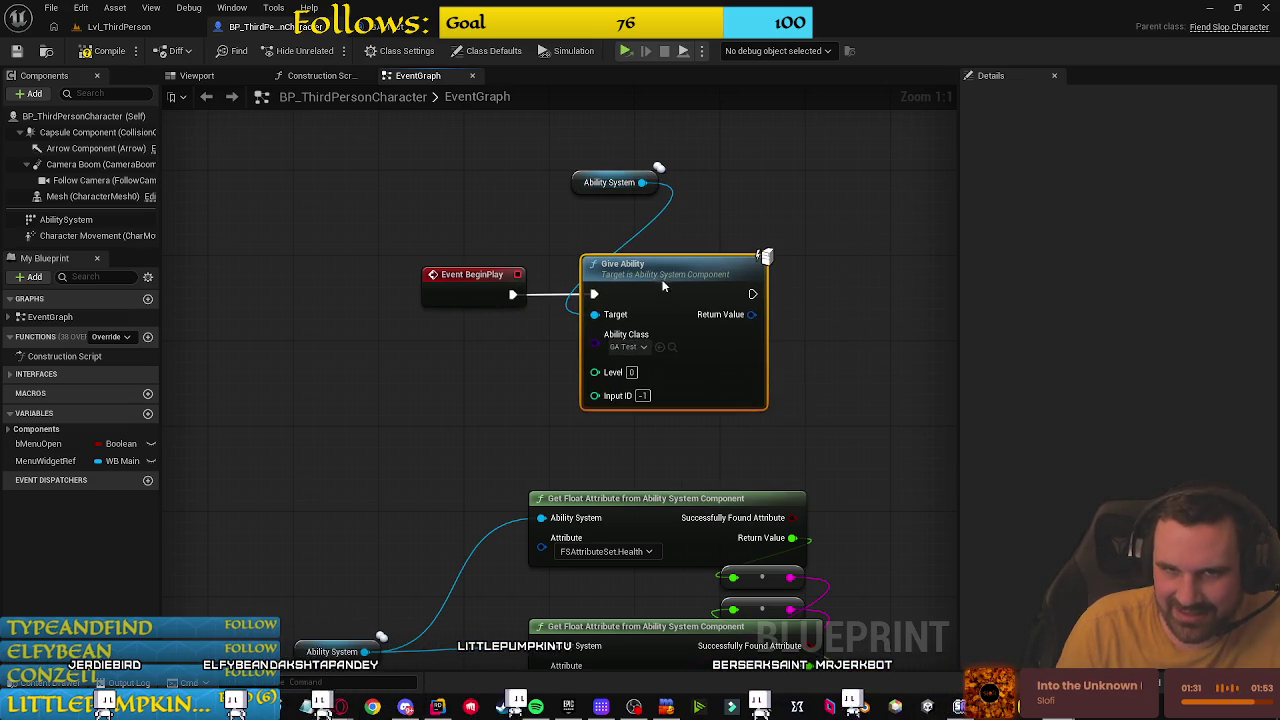
click(587, 231)
drag(576, 182, 584, 246)
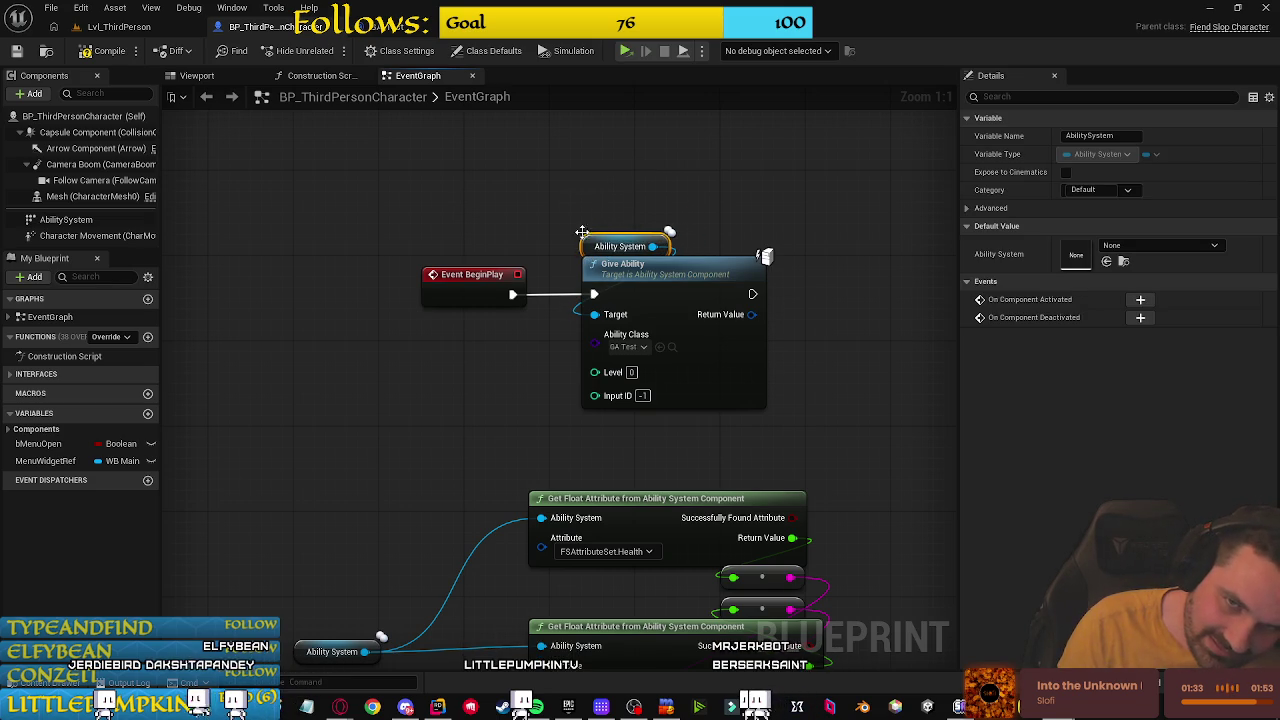
click(540, 177)
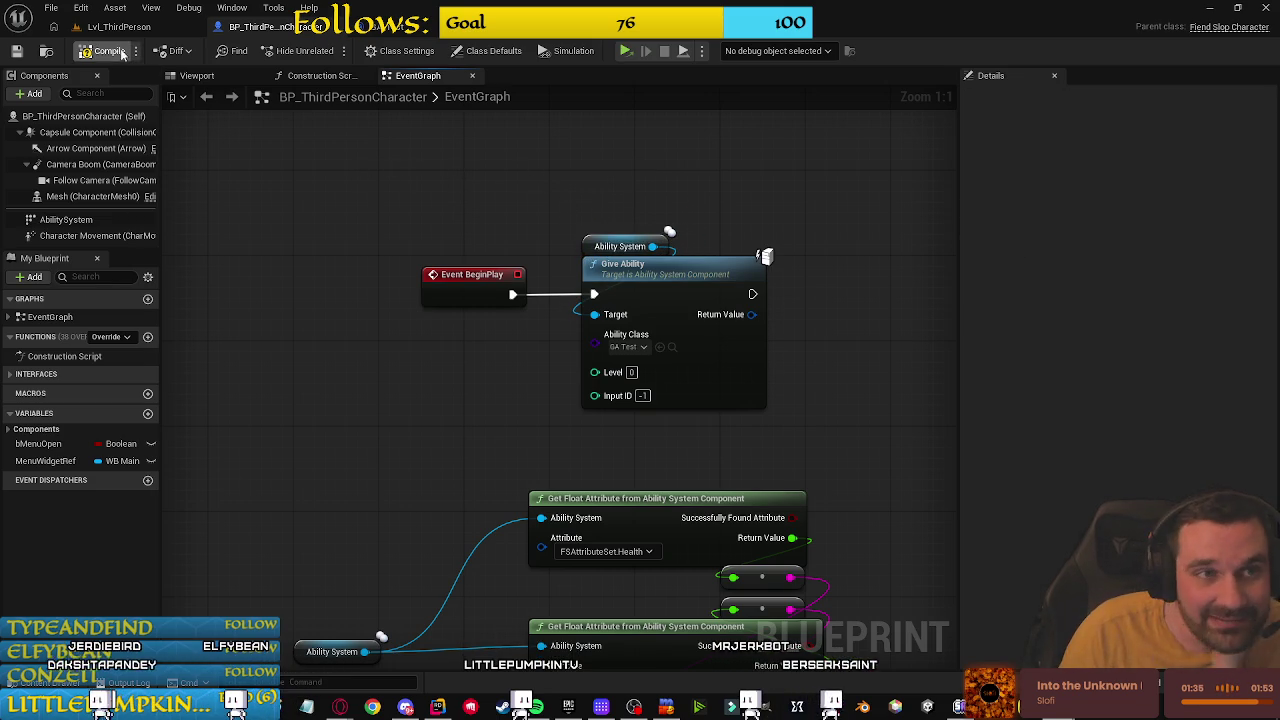
Step: Try saving BP_ThirdPersonCharacter, skip the locked package, close the log, and return to Lvl_ThirdPerson
key(ctrl+s)
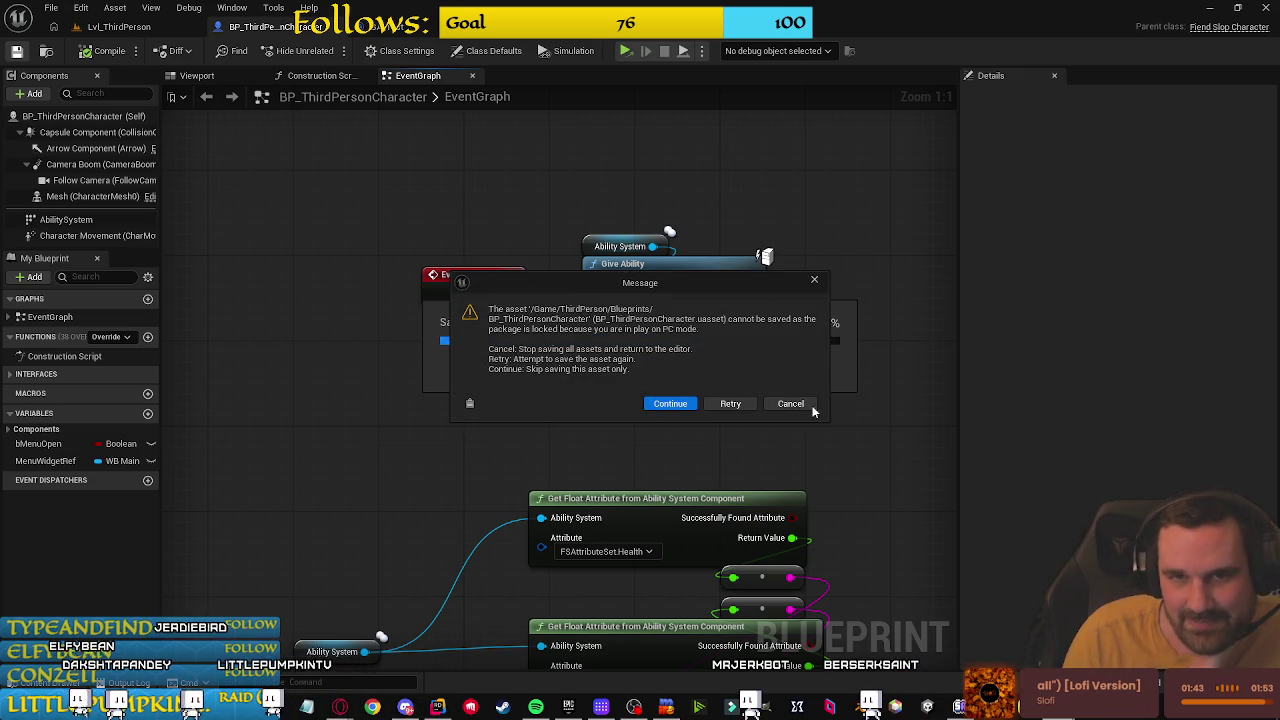
mouse_move(958, 707)
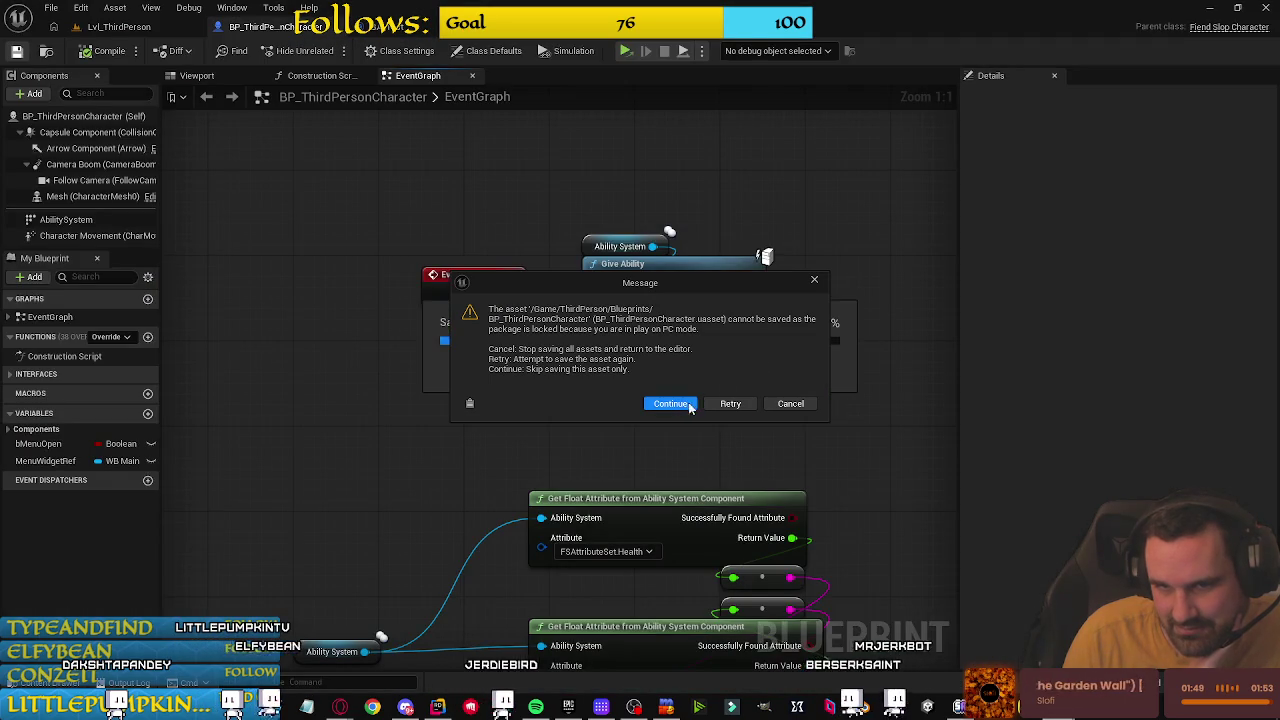
click(670, 403)
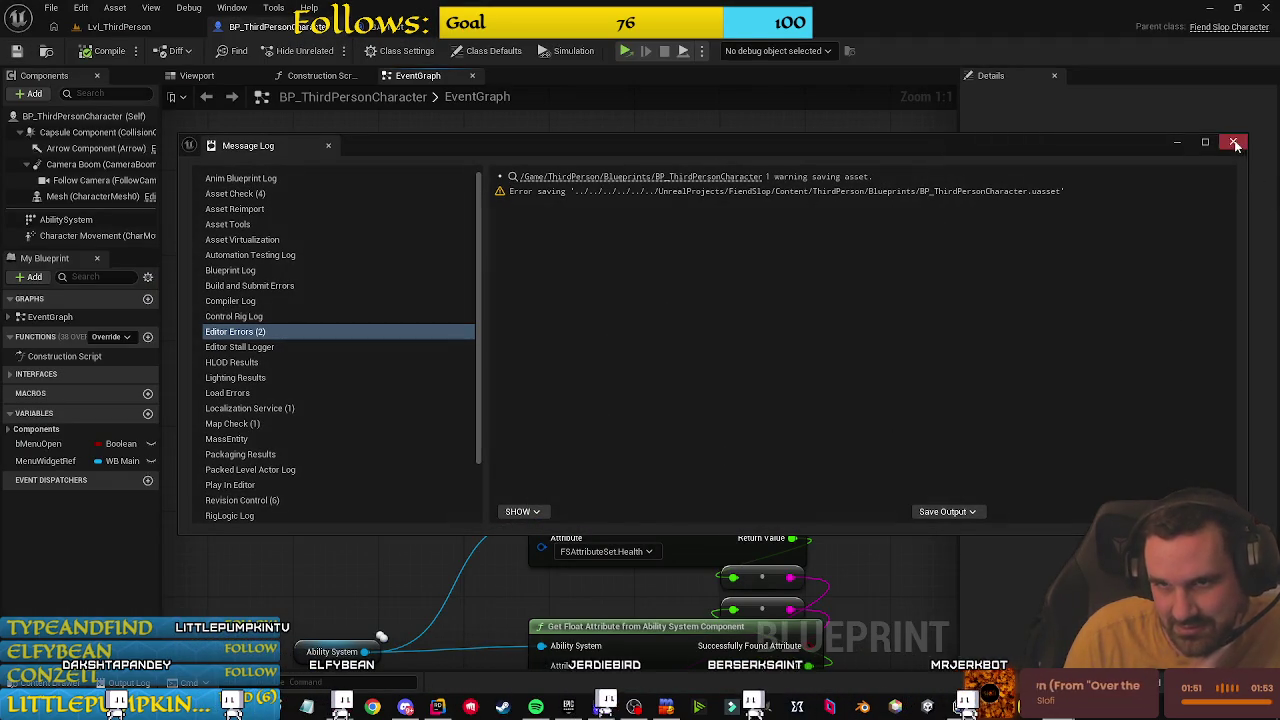
click(407, 146)
click(118, 27)
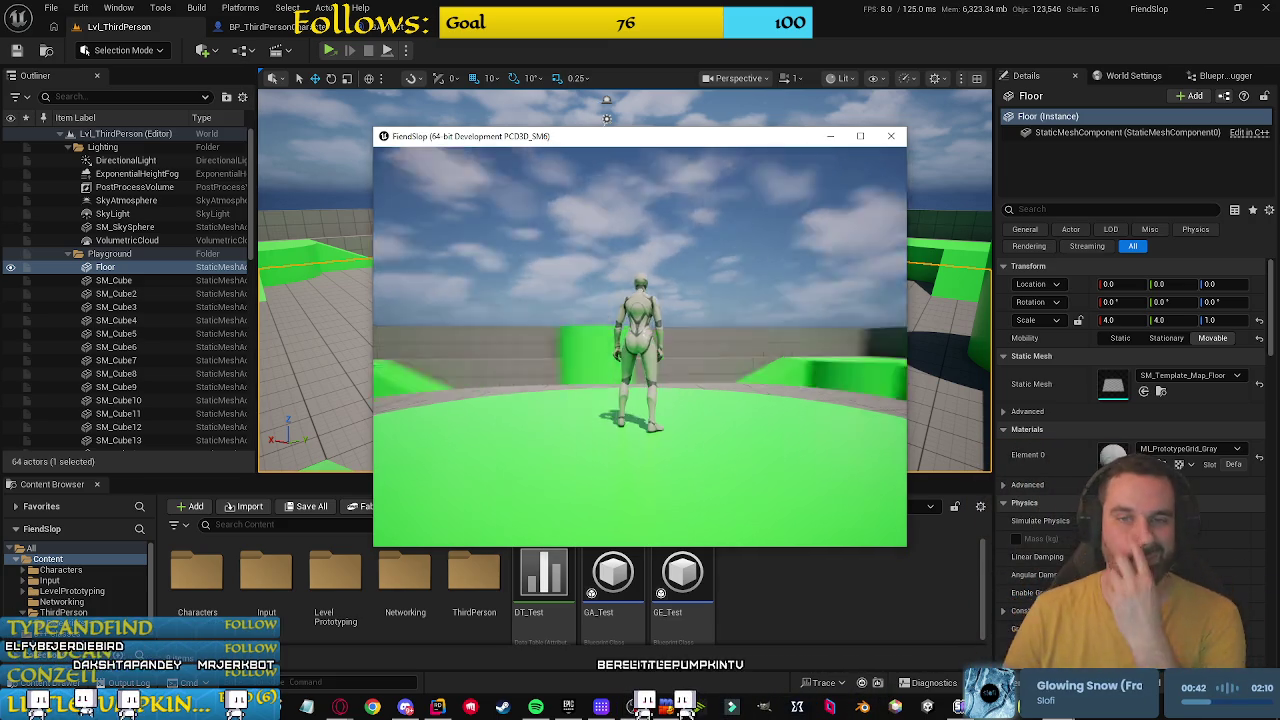
Step: Fire the test ability with E four times, watching the Committing! prints, then stop play
key(e)
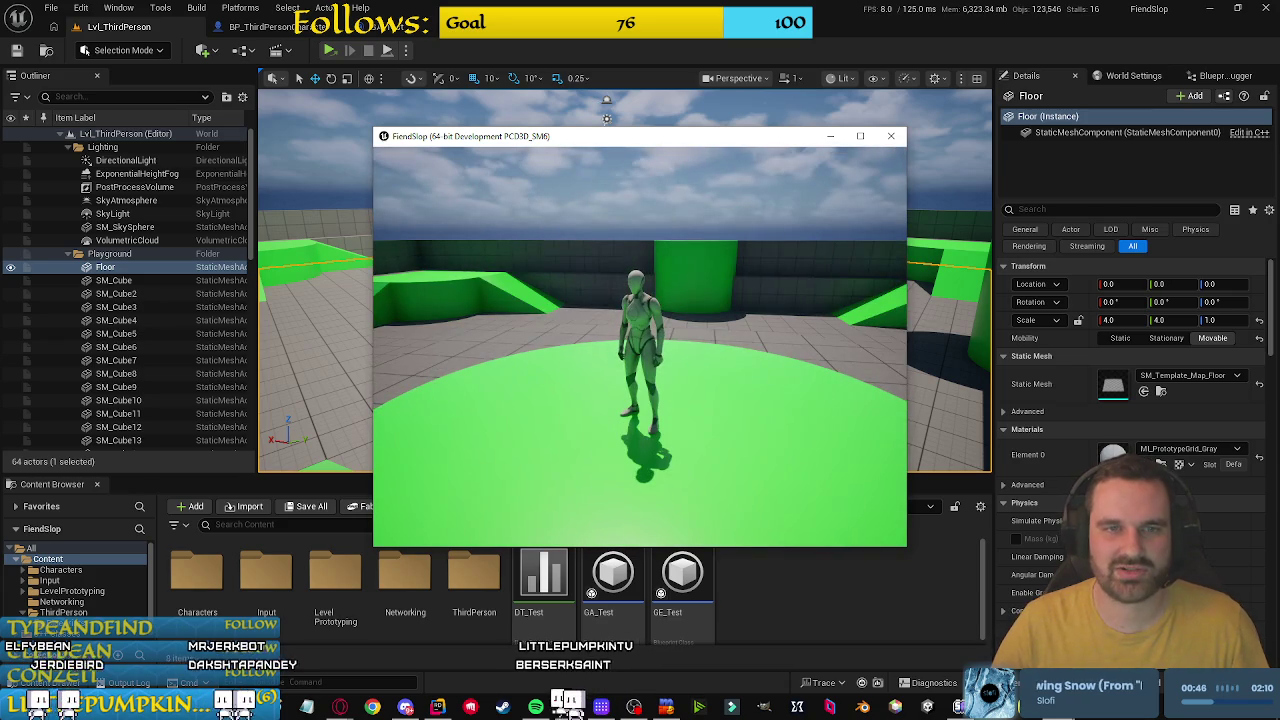
key(e)
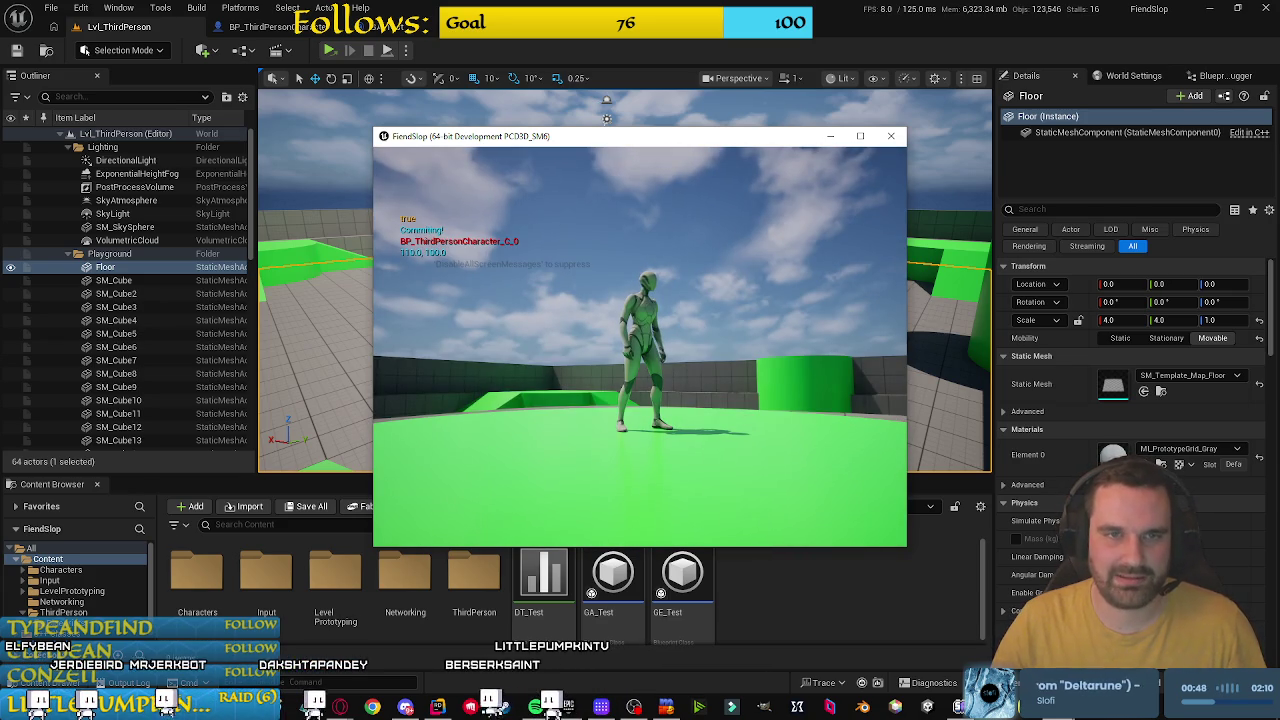
key(e)
key(e)
key(e)
key(e)
key(e)
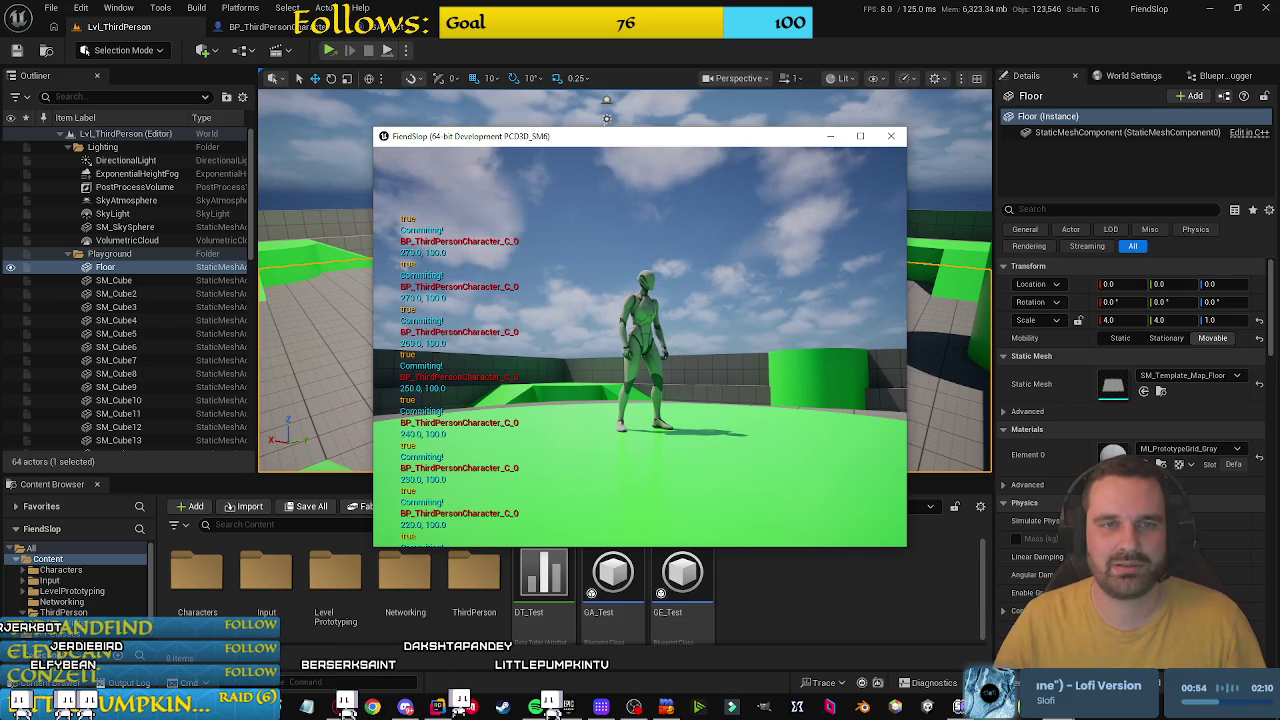
key(e)
click(1147, 205)
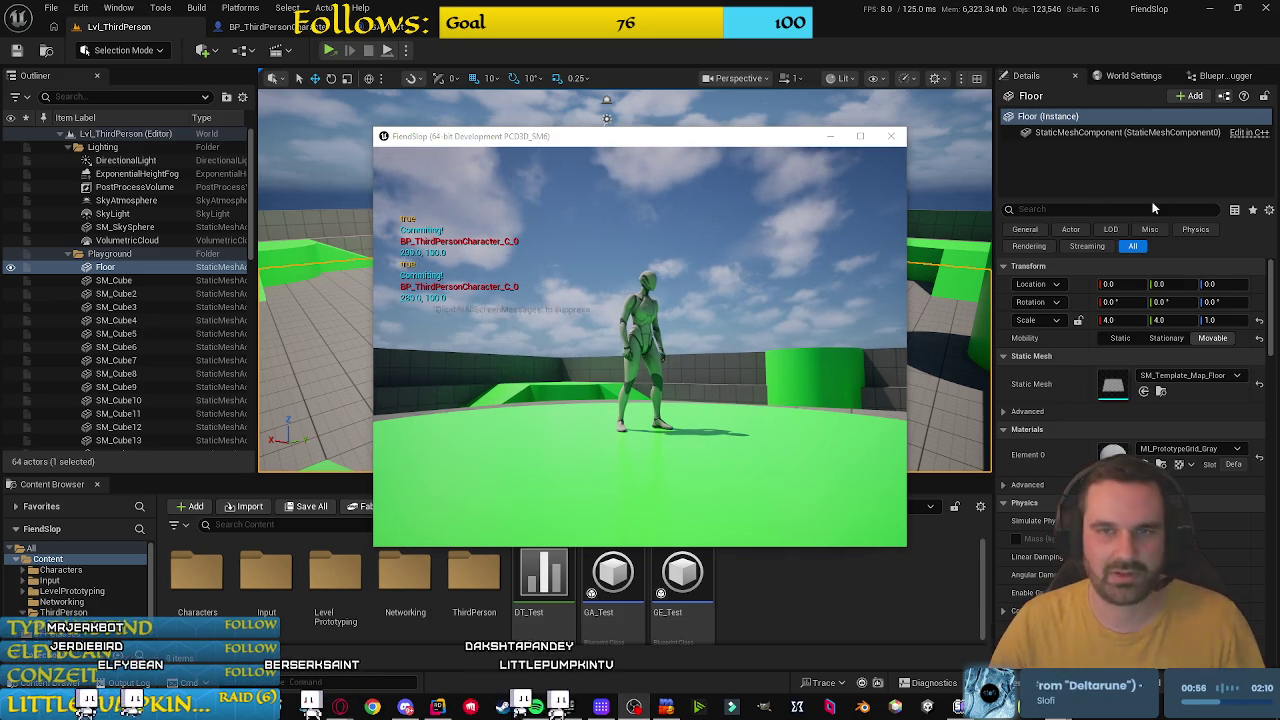
click(891, 136)
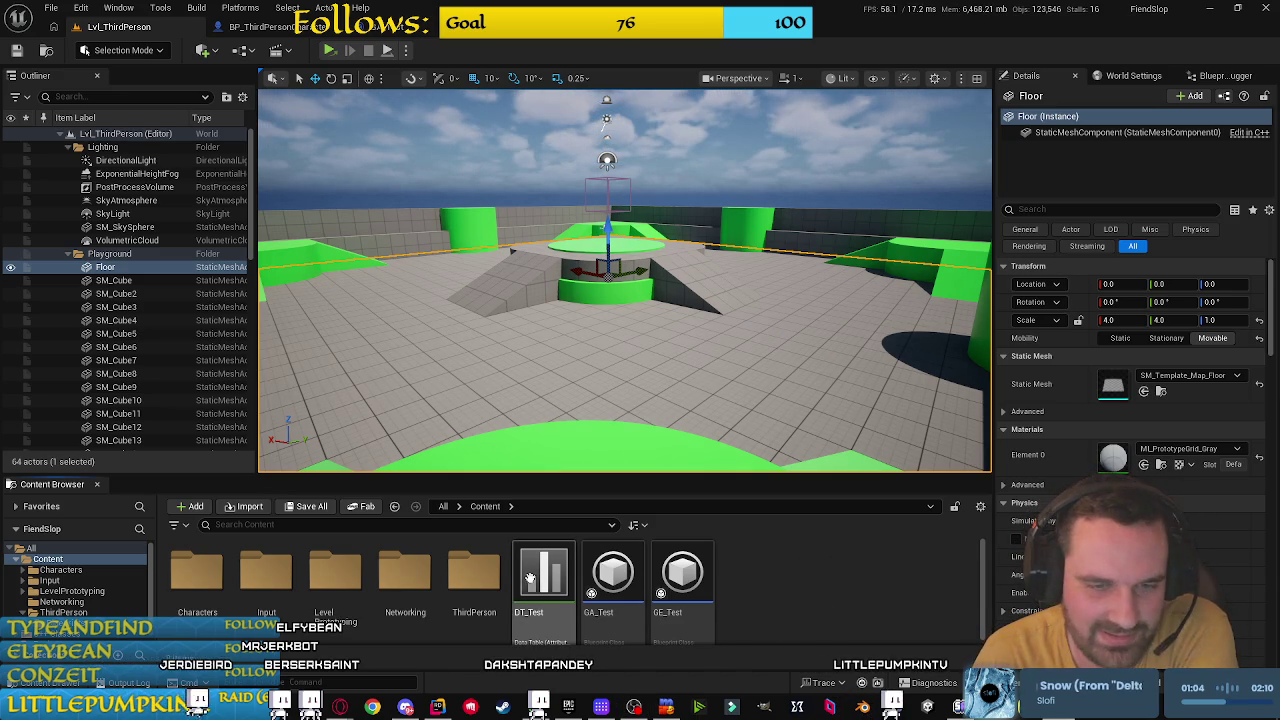
Step: Create a new folder named GAS under Content
scroll(519, 583, down, 1)
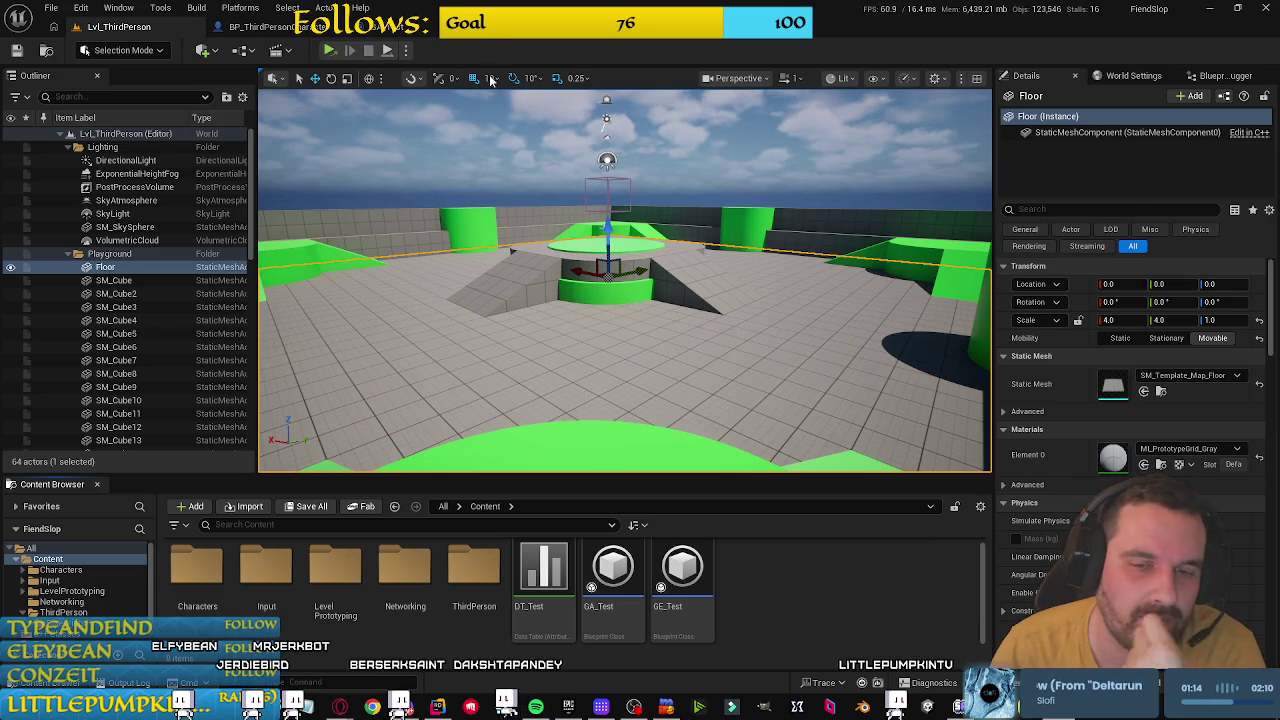
right_click(791, 594)
click(839, 158)
text(GameplayA)
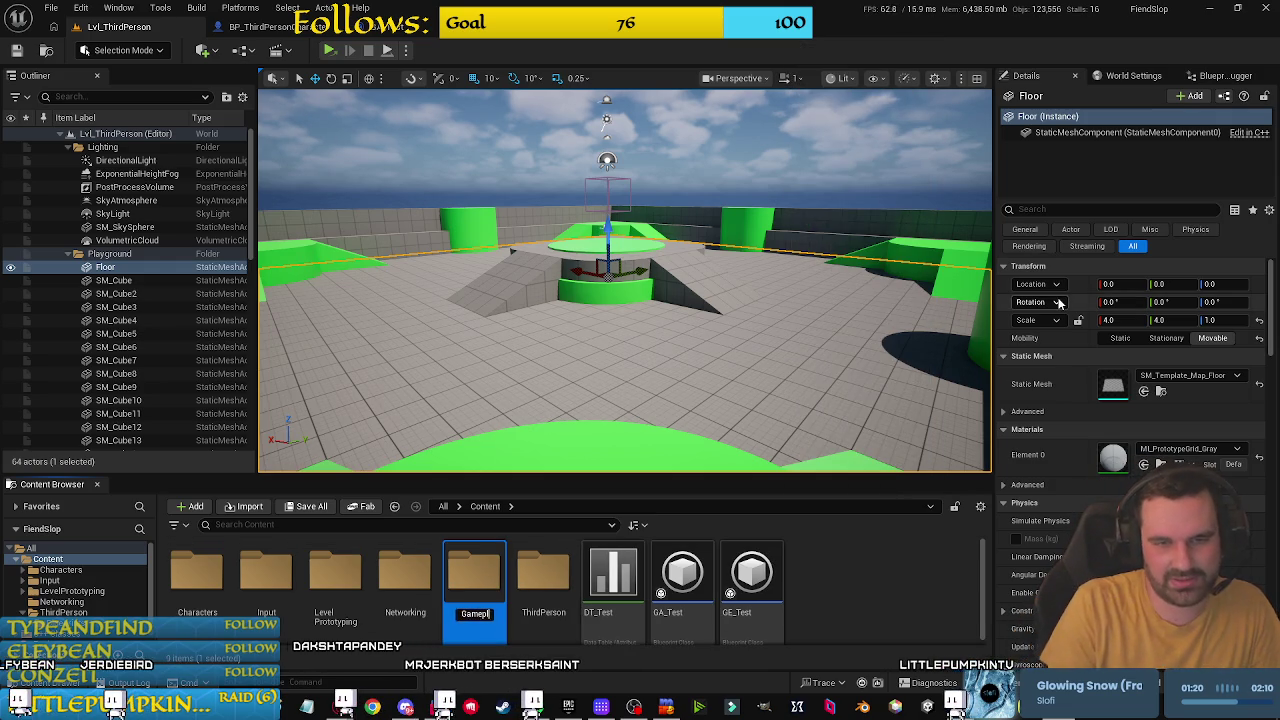
key(BackSpace)
key(BackSpace)
key(BackSpace)
text(AS)
key(Return)
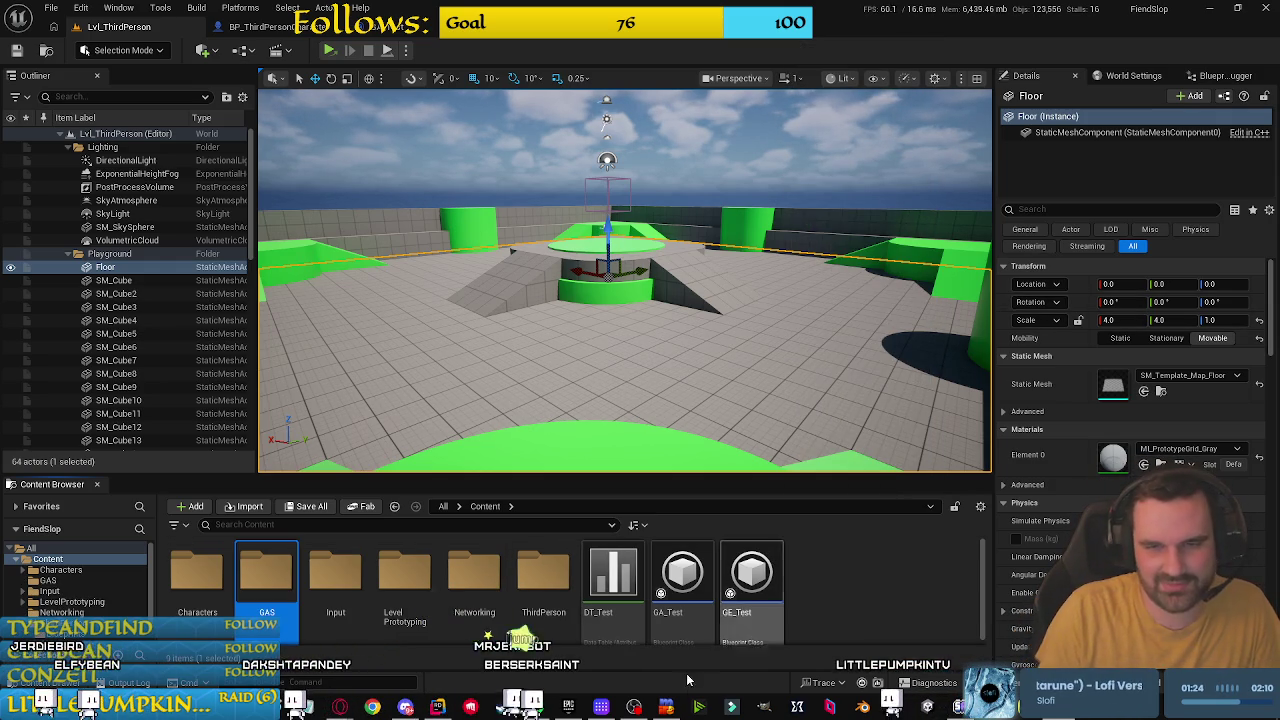
Step: Move DT_Test, GA_Test and GE_Test into the GAS folder
click(718, 600)
shift+click(613, 578)
mouse_move(613, 578)
mouse_down()
mouse_move(320, 598)
mouse_move(267, 574)
mouse_up()
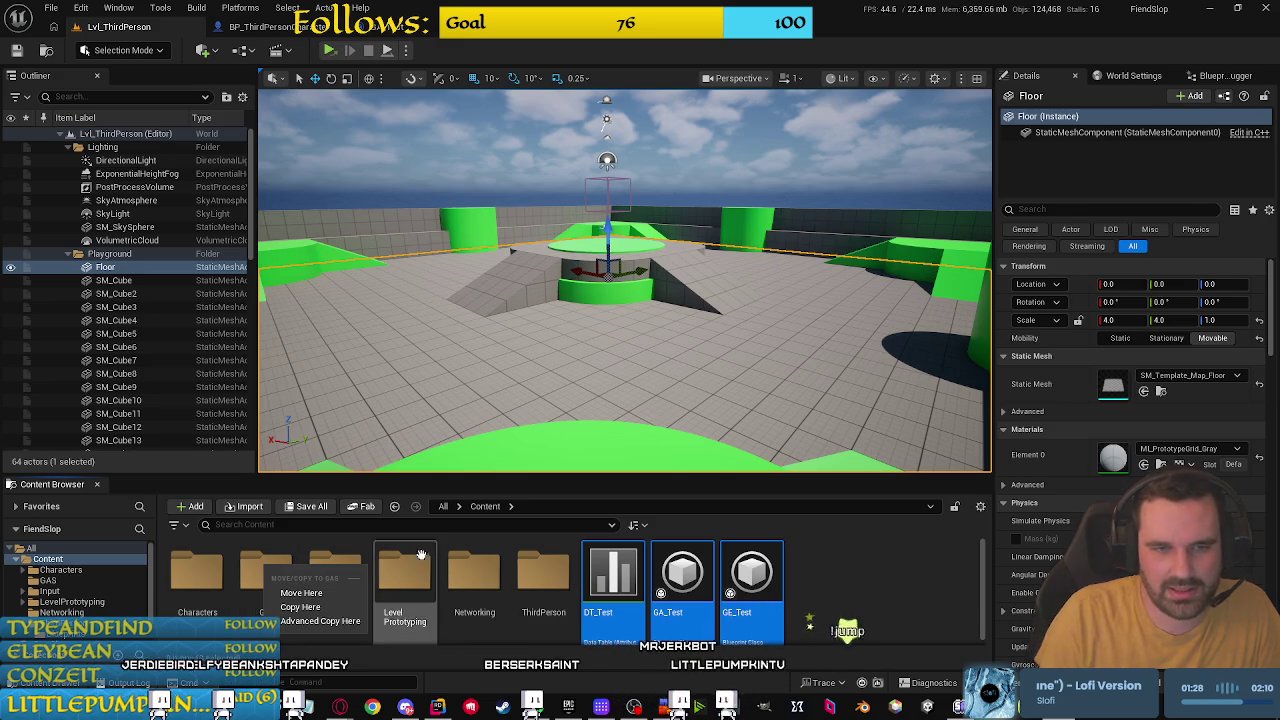
click(301, 593)
Step: Open the GAS folder and create a new subfolder inside it
double_click(258, 563)
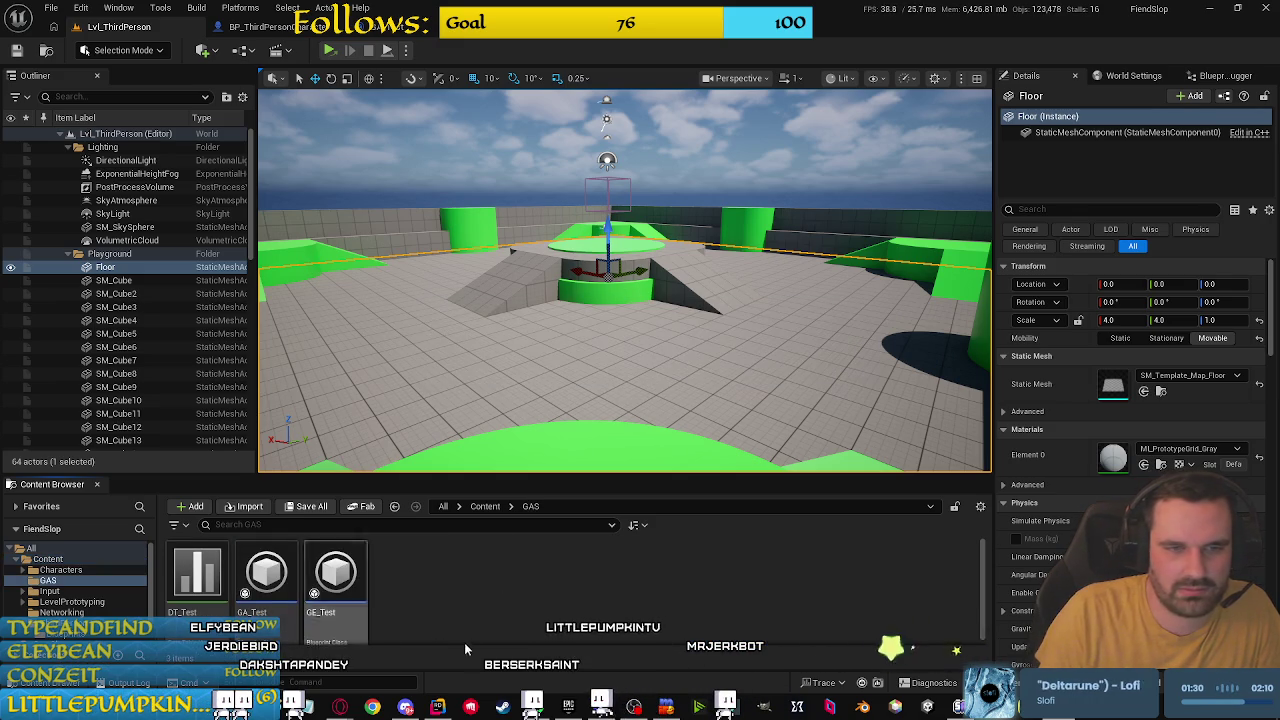
right_click(460, 572)
click(505, 137)
text(Abilities)
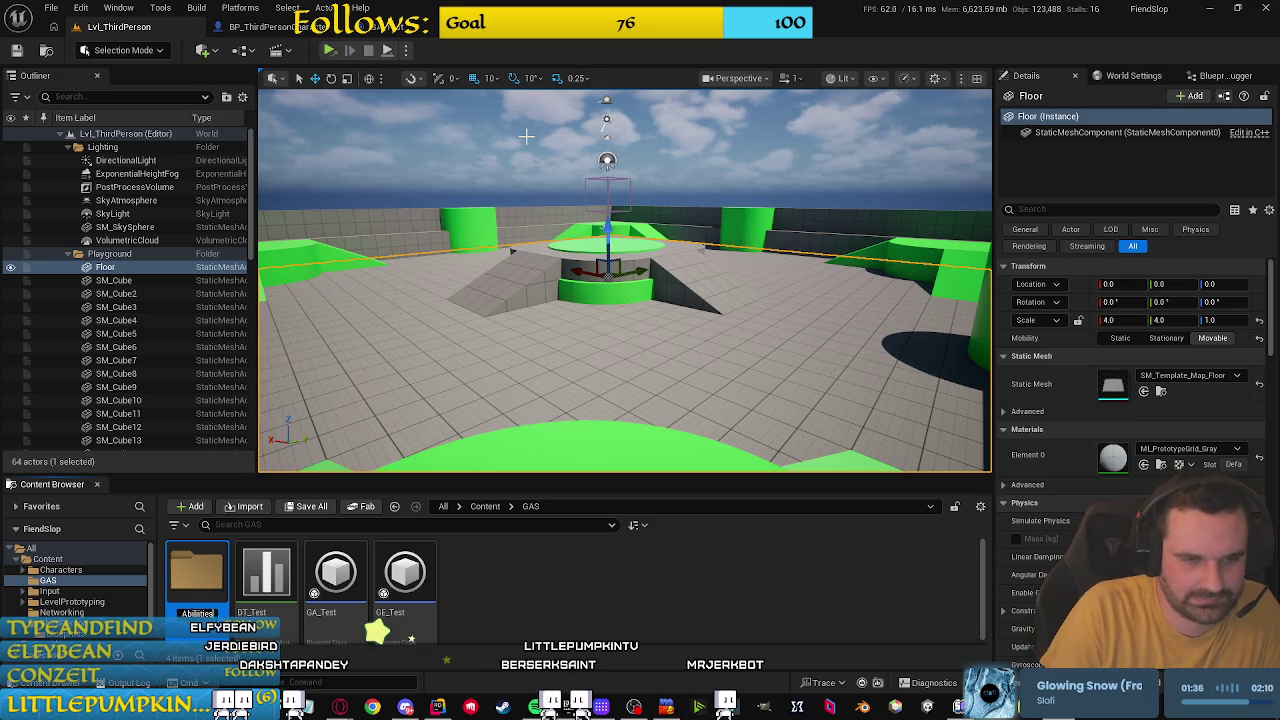
Step: Name the first GAS subfolder Abilities and add a second folder, Effects
key(Return)
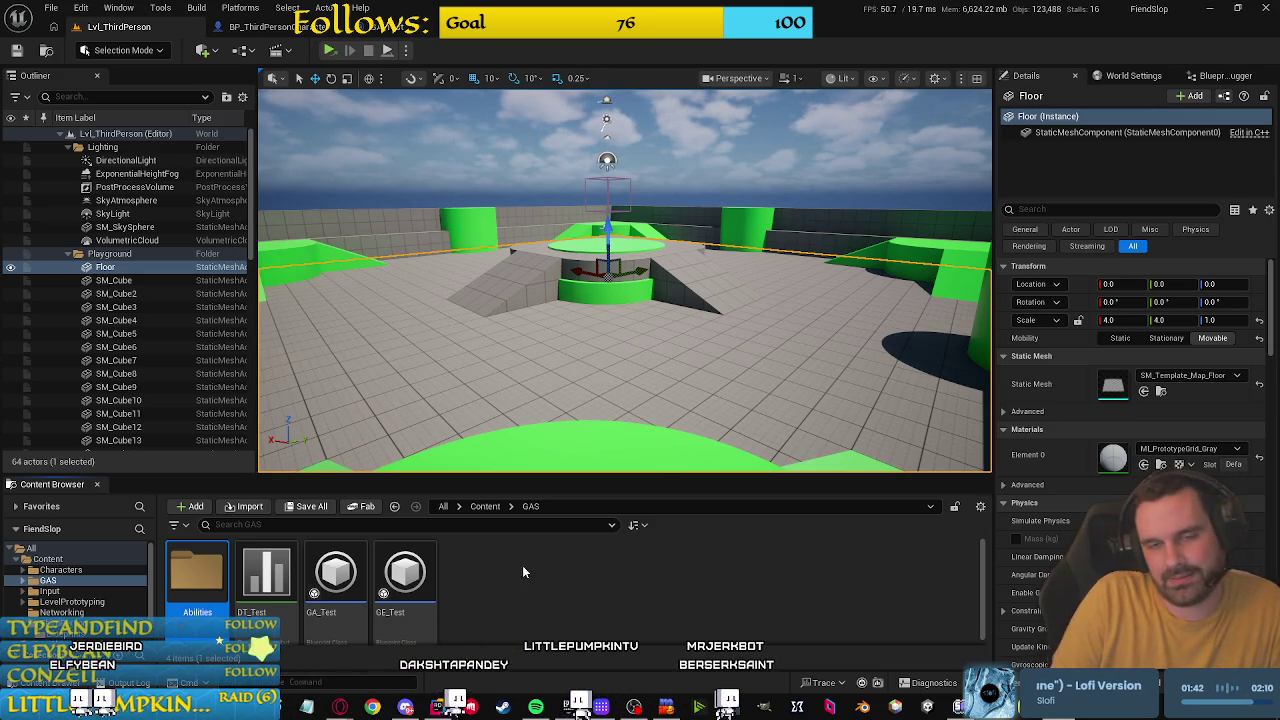
click(497, 567)
right_click(491, 570)
click(495, 599)
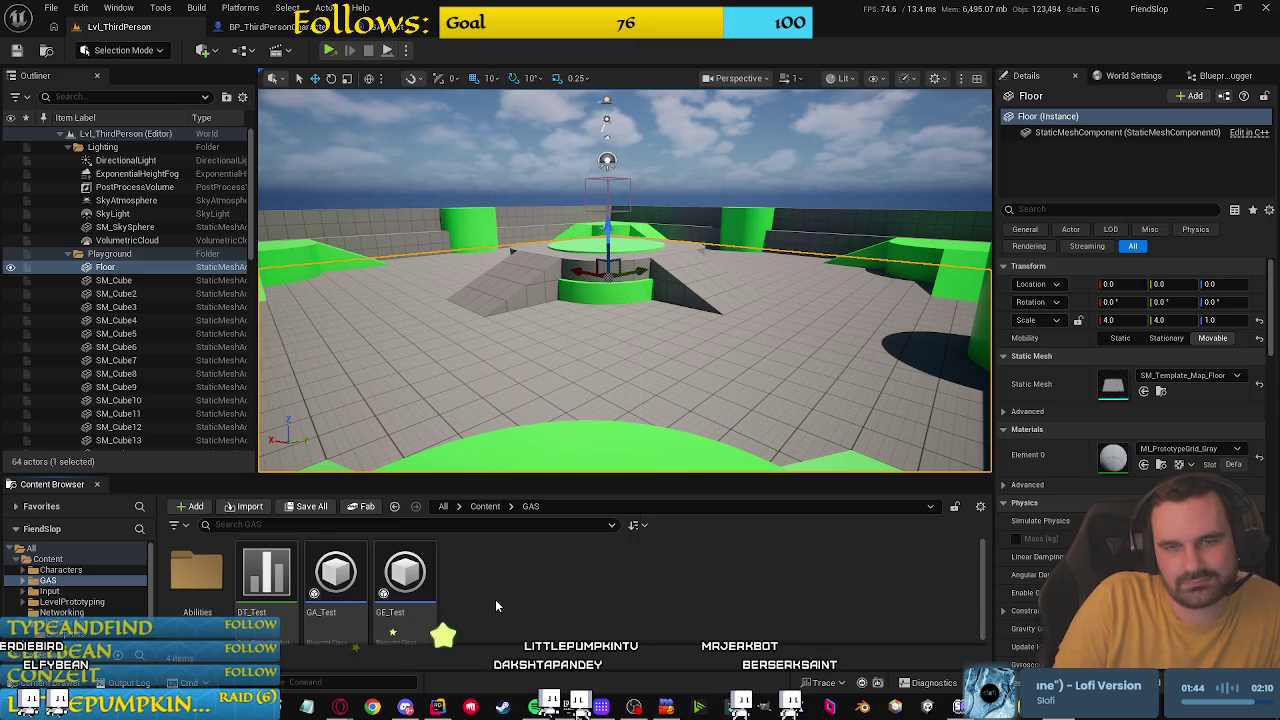
right_click(495, 600)
click(535, 152)
text(Effects)
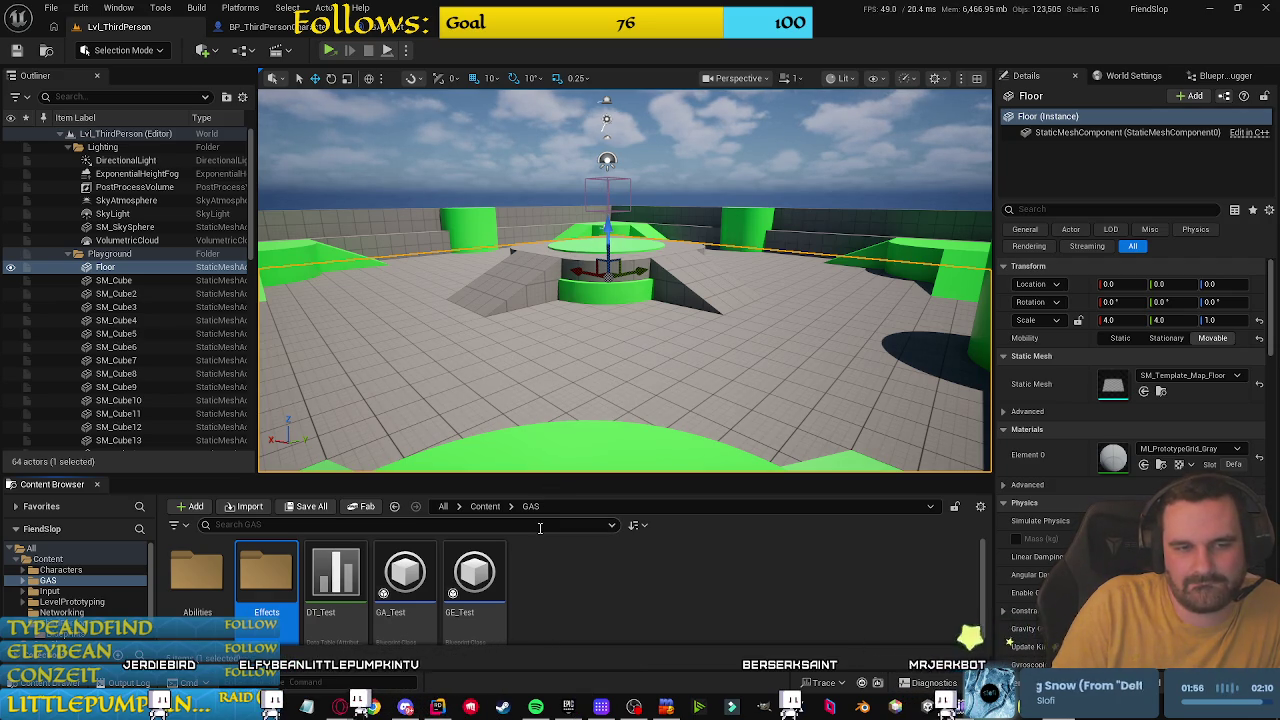
Step: Look inside Abilities, then open the empty Effects folder
double_click(197, 586)
key(alt+Left)
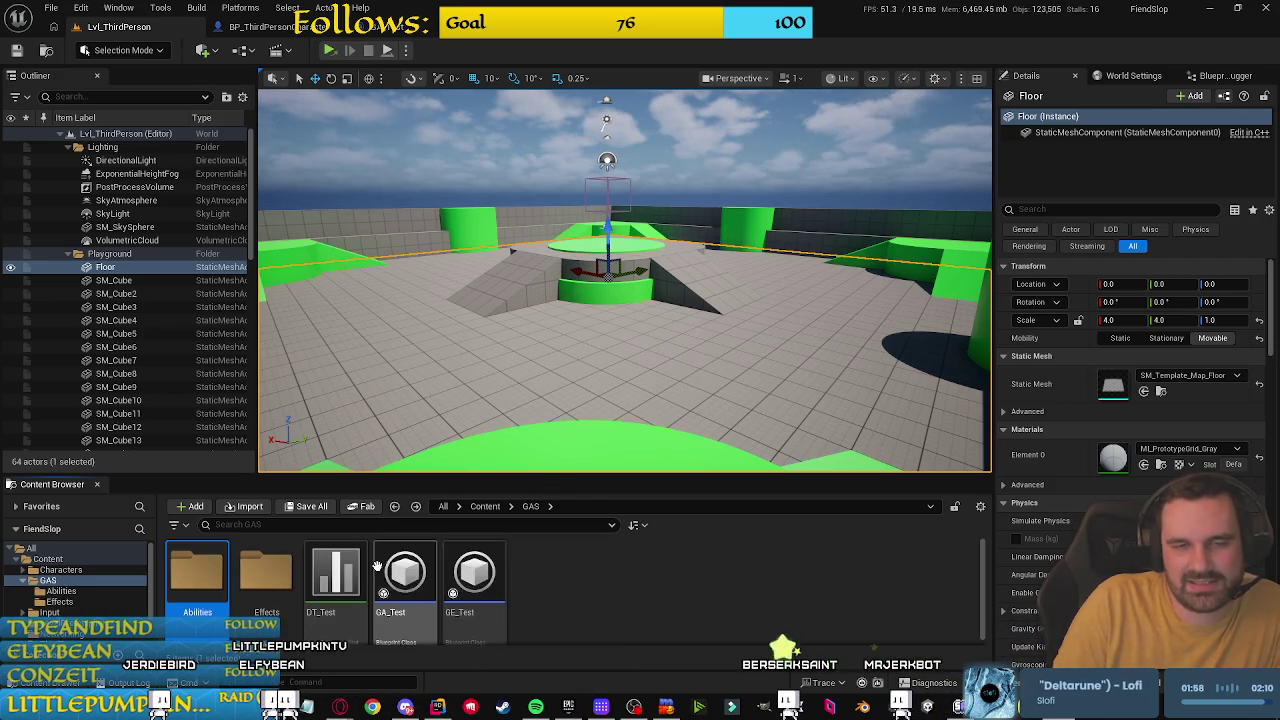
double_click(260, 580)
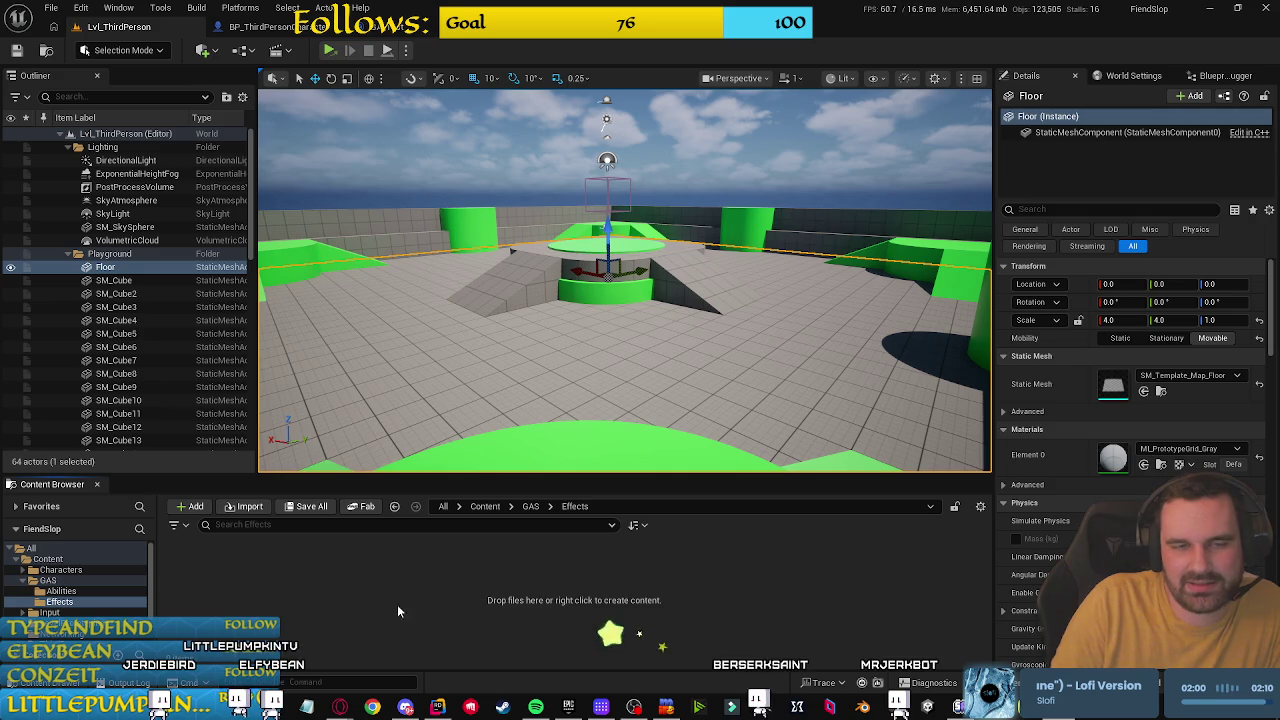
Step: Create a Buffs folder inside Effects
key(alt+Left)
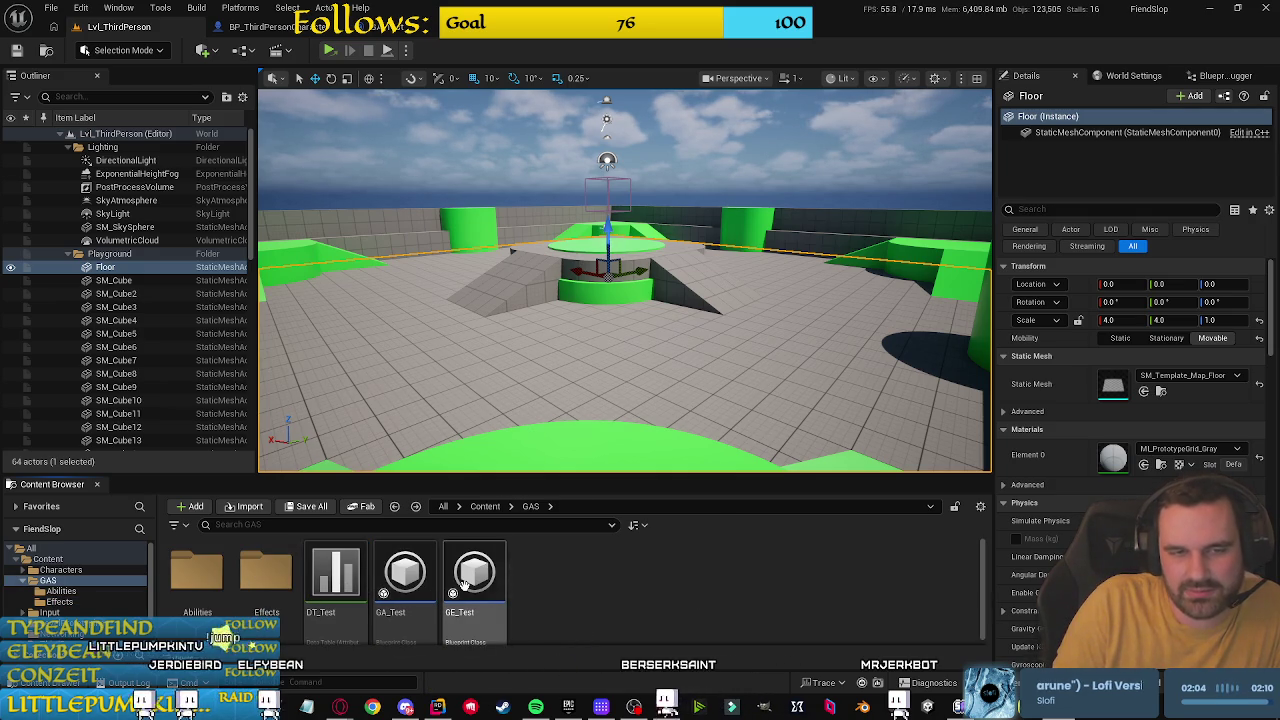
double_click(280, 577)
right_click(280, 568)
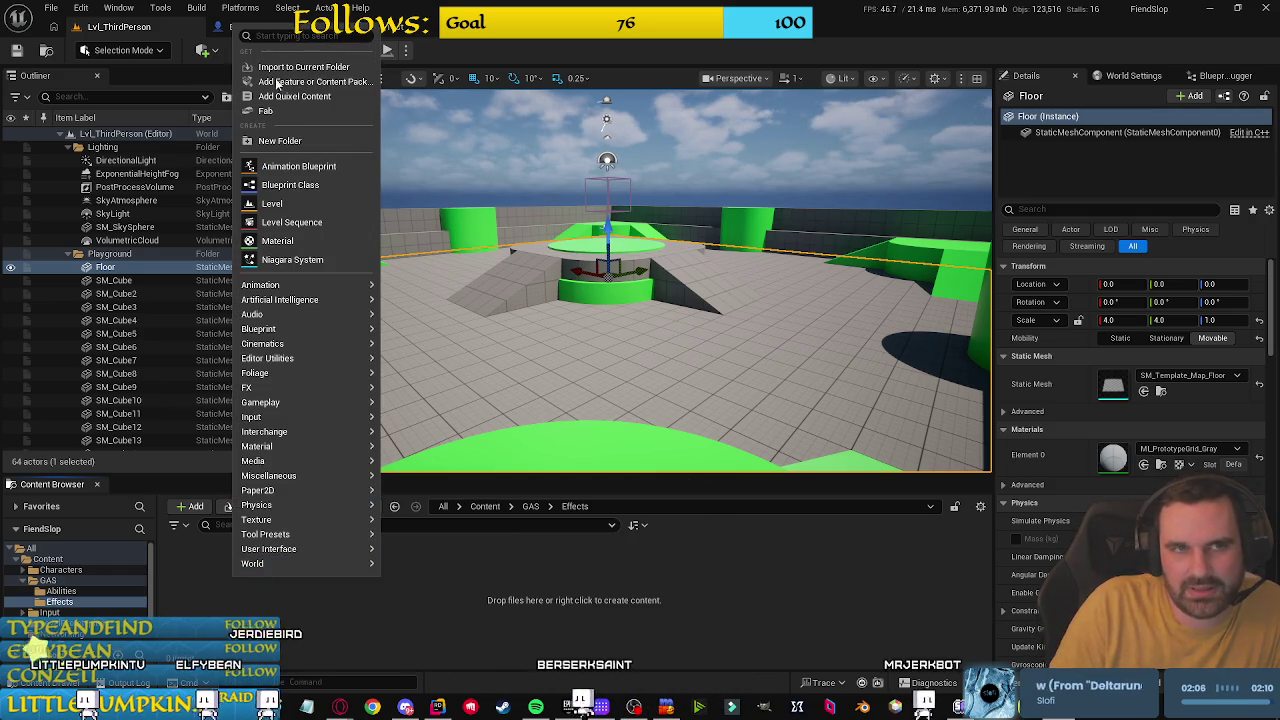
click(280, 140)
text(fs)
key(Return)
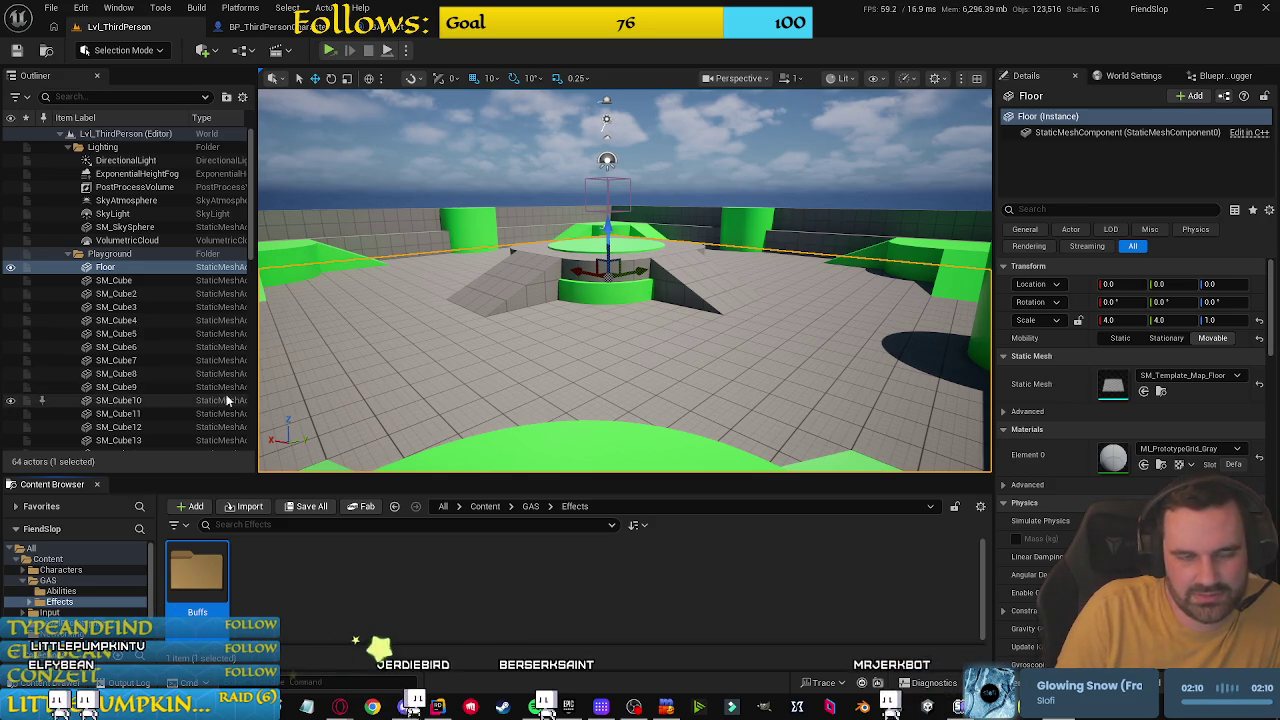
Step: Delete the accidentally duplicated Floor2 actor
key(ctrl+d)
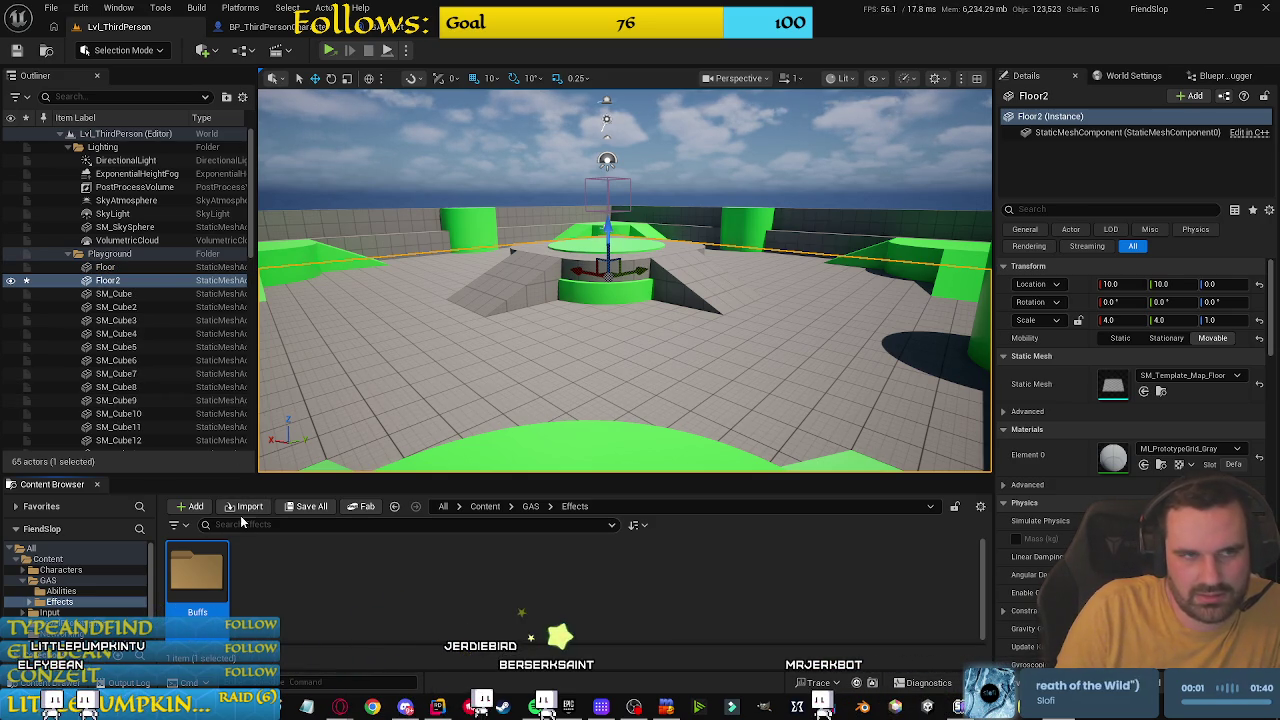
click(142, 282)
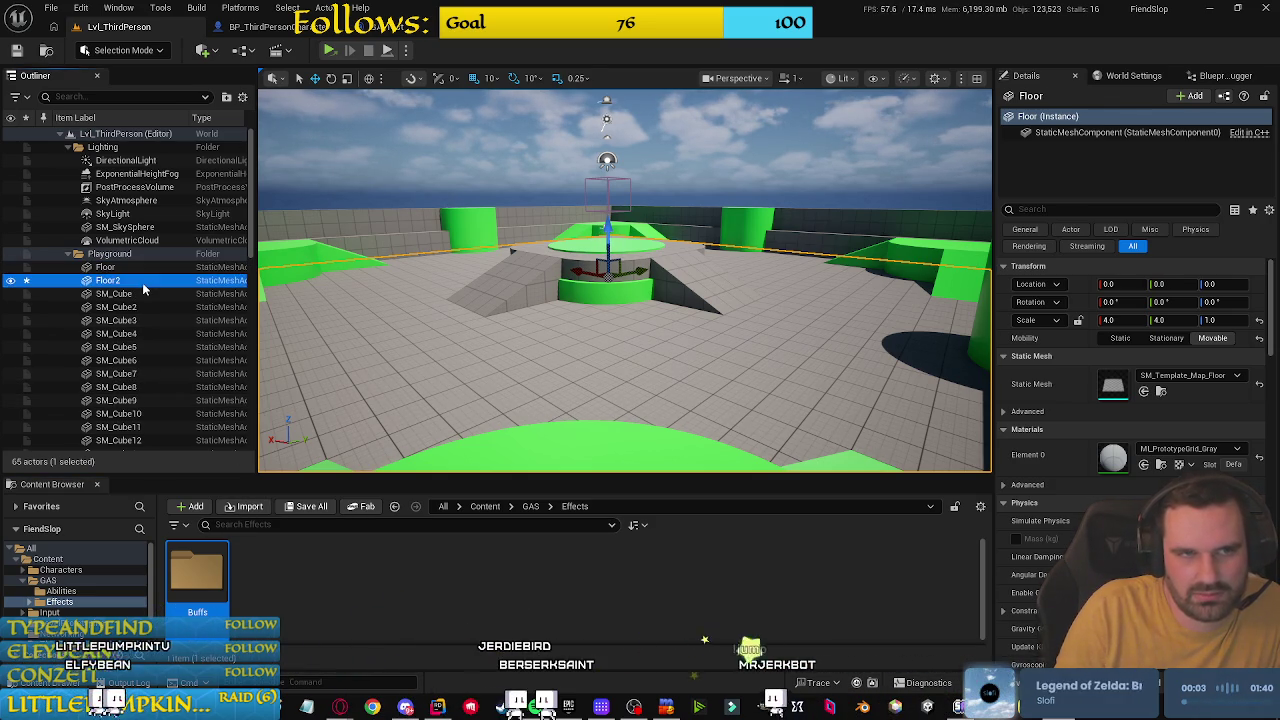
key(Delete)
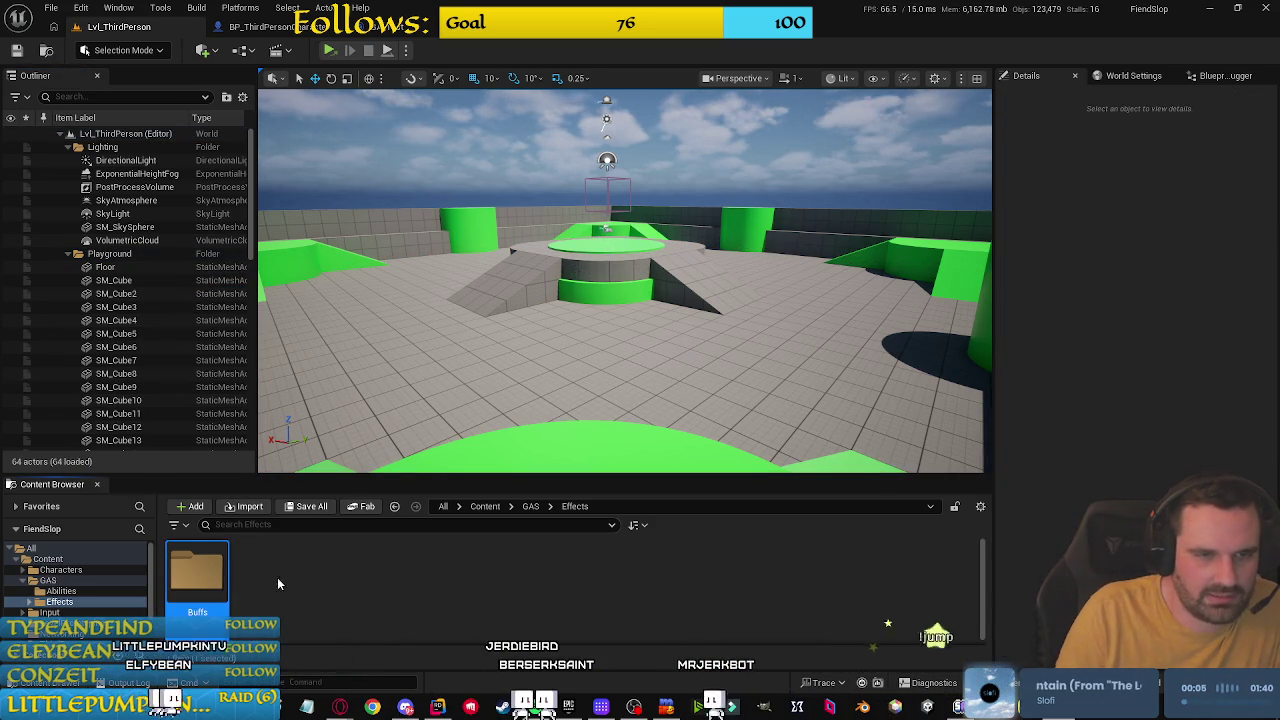
Step: Add a Debuffs folder in Effects, then open the empty Abilities folder
right_click(282, 571)
click(348, 133)
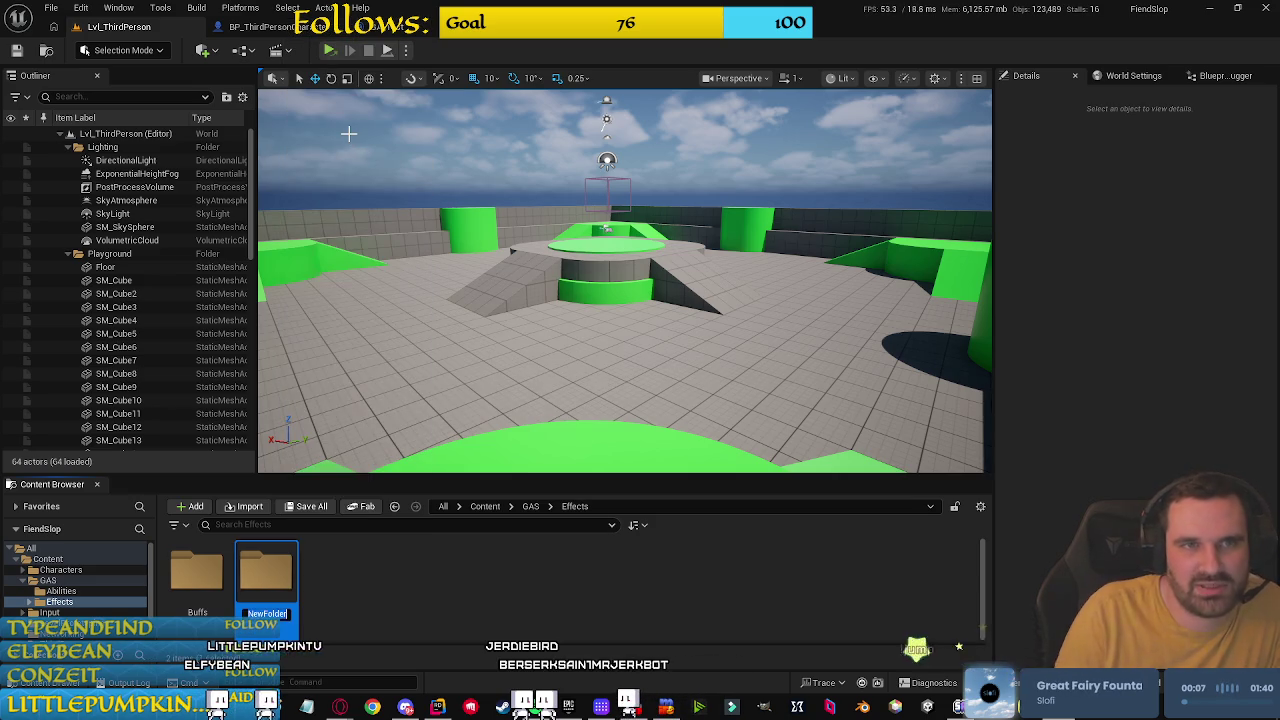
text(Debuffs)
key(Return)
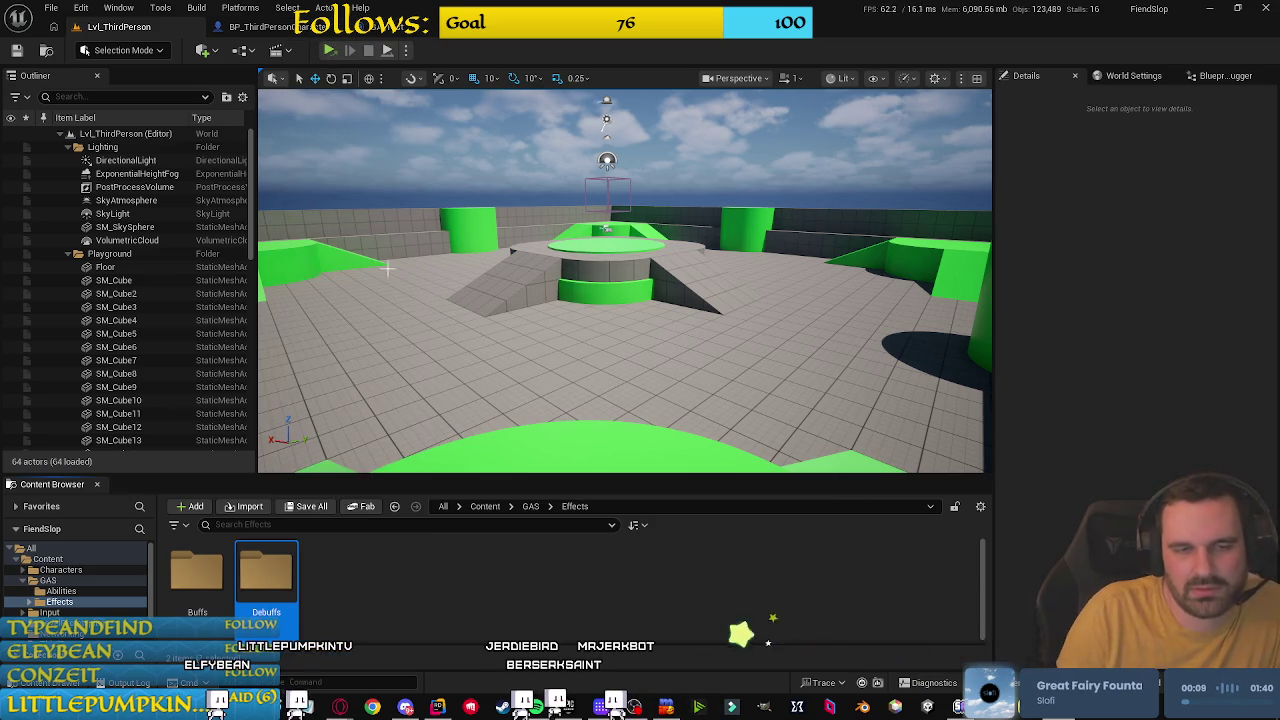
click(556, 594)
click(530, 506)
double_click(209, 566)
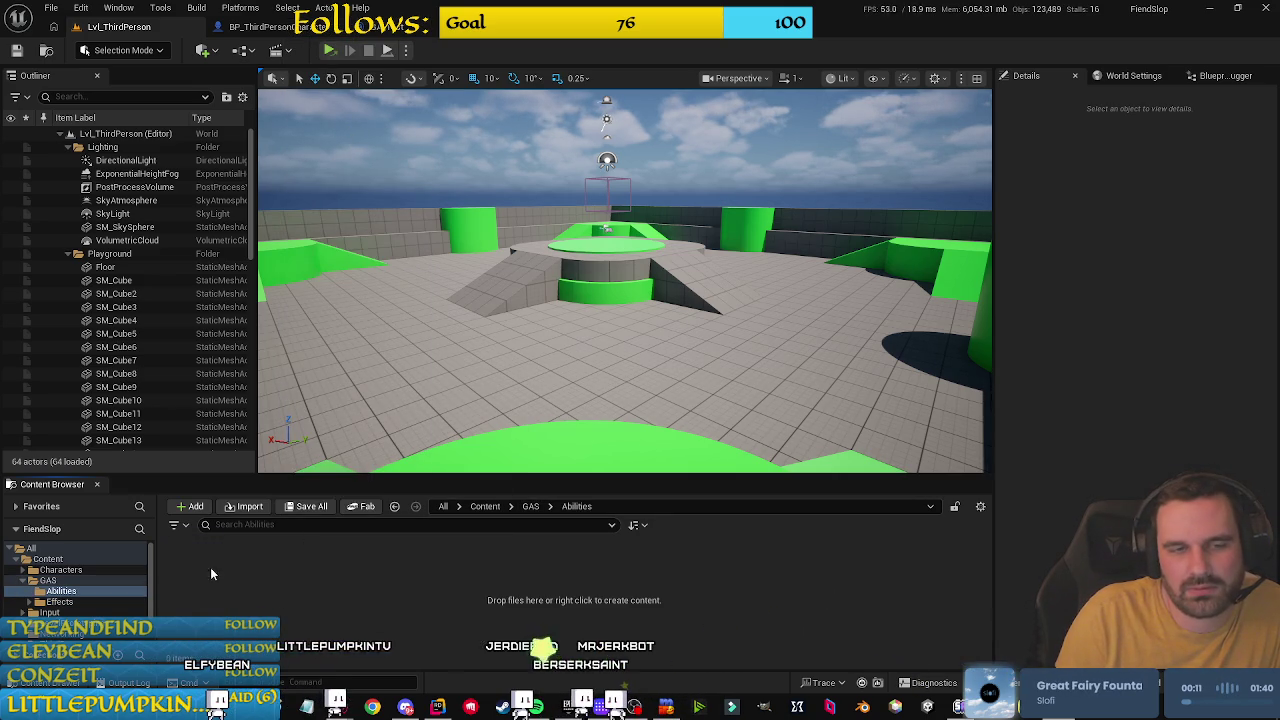
Step: Create Offense, Defense and Utility folders inside Abilities
right_click(228, 572)
click(284, 133)
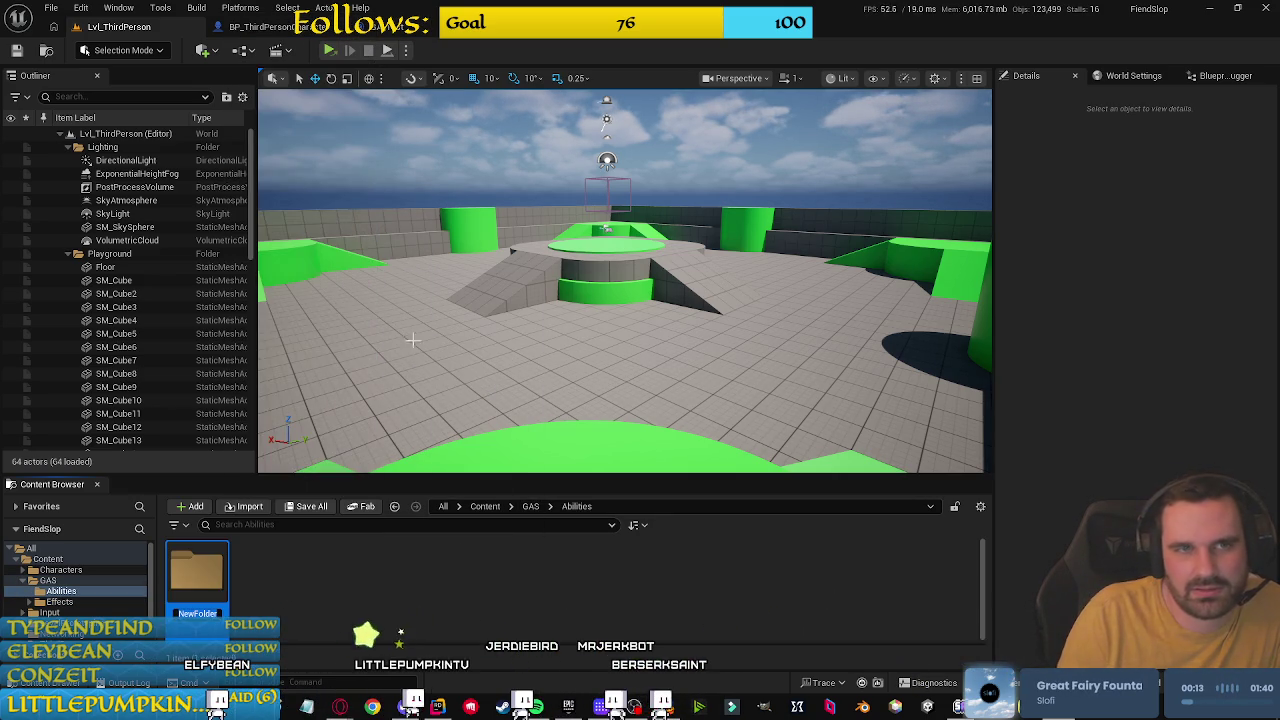
text(Offense)
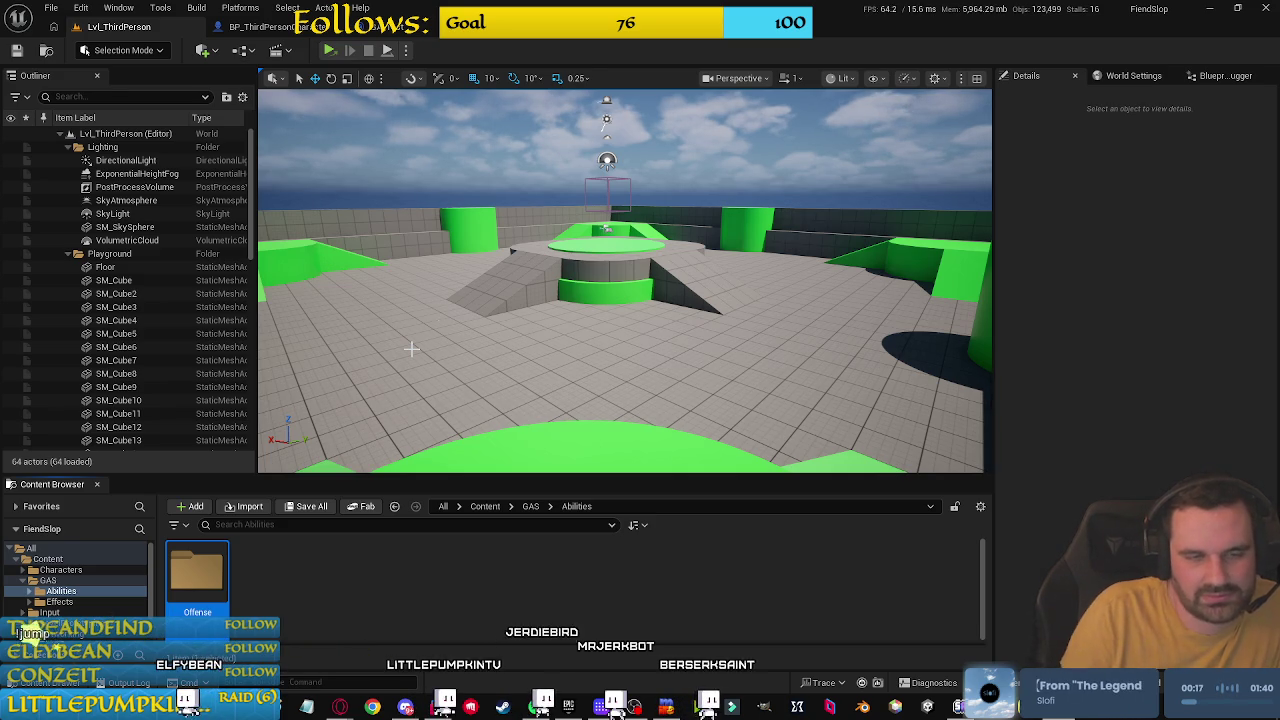
right_click(274, 568)
click(322, 133)
text(Defense)
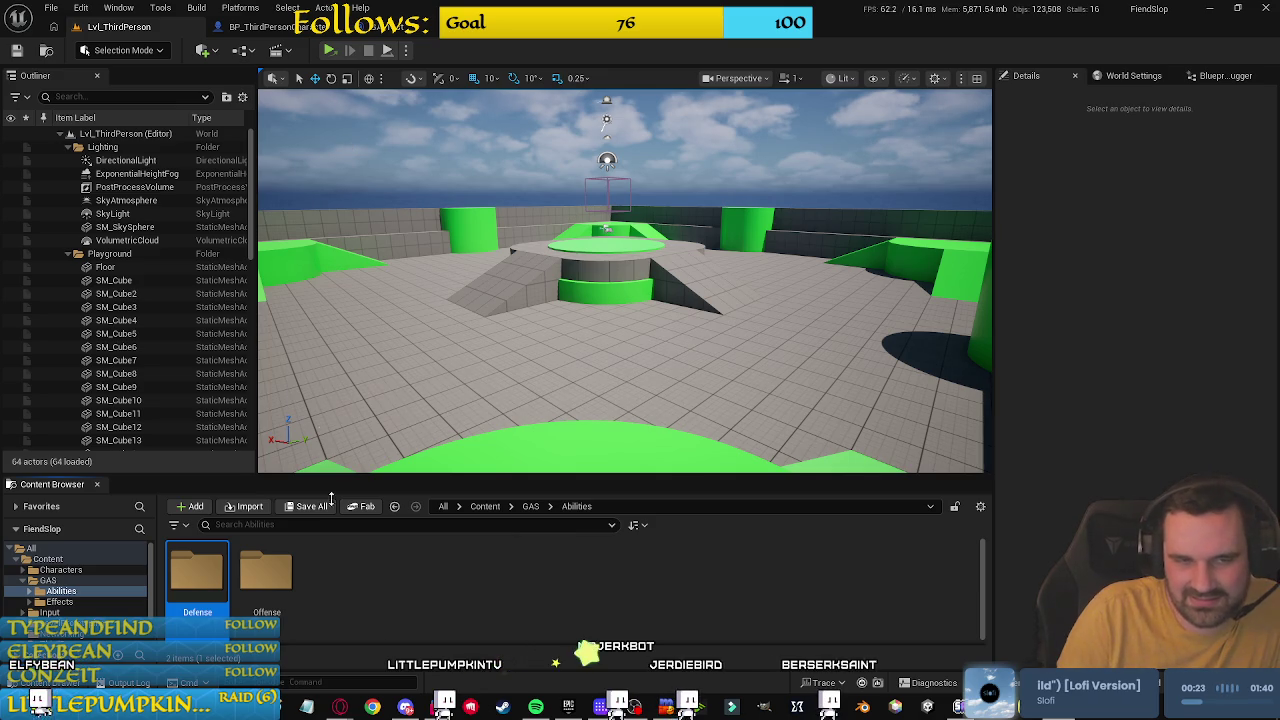
right_click(349, 564)
click(398, 130)
text(Utility)
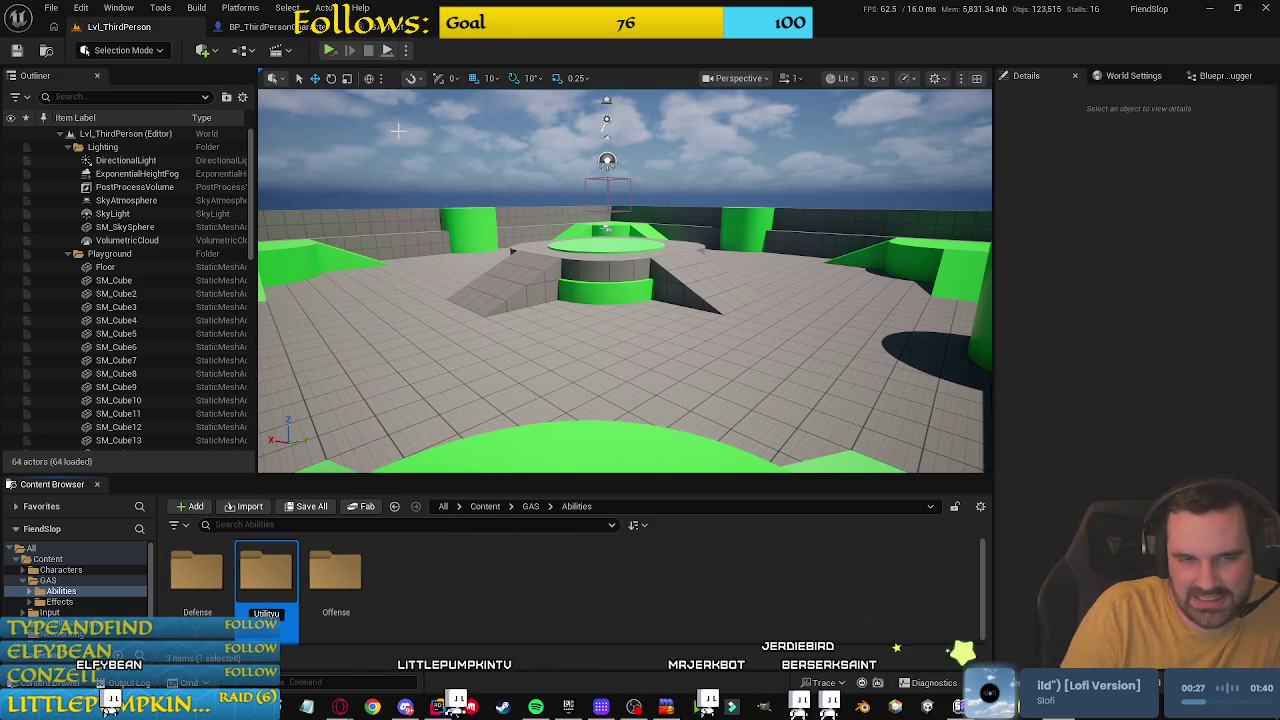
Step: Navigate from the new Utility folder back up to the GAS folder
key(Return)
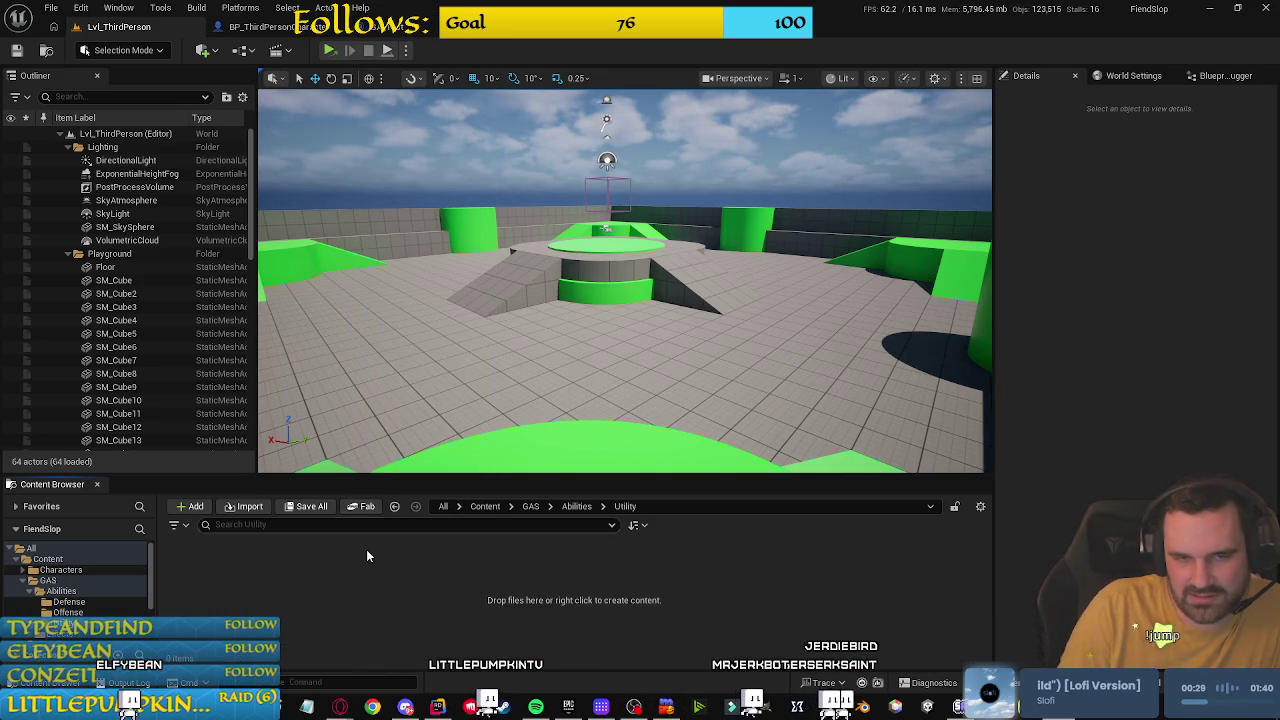
click(578, 507)
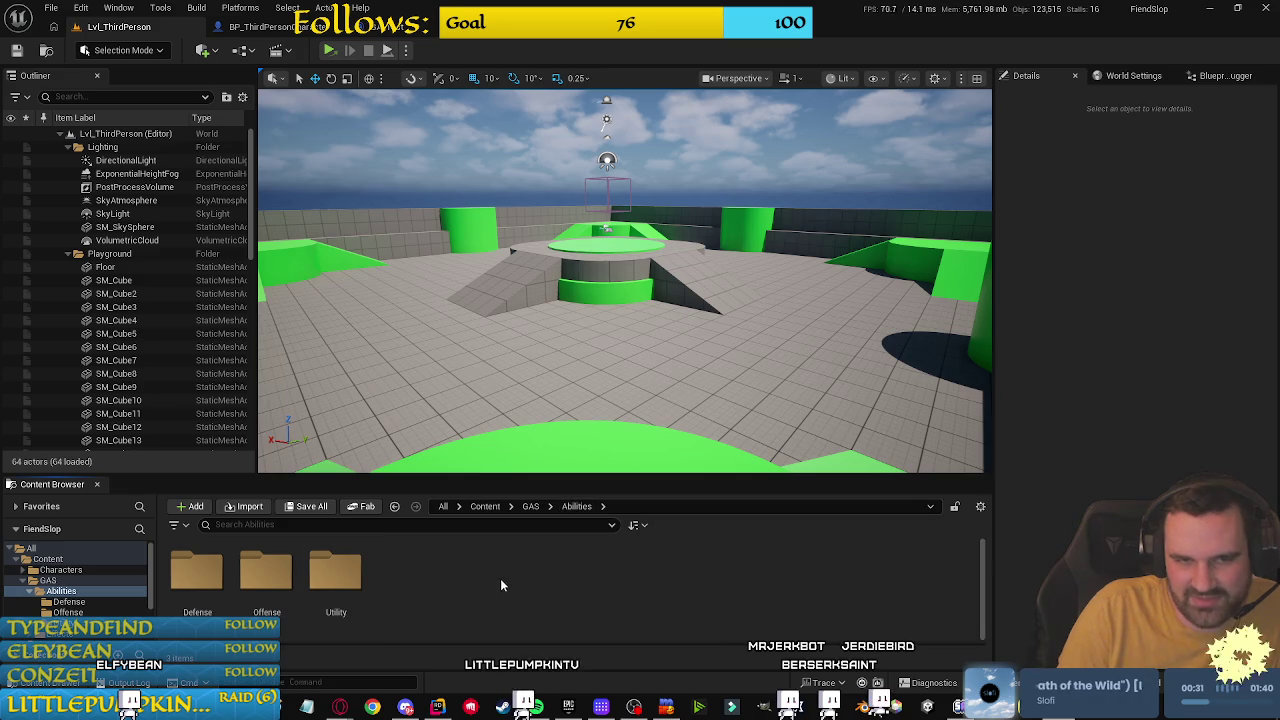
click(530, 507)
click(530, 506)
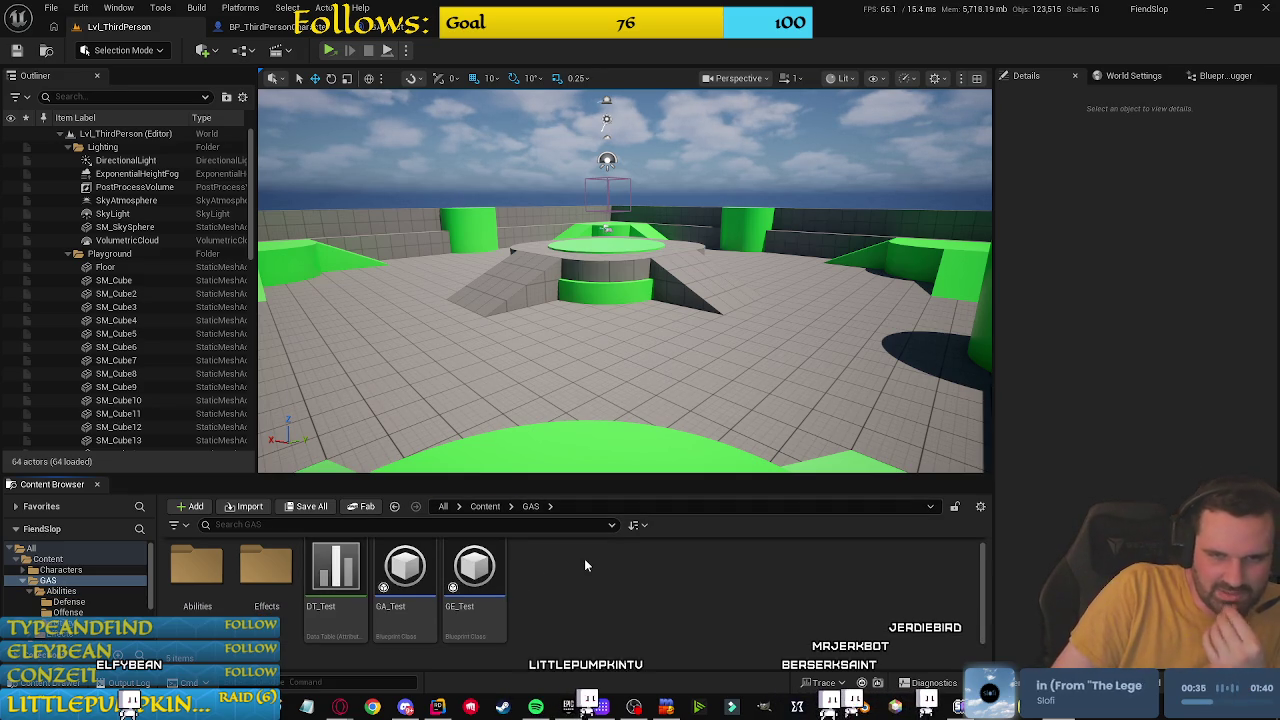
Step: Create an AttributeSets folder in GAS
right_click(584, 558)
click(633, 124)
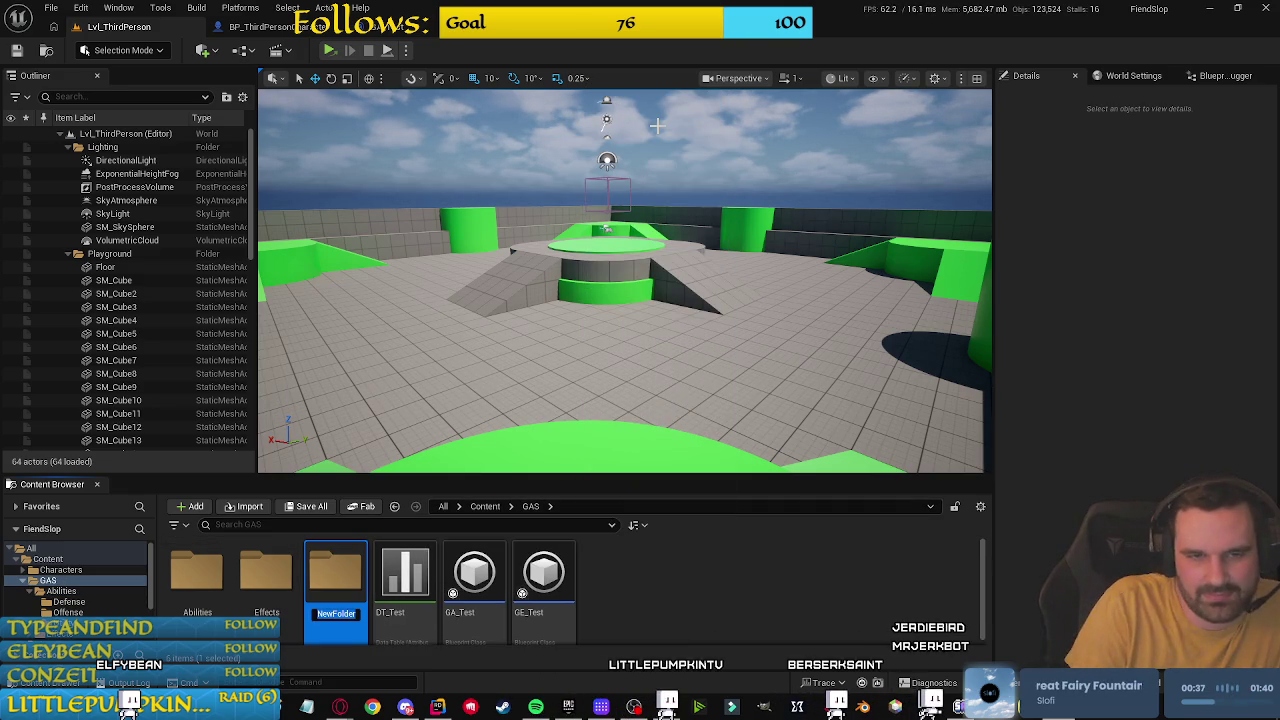
text(A)
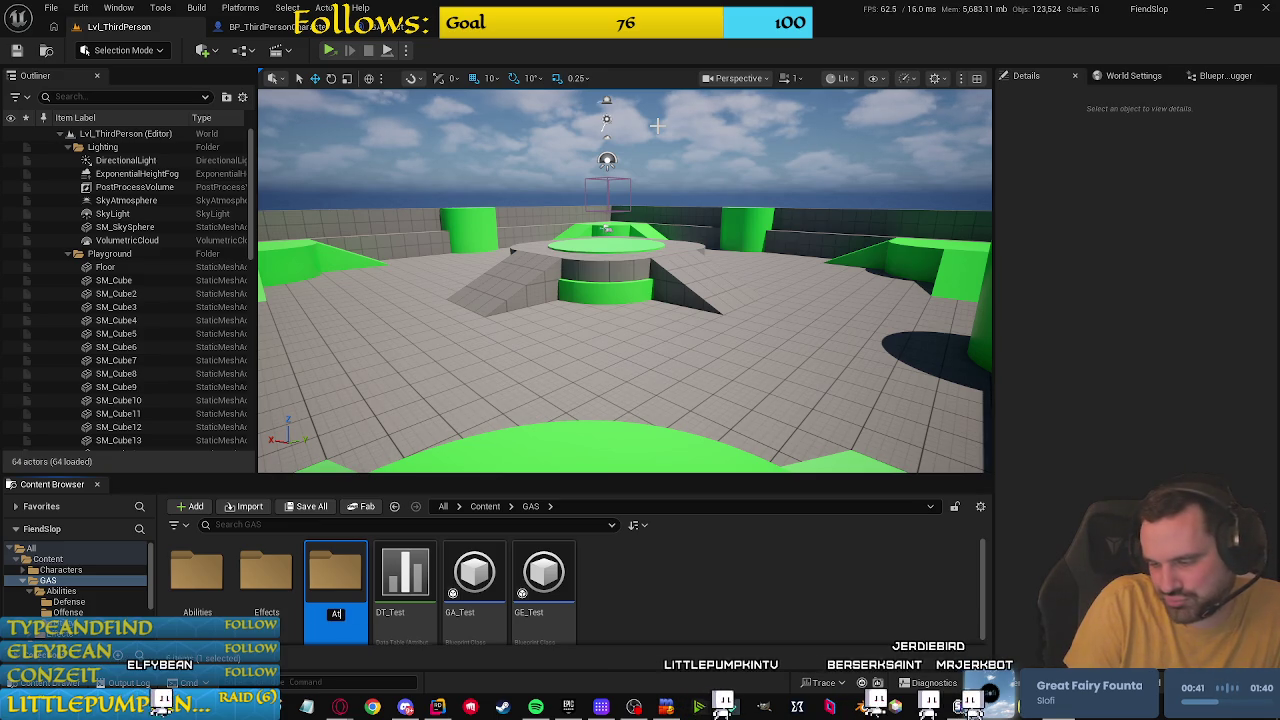
key(BackSpace)
text(At)
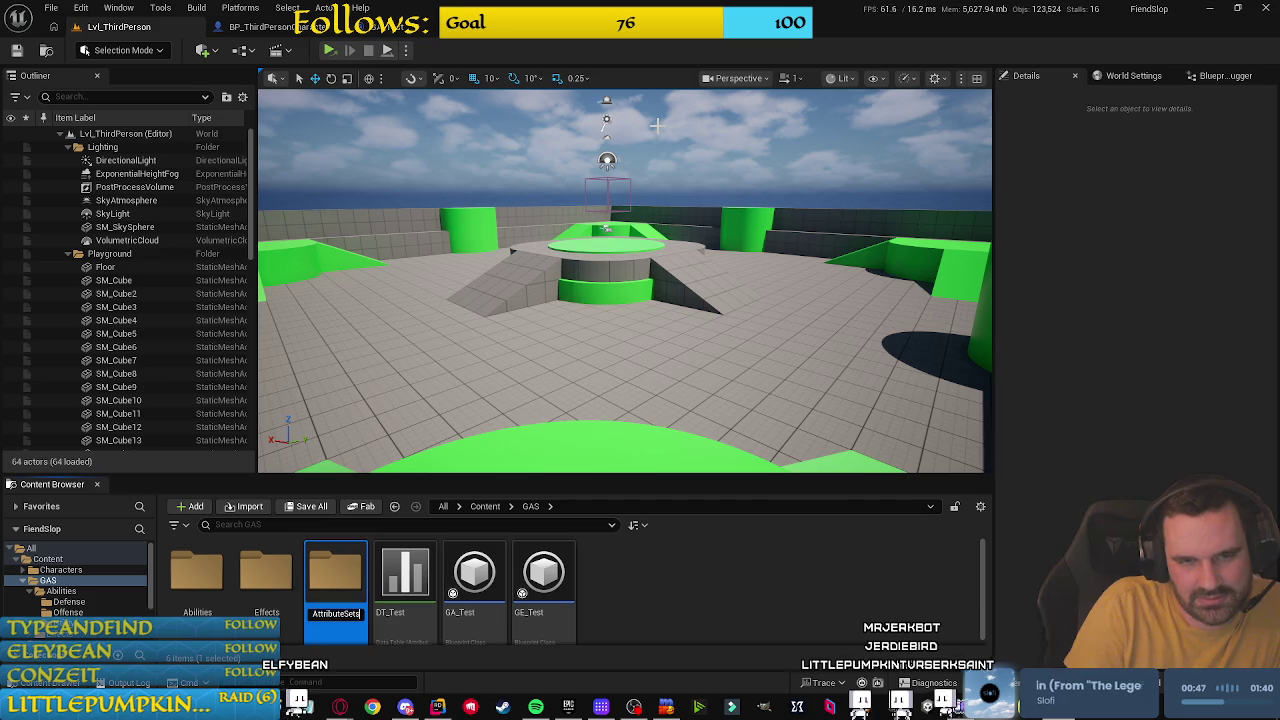
key(Return)
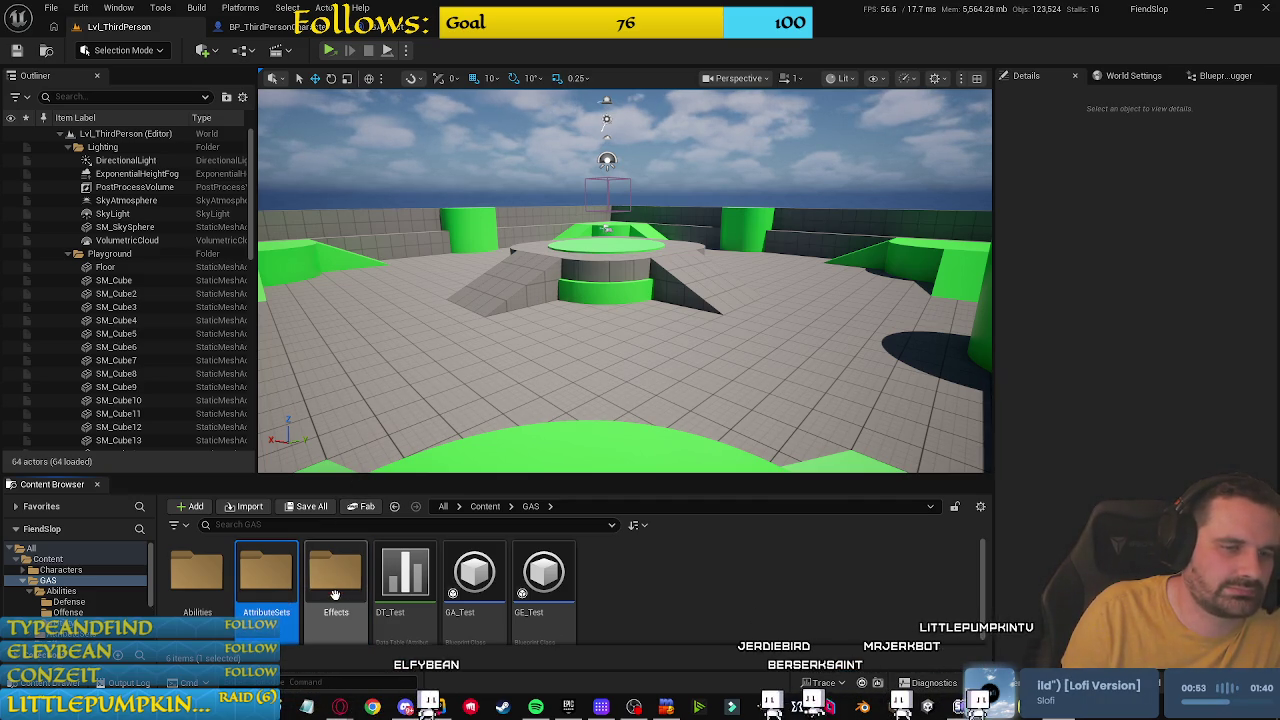
key(Left)
click(287, 584)
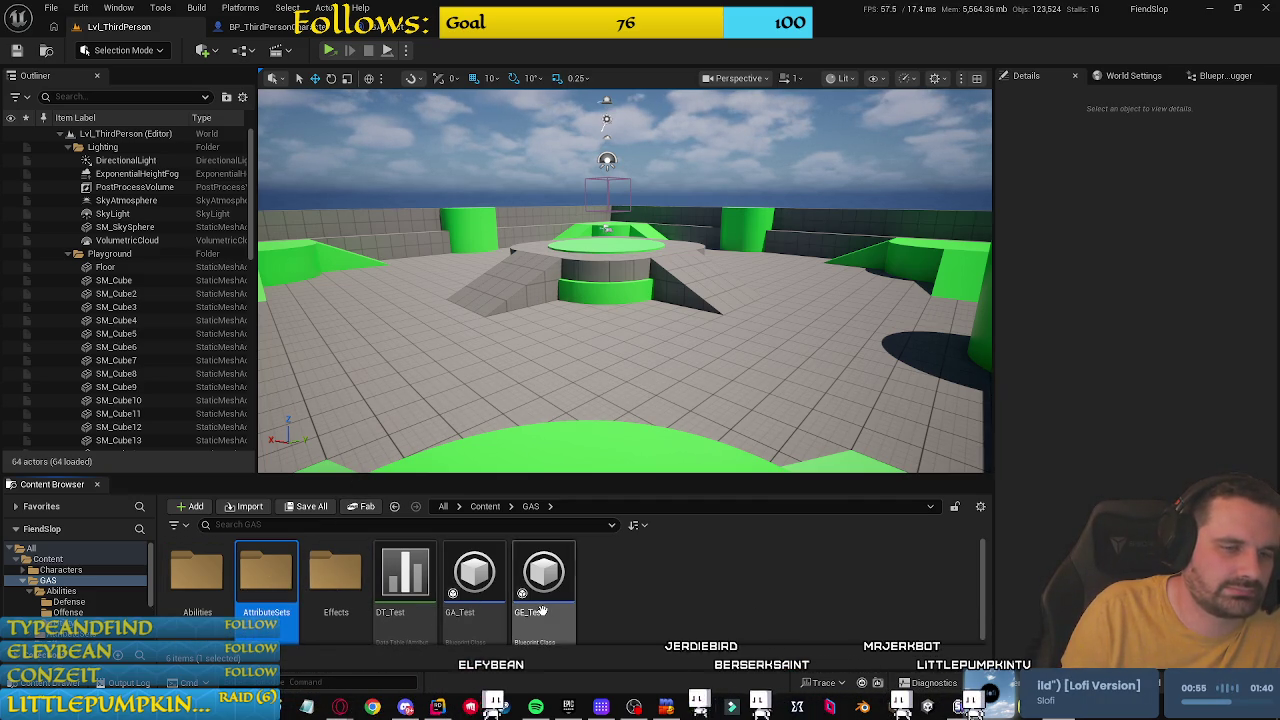
Step: Create a Debug folder and move DT_Test, GA_Test and GE_Test into it
click(651, 587)
mouse_move(405, 575)
mouse_down()
mouse_move(283, 576)
mouse_move(395, 580)
mouse_up()
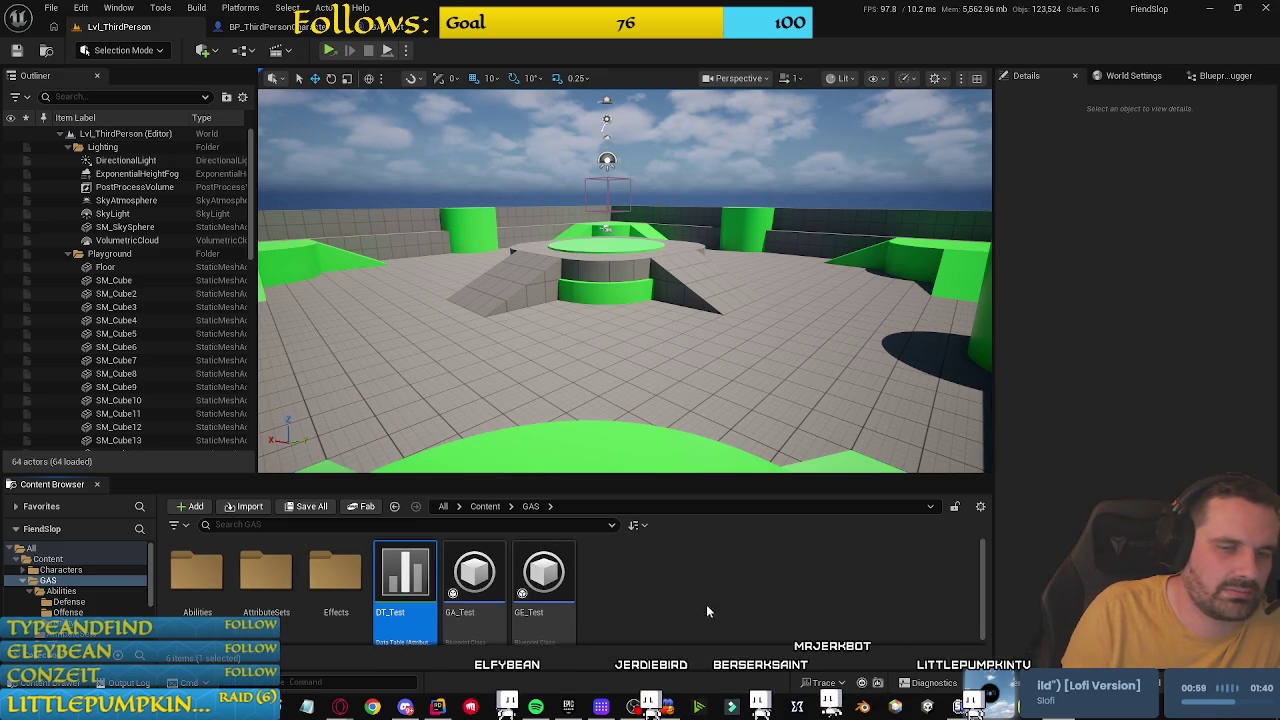
click(674, 586)
right_click(643, 585)
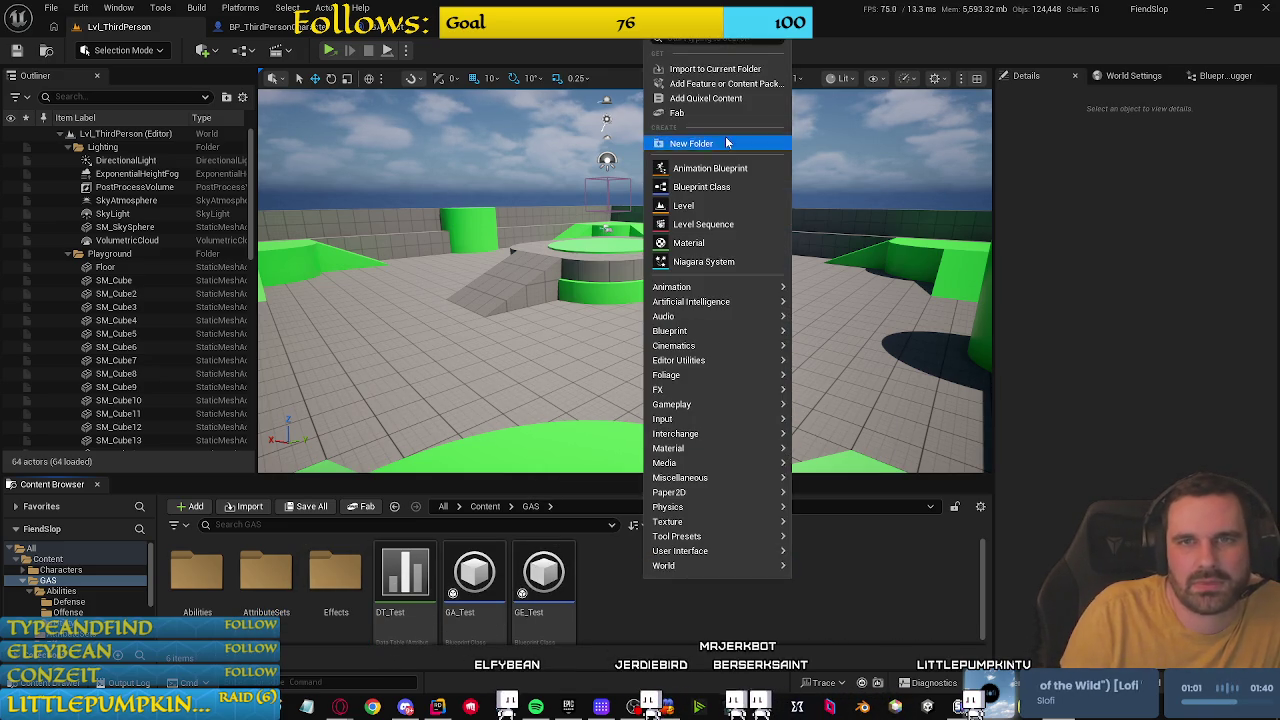
click(724, 140)
text(Debug)
key(Return)
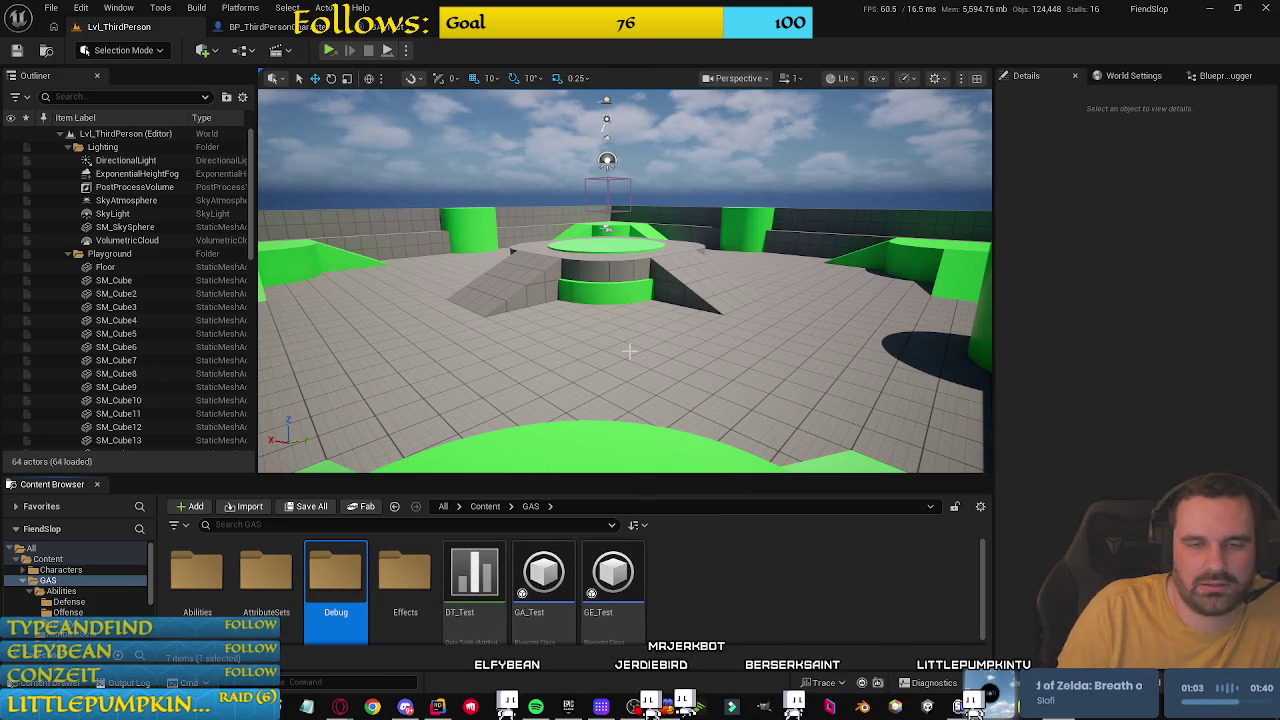
click(613, 580)
ctrl+click(543, 580)
ctrl+click(474, 580)
drag(474, 580, 368, 580)
click(404, 599)
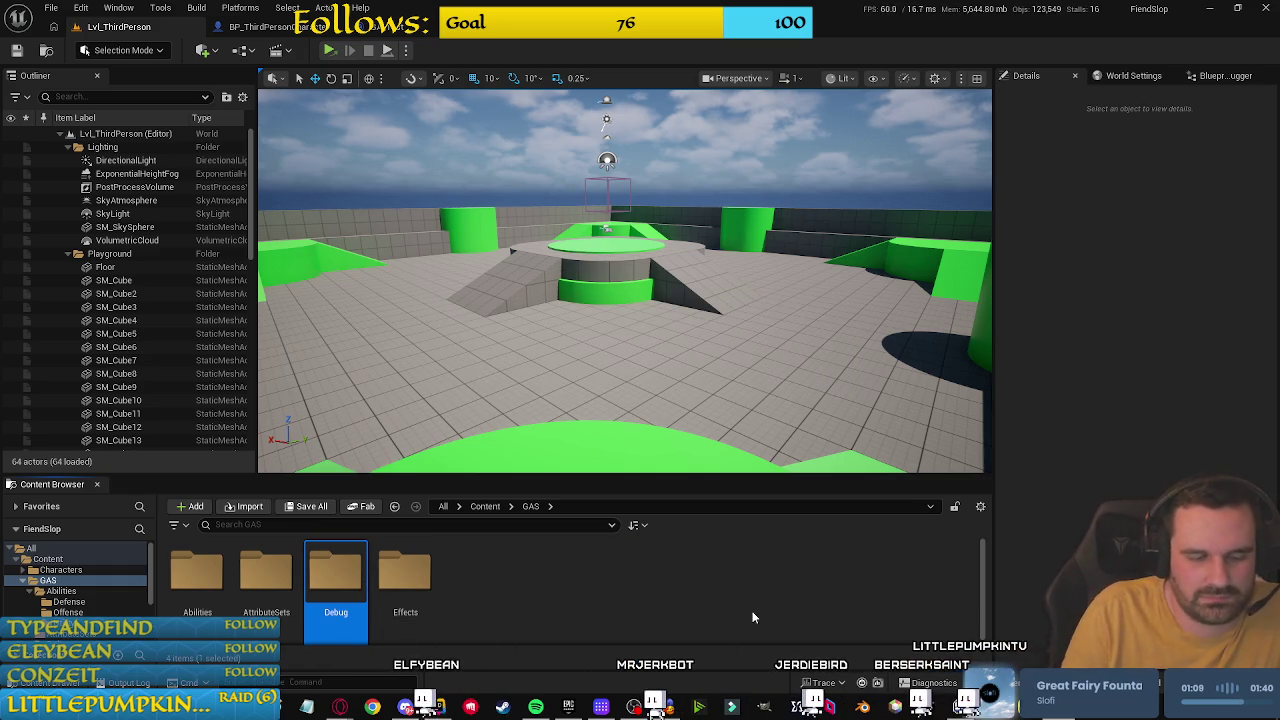
text(_)
Step: Rename folders to _Debug, GameplayAbilities and GameplayEffects, then open AttributeSets
key(Return)
click(482, 615)
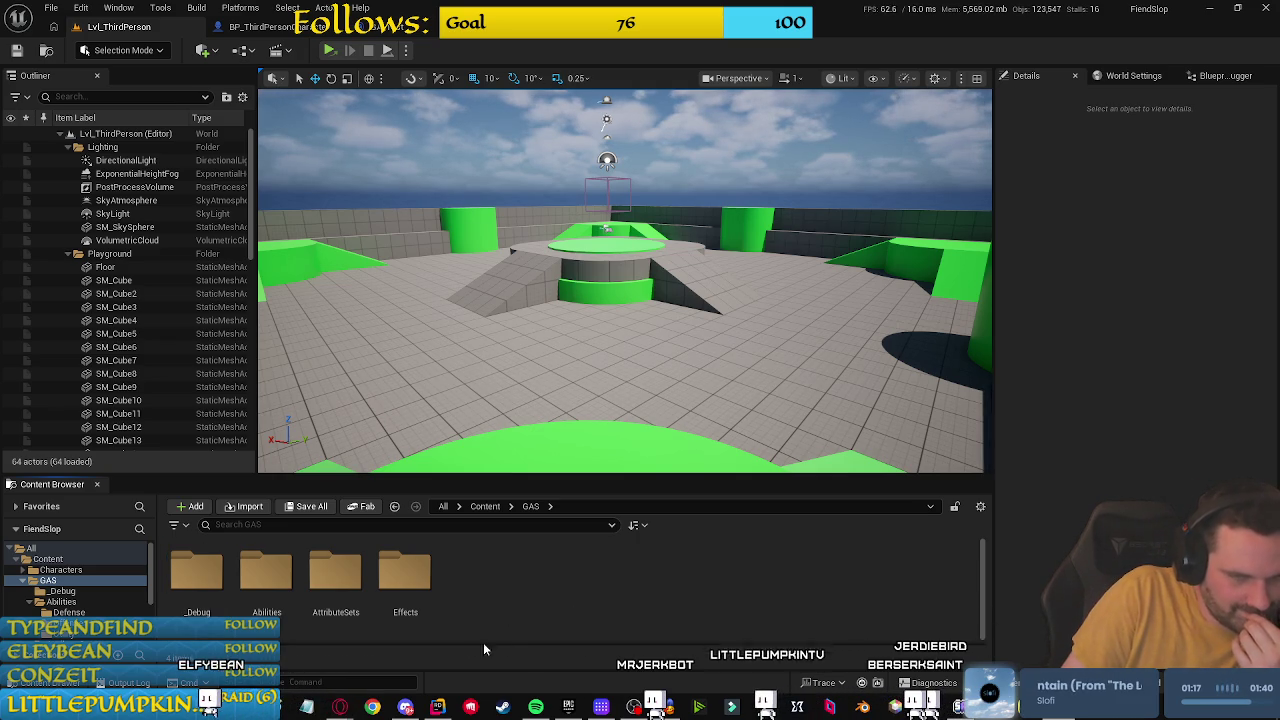
click(266, 575)
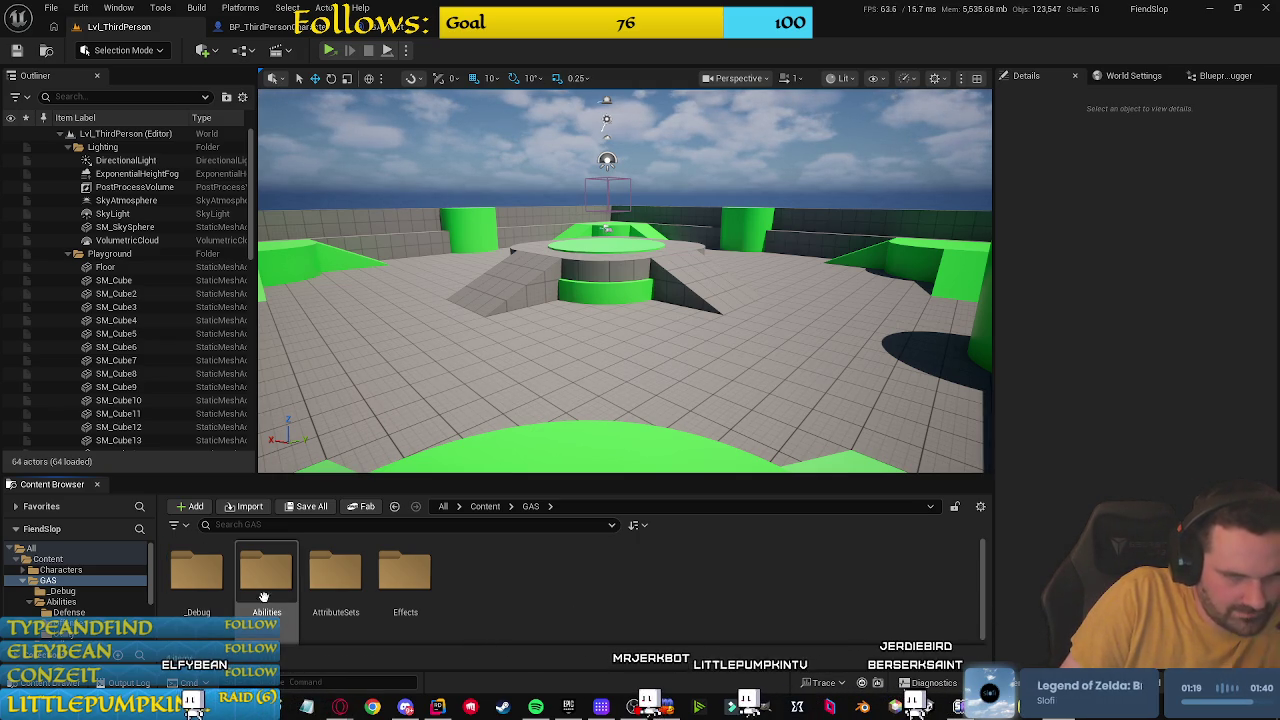
key(Home)
text(Gameplay)
key(Return)
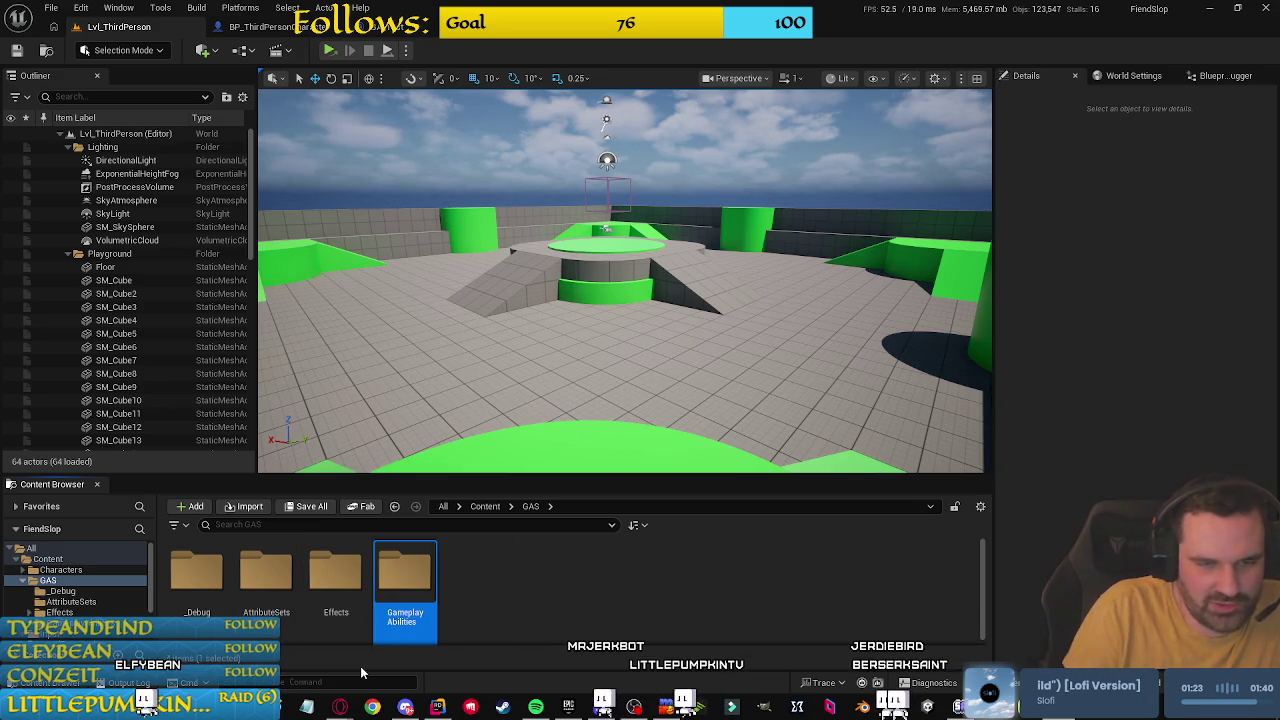
click(355, 620)
key(F2)
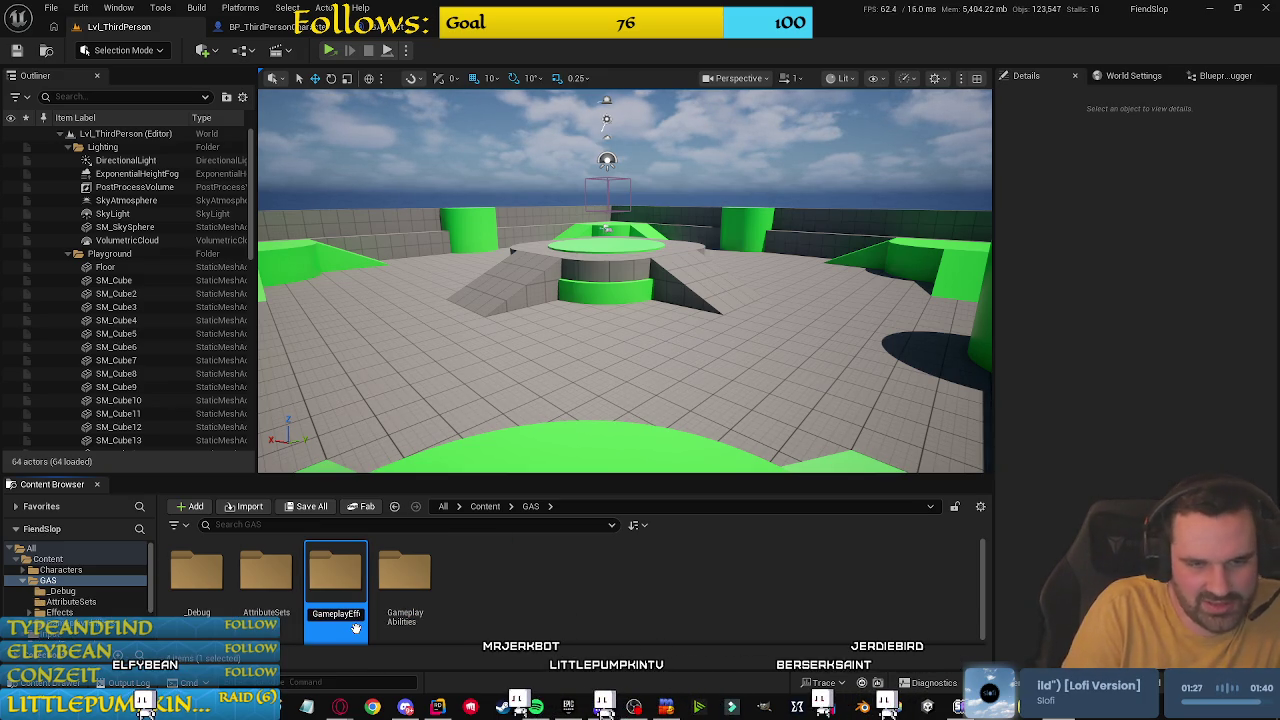
key(Return)
click(533, 580)
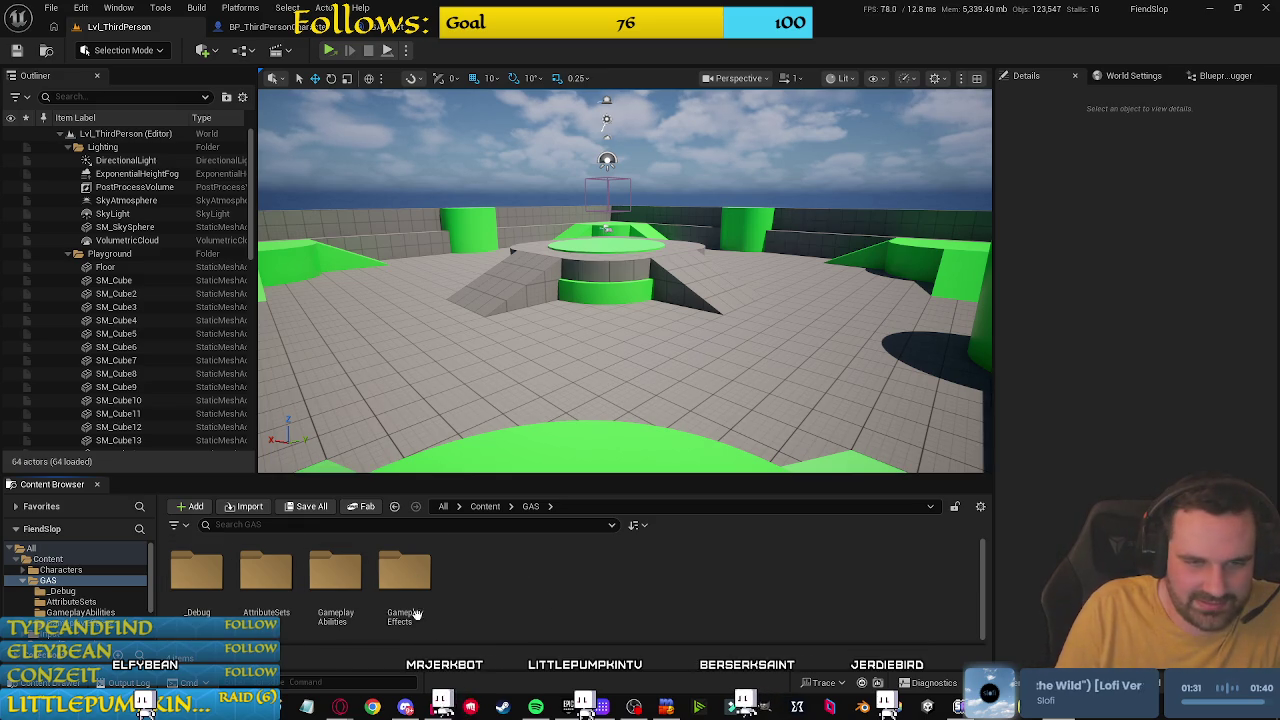
double_click(266, 572)
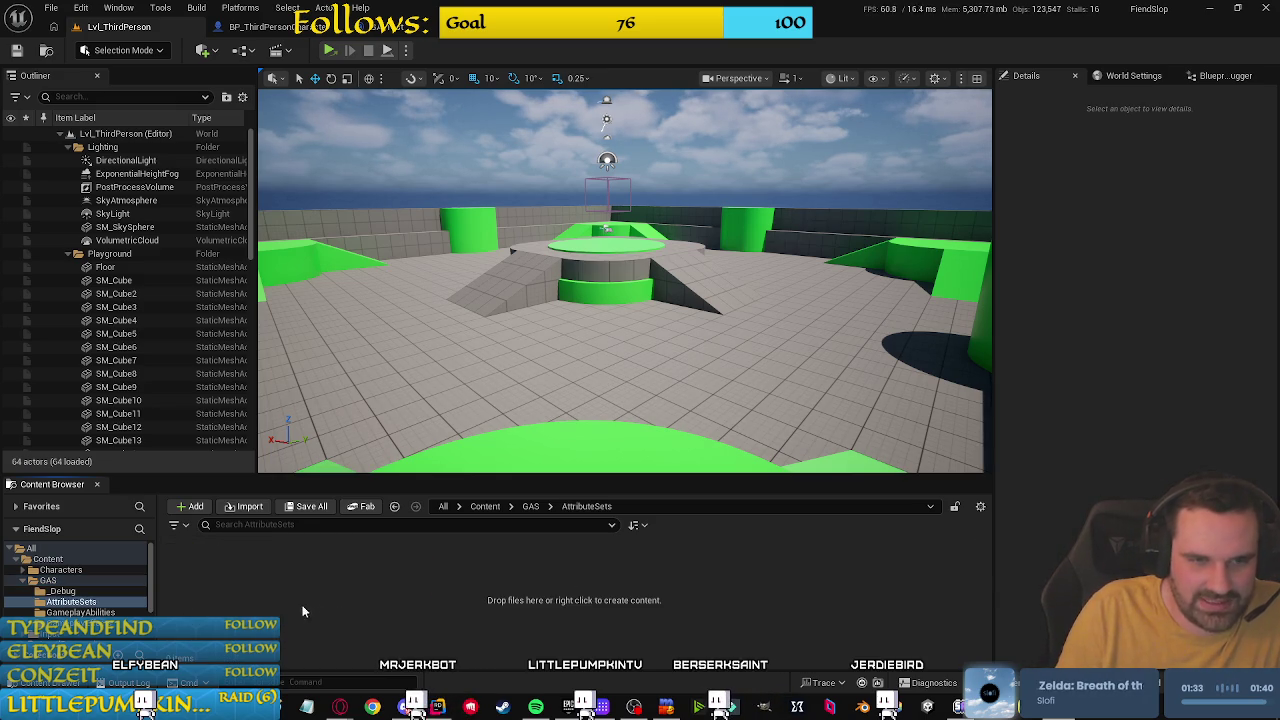
Step: Create a PlayerClasses folder inside AttributeSets
right_click(214, 583)
mouse_move(240, 569)
click(239, 602)
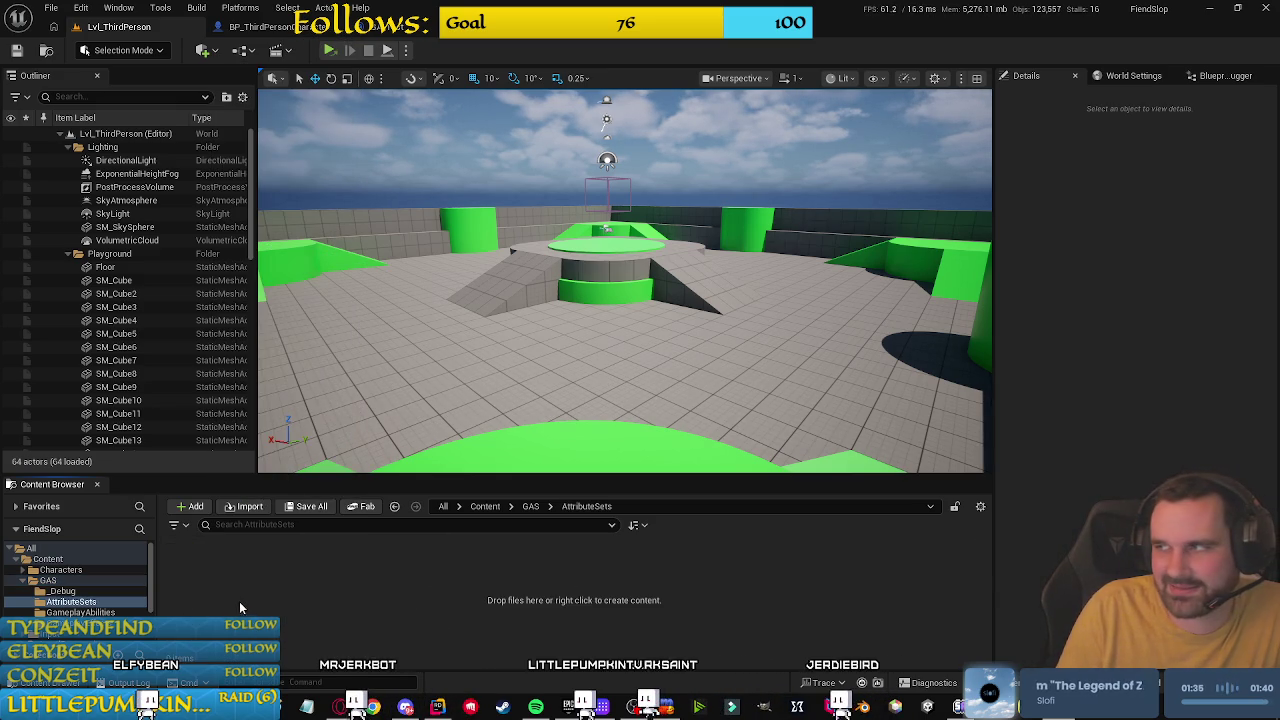
right_click(245, 607)
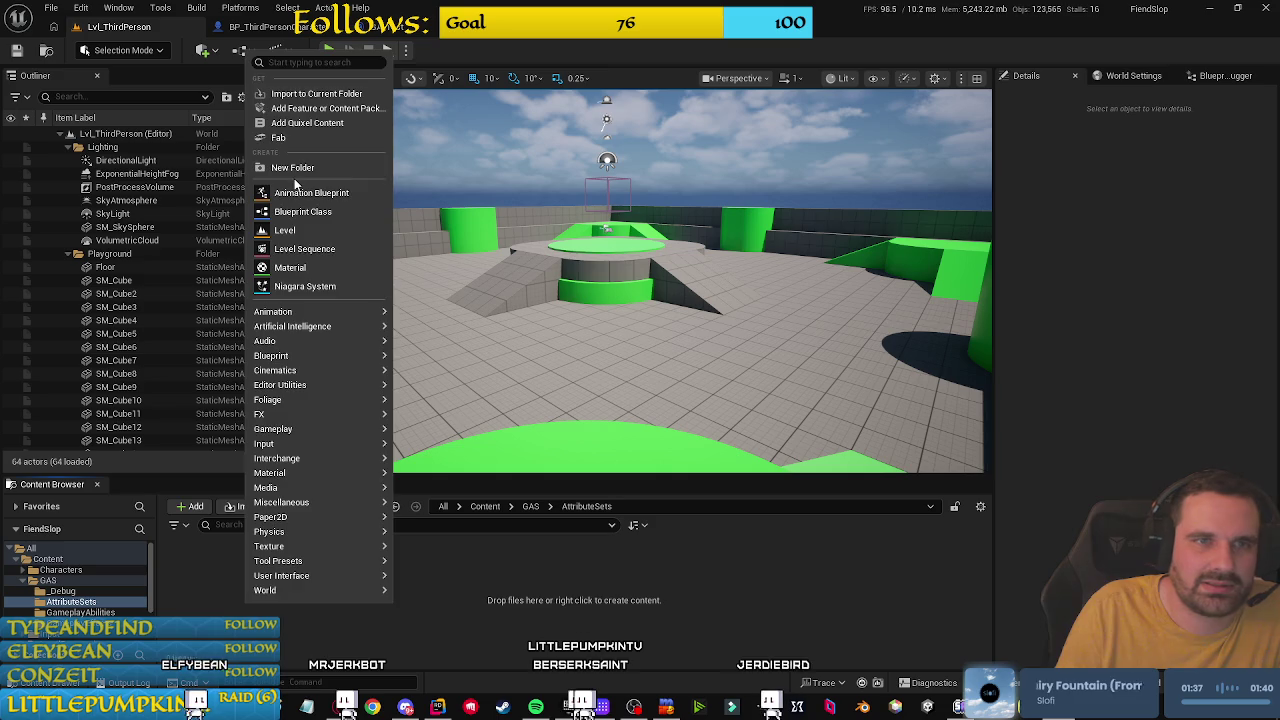
click(295, 141)
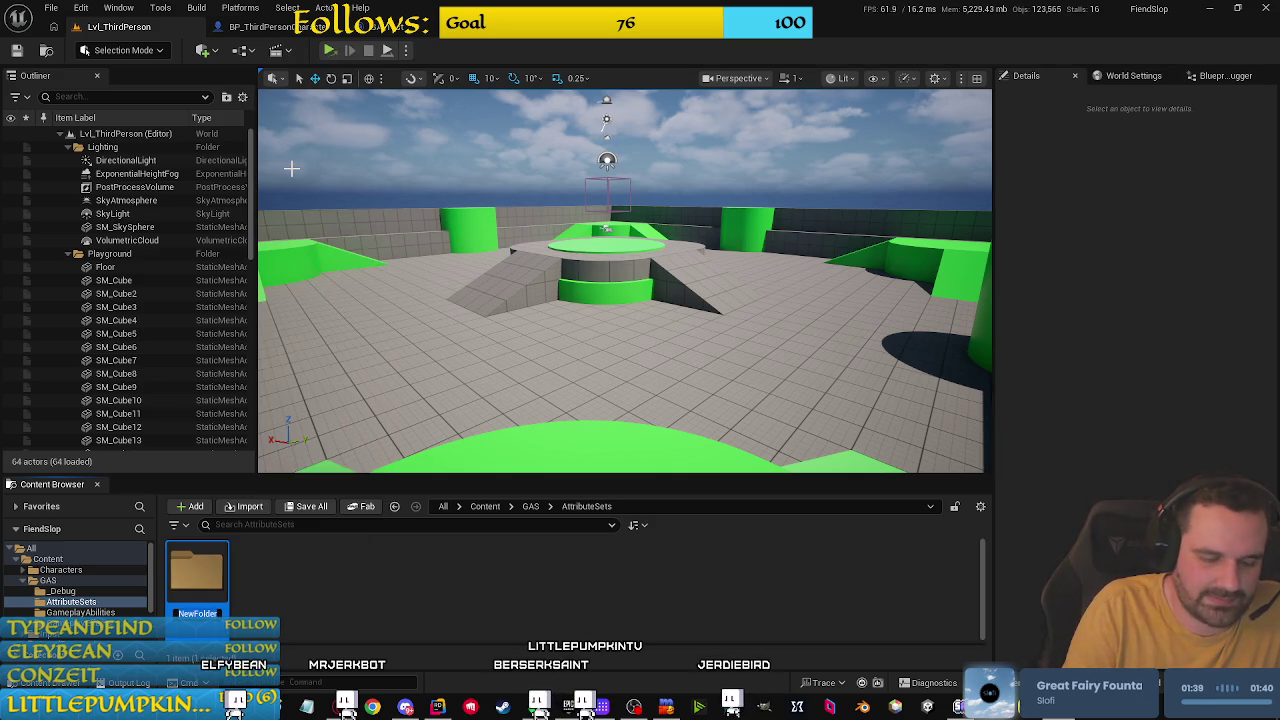
text(PlayerCal)
key(BackSpace)
key(BackSpace)
text(lasses)
key(Return)
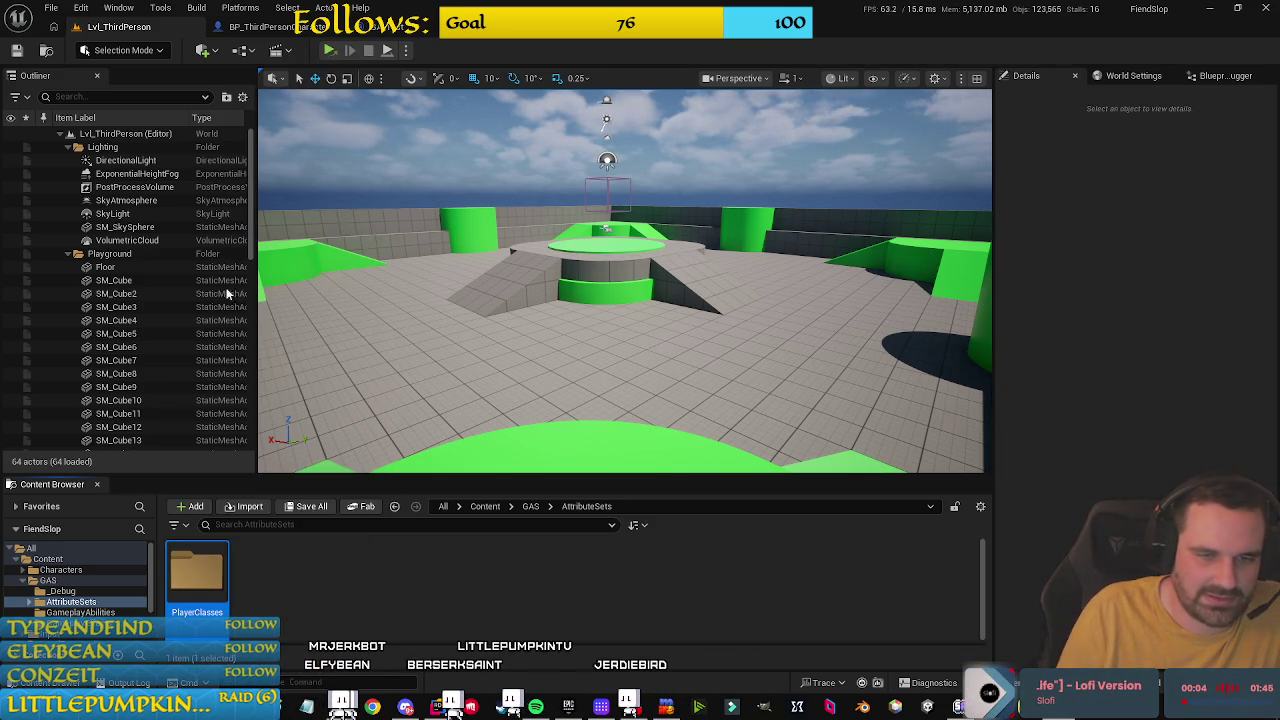
click(302, 605)
Step: Add a Monsters folder alongside PlayerClasses
right_click(292, 586)
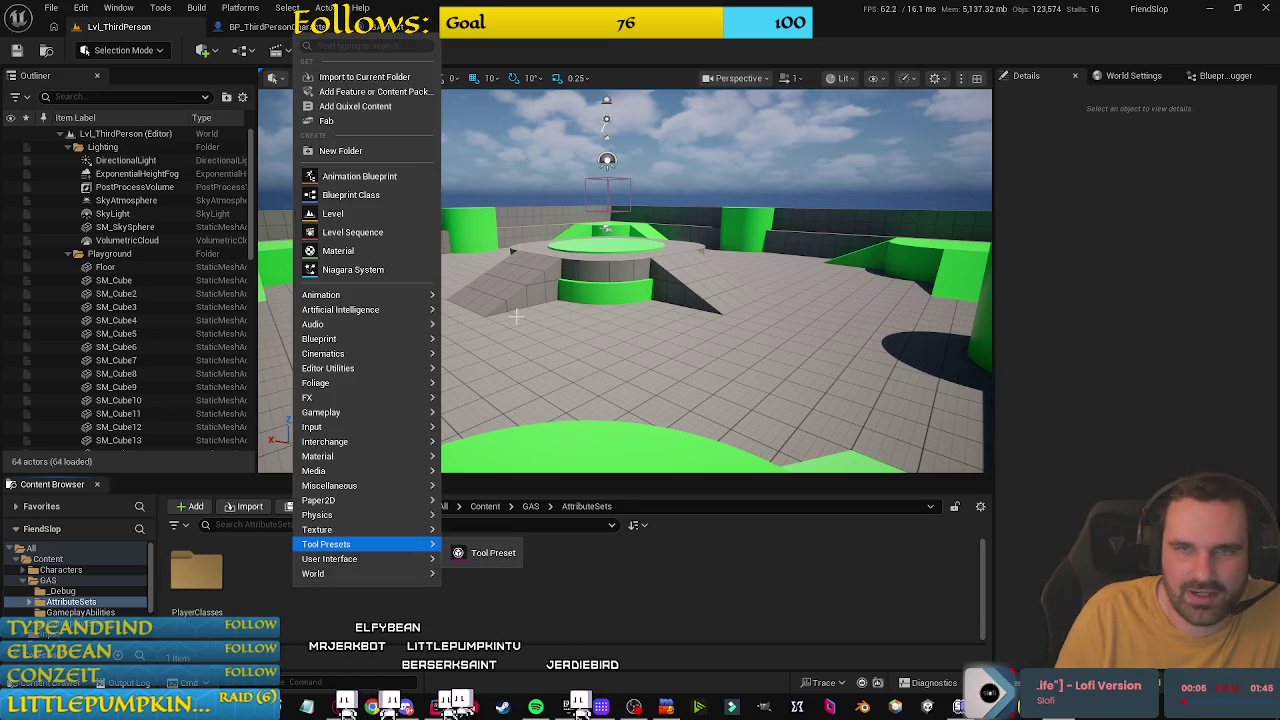
click(371, 150)
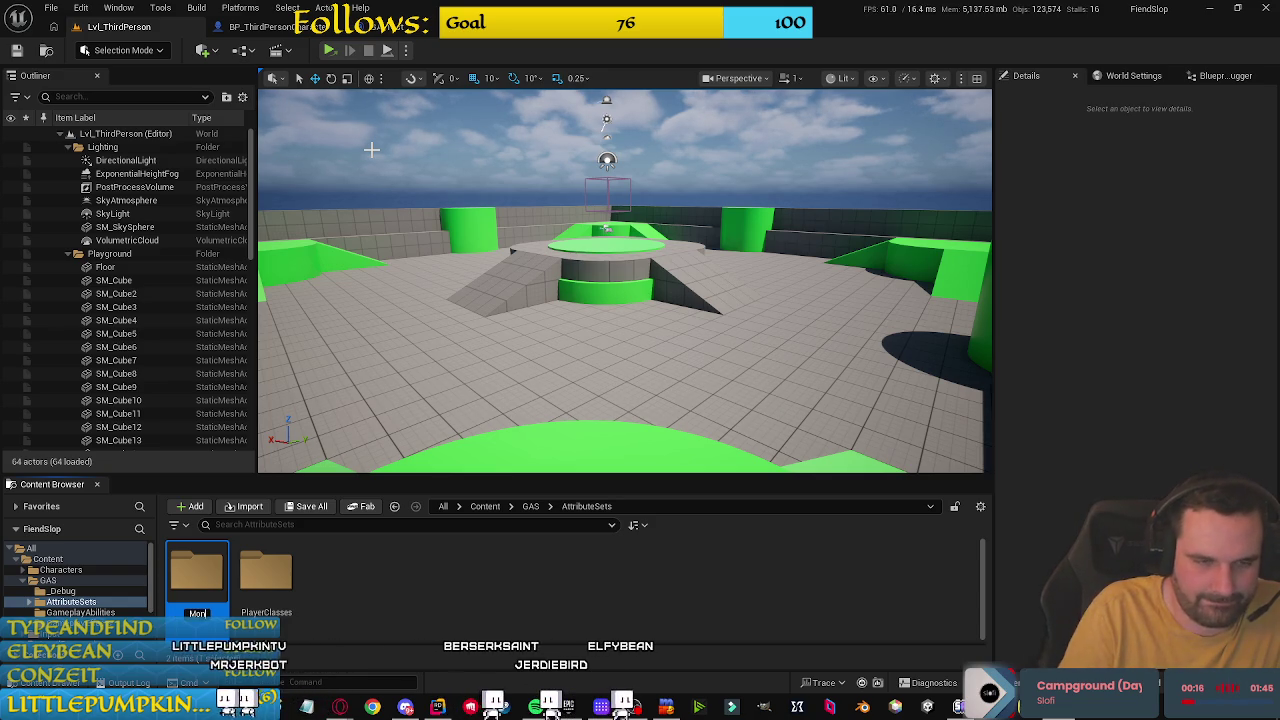
text(Monsters)
key(Return)
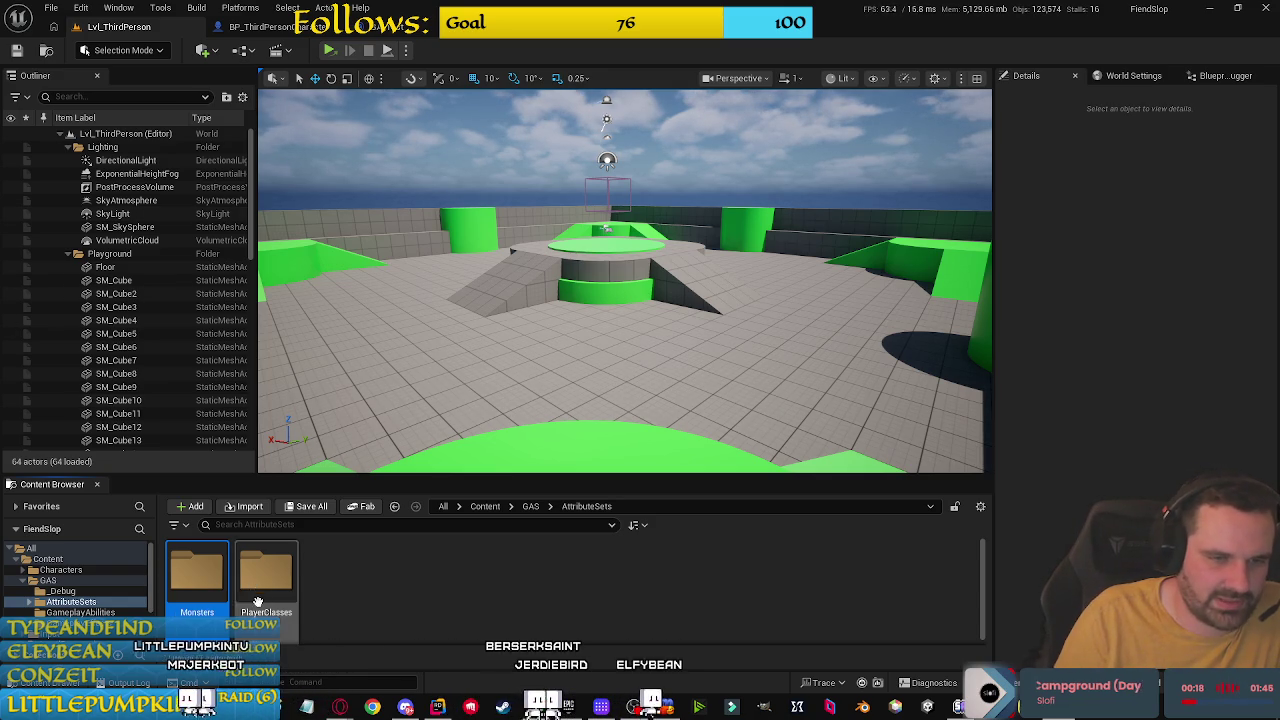
Step: Rename the PlayerClasses folder to Hunter
click(255, 590)
key(F2)
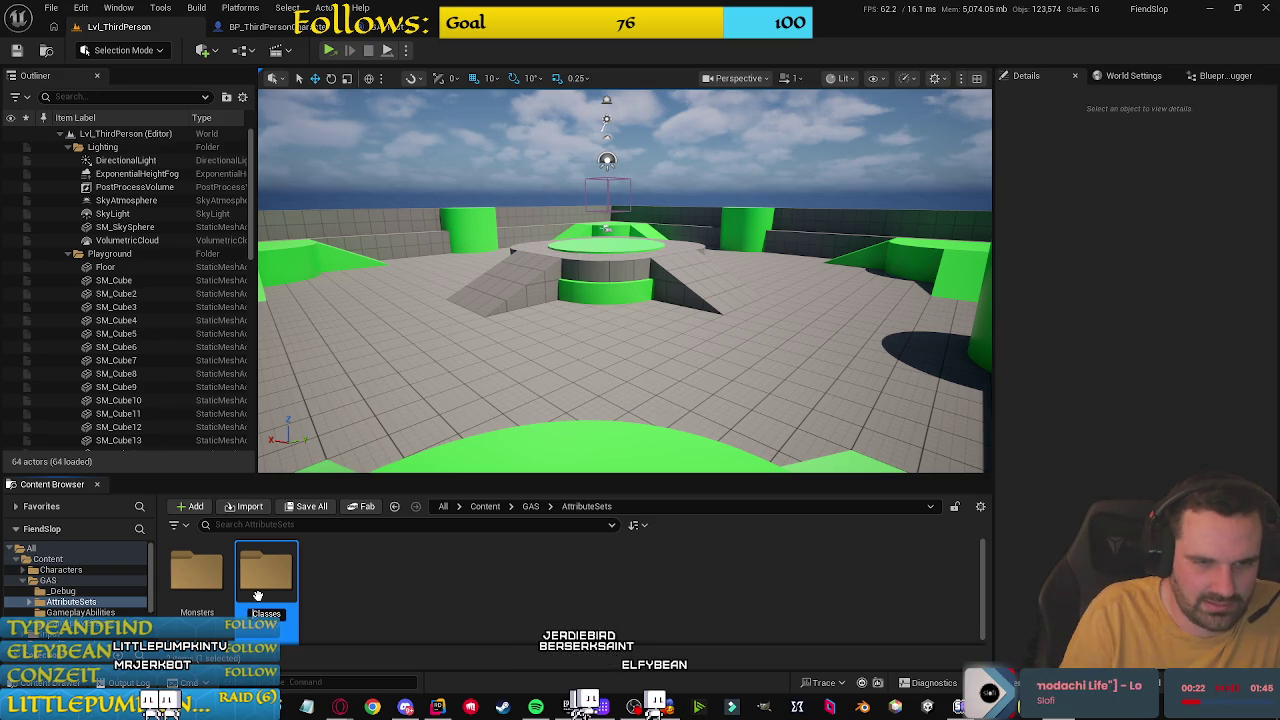
text(Hunter)
key(Return)
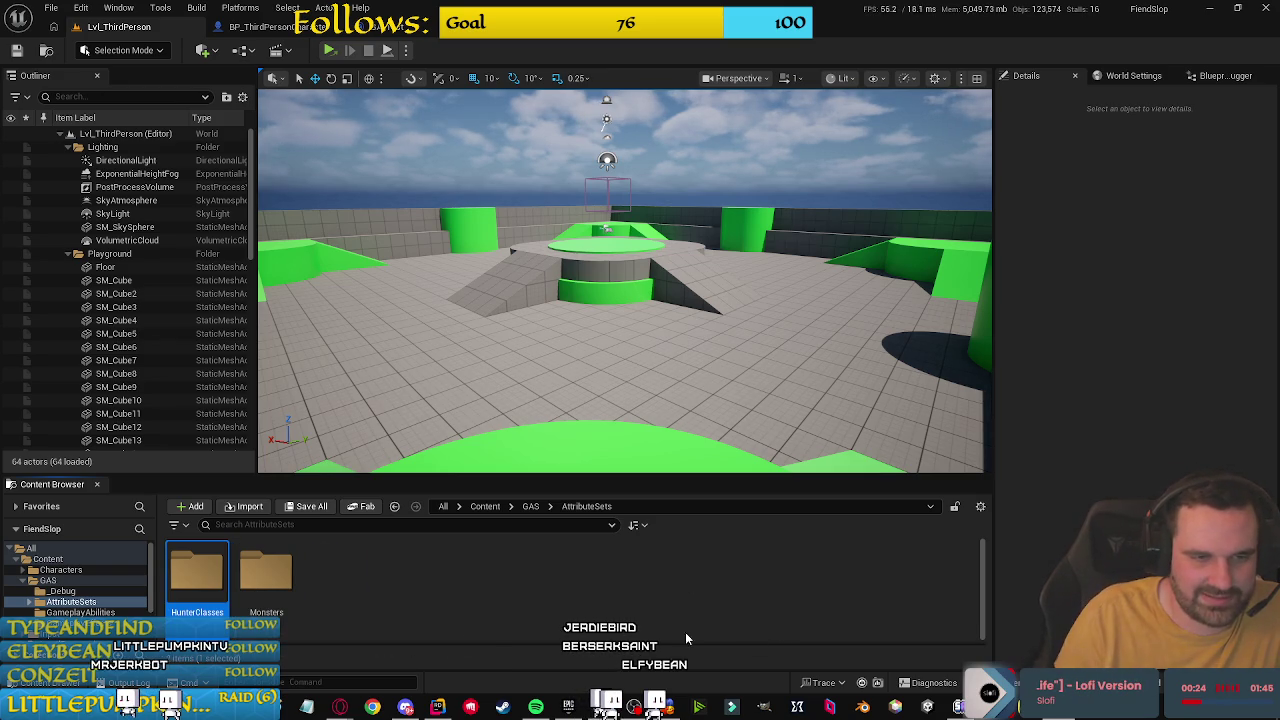
click(417, 580)
click(197, 572)
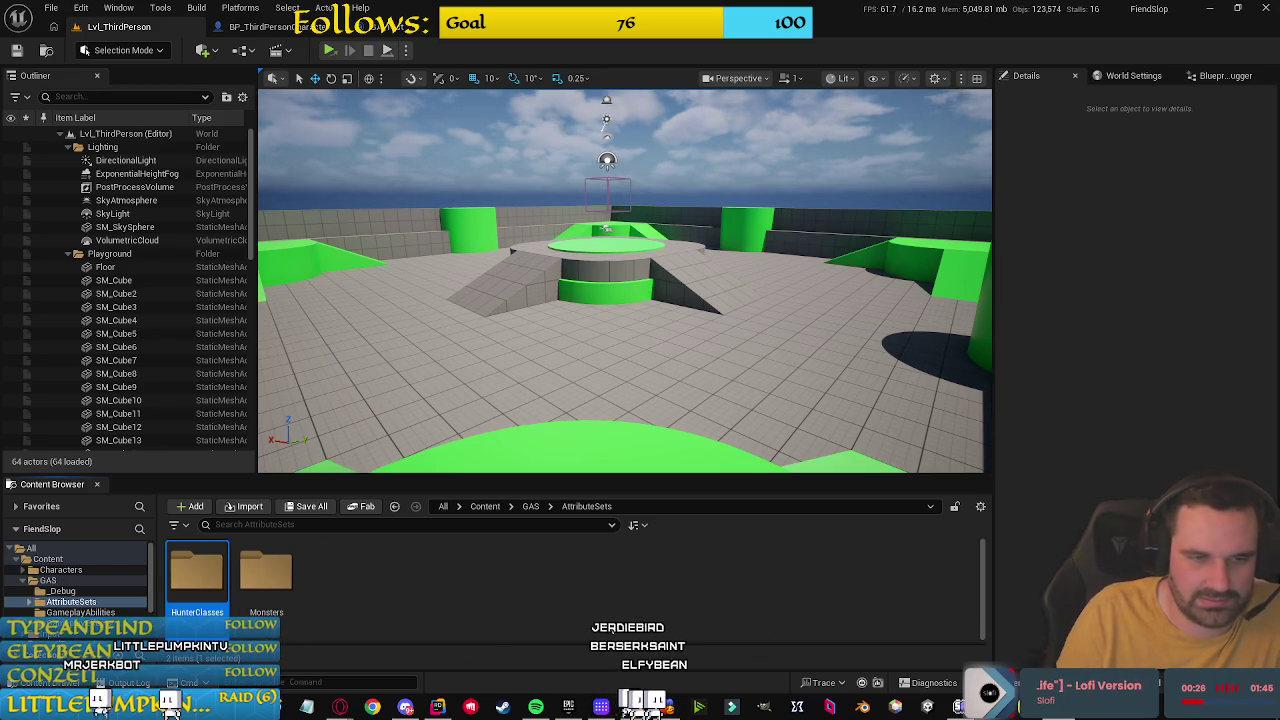
key(F2)
text(Hunter)
click(470, 556)
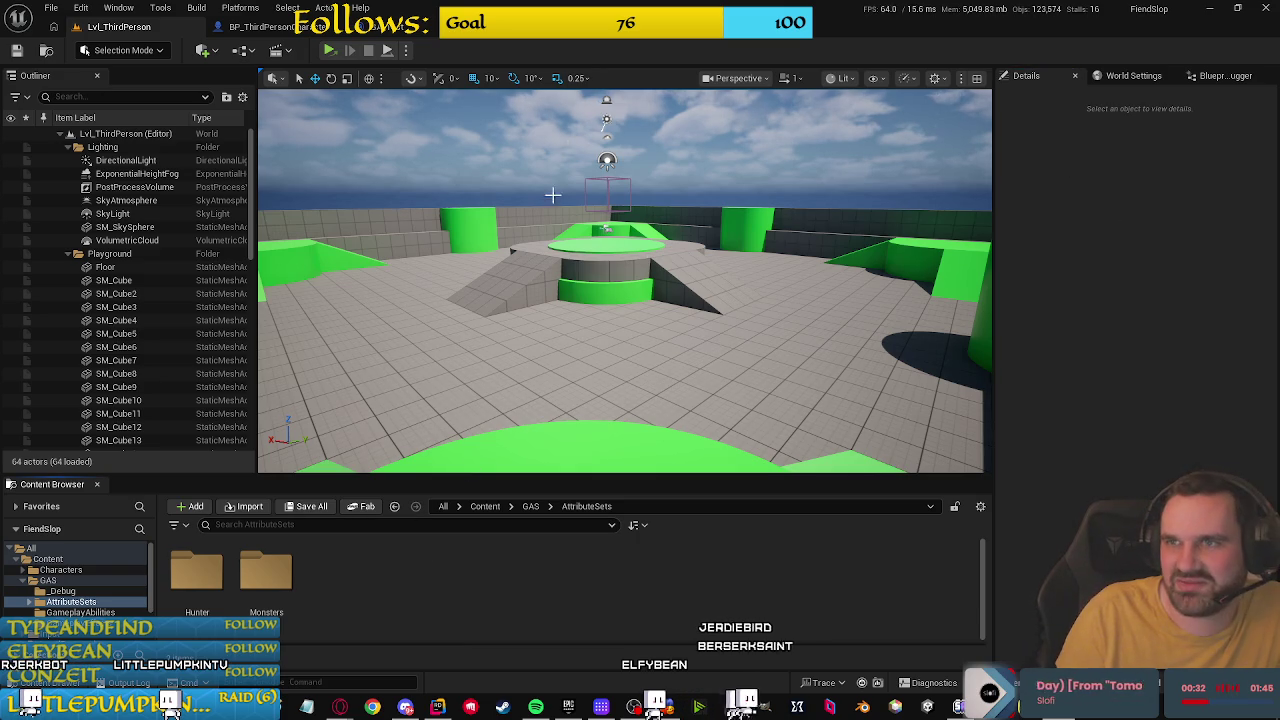
Step: Inside Monsters, create Basic and Special folders
double_click(265, 575)
right_click(255, 592)
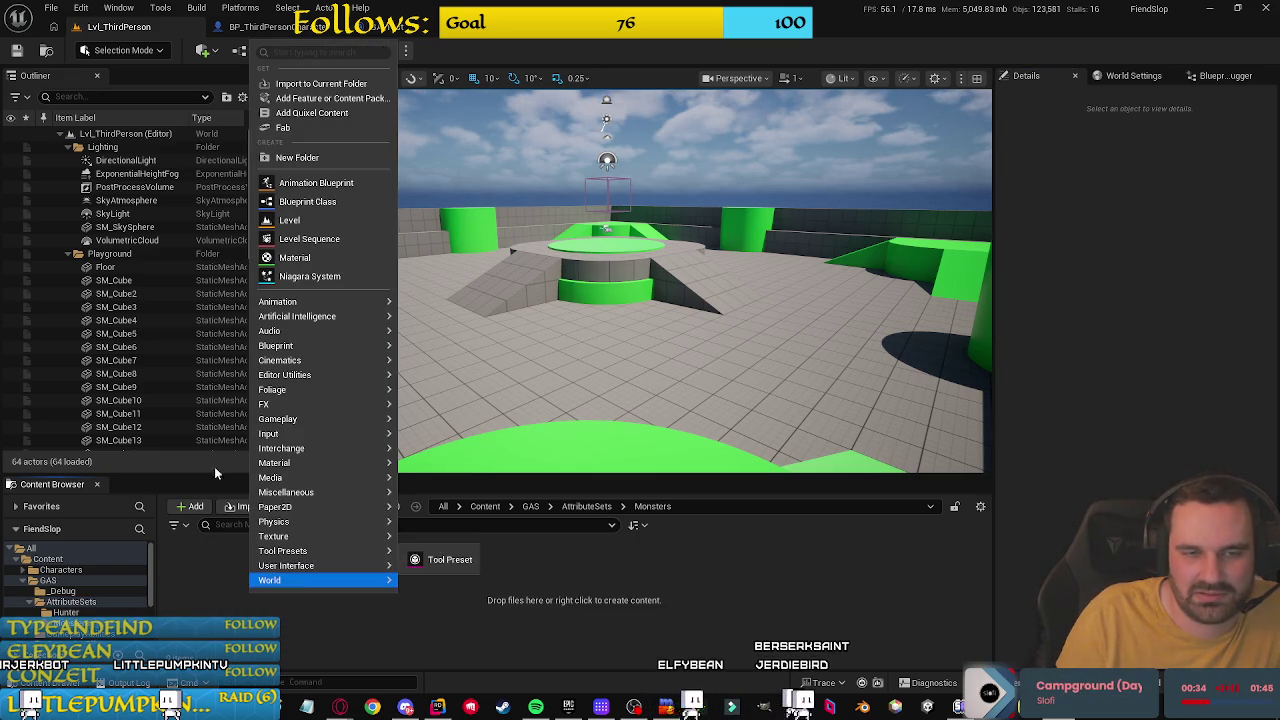
click(731, 580)
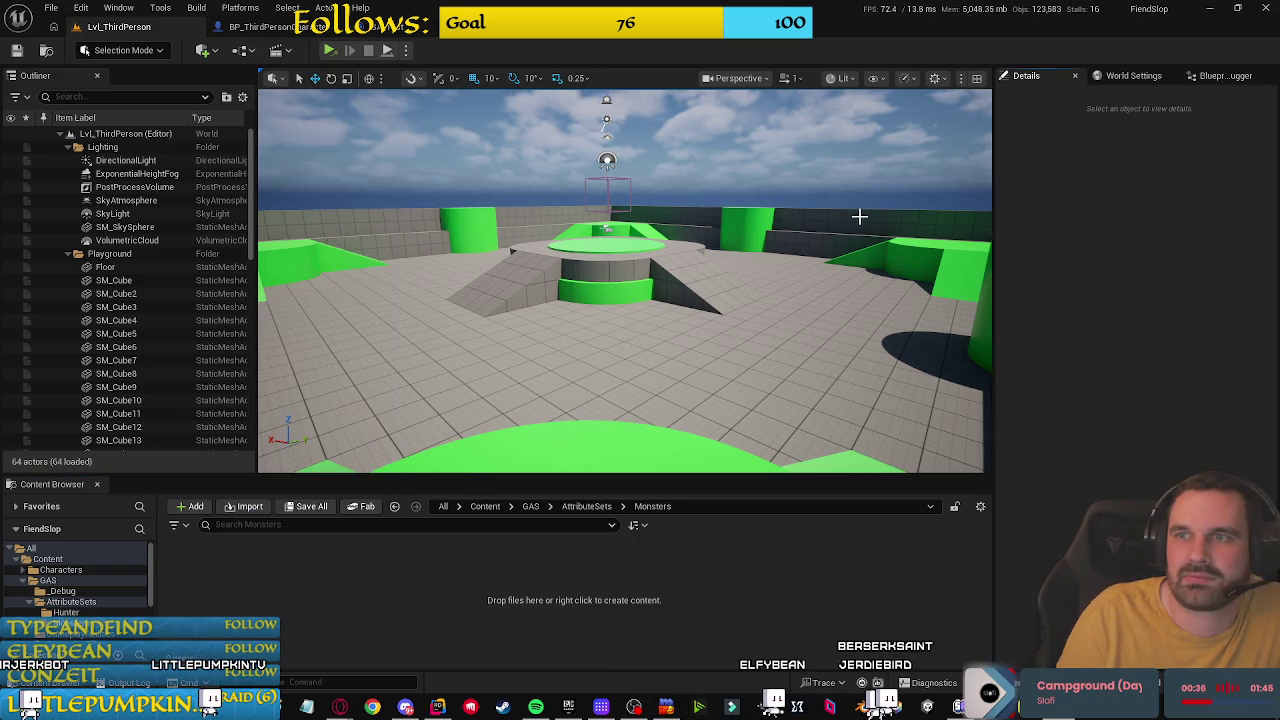
right_click(252, 586)
click(300, 140)
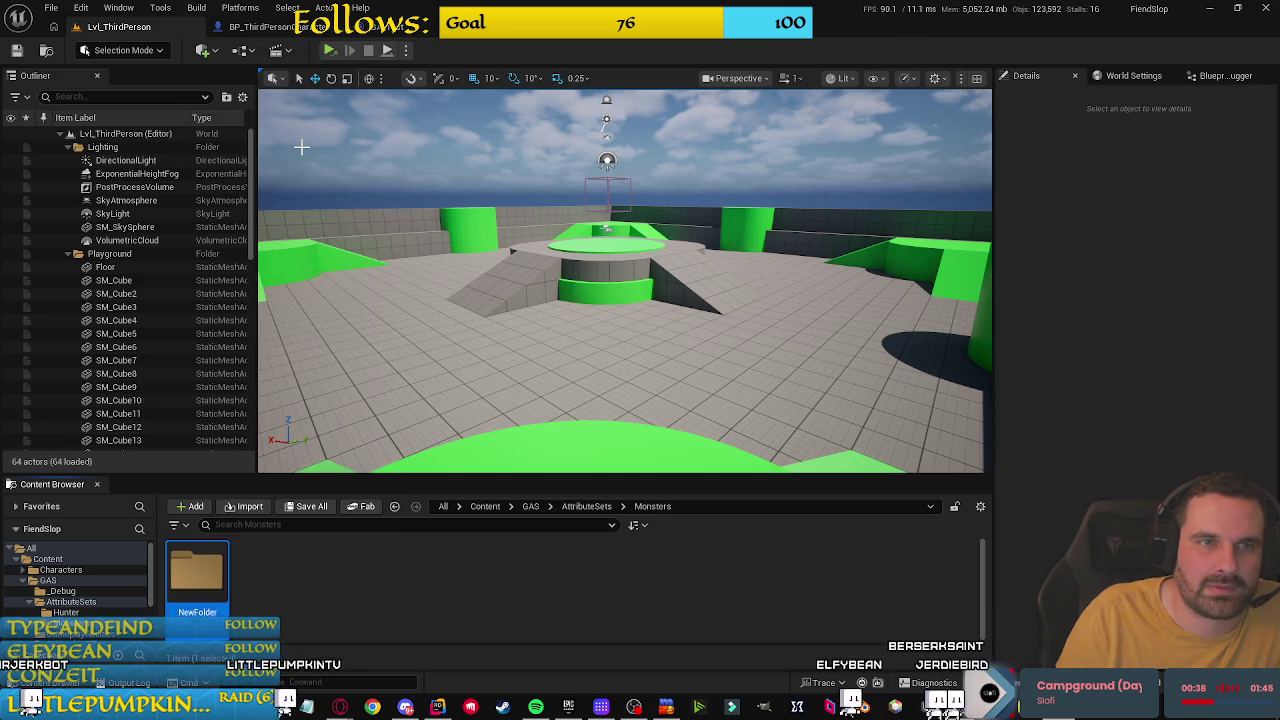
text(Basic)
key(Return)
right_click(278, 590)
click(334, 146)
text(Spedial)
key(Return)
click(619, 577)
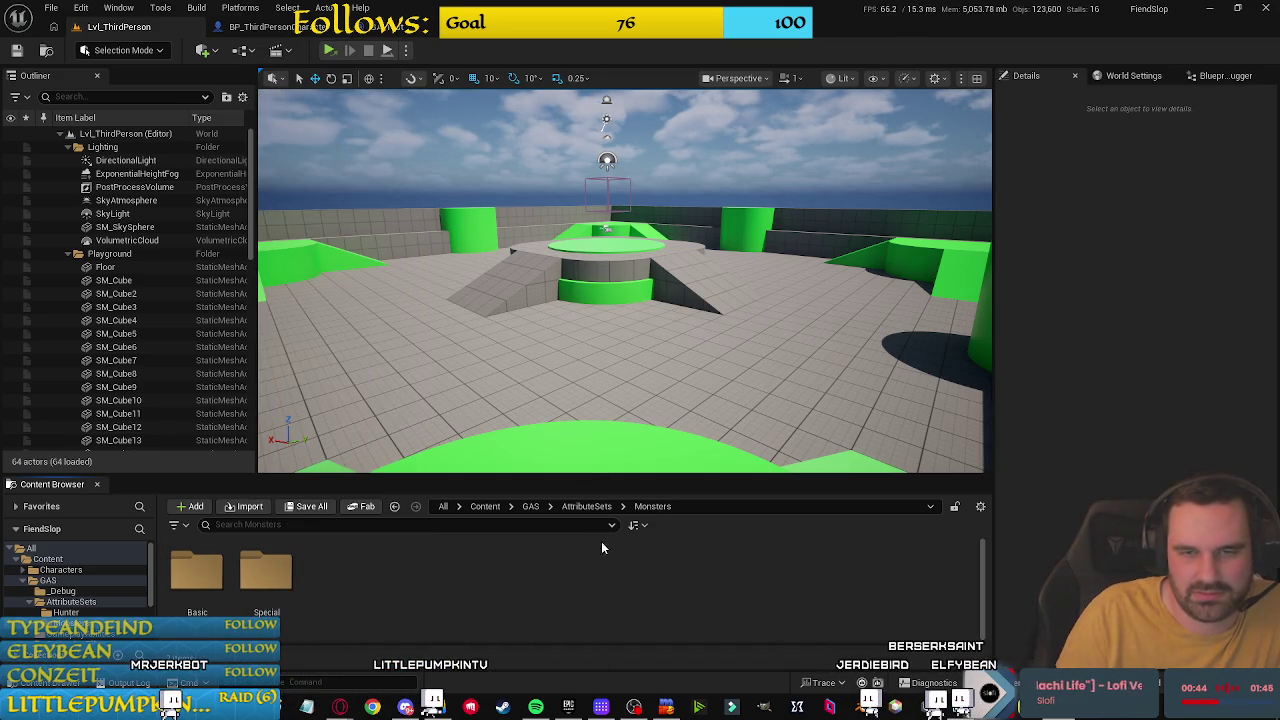
Step: Return to GAS and open the empty GameplayAbilities folder
click(530, 506)
click(332, 580)
double_click(340, 580)
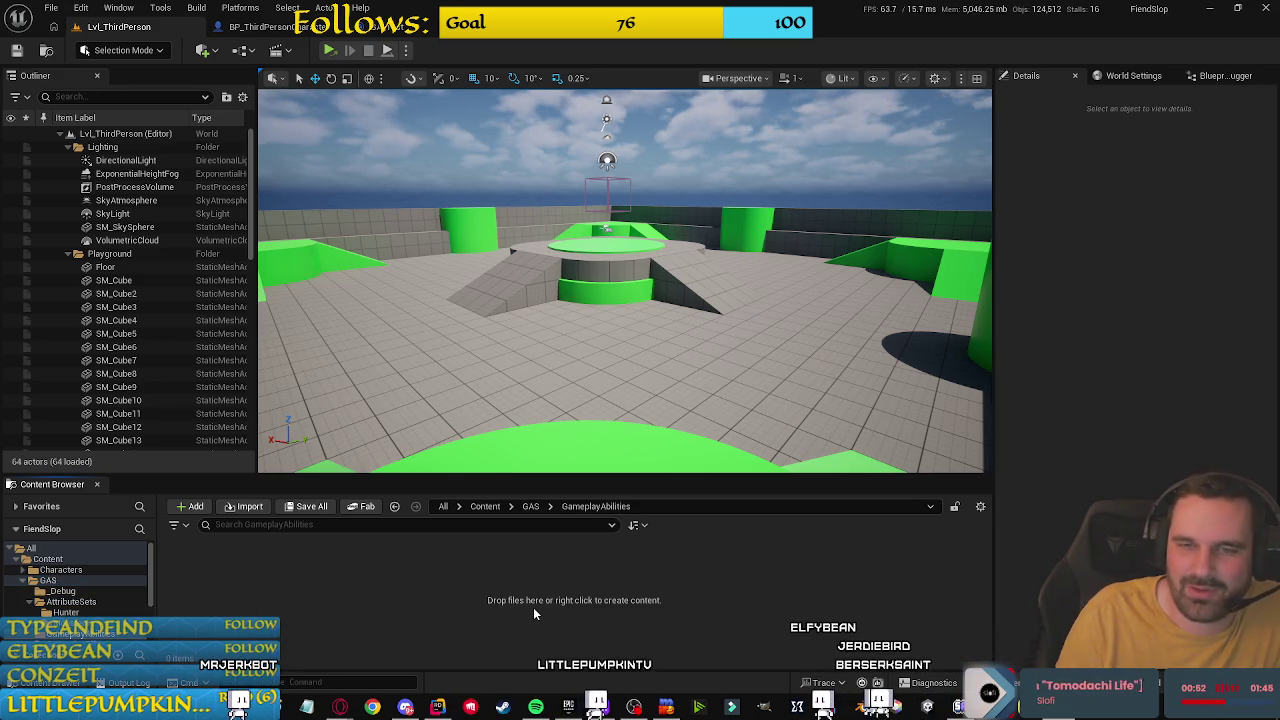
Step: Browse the GAS subfolders (GameplayEffects, GameplayAbilities, AttributeSets, Hunter, Monsters, Special) to check them
click(531, 506)
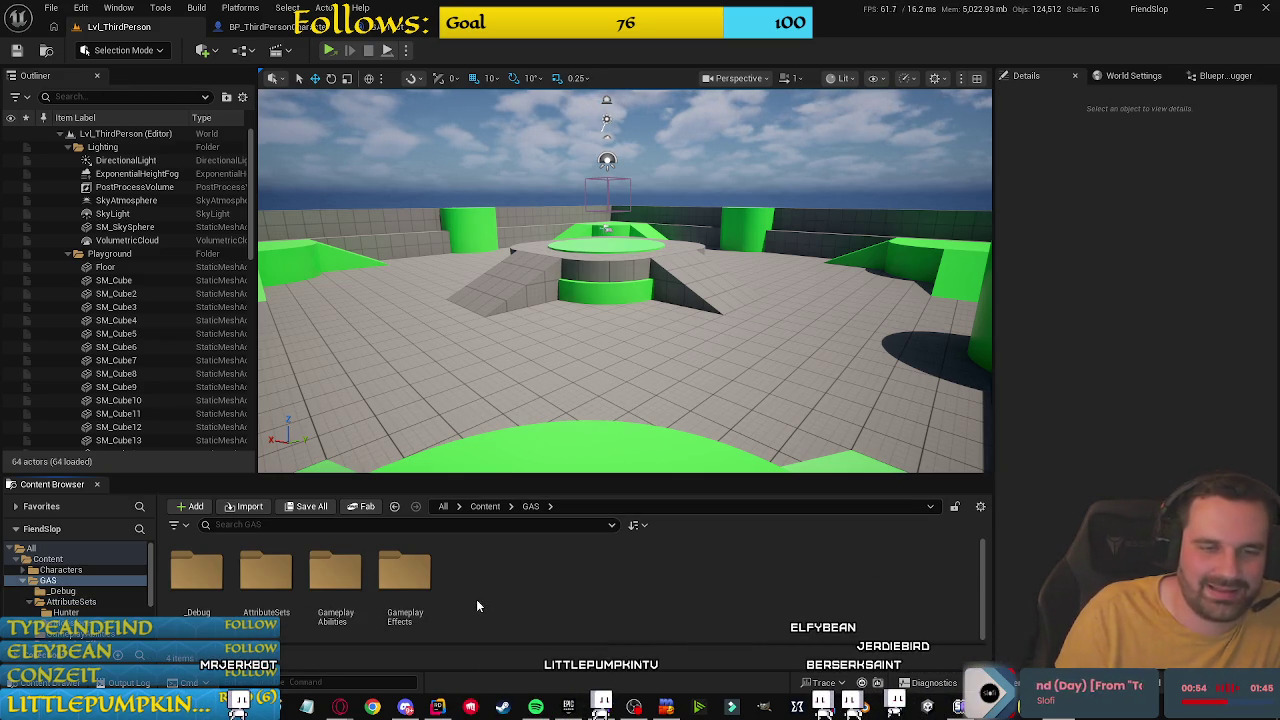
double_click(405, 575)
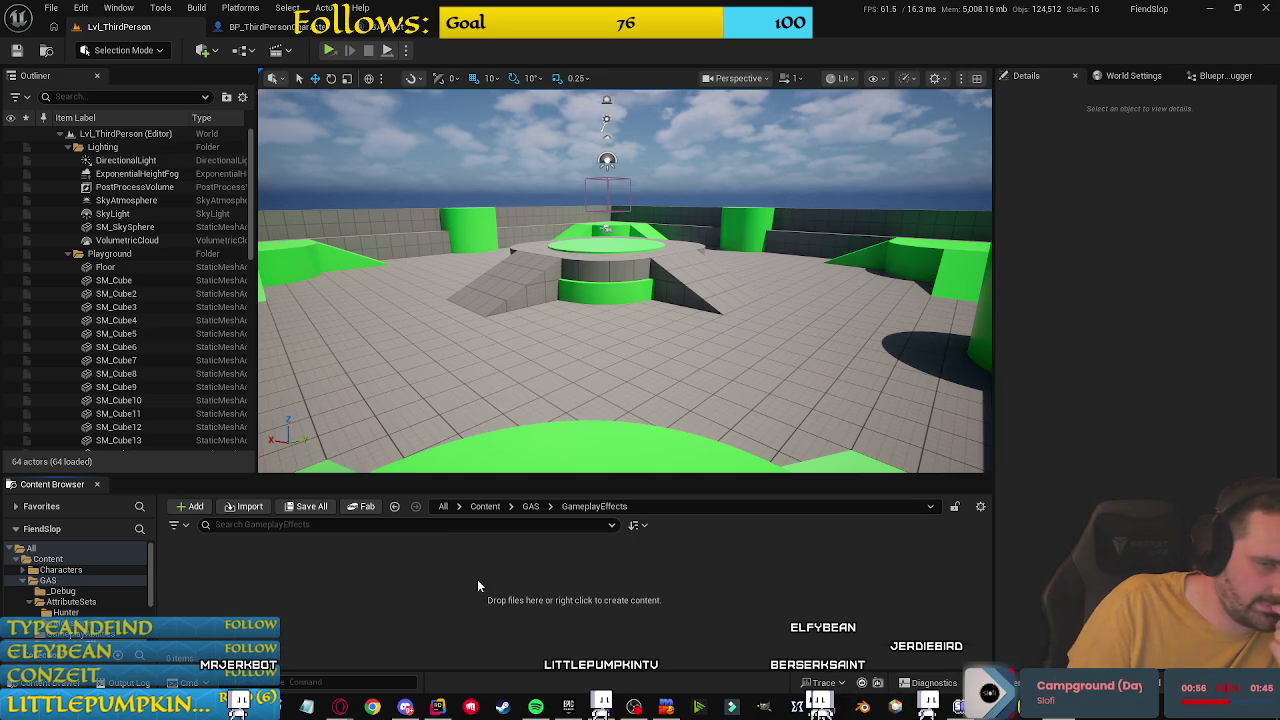
key(alt+Left)
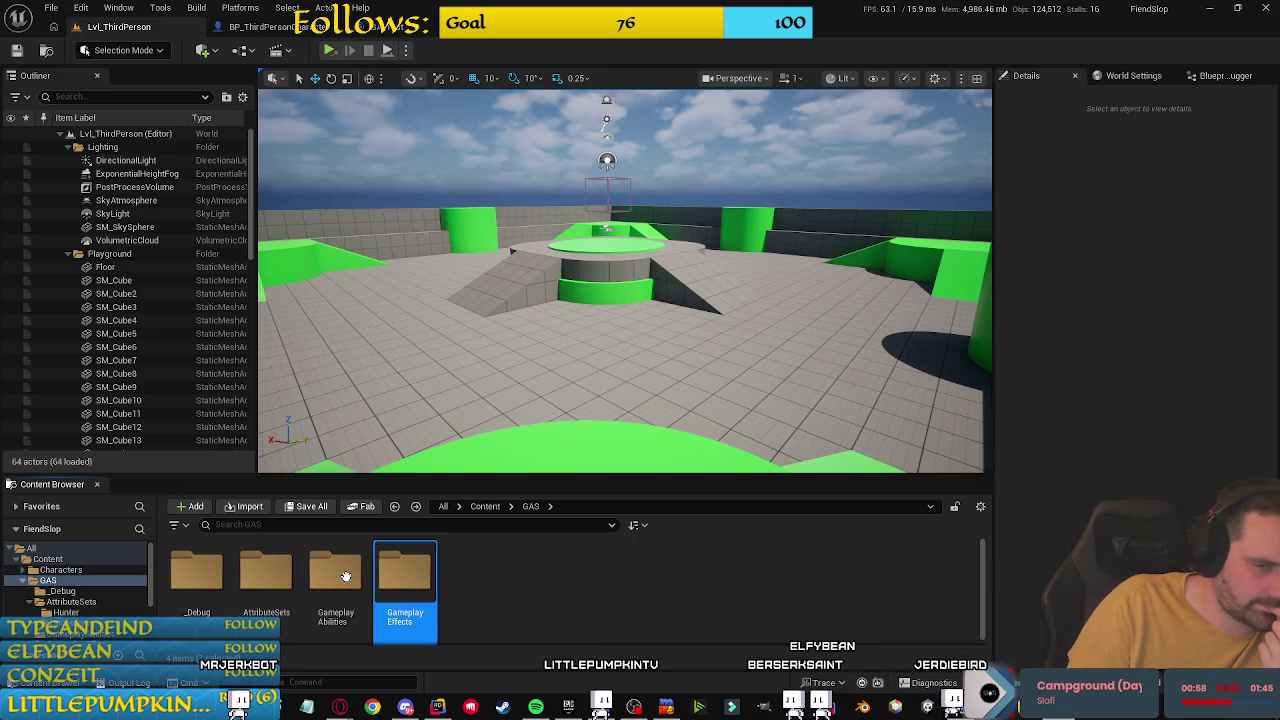
double_click(335, 575)
key(alt+Left)
double_click(267, 575)
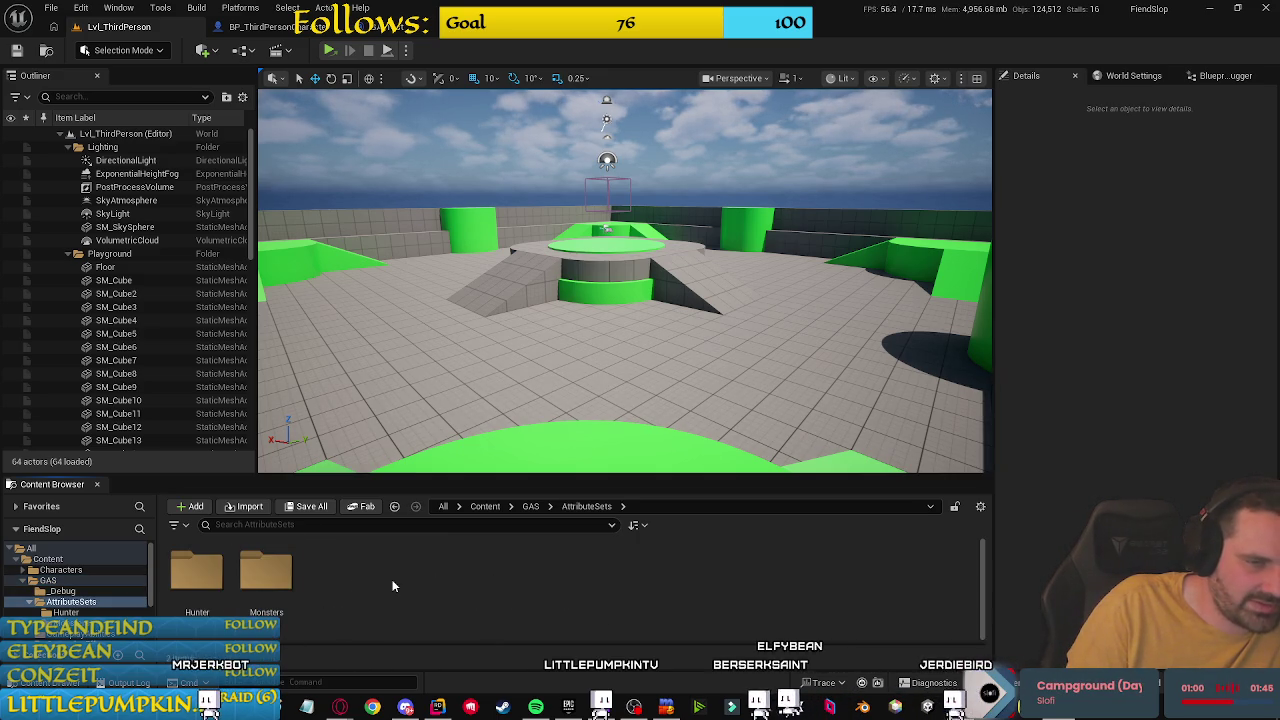
double_click(190, 575)
key(alt+Left)
double_click(267, 575)
double_click(197, 575)
key(alt+Left)
key(alt+Left)
key(alt+Left)
double_click(405, 575)
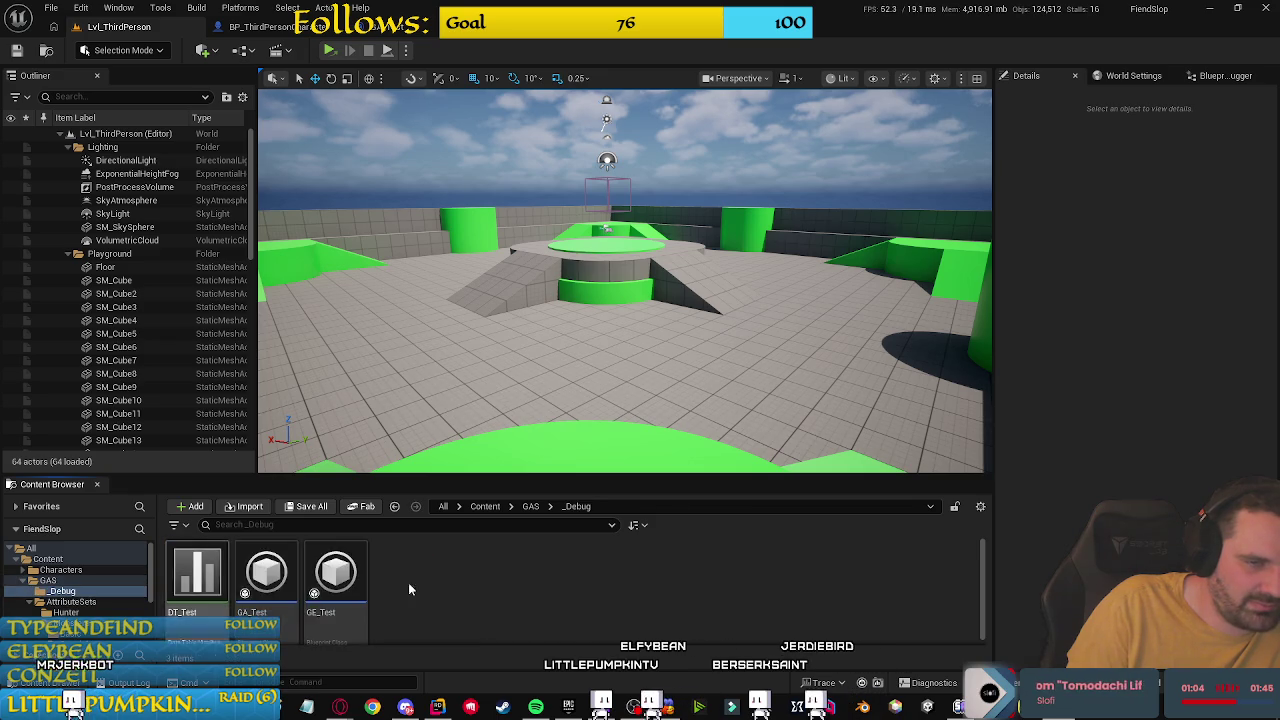
key(alt+Left)
key(alt+Left)
click(530, 506)
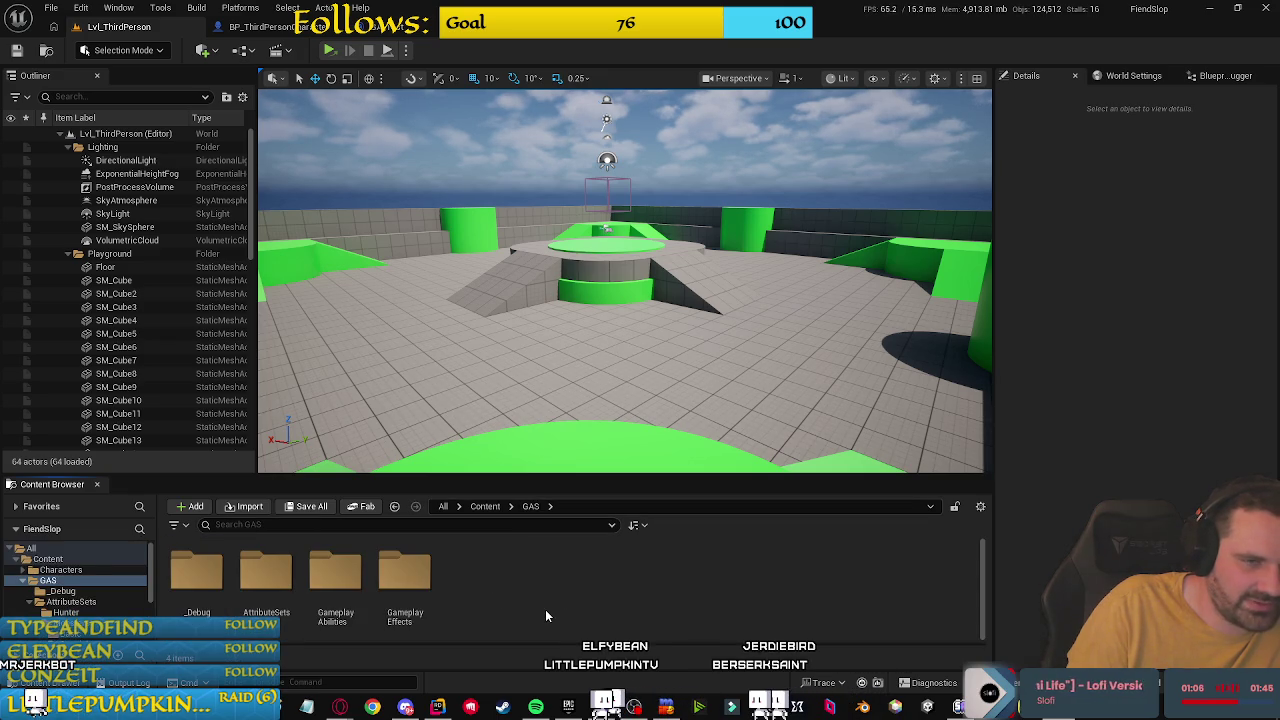
scroll(90, 590, down, 3)
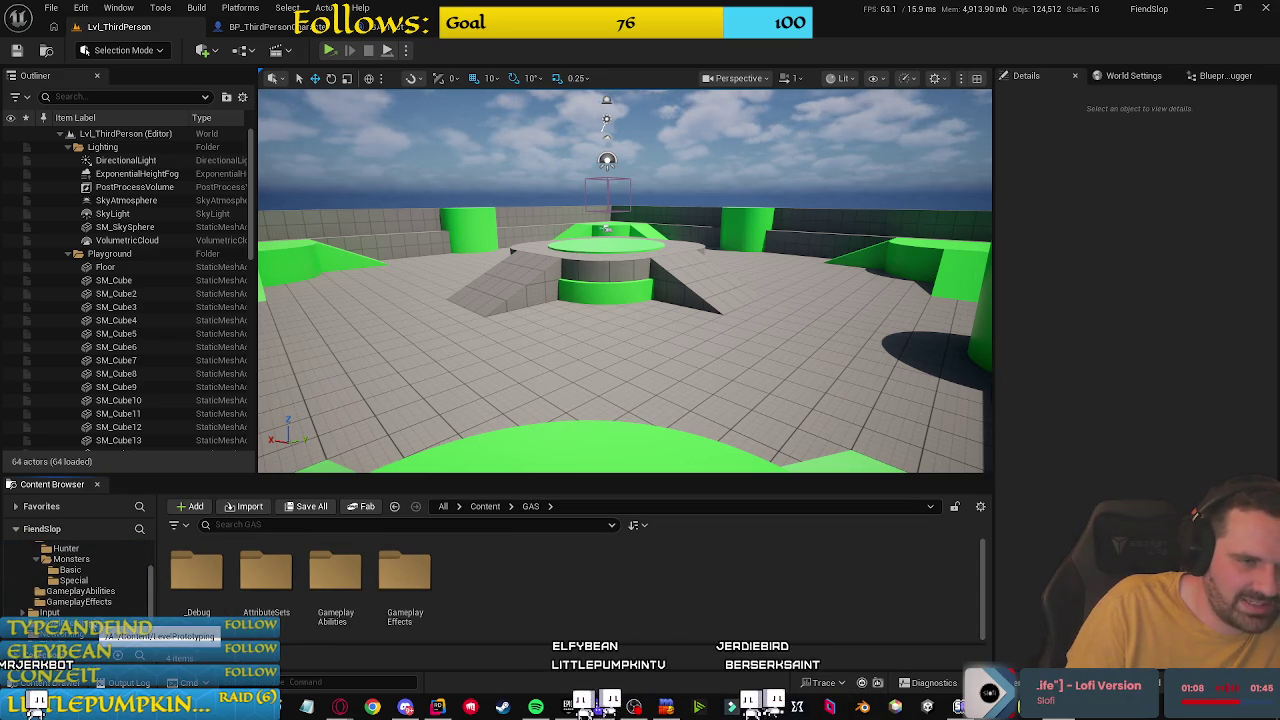
Step: Create Buffs and Debuffs folders inside GameplayEffects
double_click(435, 583)
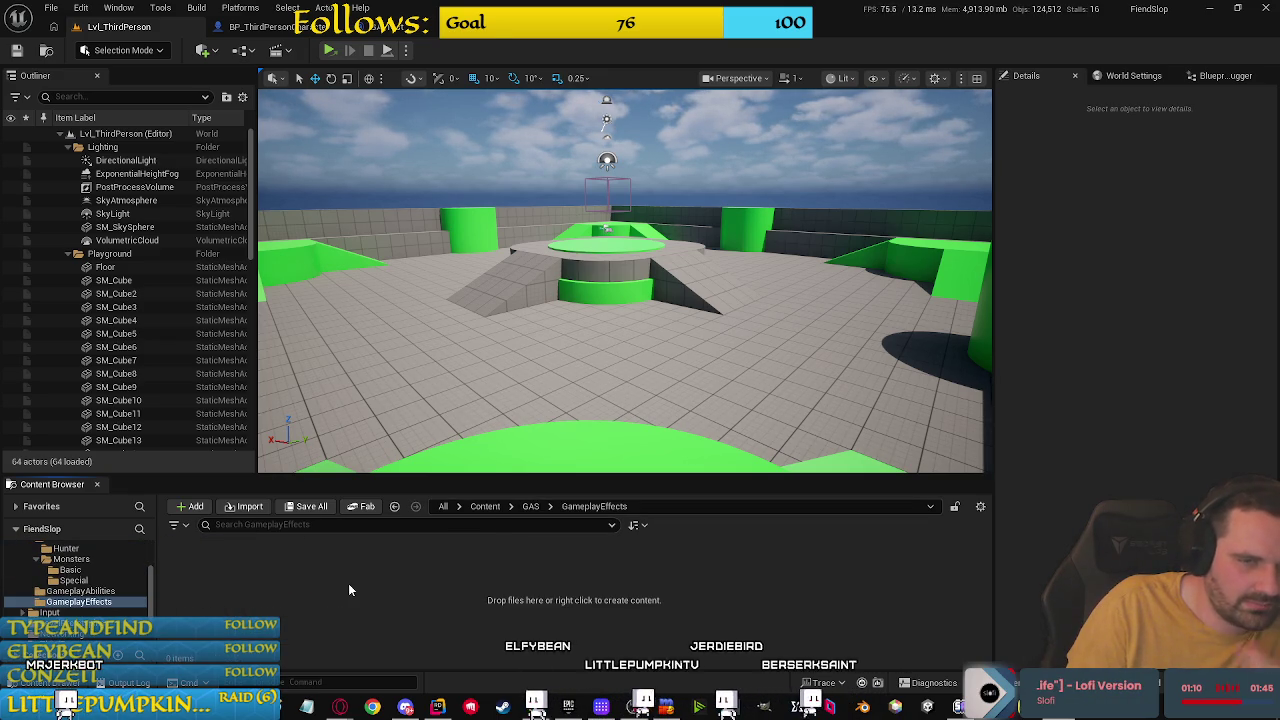
right_click(348, 583)
click(391, 148)
text(Buffs)
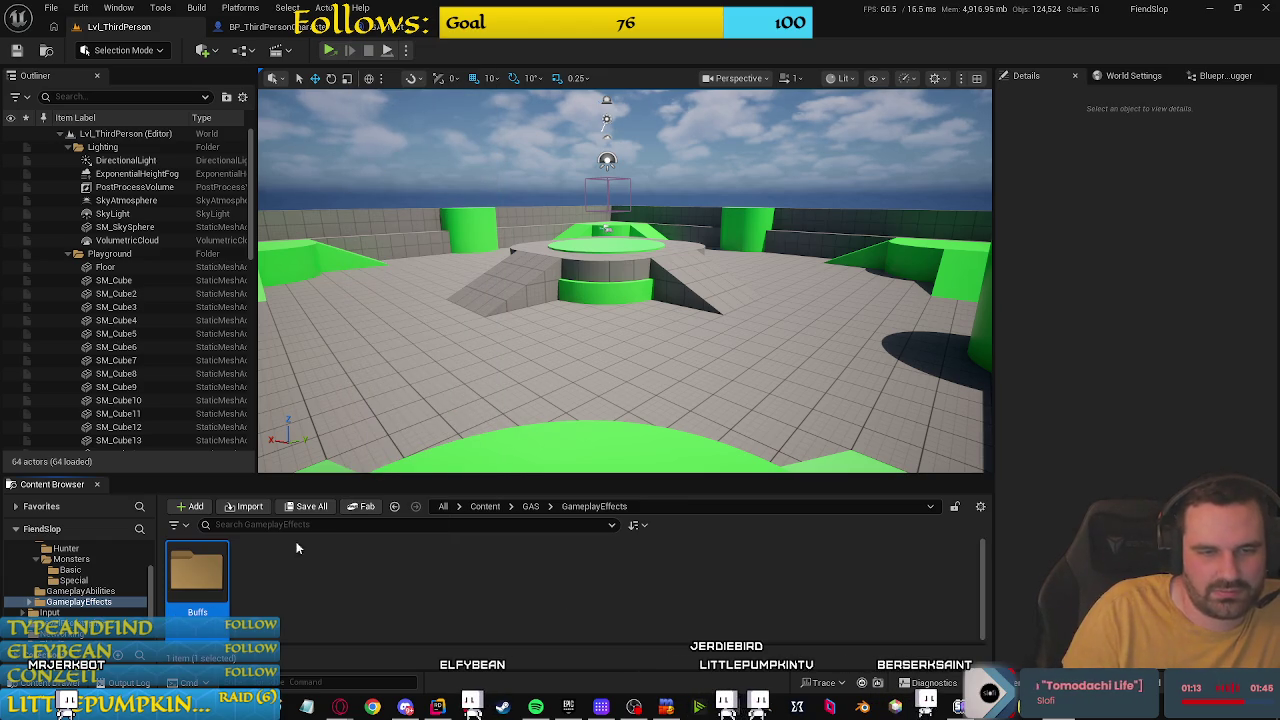
right_click(297, 552)
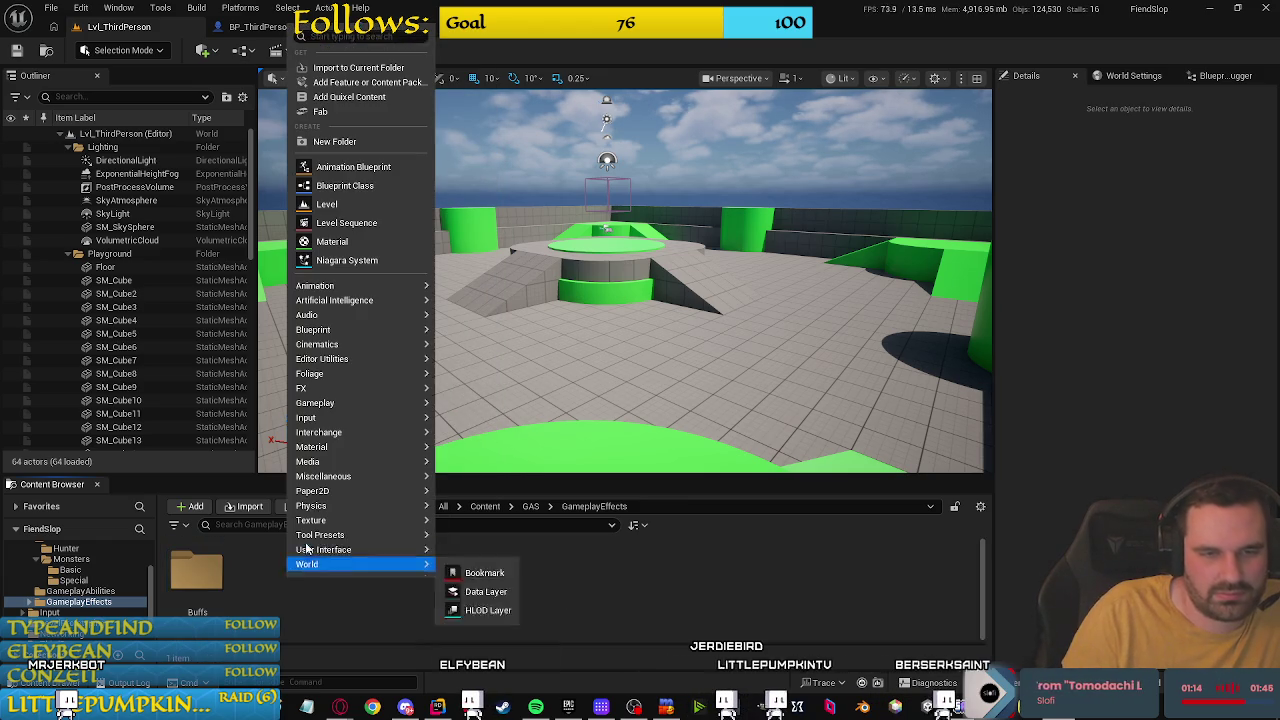
click(335, 142)
text(Debuffs)
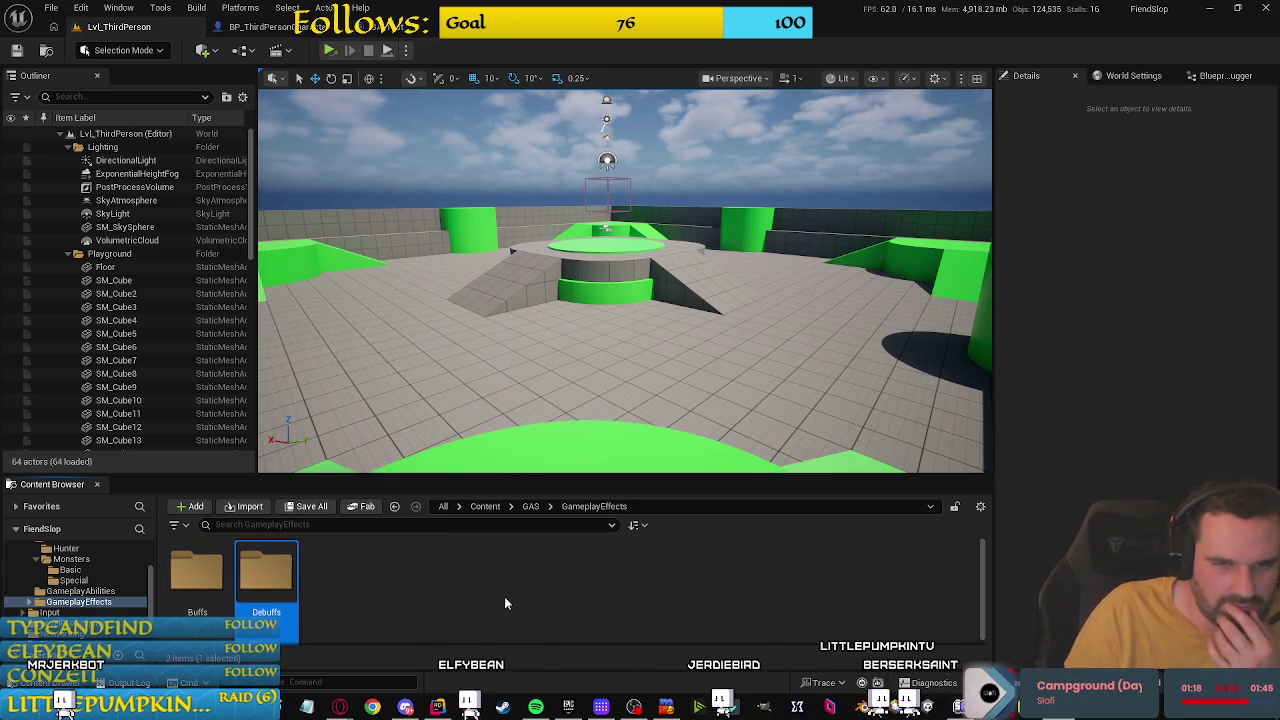
Step: Recheck GameplayEffects, then jump back to the top-level Content folder
key(alt+Left)
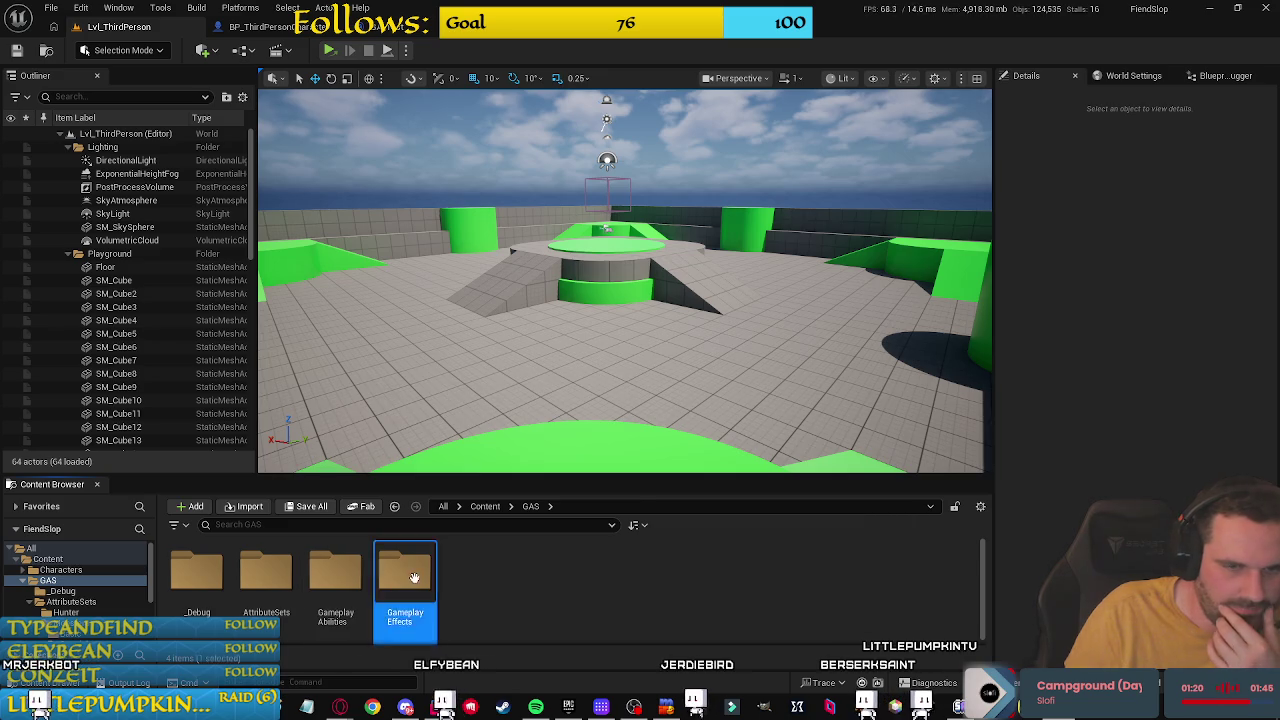
double_click(405, 585)
click(496, 511)
click(488, 507)
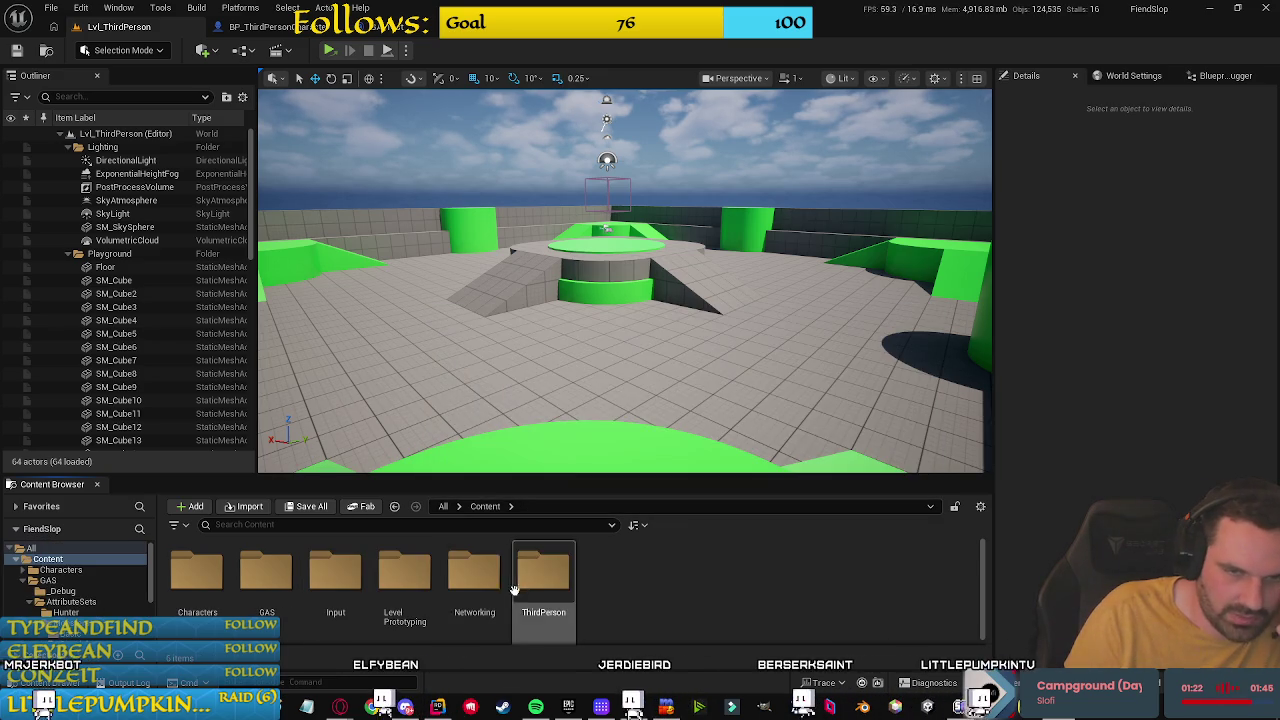
Step: Load Lvl_Main from ThirdPerson, reload Lvl_ThirdPerson, then open the LevelPrototyping folder
click(27, 580)
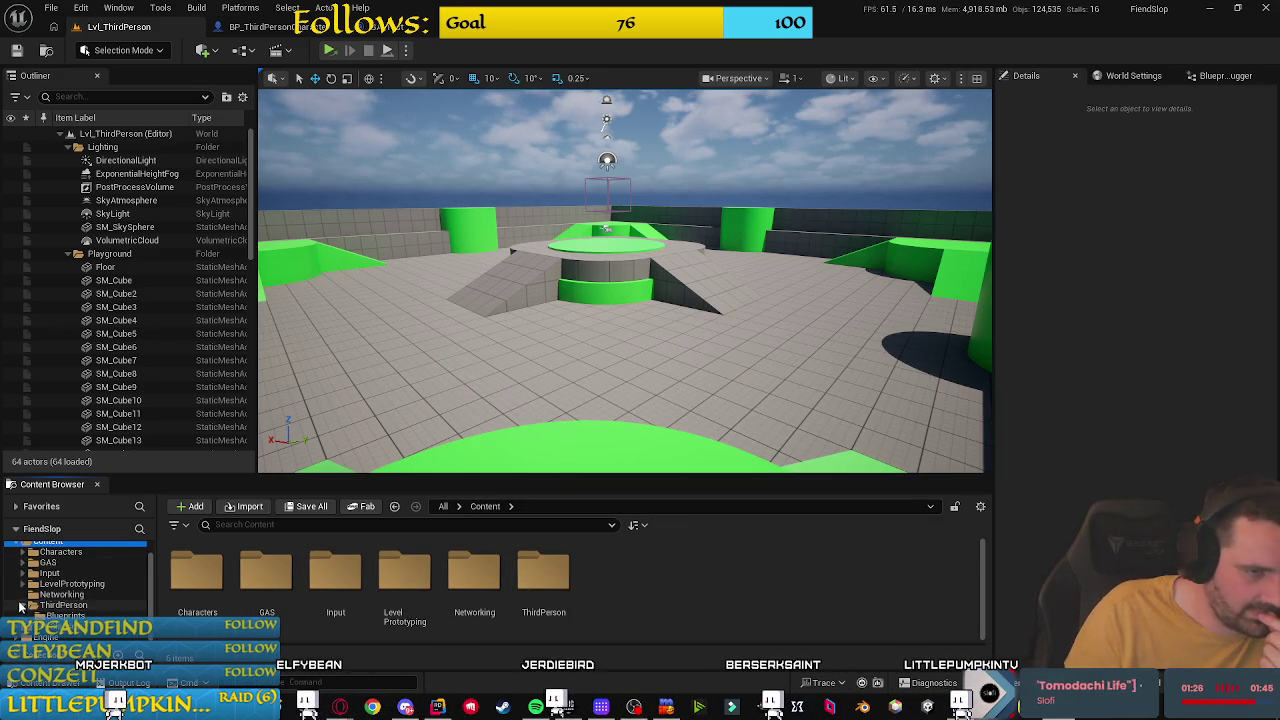
scroll(60, 590, up, 1)
click(489, 506)
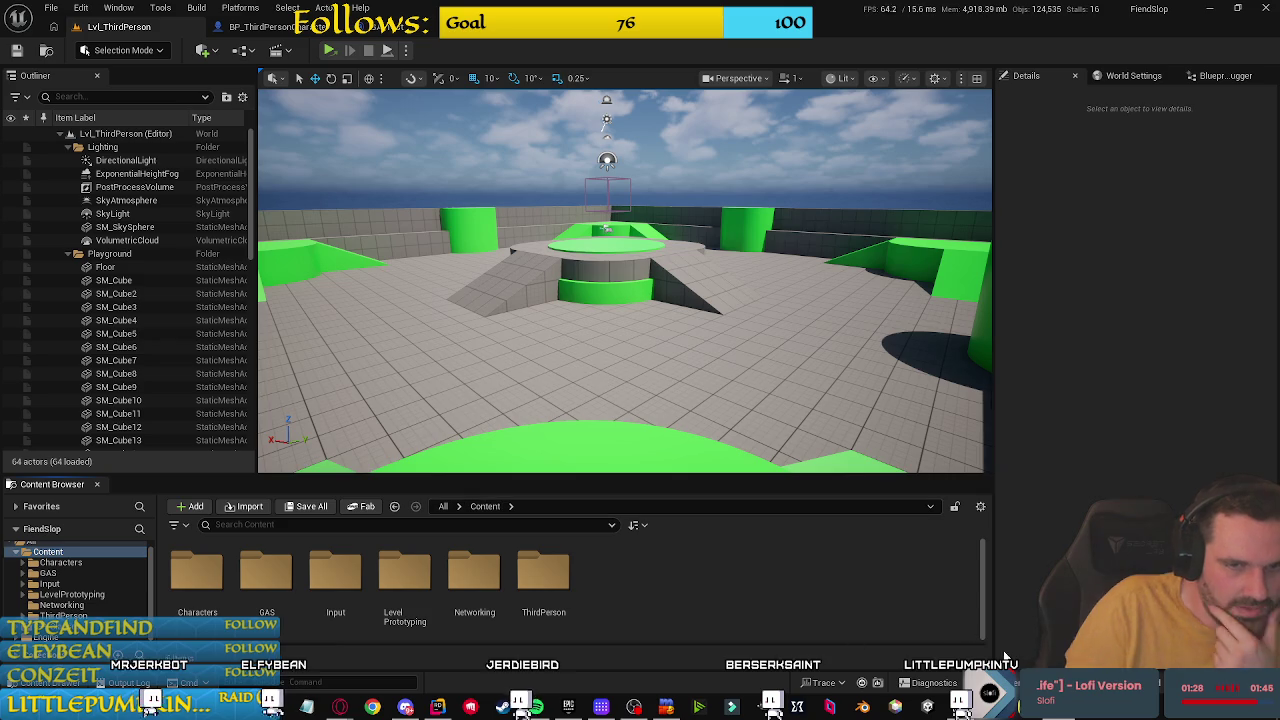
double_click(572, 577)
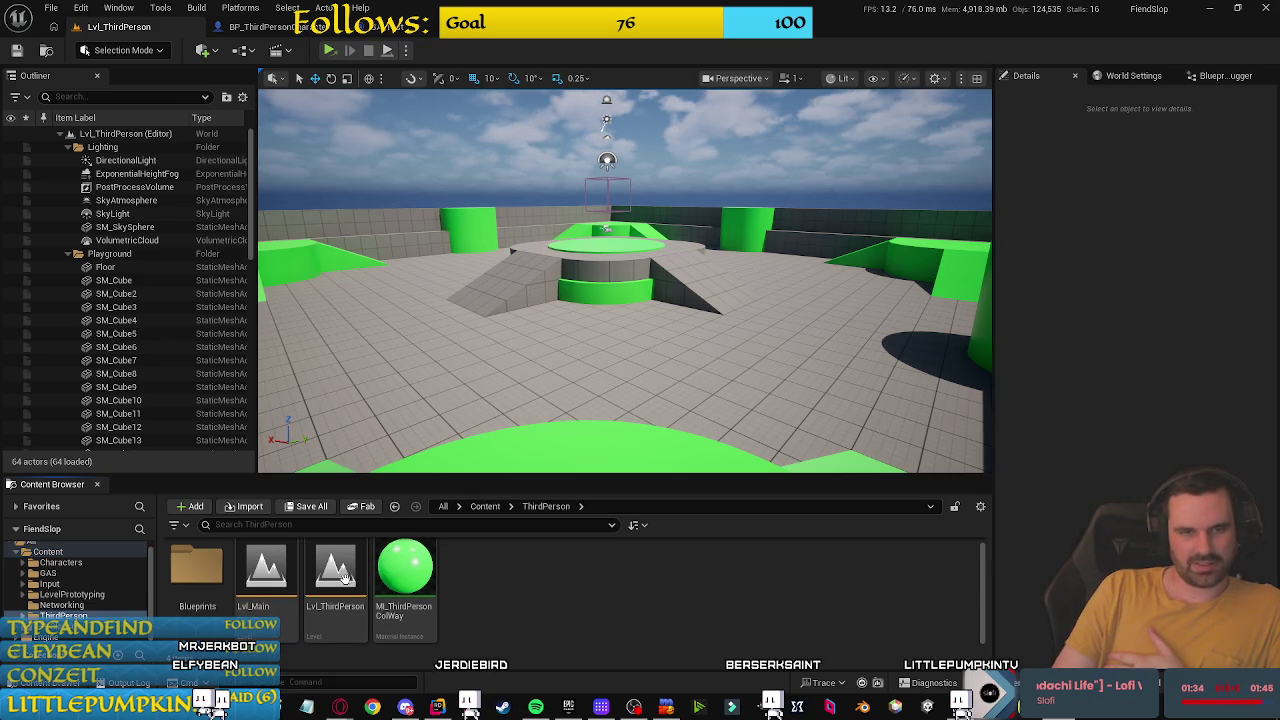
double_click(278, 570)
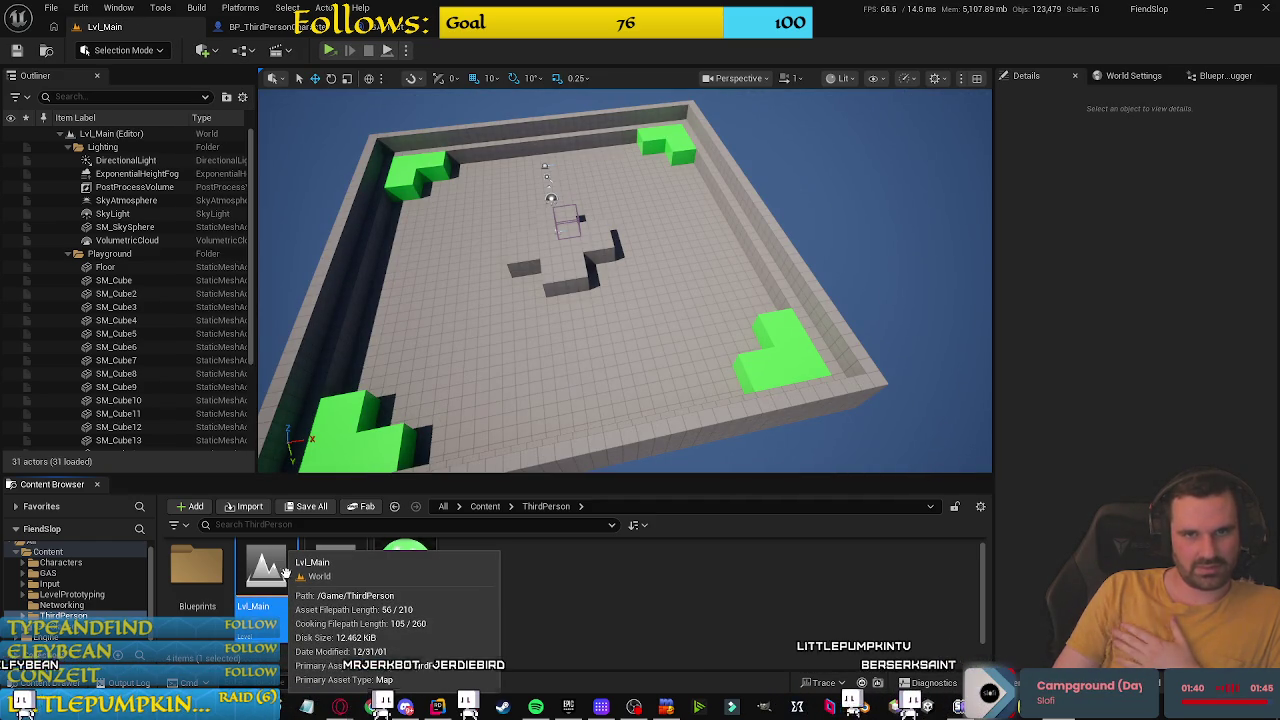
double_click(312, 580)
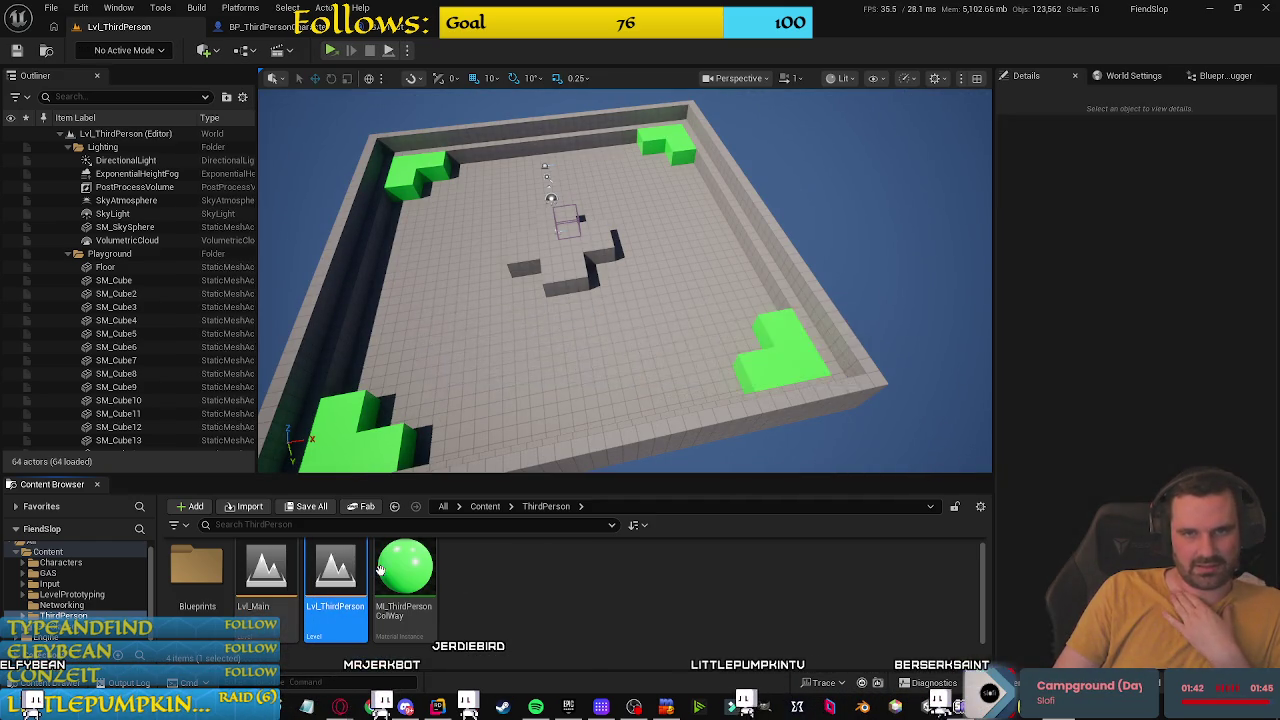
key(alt+Left)
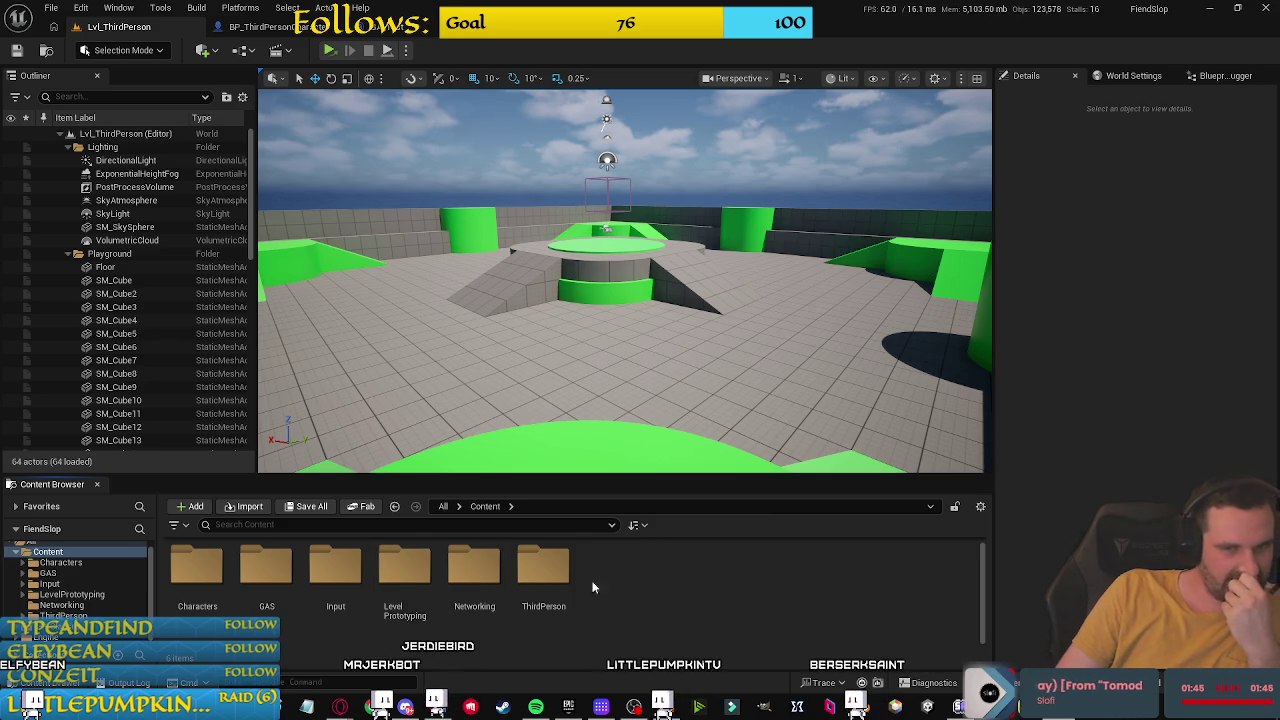
double_click(396, 569)
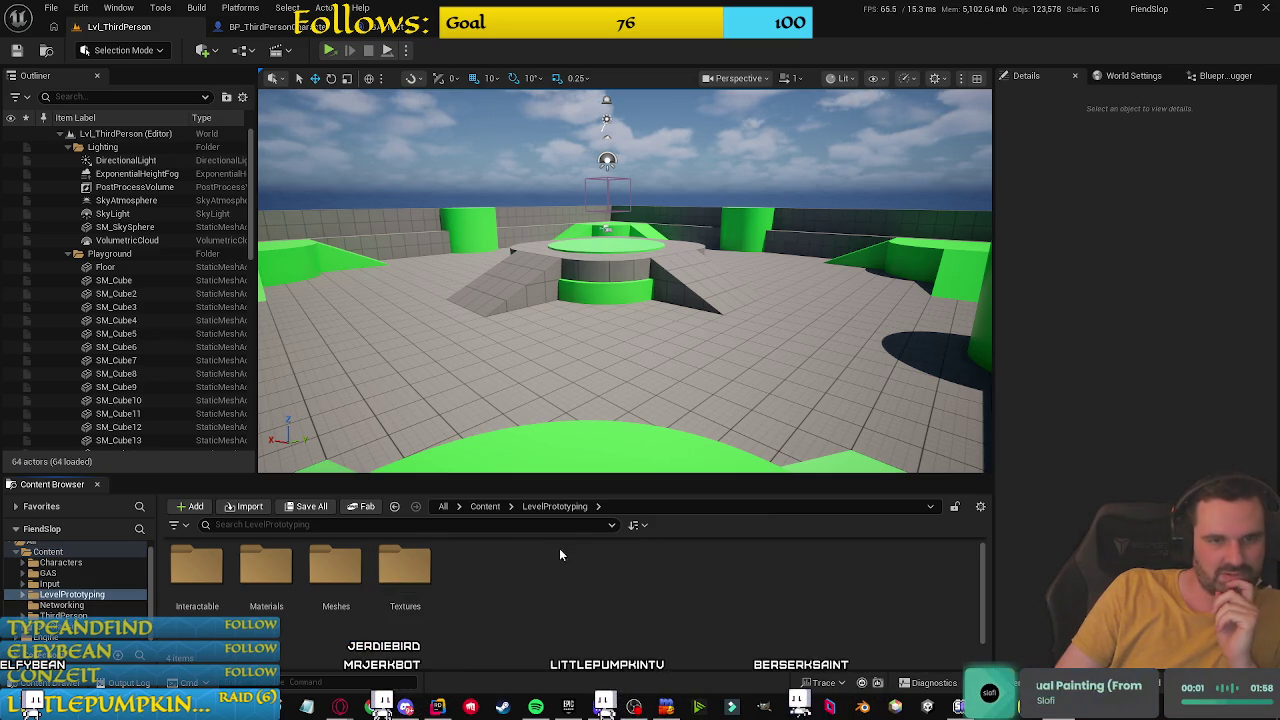
Step: Force-delete the Touch folder and its touch-interface widgets from Content/Input, then return to Content
click(486, 507)
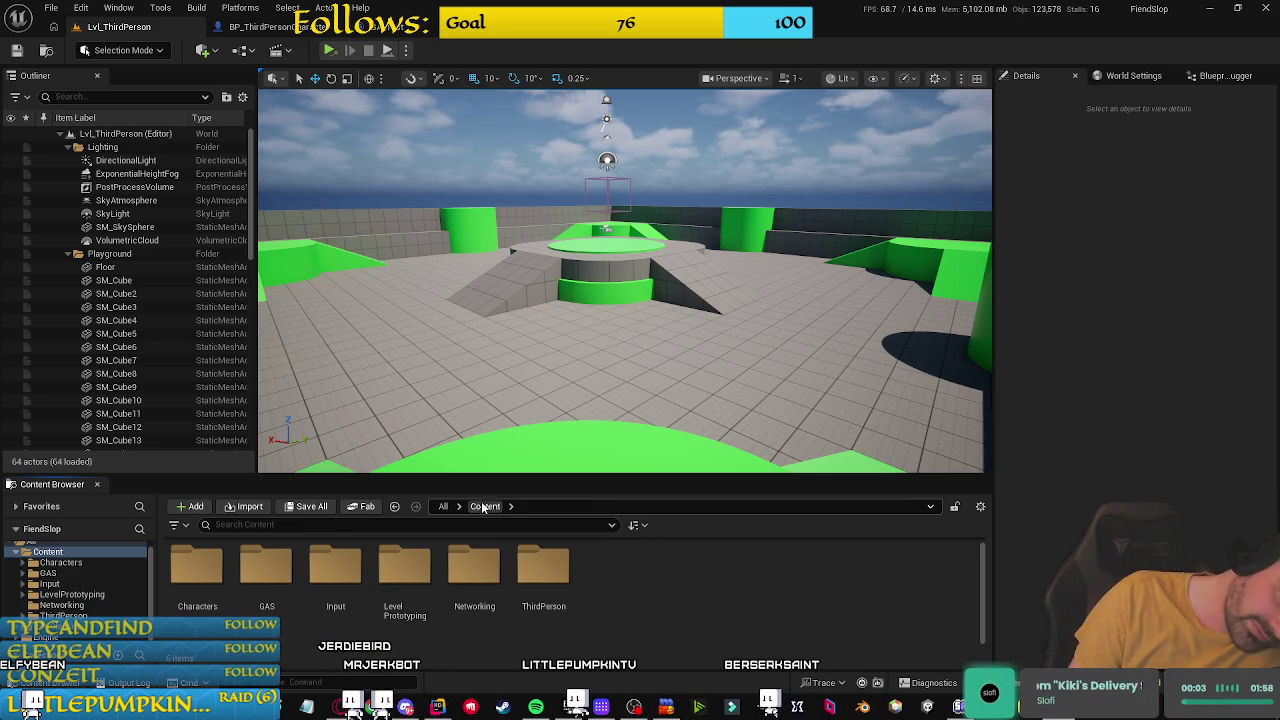
double_click(335, 568)
click(284, 592)
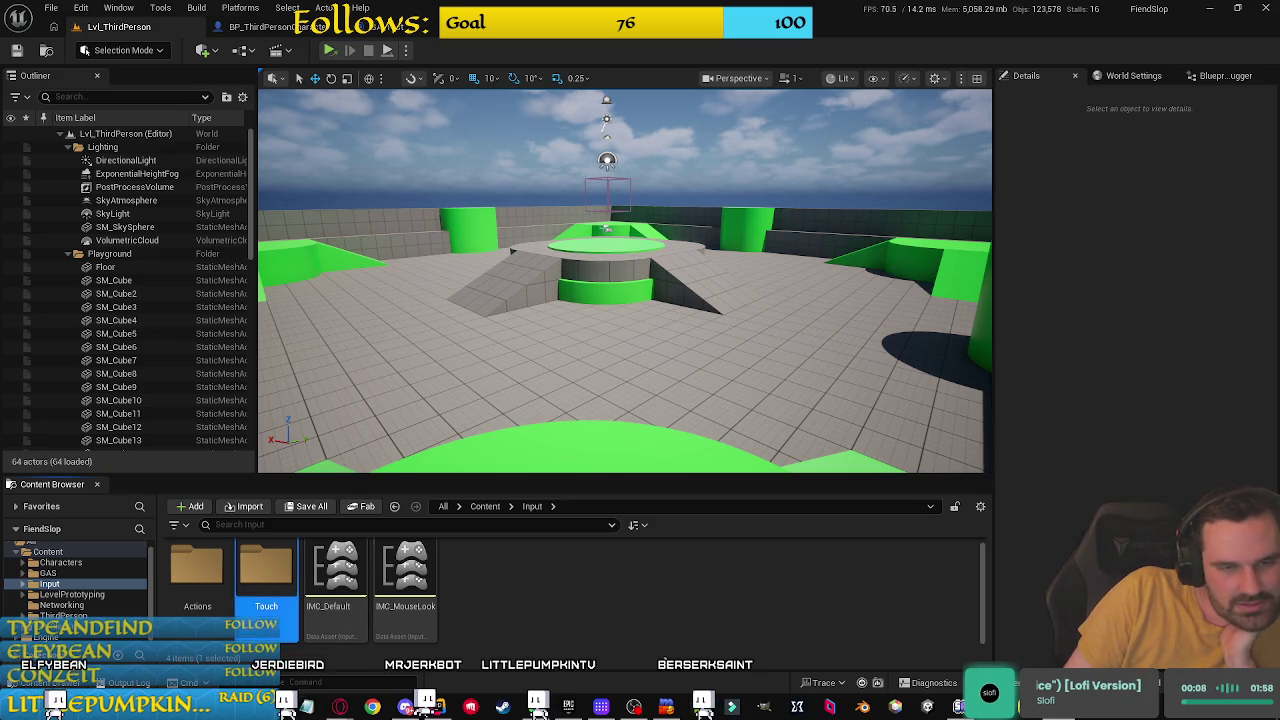
key(Delete)
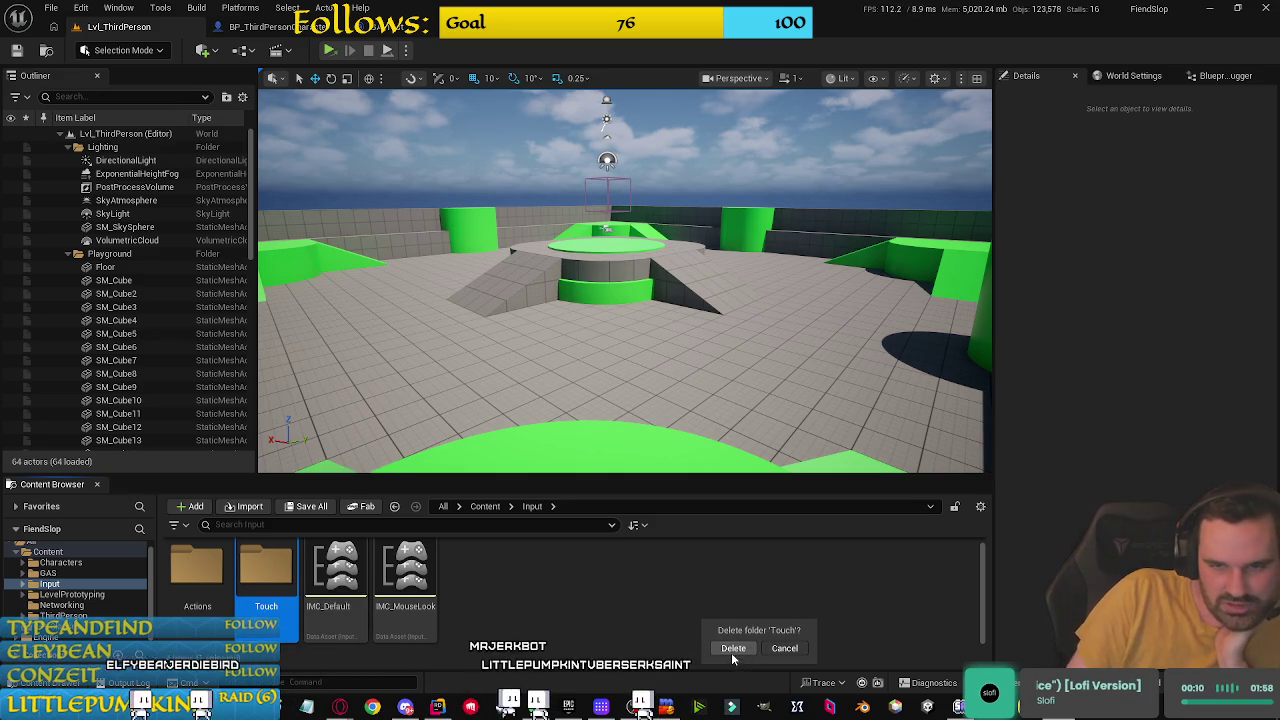
click(731, 650)
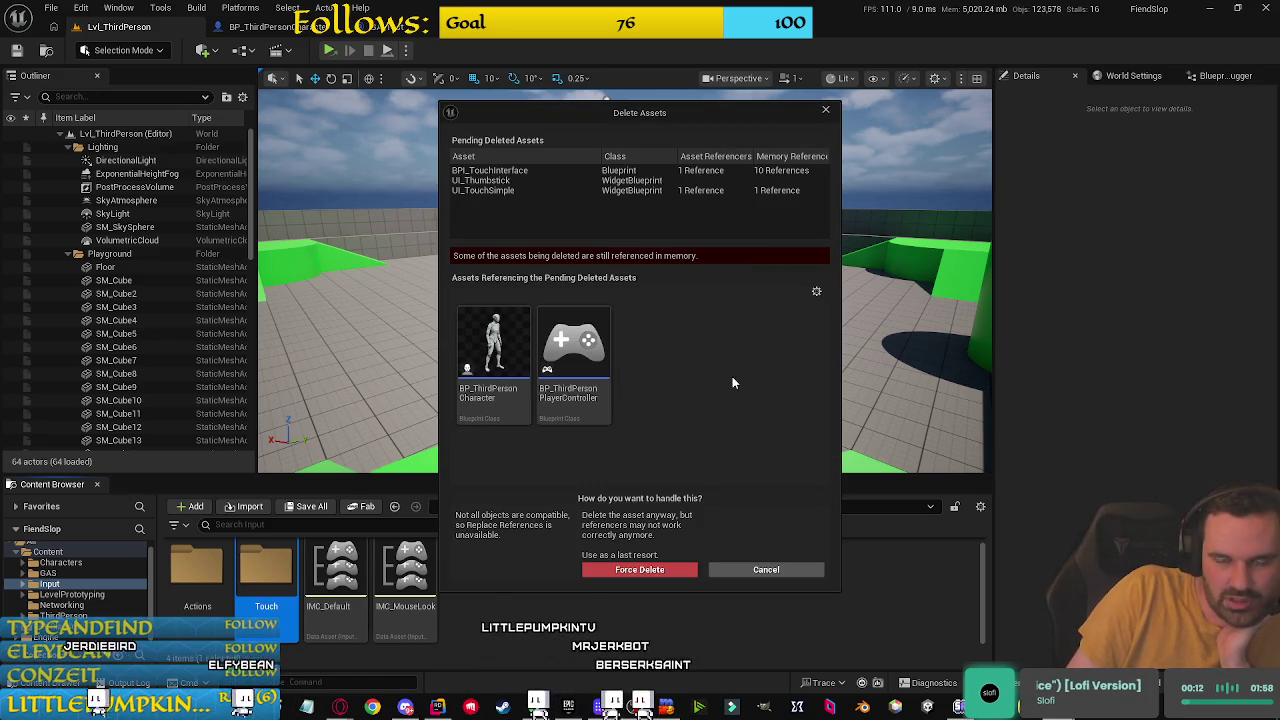
click(600, 570)
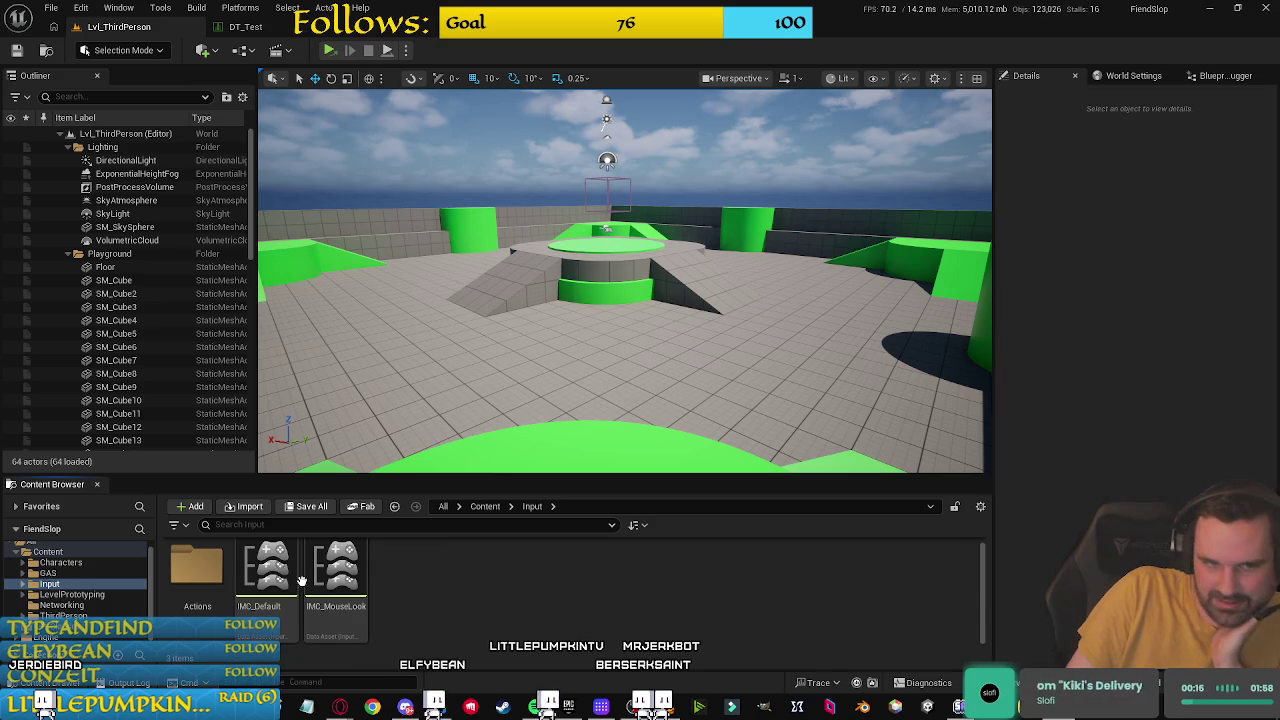
double_click(197, 570)
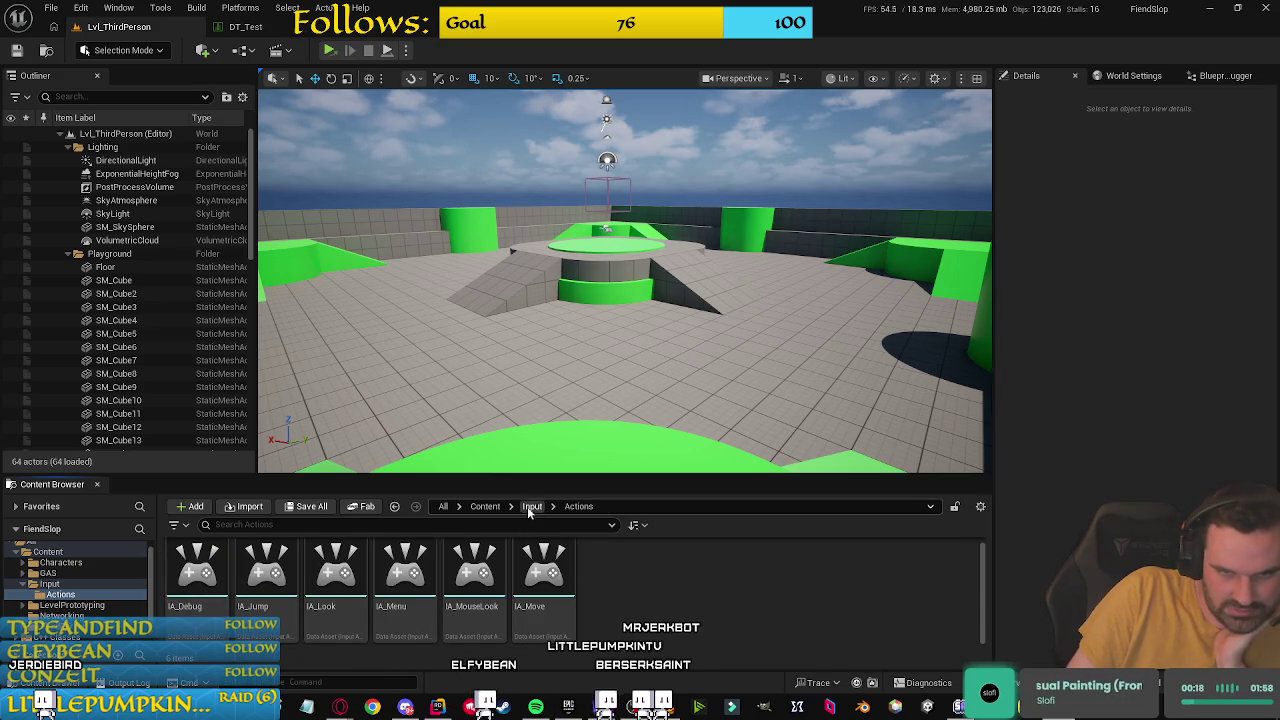
click(484, 507)
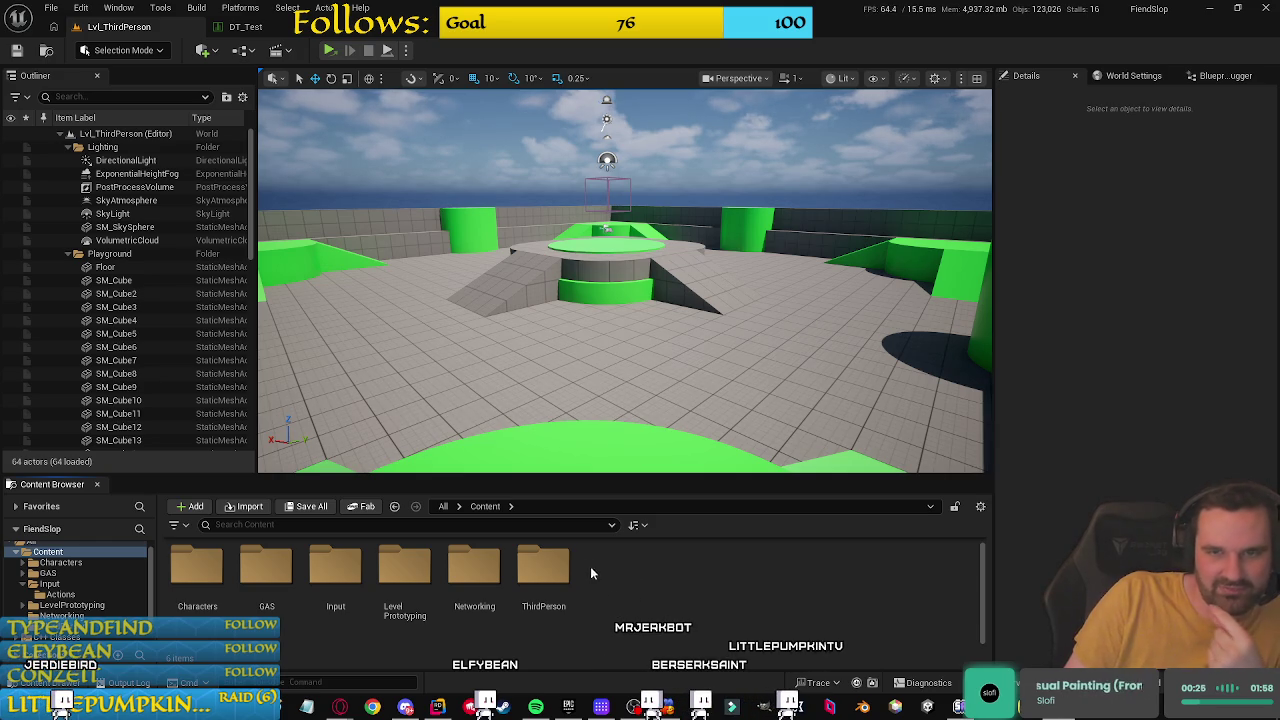
Step: Open the IMC_MouseLook input mapping context from the Input folder
double_click(335, 568)
double_click(335, 570)
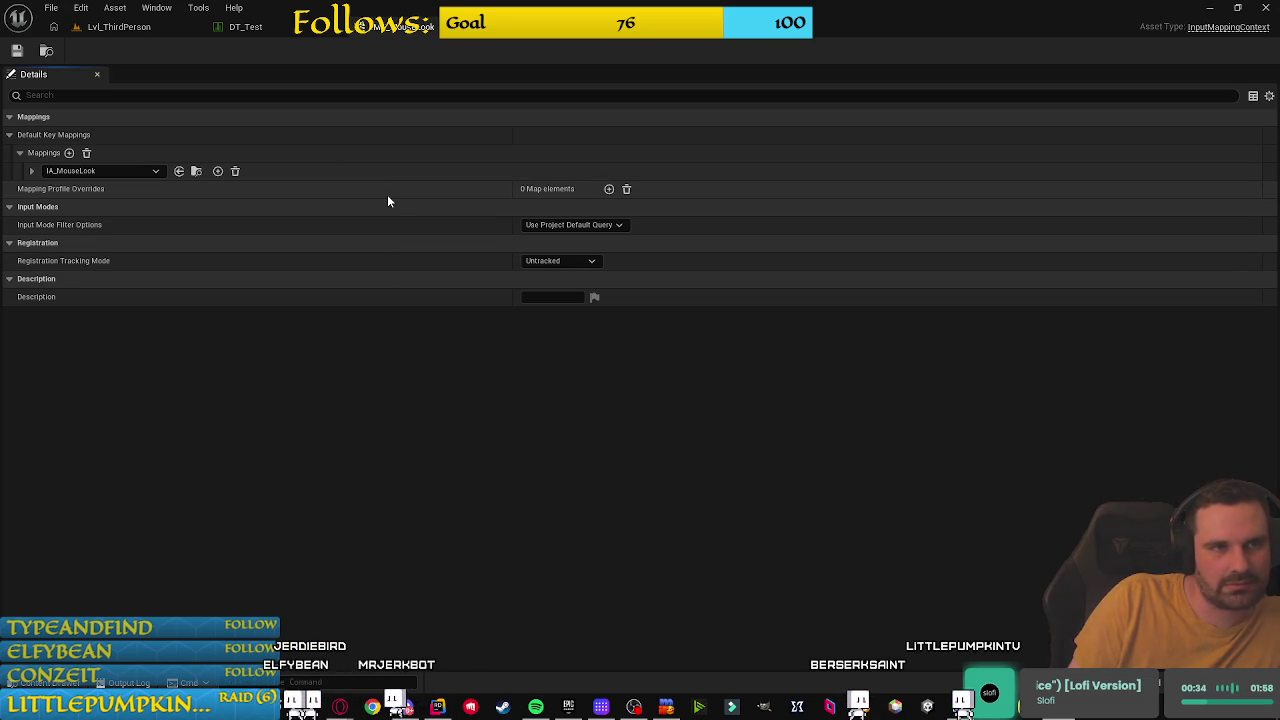
click(285, 33)
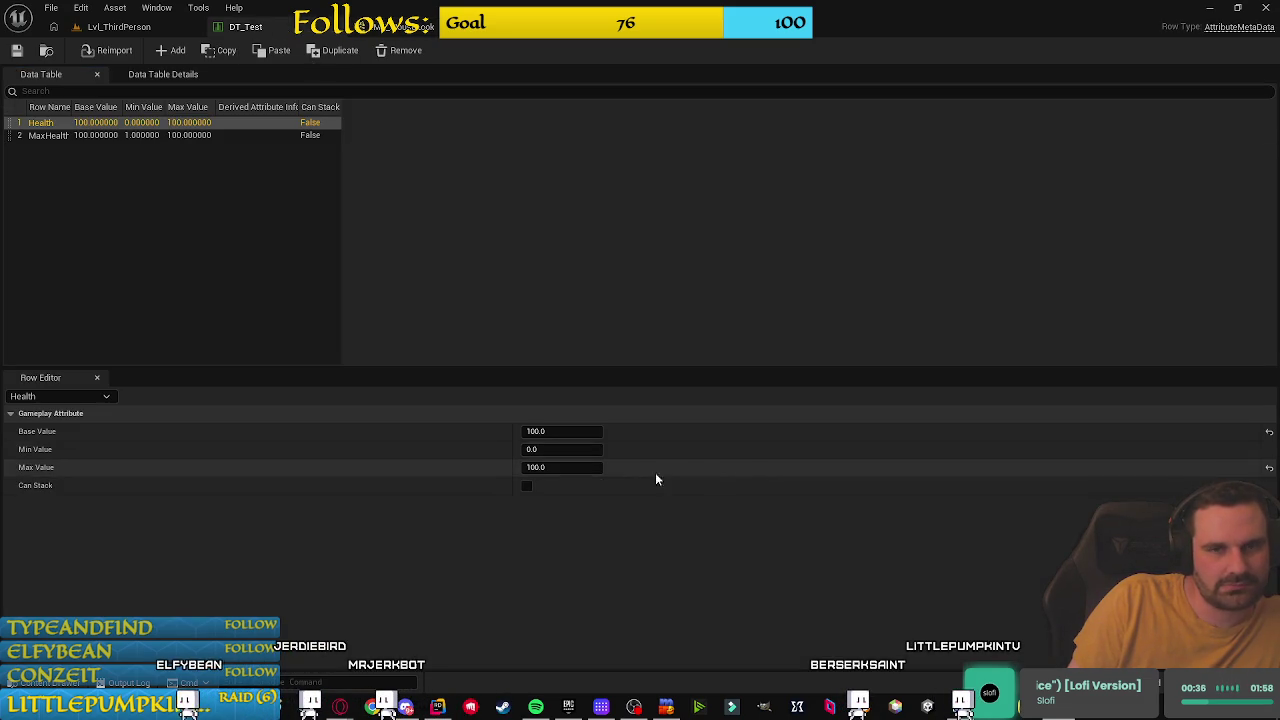
click(390, 27)
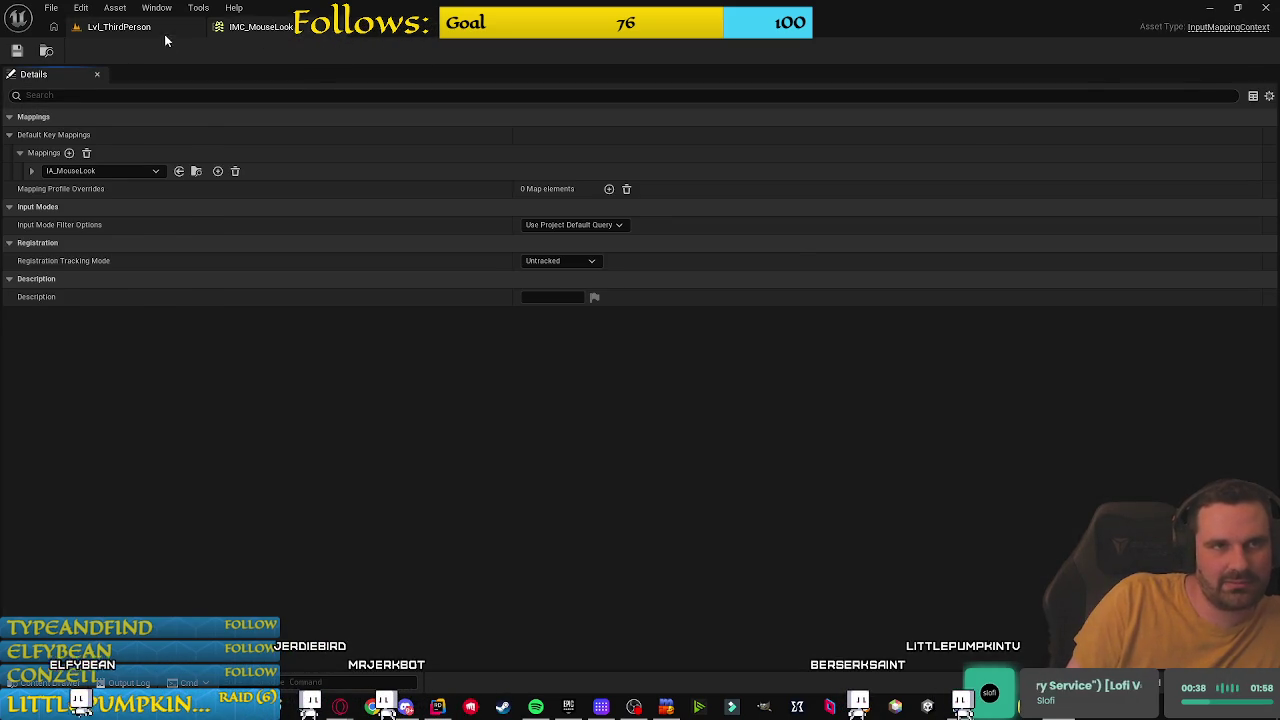
click(160, 29)
key(ctrl+Tab)
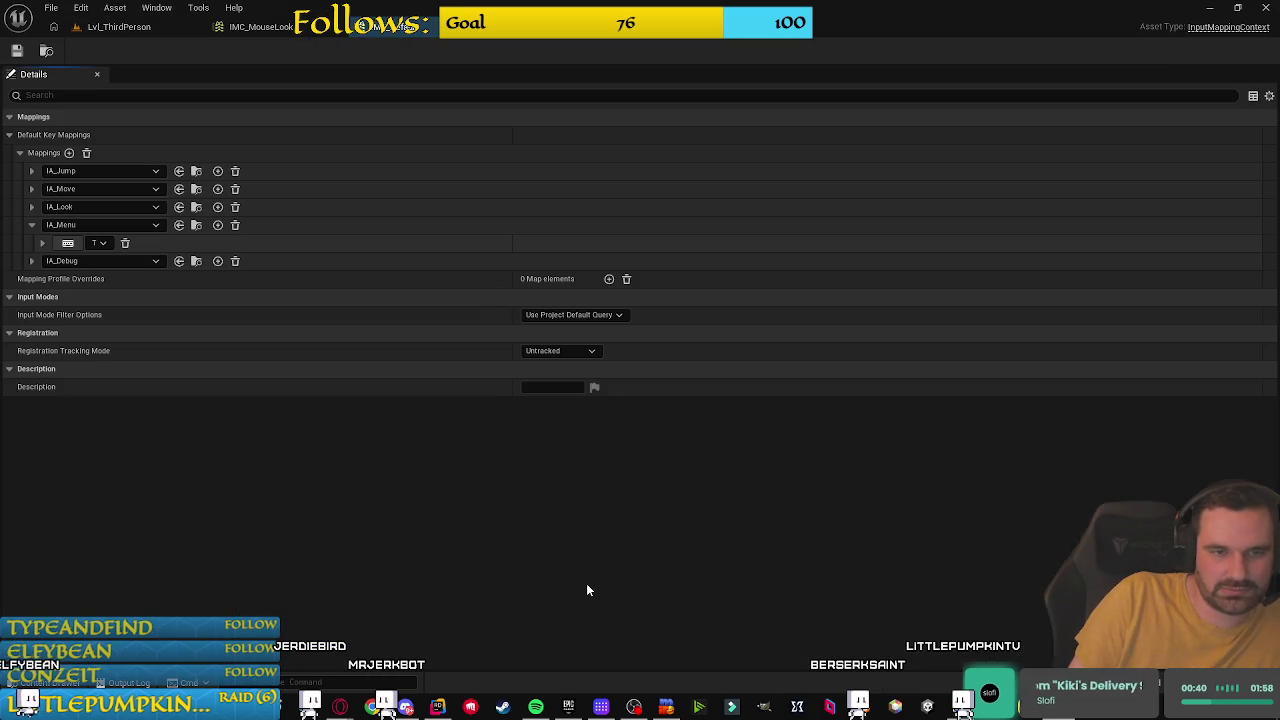
Step: Expand IA_Look to inspect its gamepad thumbstick key settings
click(33, 206)
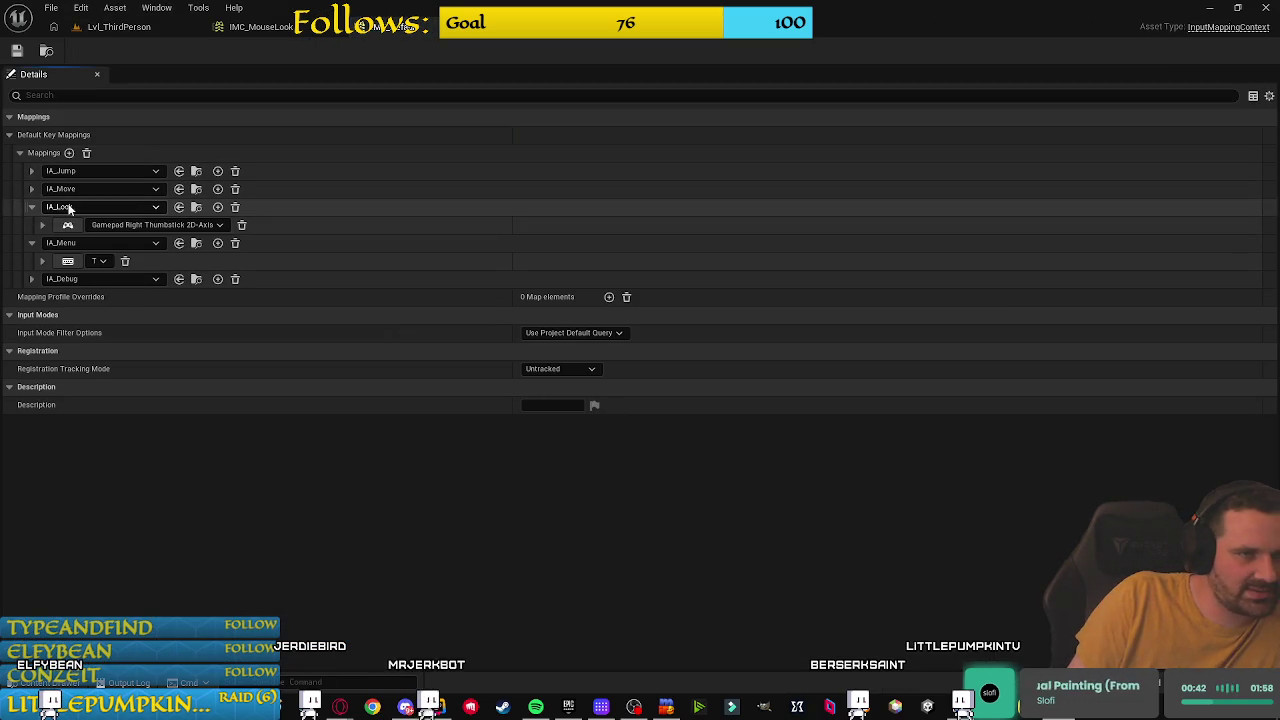
click(43, 224)
click(43, 224)
click(43, 224)
click(42, 224)
click(42, 224)
click(42, 225)
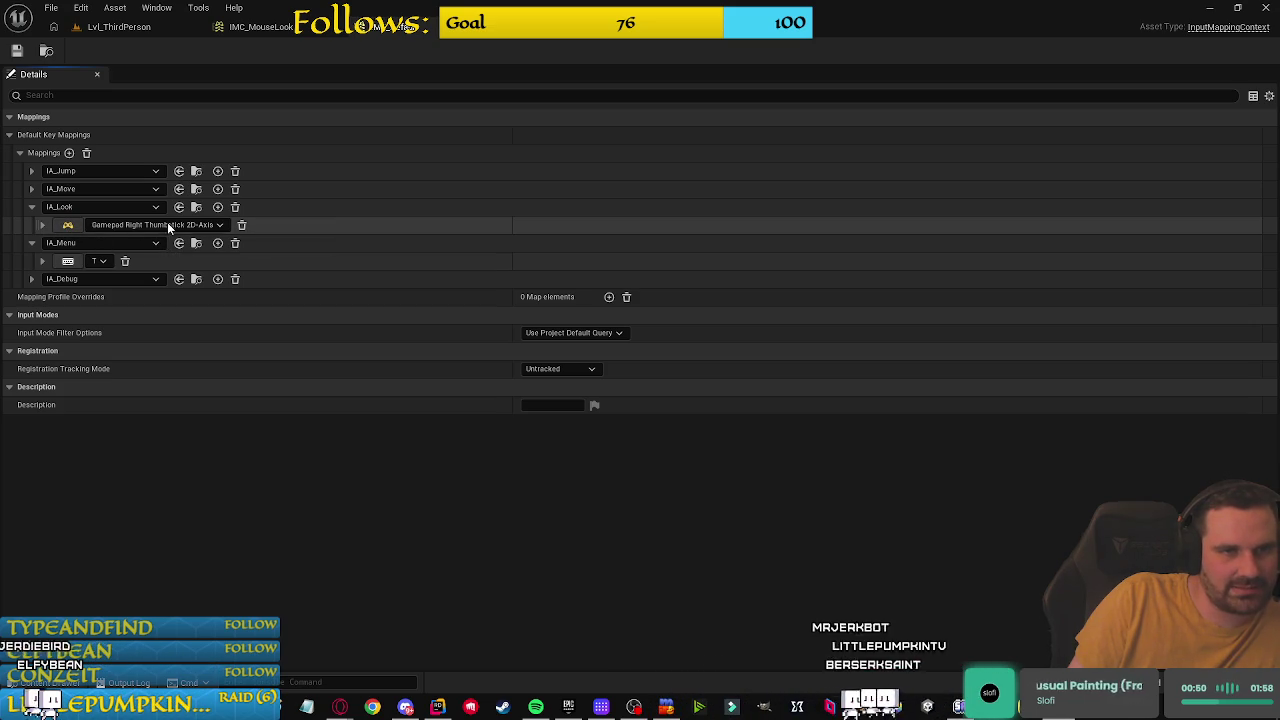
Step: Rebind IA_Look to Mouse XY 2D-Axis, then go back to Lvl_ThirdPerson's Content folder
click(67, 225)
click(43, 228)
click(43, 227)
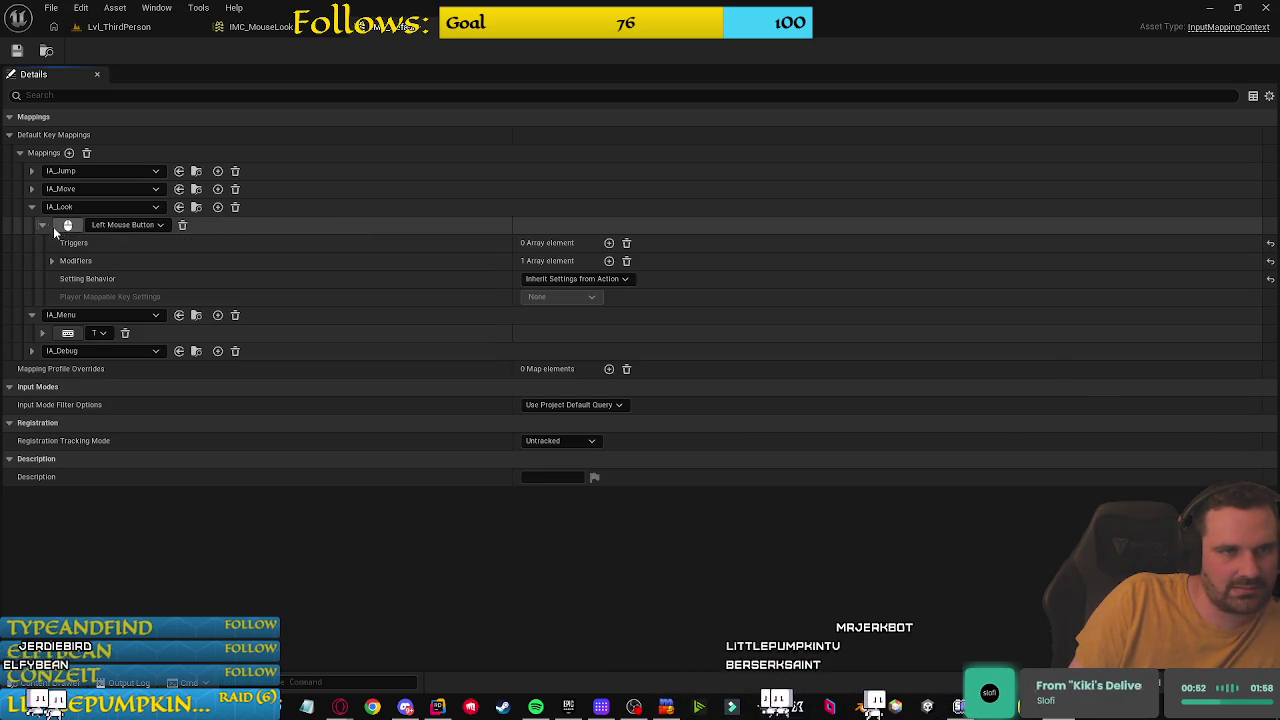
click(43, 226)
click(67, 225)
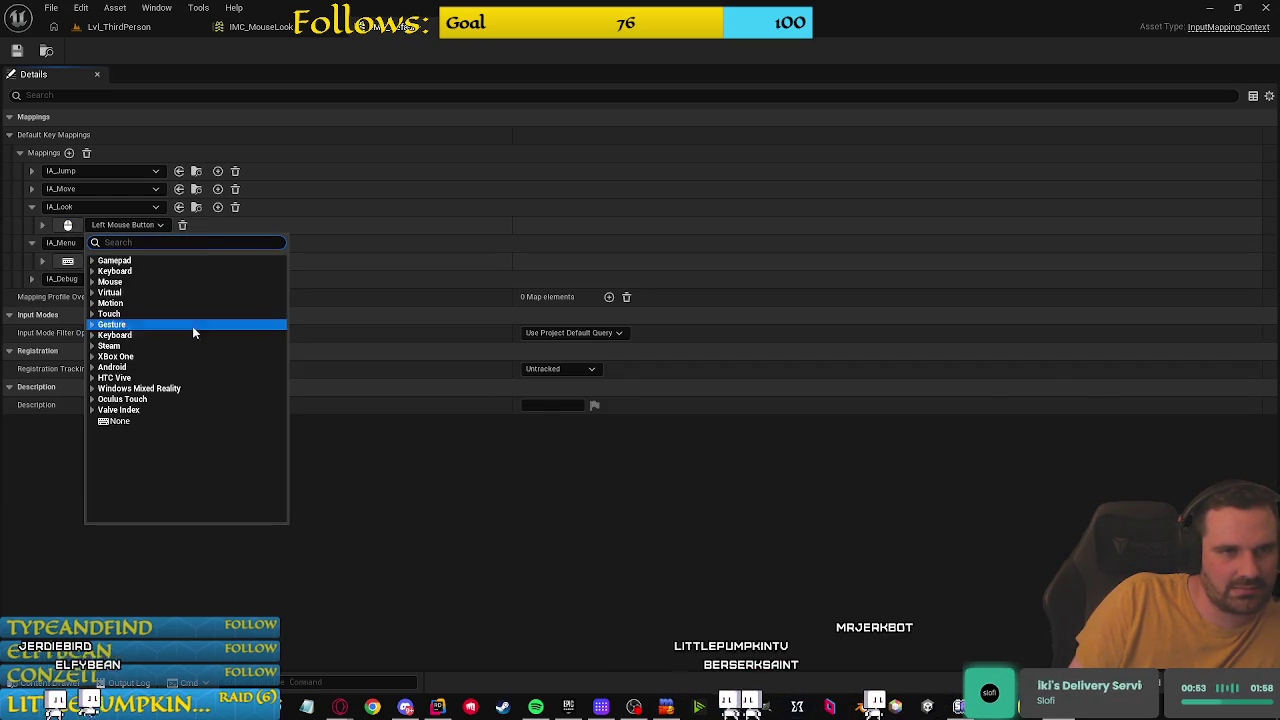
click(92, 282)
click(130, 314)
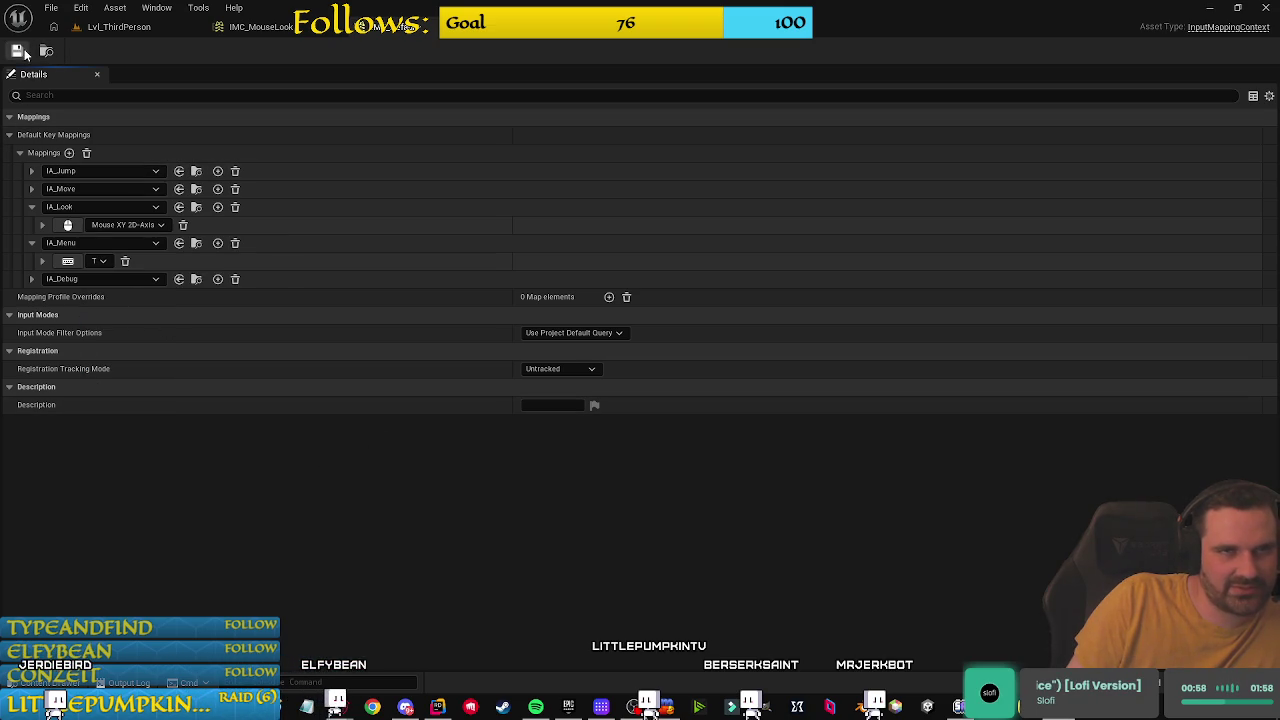
click(160, 30)
click(485, 506)
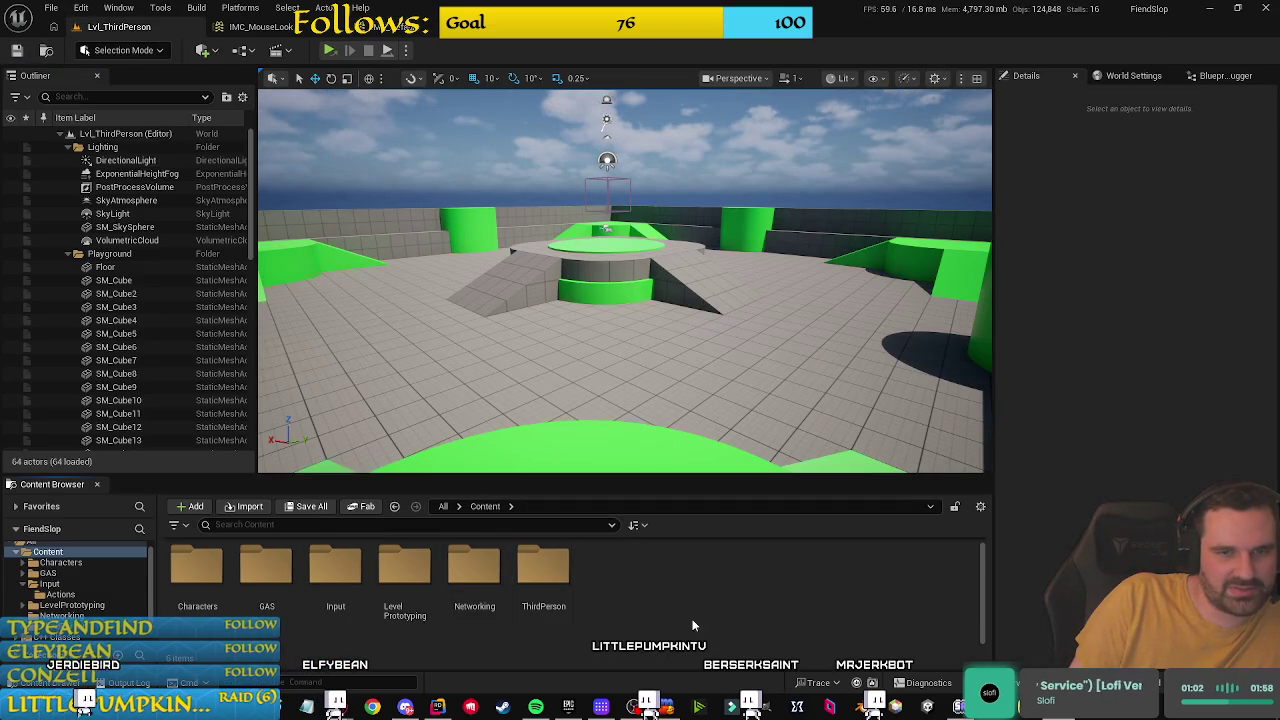
Step: Open BP_ThirdPersonCharacter from ThirdPerson/Blueprints, compile, and locate the out-of-date Primary_Thumbstick_1 node
double_click(543, 570)
double_click(197, 568)
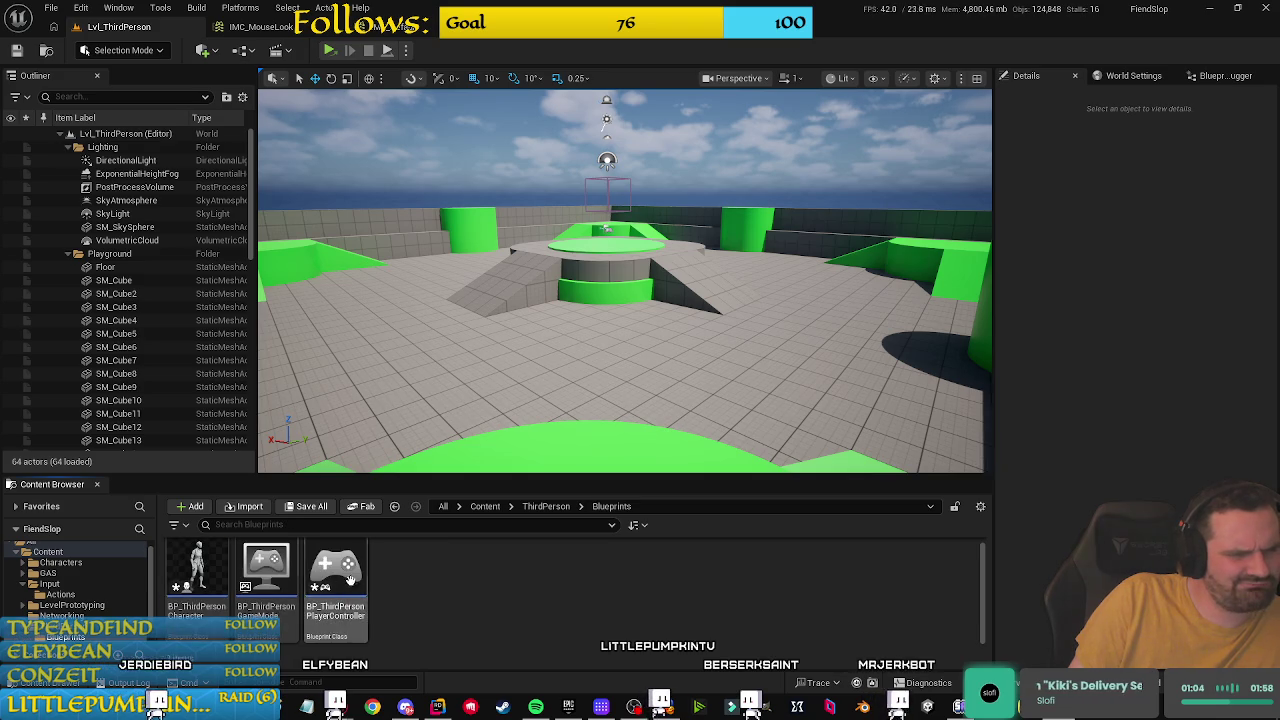
double_click(220, 562)
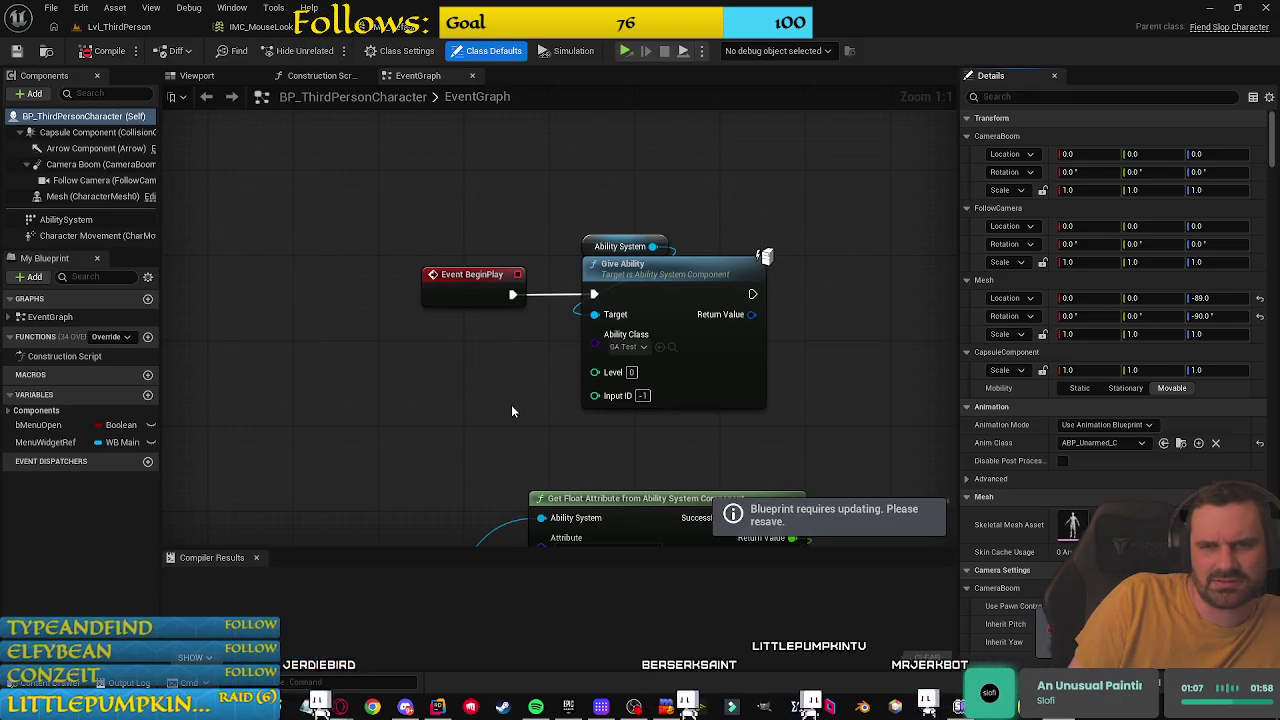
drag(511, 404, 445, 361)
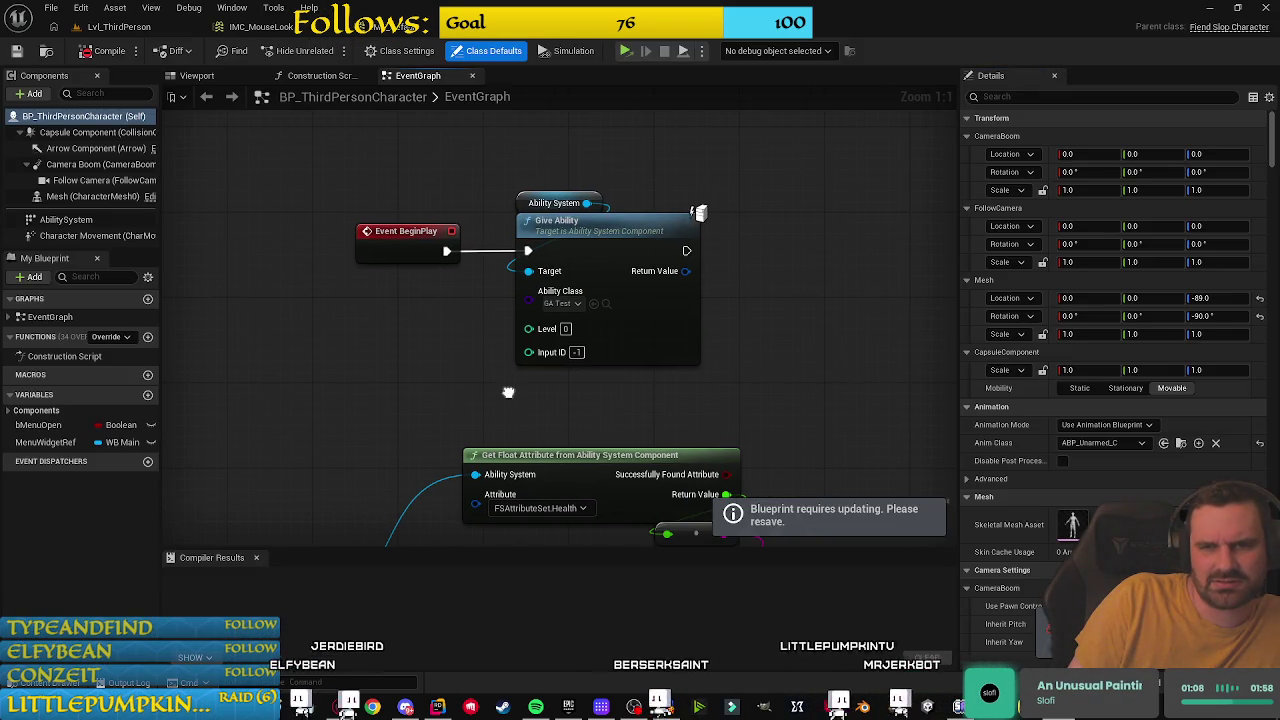
click(107, 55)
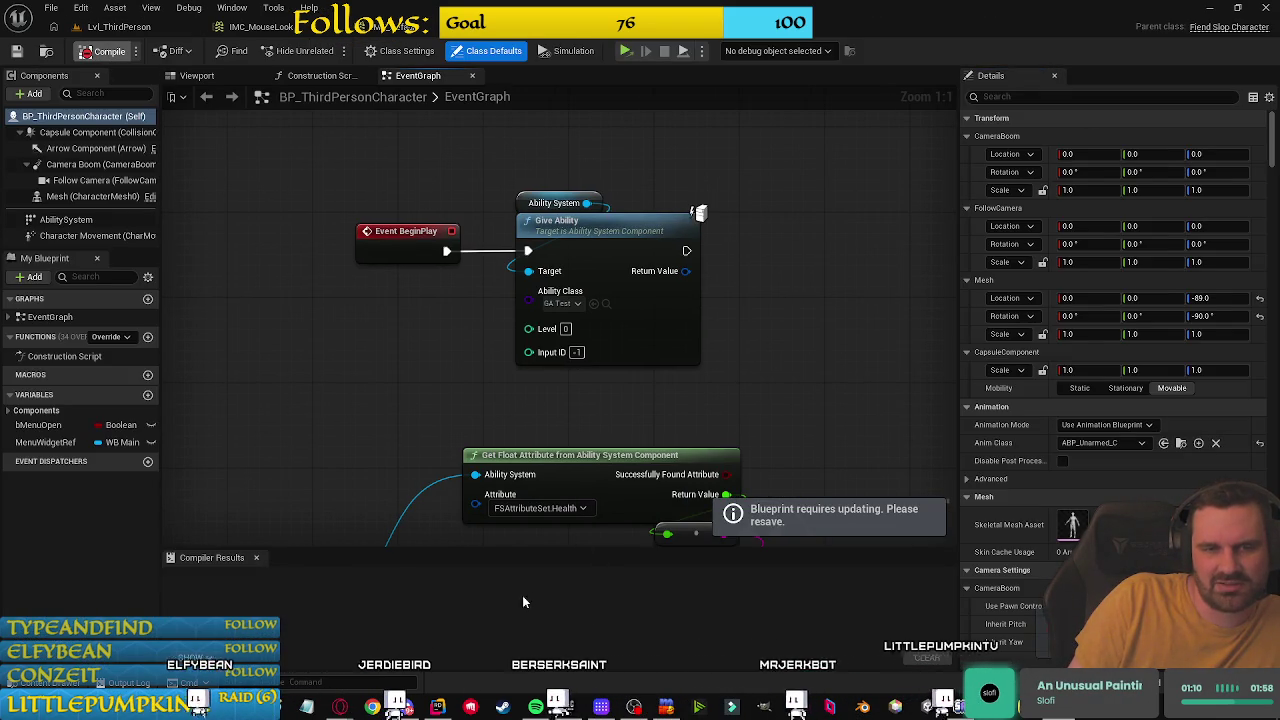
click(292, 578)
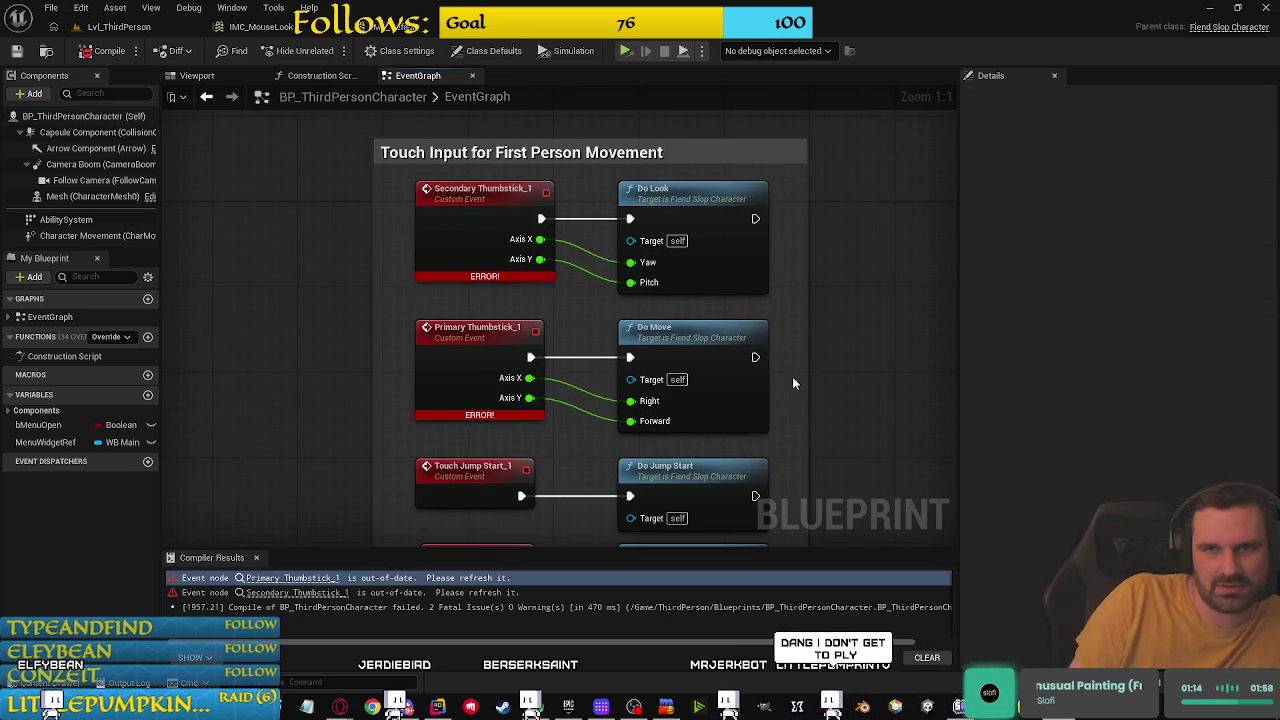
Step: Delete the thumbstick events, touch jump nodes and touch input comment, then recompile
drag(792, 383, 466, 194)
key(Delete)
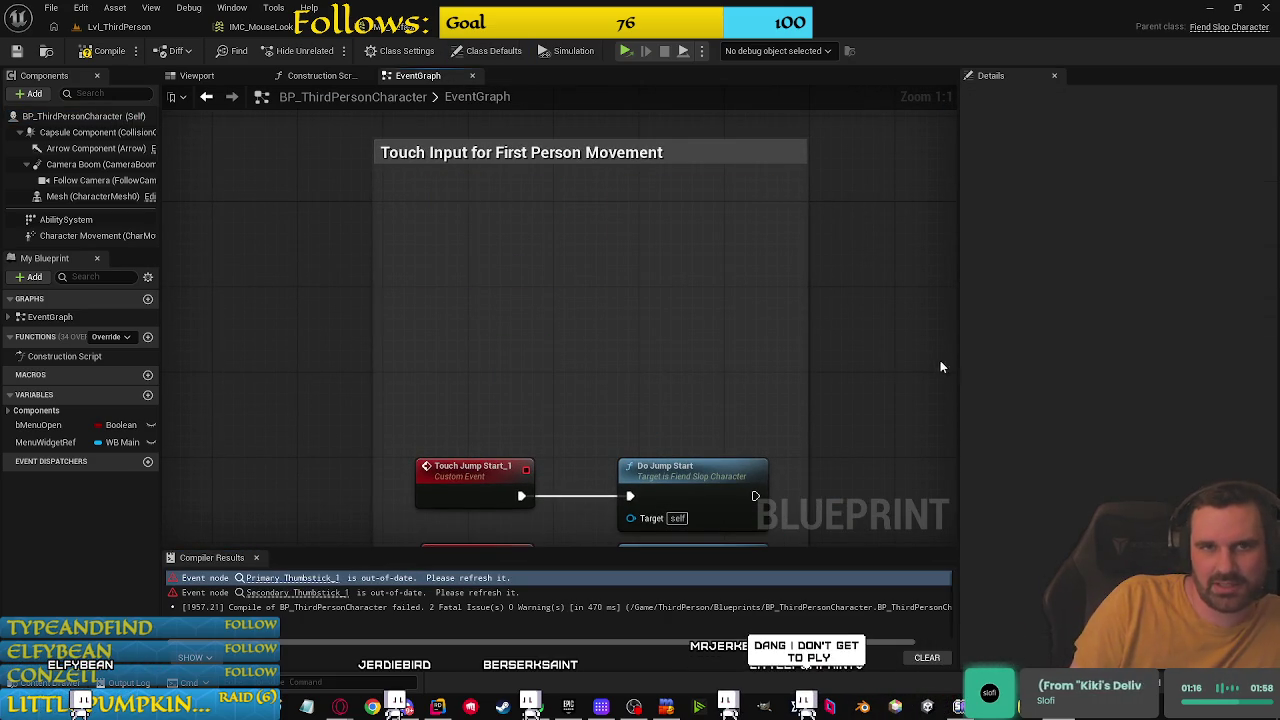
drag(650, 207, 381, 461)
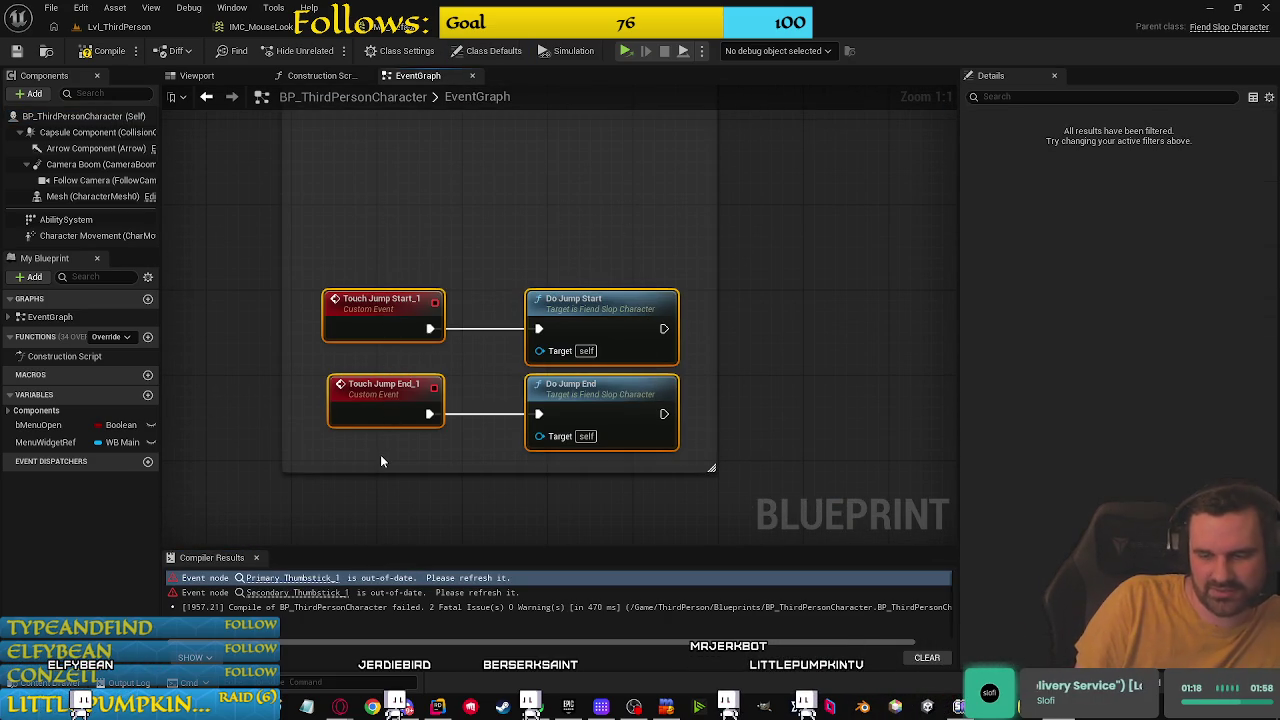
key(Delete)
scroll(580, 260, down, 1)
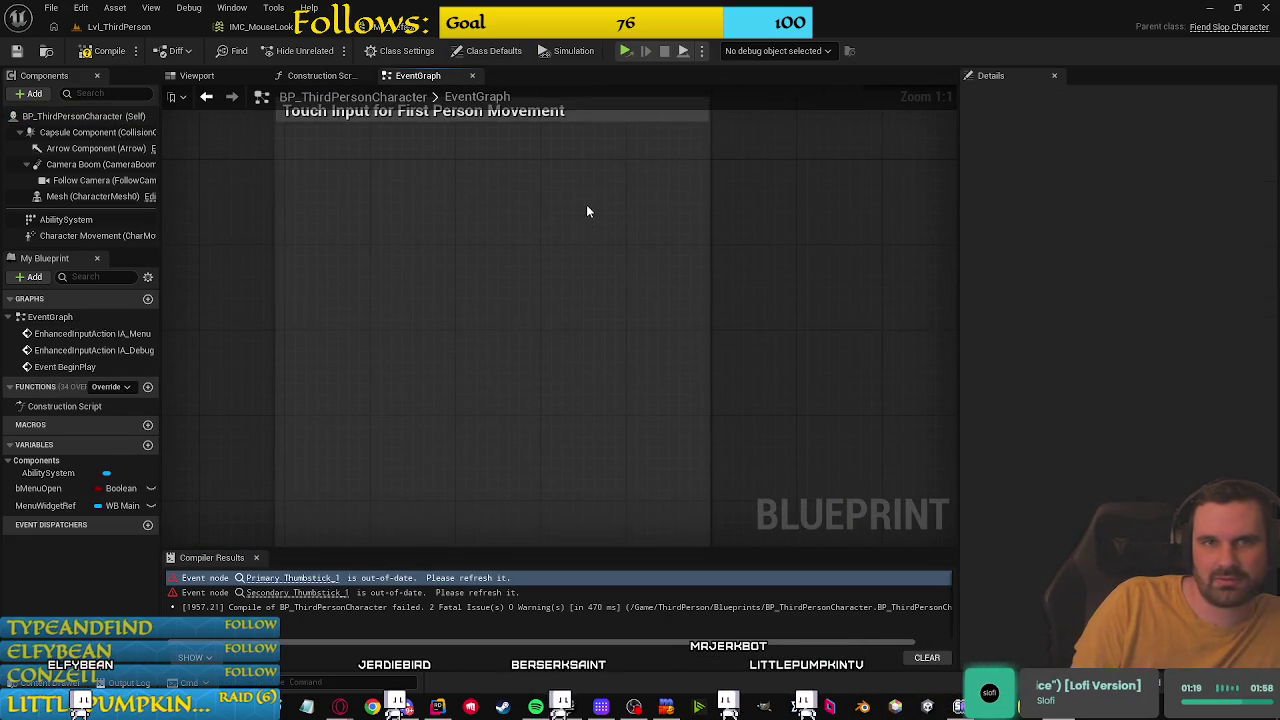
click(579, 120)
key(Delete)
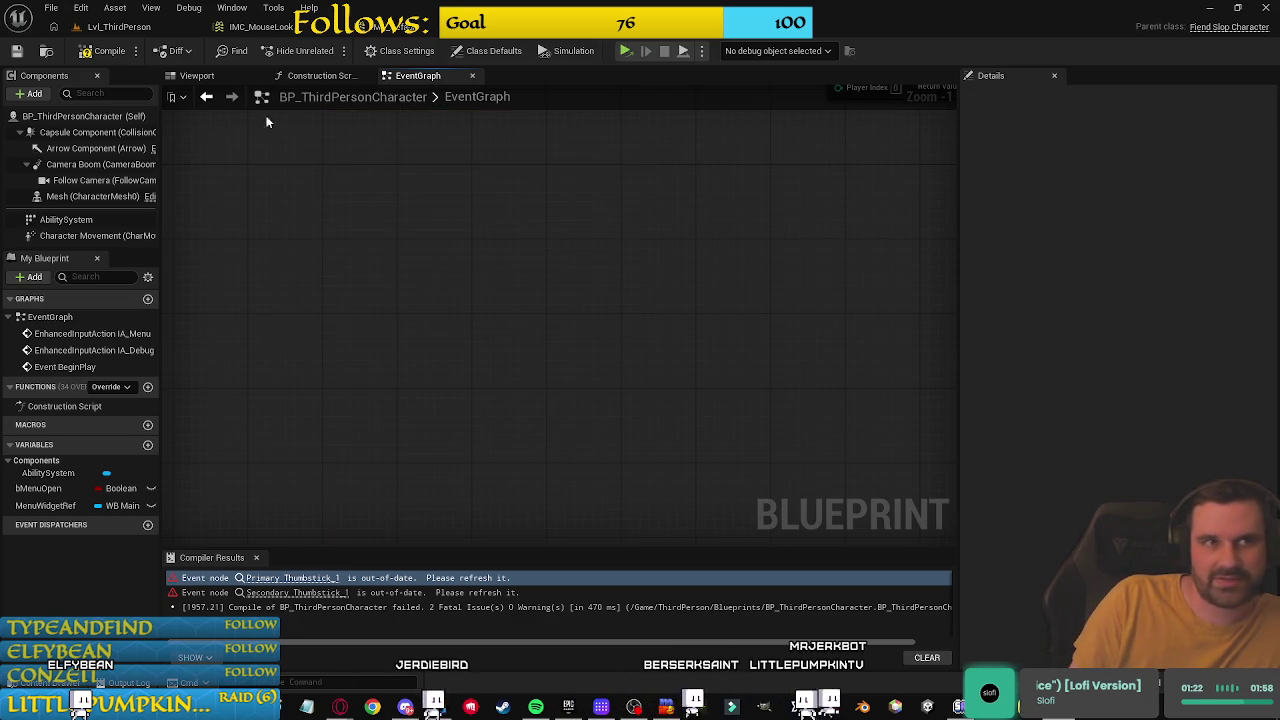
click(95, 50)
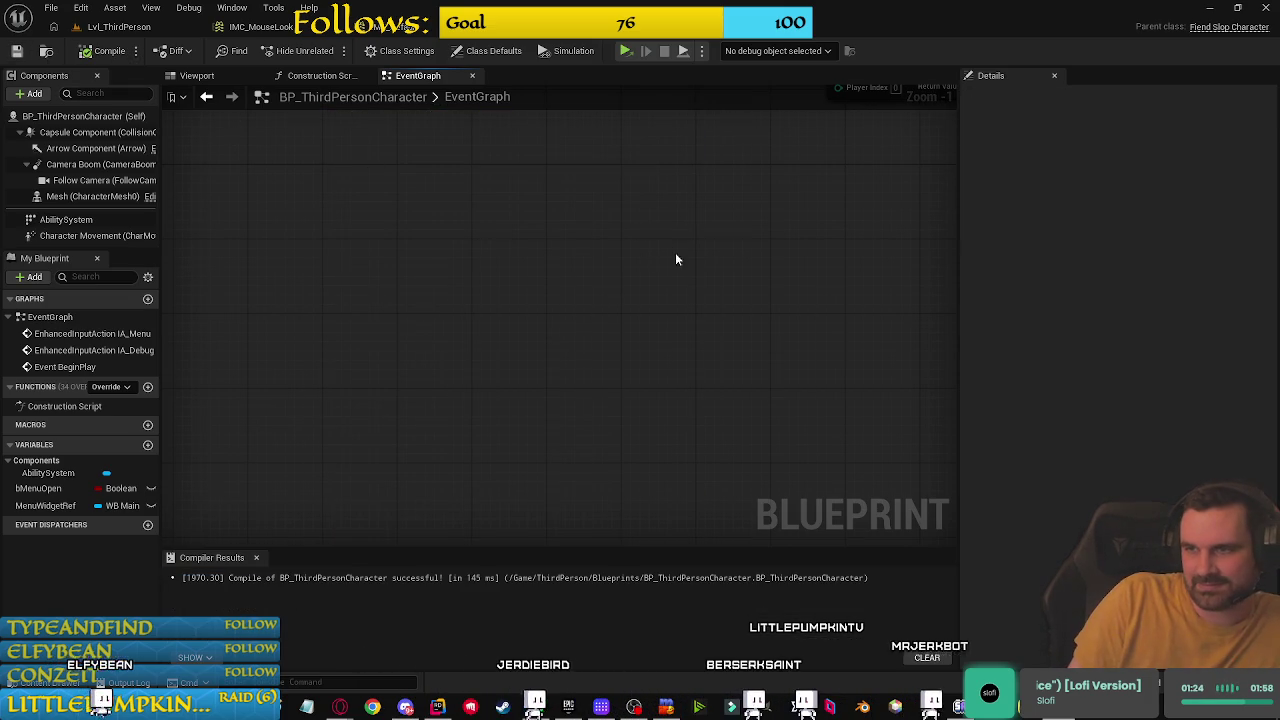
scroll(623, 358, down, 1)
scroll(627, 354, down, 3)
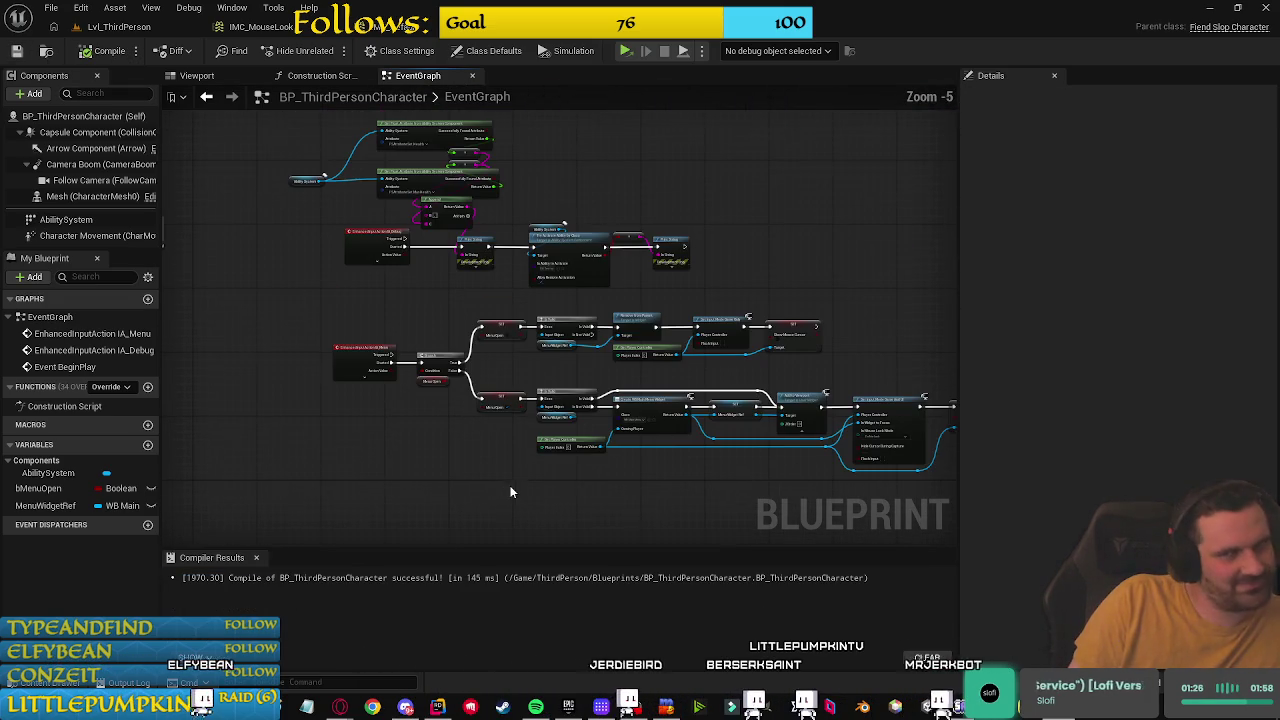
drag(510, 498, 448, 510)
scroll(202, 205, up, 4)
click(350, 352)
drag(350, 352, 382, 318)
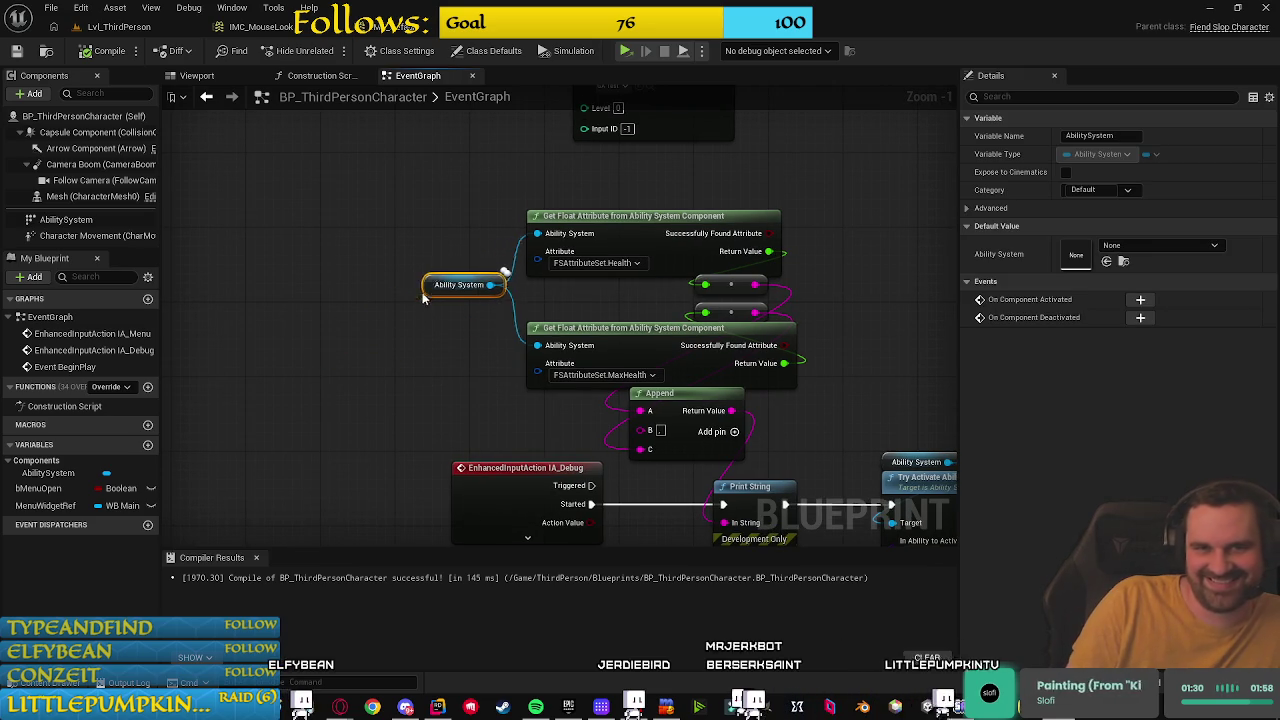
click(487, 401)
mouse_move(410, 406)
mouse_down()
mouse_move(380, 410)
mouse_move(414, 414)
mouse_move(337, 389)
mouse_move(456, 342)
mouse_move(686, 346)
mouse_move(443, 234)
mouse_up()
scroll(443, 234, down, 3)
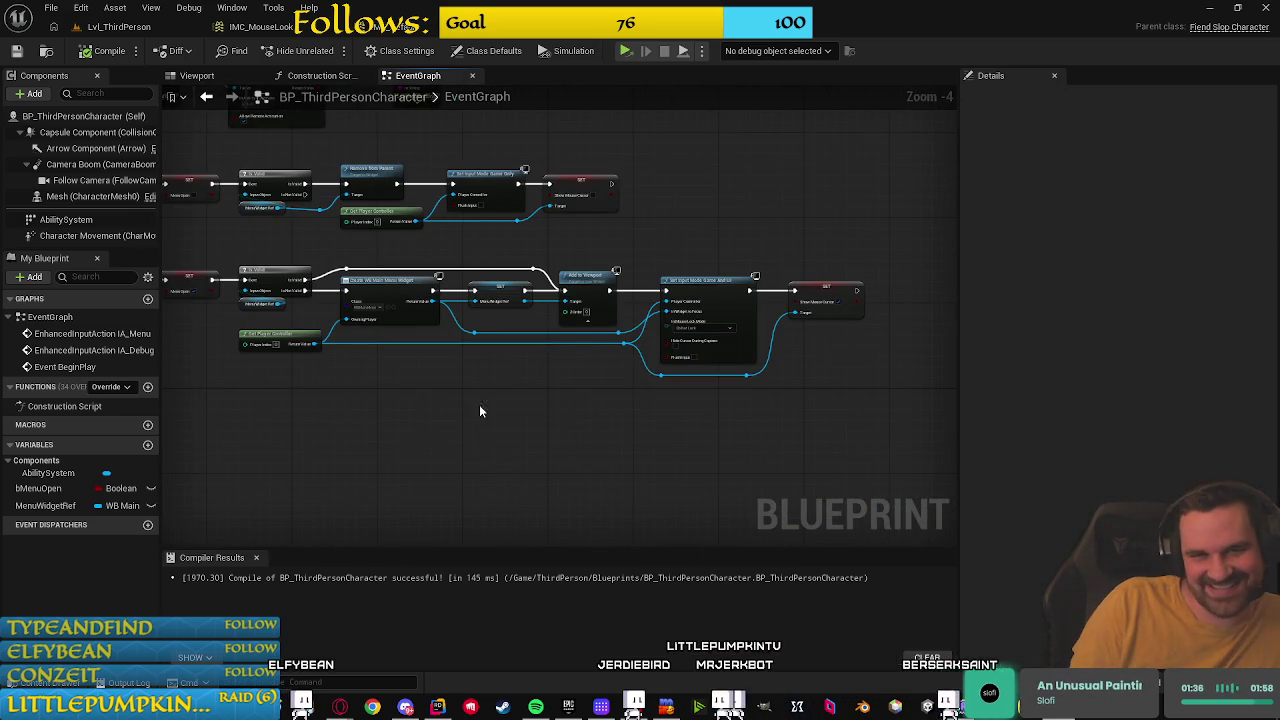
scroll(490, 424, up, 1)
drag(591, 444, 323, 443)
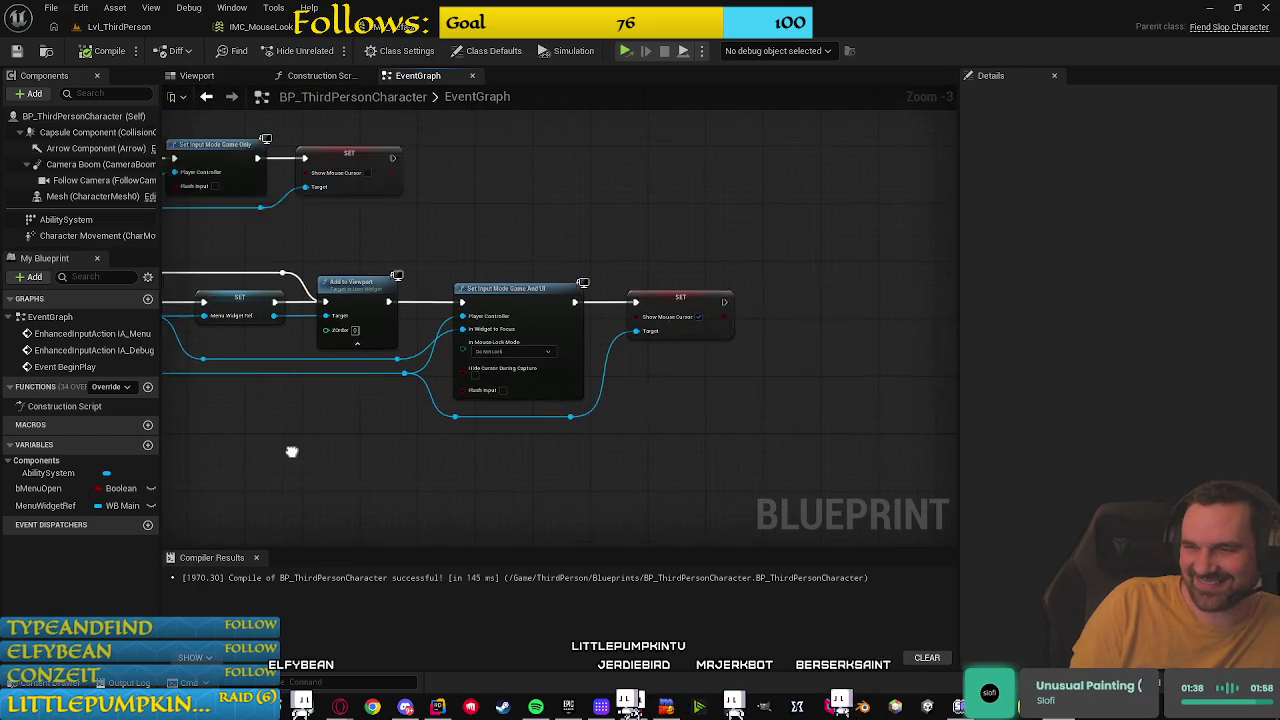
scroll(351, 452, up, 1)
scroll(578, 506, up, 1)
mouse_move(729, 277)
mouse_down()
mouse_move(870, 499)
mouse_move(722, 424)
mouse_move(684, 205)
mouse_up()
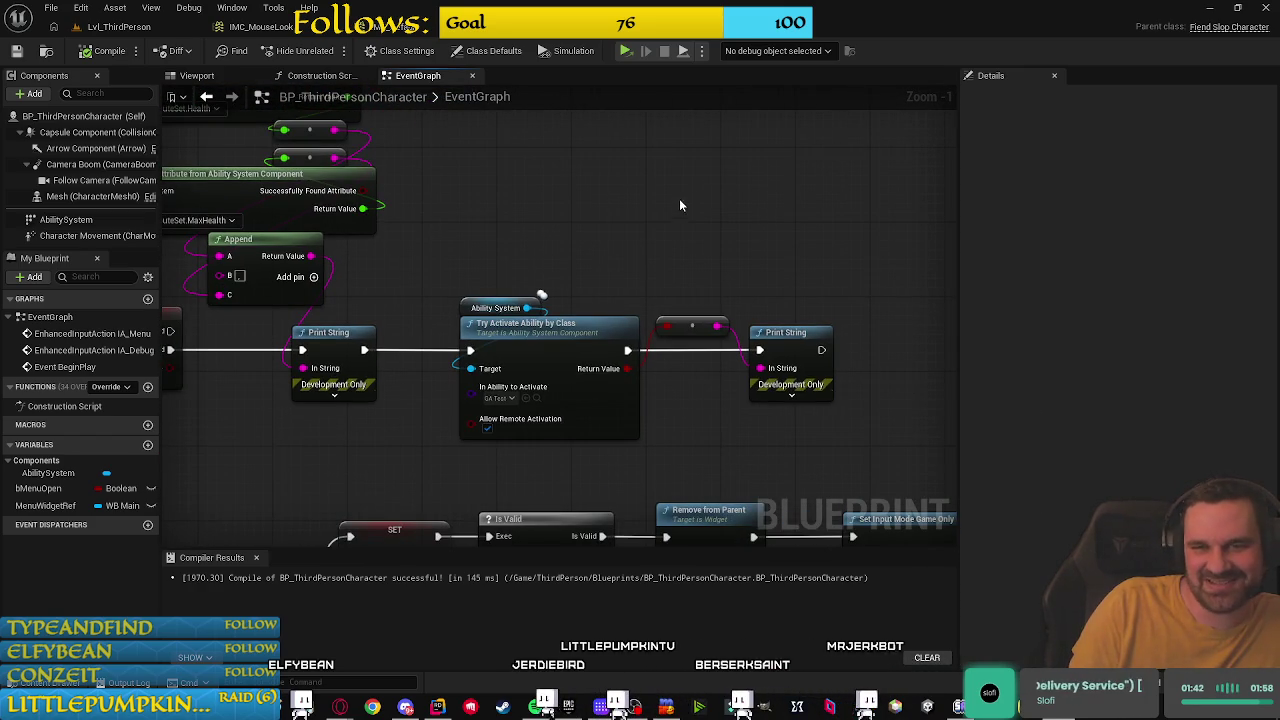
mouse_move(696, 268)
mouse_down()
mouse_move(822, 461)
mouse_move(885, 502)
mouse_up()
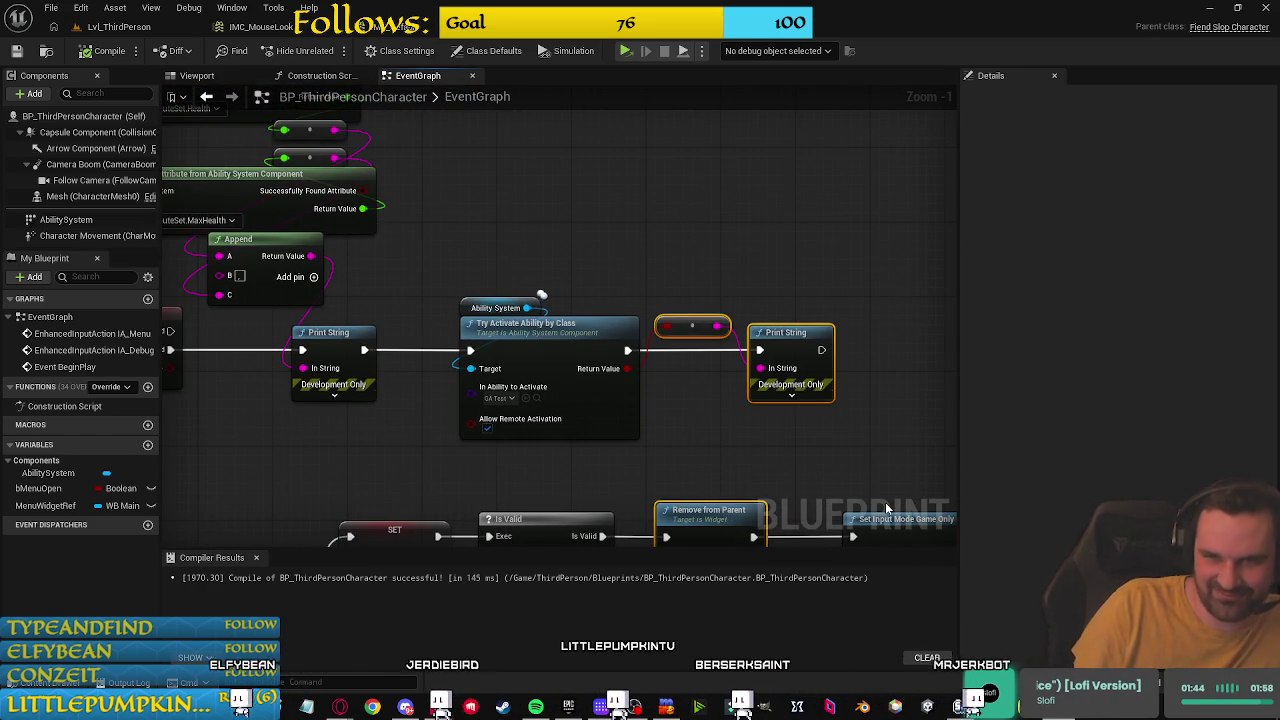
Step: Delete the reroute and trailing Print String after Try Activate Ability by Class, then compile
click(733, 190)
drag(651, 214, 846, 416)
key(Delete)
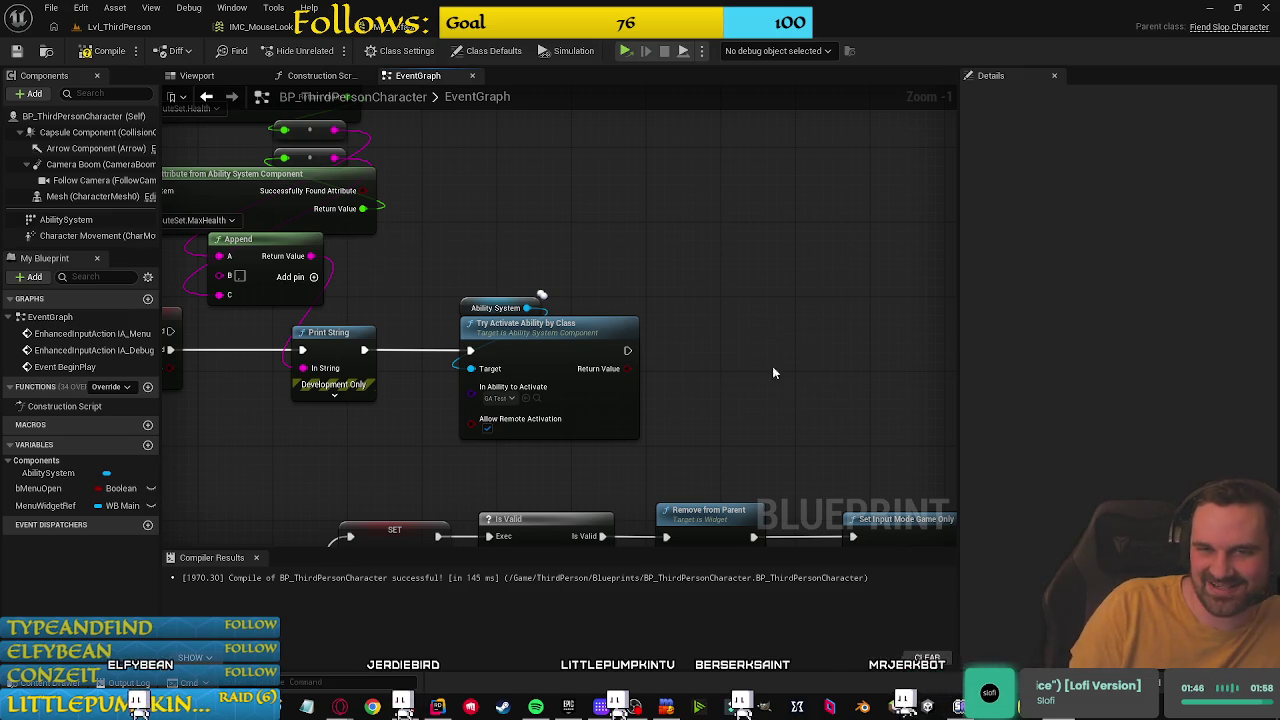
mouse_move(612, 238)
mouse_down()
mouse_move(712, 238)
mouse_move(733, 251)
mouse_move(742, 433)
mouse_up()
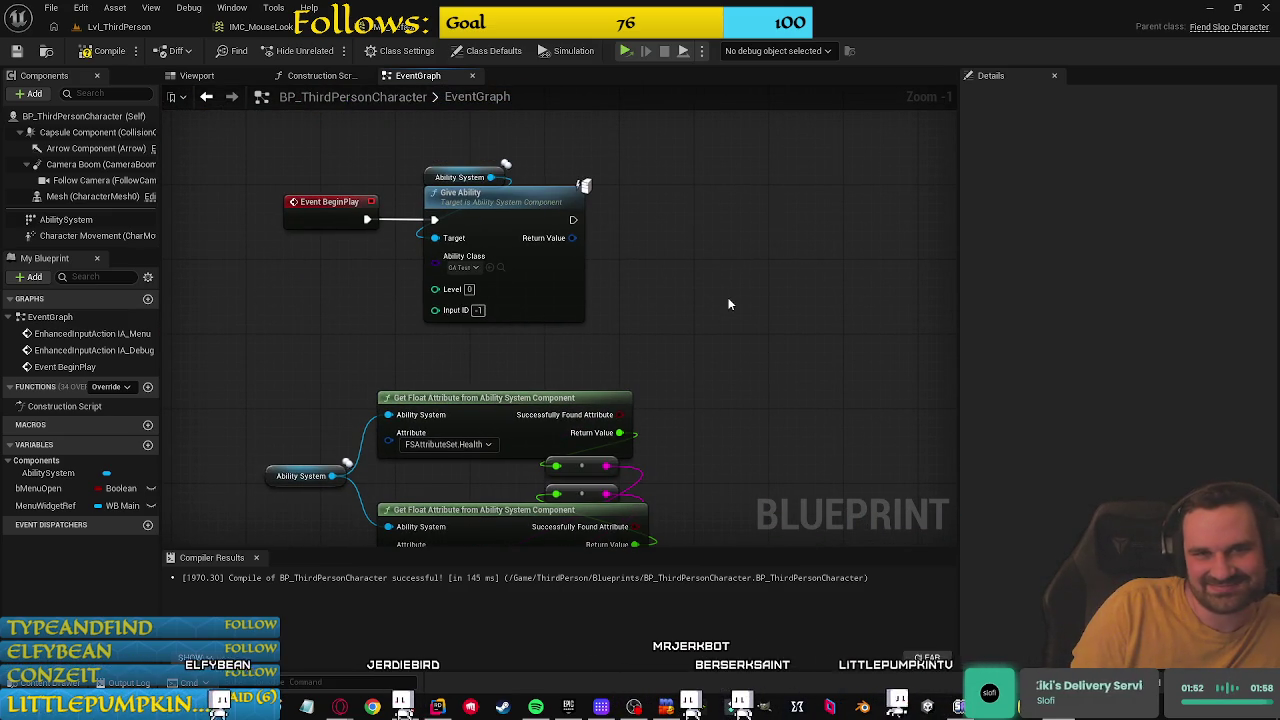
drag(729, 304, 739, 242)
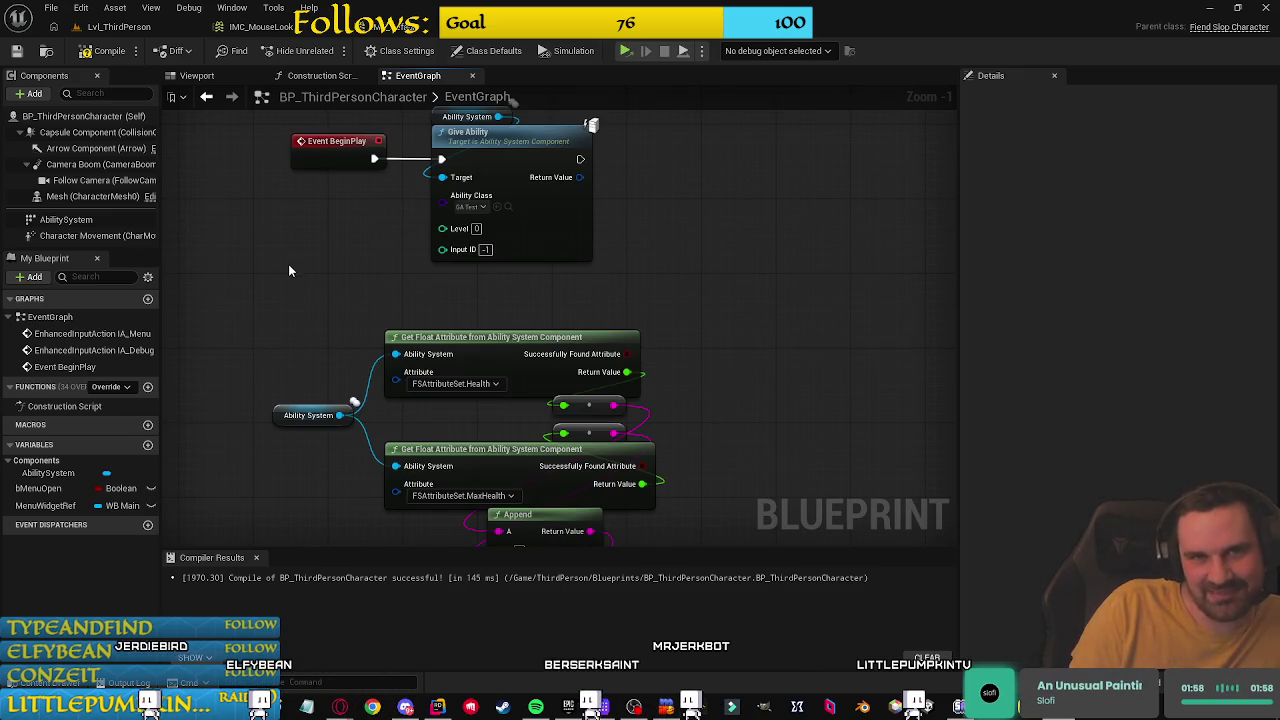
click(85, 51)
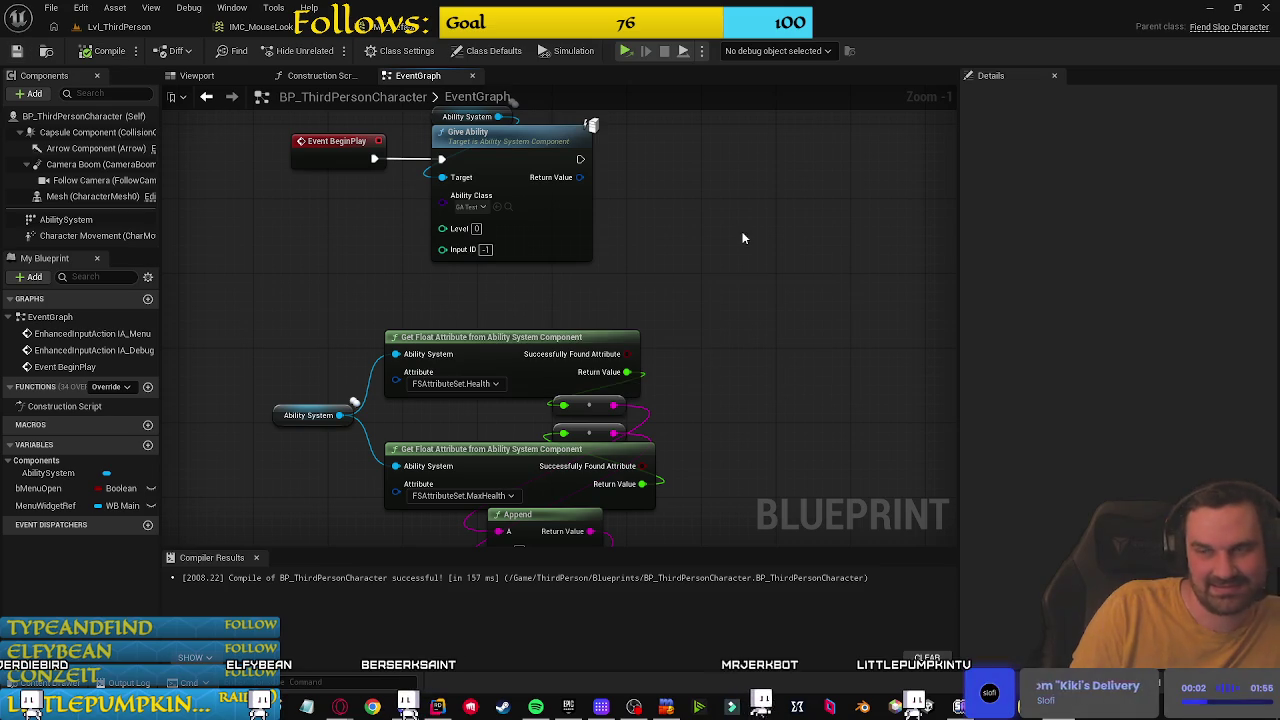
Step: Review the IA_Debug, Append and Print String nodes, pulling a new connection from IA_Debug Started
mouse_move(712, 276)
mouse_down()
mouse_move(734, 294)
mouse_move(706, 234)
mouse_move(860, 280)
mouse_move(902, 336)
mouse_move(756, 400)
mouse_move(770, 435)
mouse_move(652, 190)
mouse_move(843, 428)
mouse_up()
drag(396, 336, 334, 181)
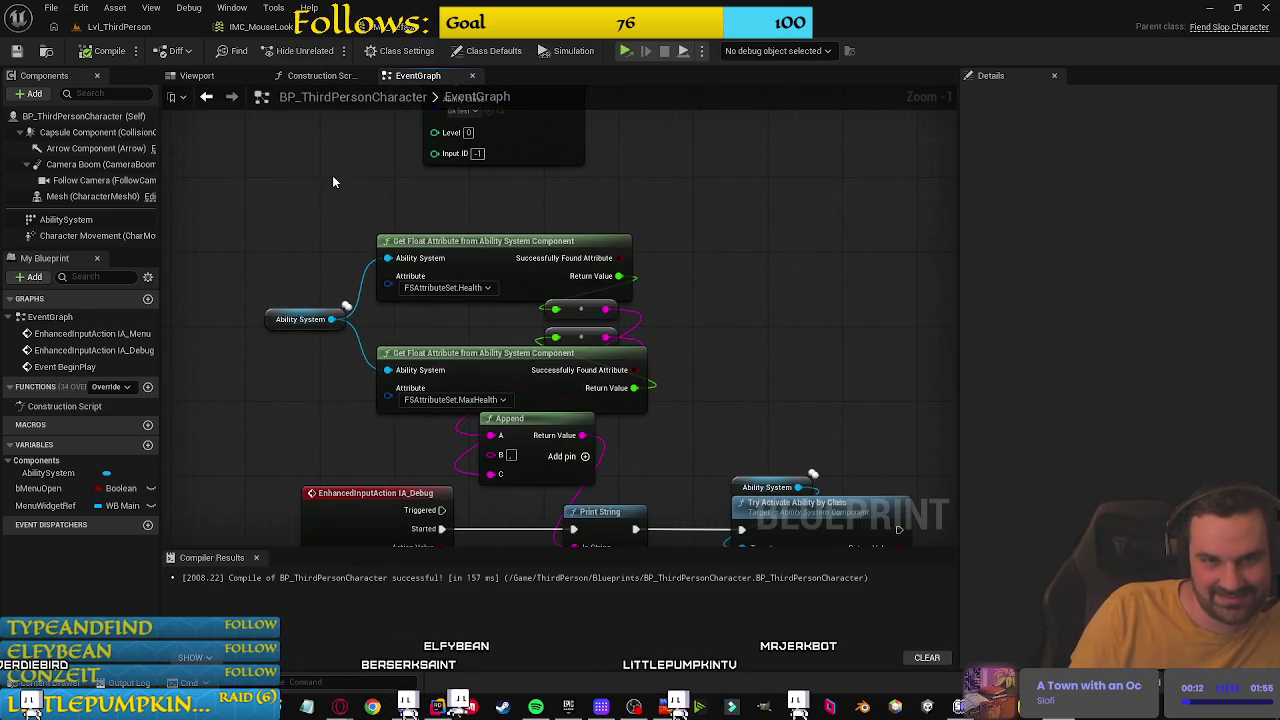
drag(428, 276, 271, 103)
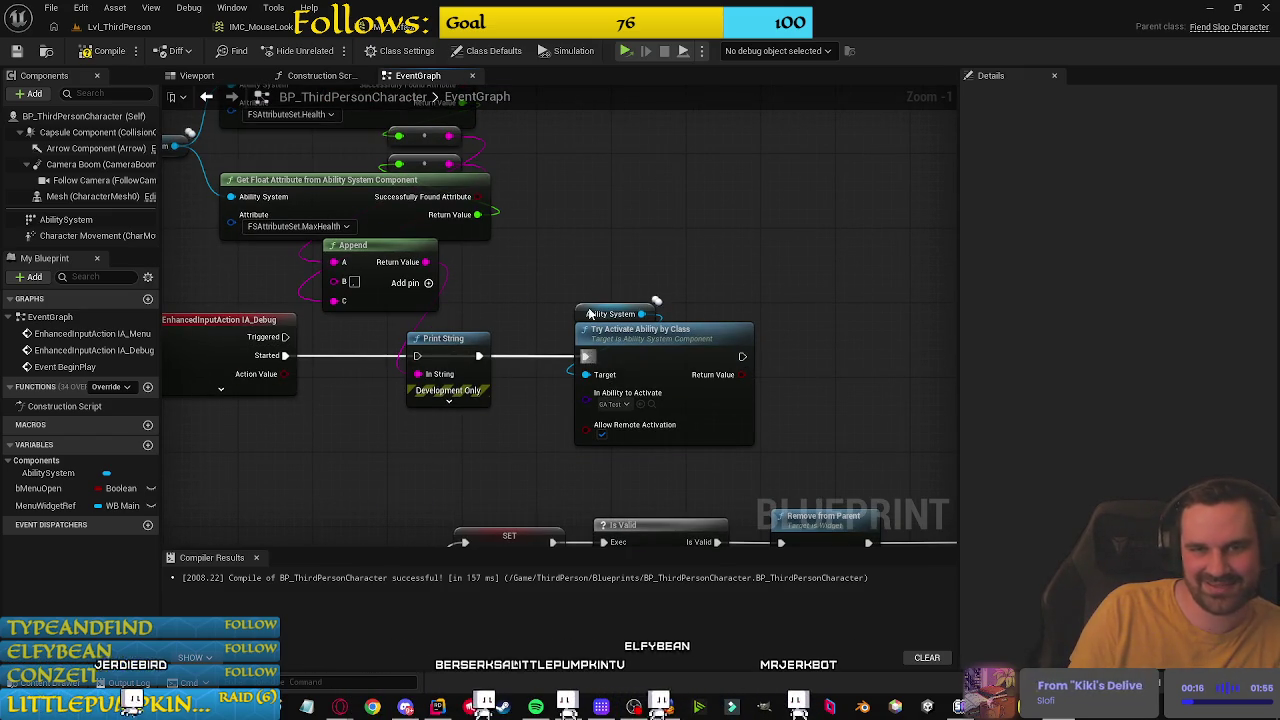
mouse_move(285, 355)
mouse_down()
mouse_move(437, 364)
mouse_move(418, 357)
mouse_up()
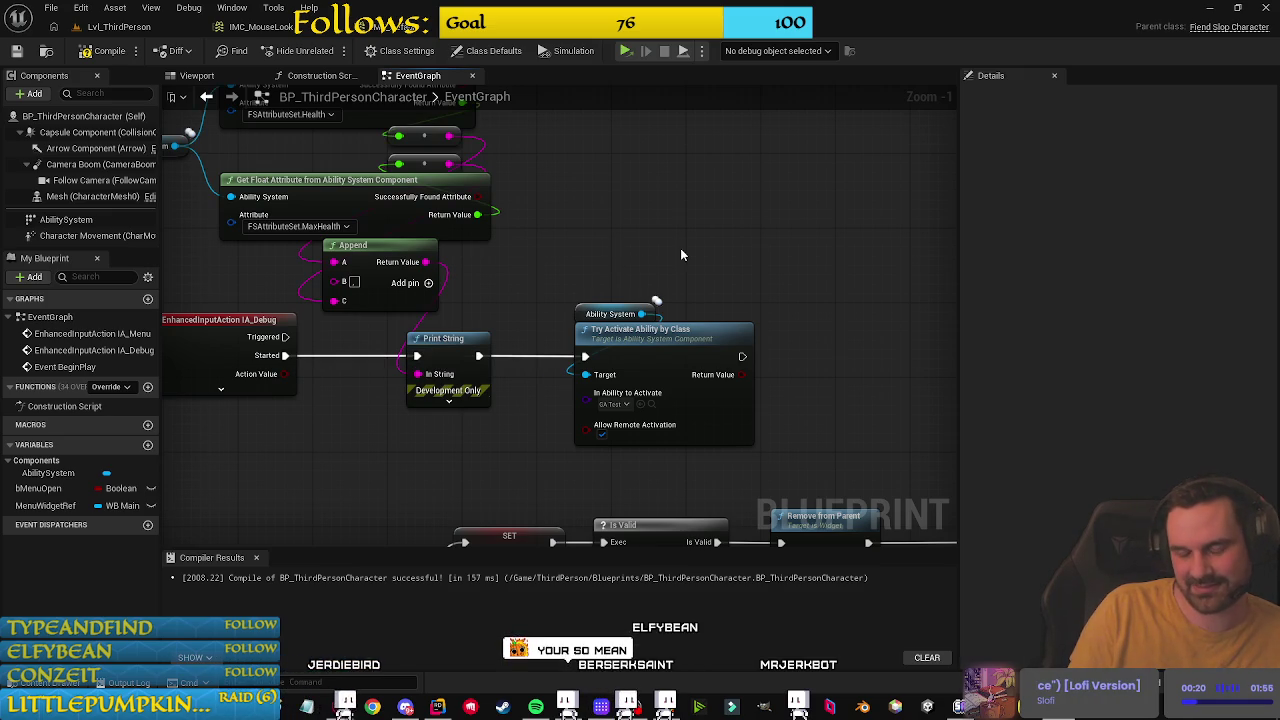
drag(614, 232, 811, 363)
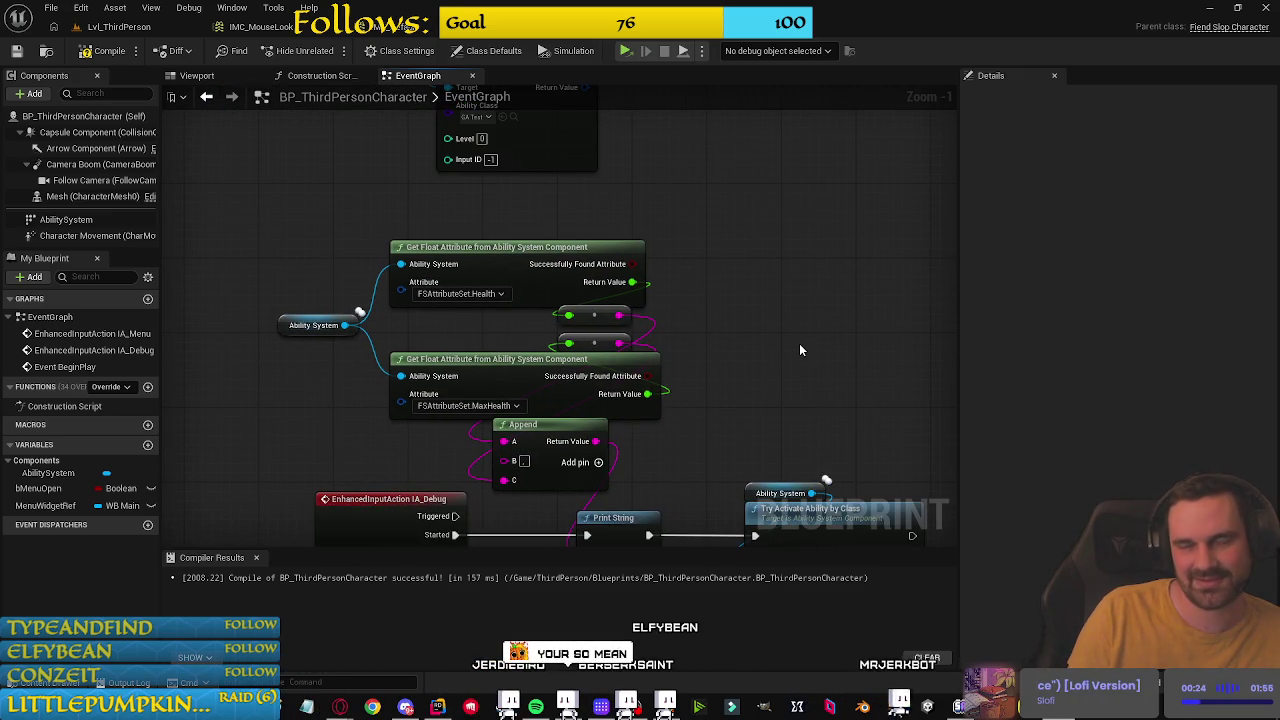
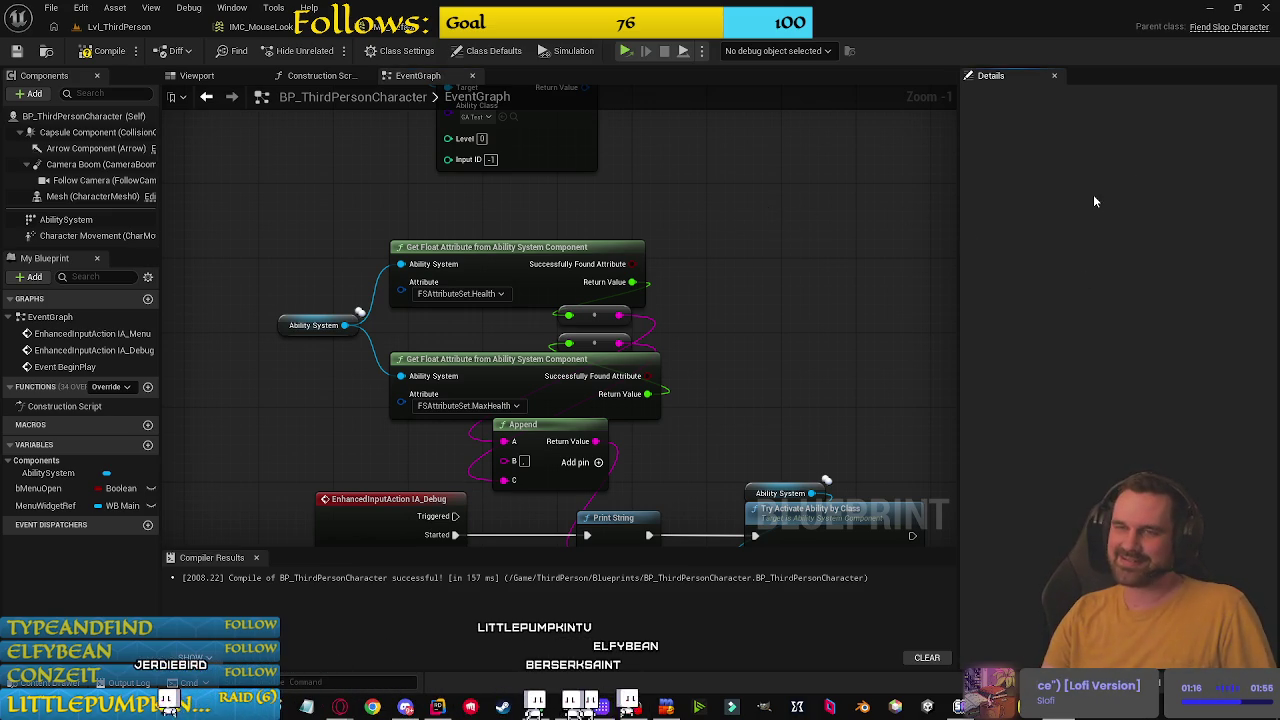
Step: Recompile the character blueprint and shift the IA_Menu node chain slightly right and up
scroll(216, 266, down, 3)
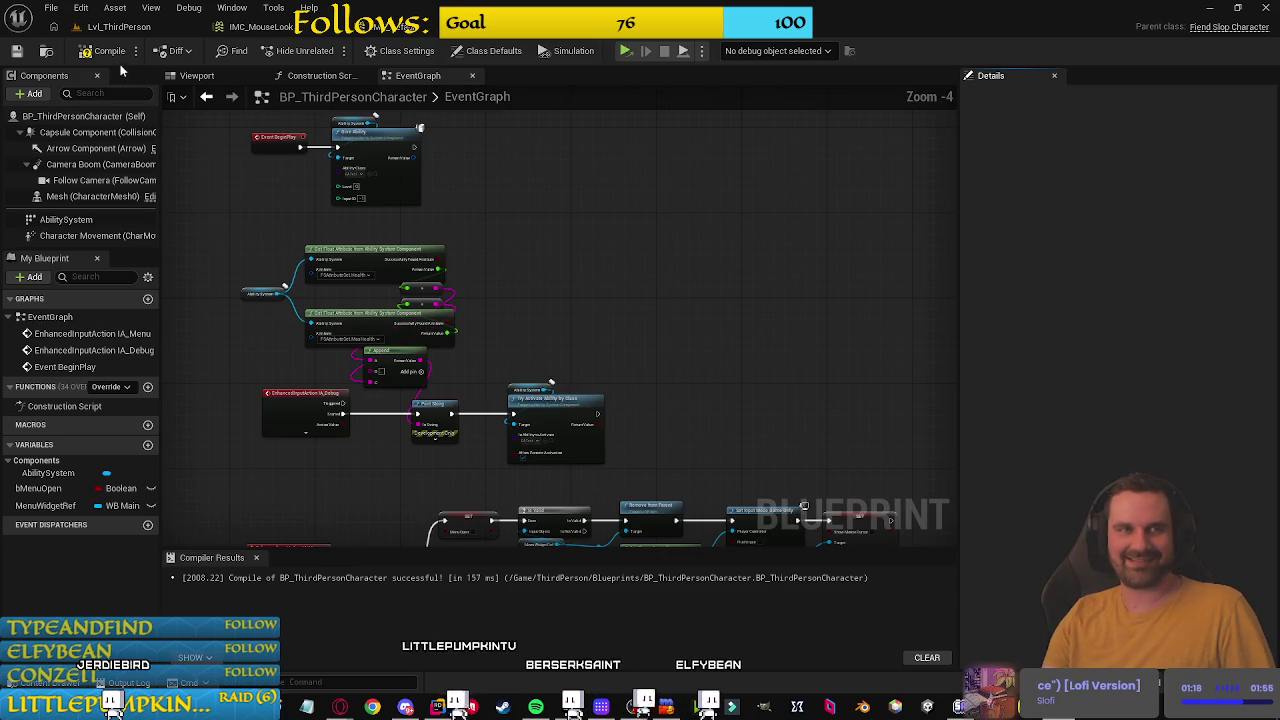
click(103, 51)
scroll(705, 300, up, 5)
scroll(523, 280, down, 5)
scroll(523, 280, up, 1)
mouse_move(523, 280)
mouse_down()
mouse_move(828, 386)
mouse_move(751, 214)
mouse_move(742, 297)
mouse_move(741, 224)
mouse_up()
scroll(376, 242, down, 1)
scroll(365, 232, down, 1)
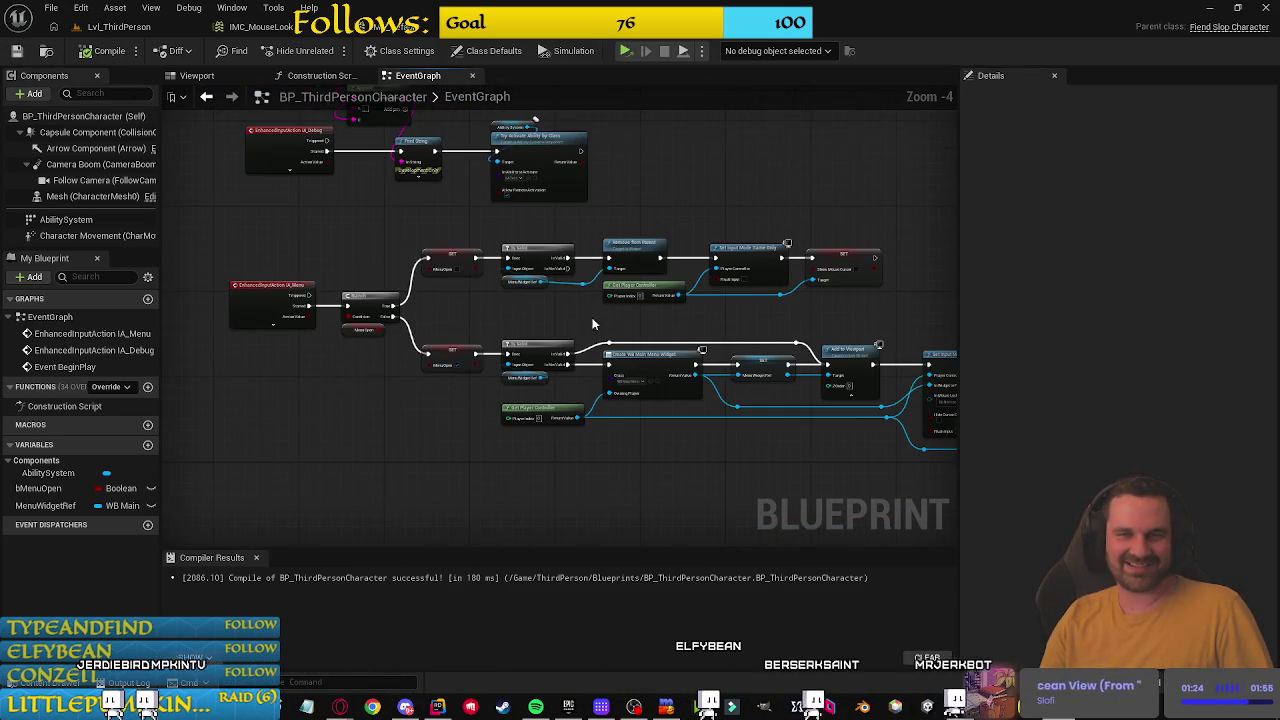
mouse_move(886, 440)
mouse_down()
mouse_move(866, 410)
mouse_move(235, 250)
mouse_up()
scroll(371, 277, up, 2)
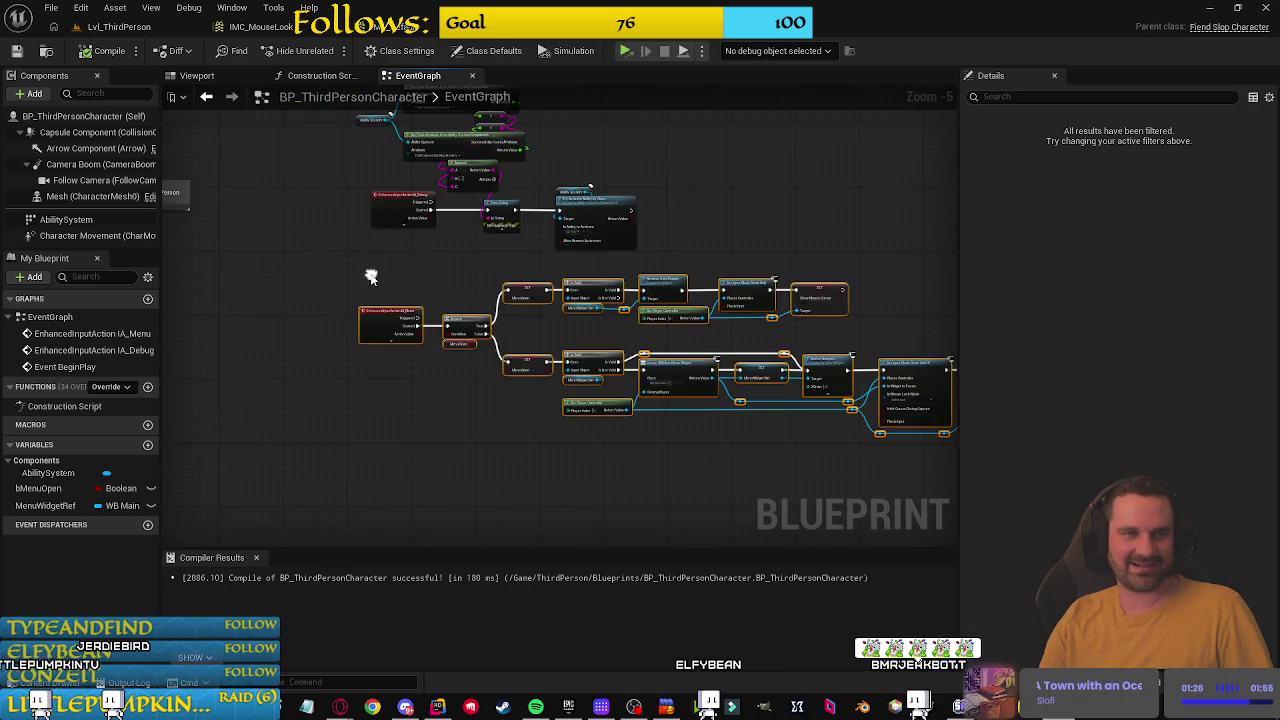
mouse_move(431, 337)
mouse_down()
mouse_move(460, 323)
mouse_move(426, 331)
mouse_up()
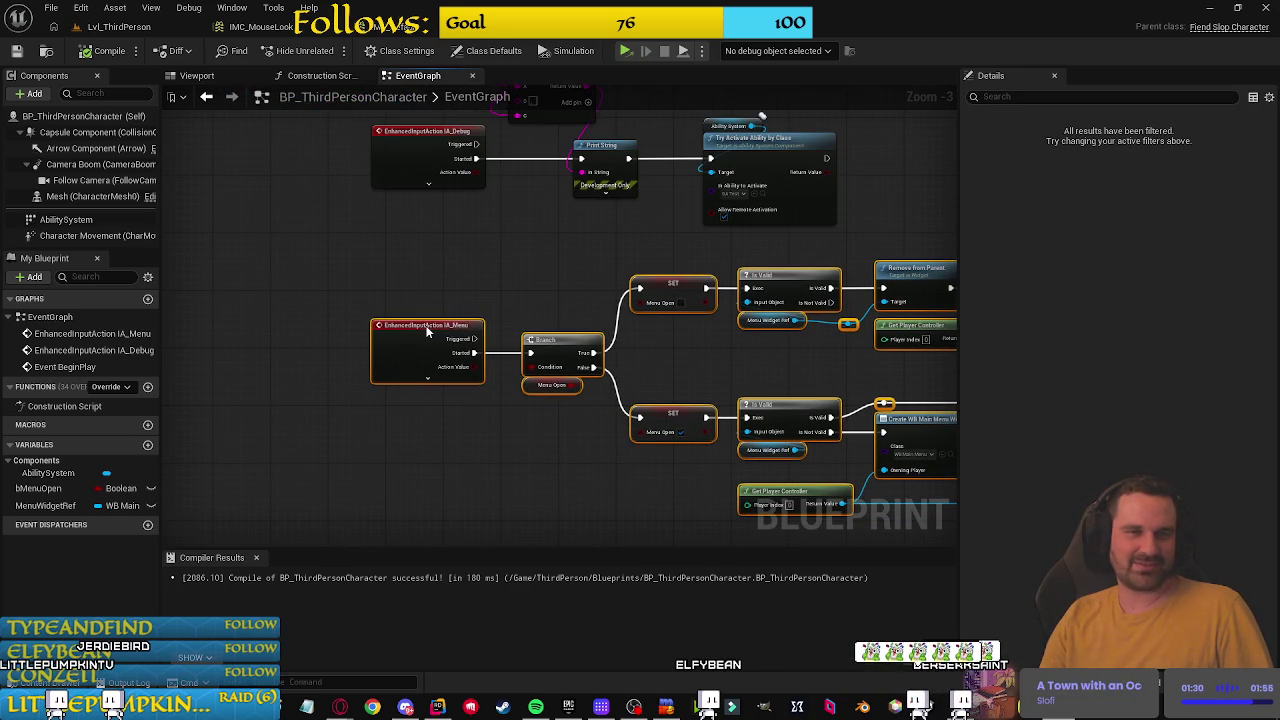
click(427, 303)
Step: Move the Get Float Attribute node group about 120 px to the right
scroll(440, 233, down, 2)
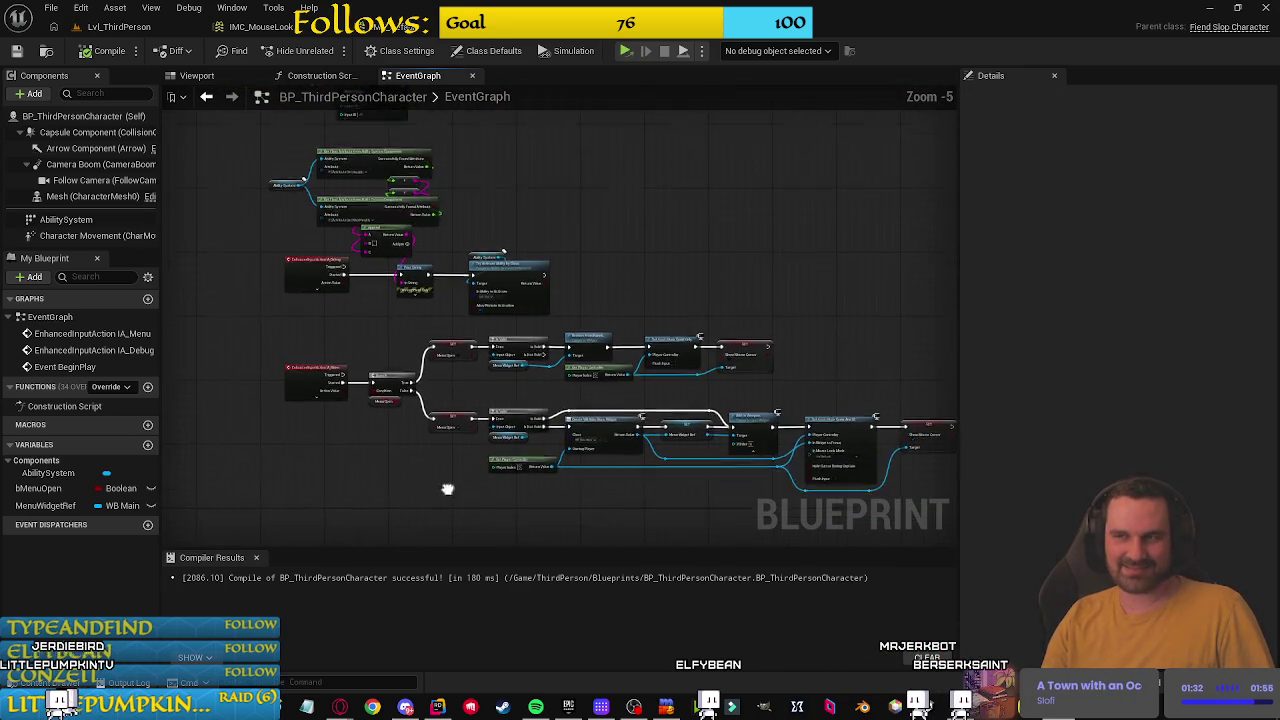
scroll(748, 366, up, 3)
mouse_move(581, 300)
mouse_down()
mouse_move(766, 183)
mouse_move(757, 354)
mouse_up()
scroll(743, 206, up, 2)
drag(743, 206, 808, 186)
scroll(836, 146, down, 3)
right_click(838, 152)
scroll(837, 157, up, 2)
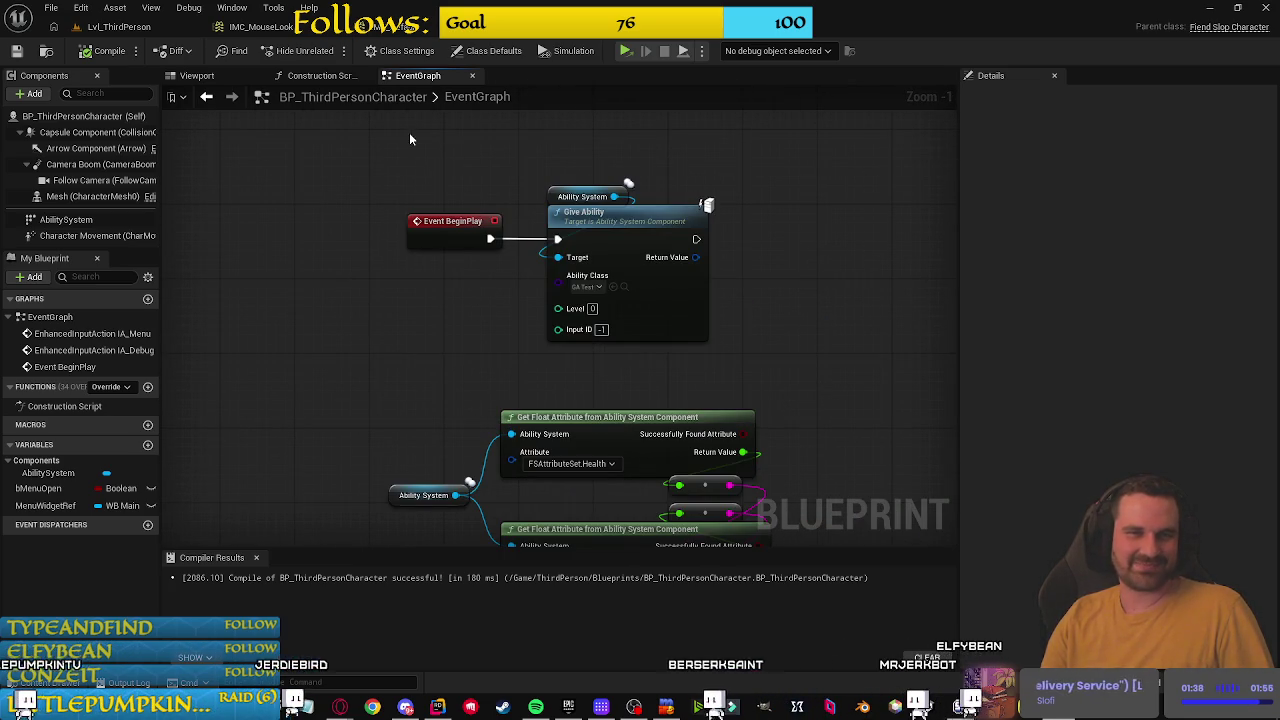
drag(409, 132, 660, 231)
click(476, 187)
drag(396, 350, 370, 146)
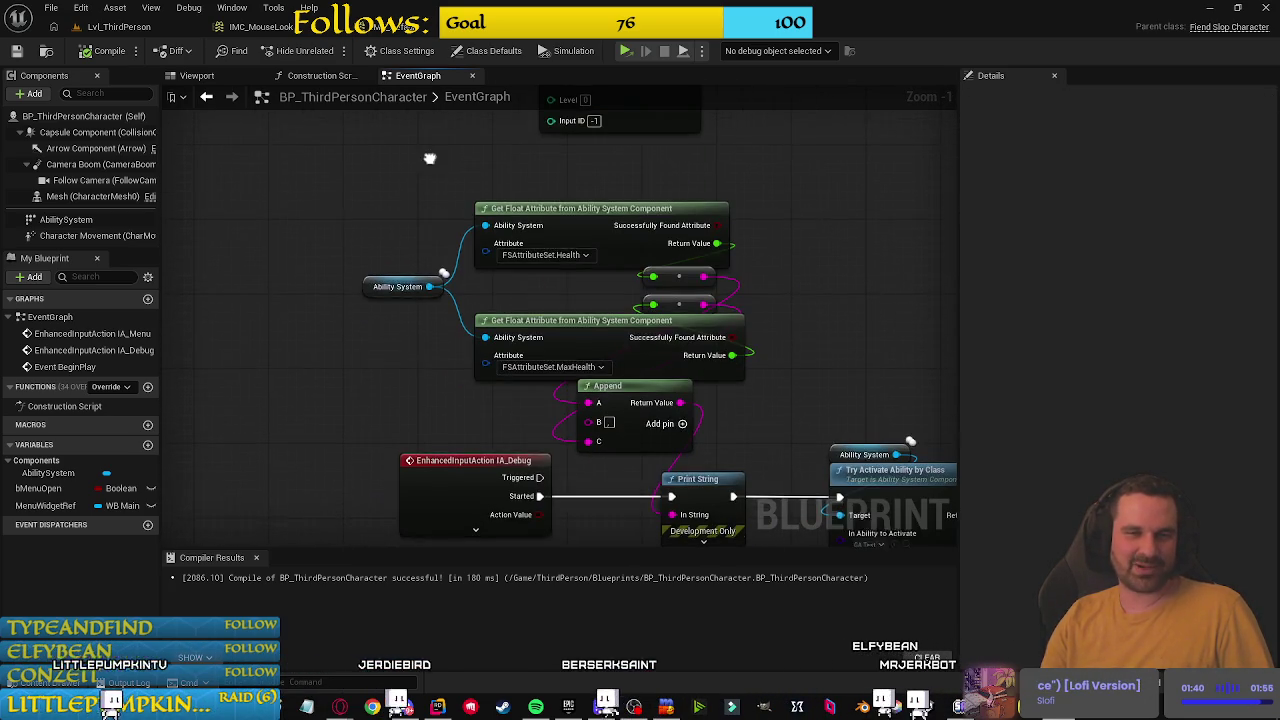
mouse_move(397, 350)
mouse_down()
mouse_move(437, 203)
mouse_move(491, 220)
mouse_move(474, 163)
mouse_move(453, 245)
mouse_move(403, 160)
mouse_move(400, 420)
mouse_move(339, 532)
mouse_move(306, 331)
mouse_move(346, 517)
mouse_move(404, 230)
mouse_move(409, 246)
mouse_move(380, 226)
mouse_move(406, 497)
mouse_move(341, 101)
mouse_move(564, 390)
mouse_move(324, 226)
mouse_up()
scroll(403, 160, down, 2)
mouse_move(729, 363)
mouse_down()
mouse_move(437, 282)
mouse_move(395, 296)
mouse_move(605, 312)
mouse_move(529, 246)
mouse_move(537, 397)
mouse_move(300, 214)
mouse_move(463, 232)
mouse_move(466, 251)
mouse_up()
mouse_move(182, 116)
mouse_down()
mouse_move(354, 297)
mouse_move(367, 424)
mouse_up()
Step: Save the blueprint and bring the Paint window to the front
key(ctrl+s)
mouse_move(646, 343)
mouse_down()
mouse_move(623, 330)
mouse_move(766, 291)
mouse_move(640, 171)
mouse_move(737, 280)
mouse_up()
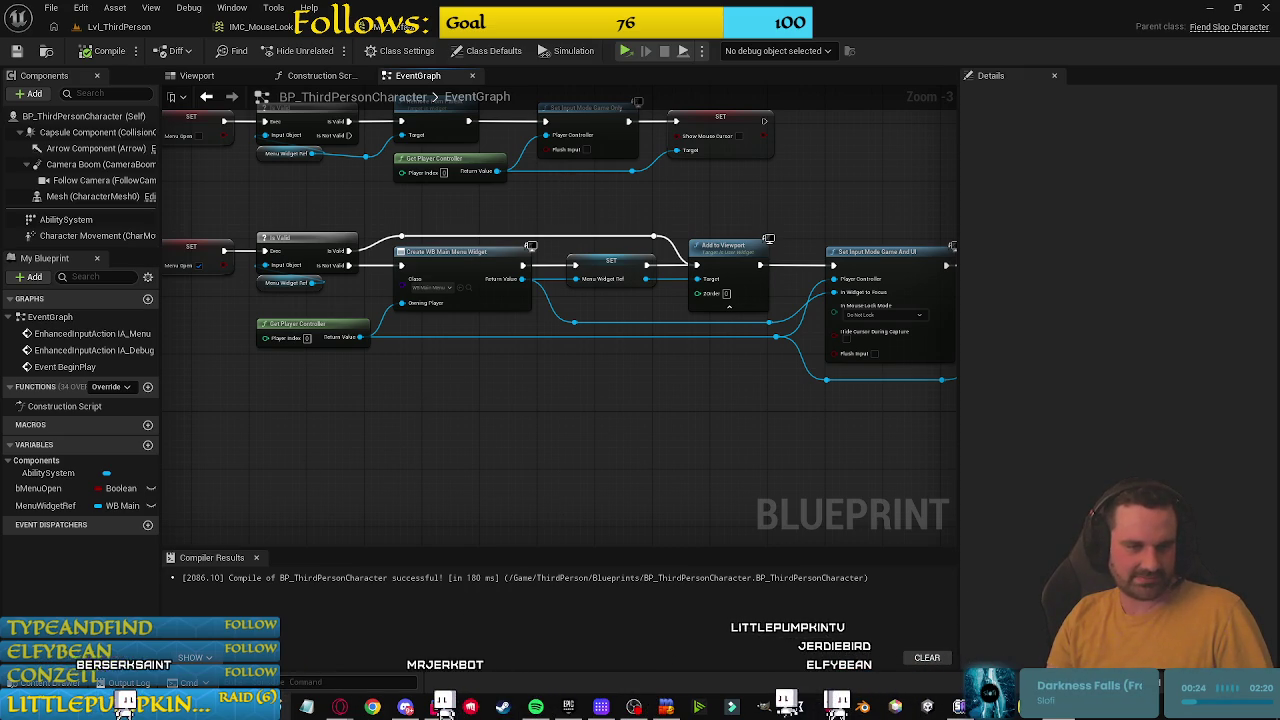
click(444, 706)
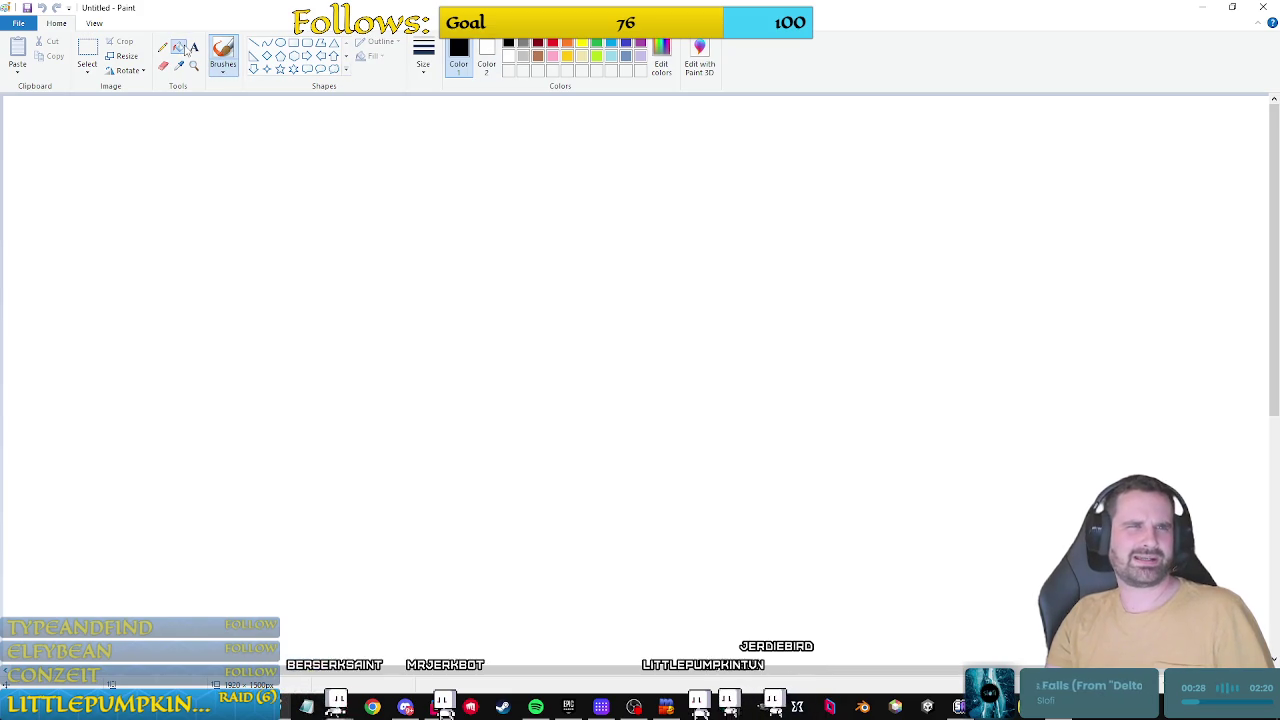
Step: Fill the canvas black, then sketch a yellow Idea lightbulb at left and a Release dollar sign at right
click(178, 47)
click(640, 380)
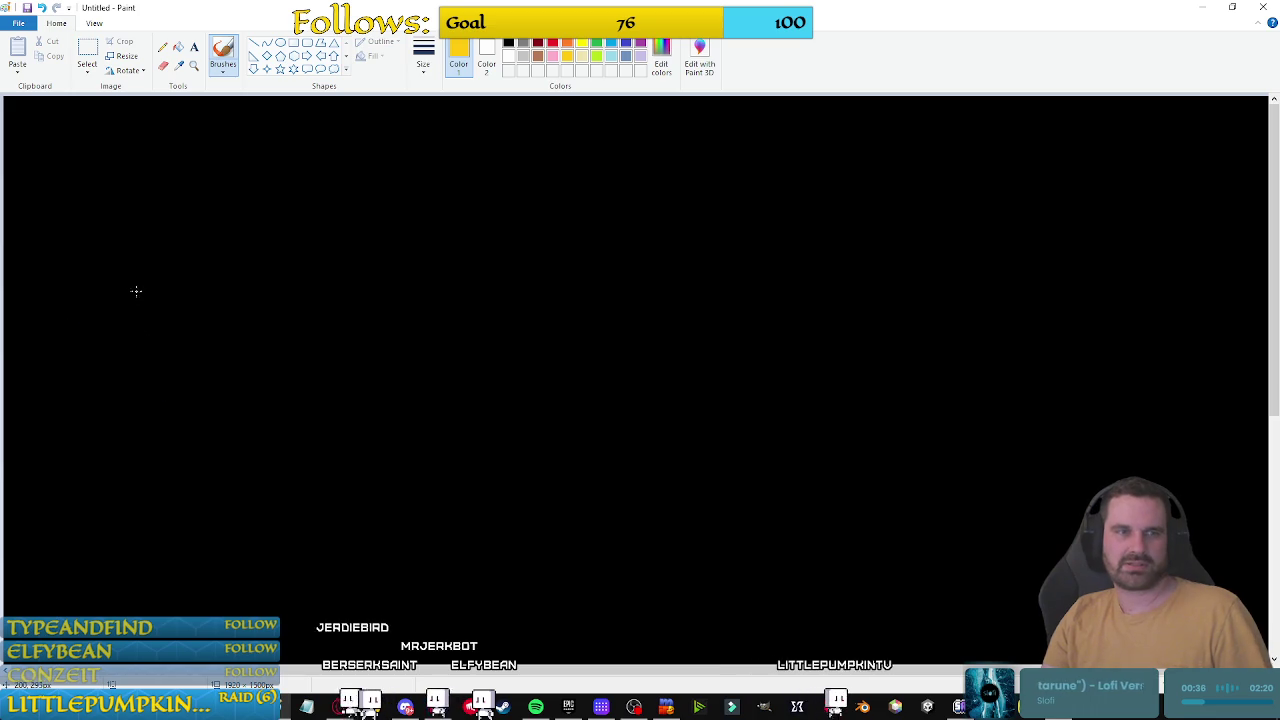
mouse_move(86, 325)
mouse_down()
mouse_move(34, 330)
mouse_move(100, 385)
mouse_move(65, 299)
mouse_up()
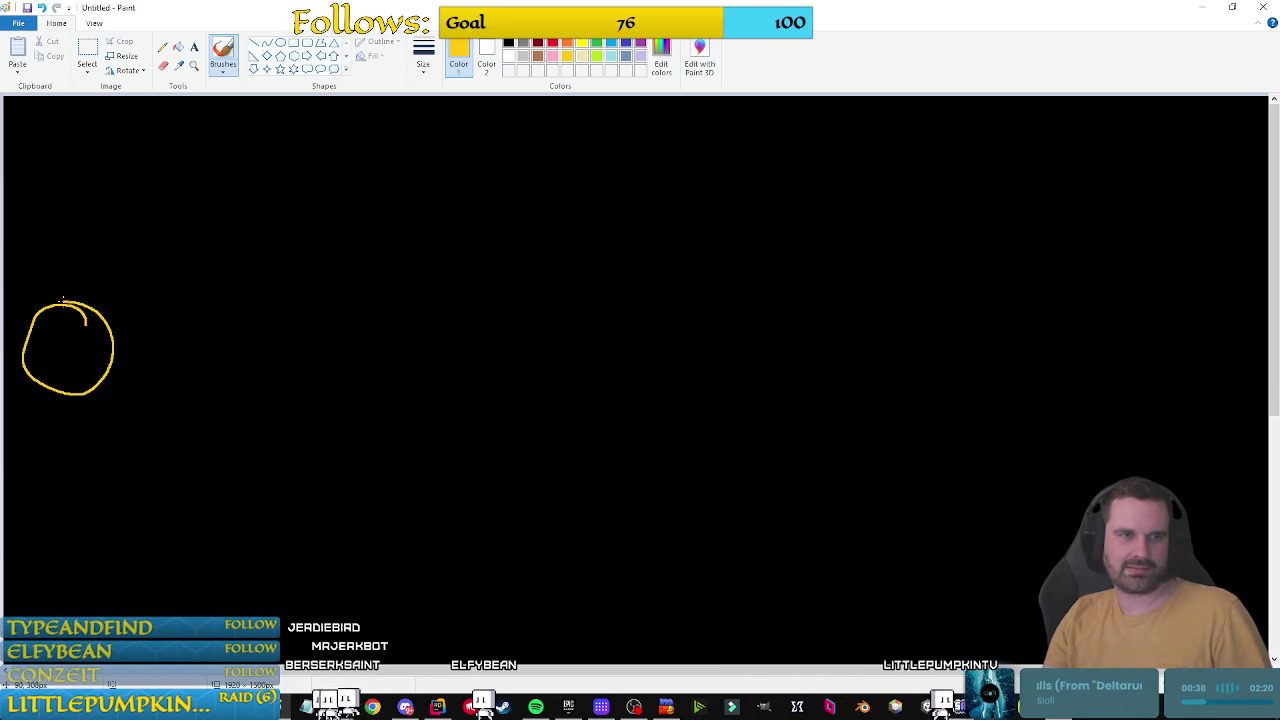
mouse_move(60, 364)
mouse_down()
mouse_move(62, 377)
mouse_move(86, 340)
mouse_move(72, 314)
mouse_move(49, 323)
mouse_move(63, 360)
mouse_up()
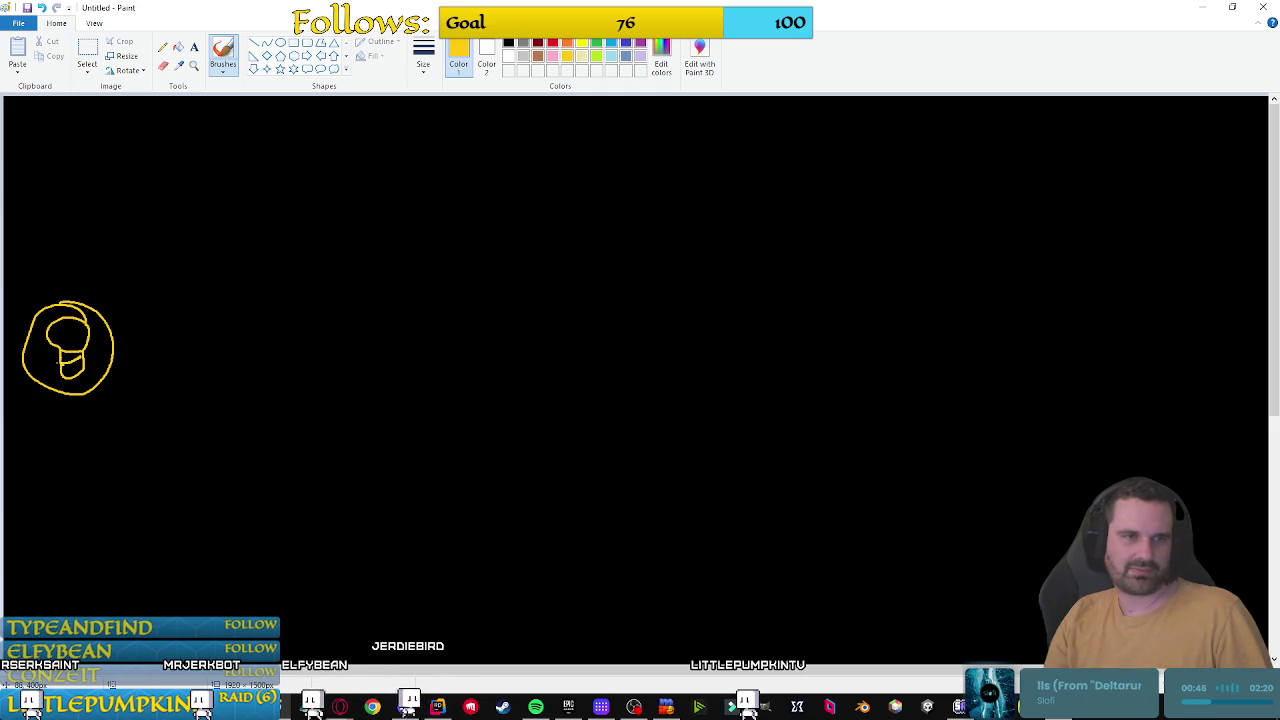
drag(62, 362, 66, 372)
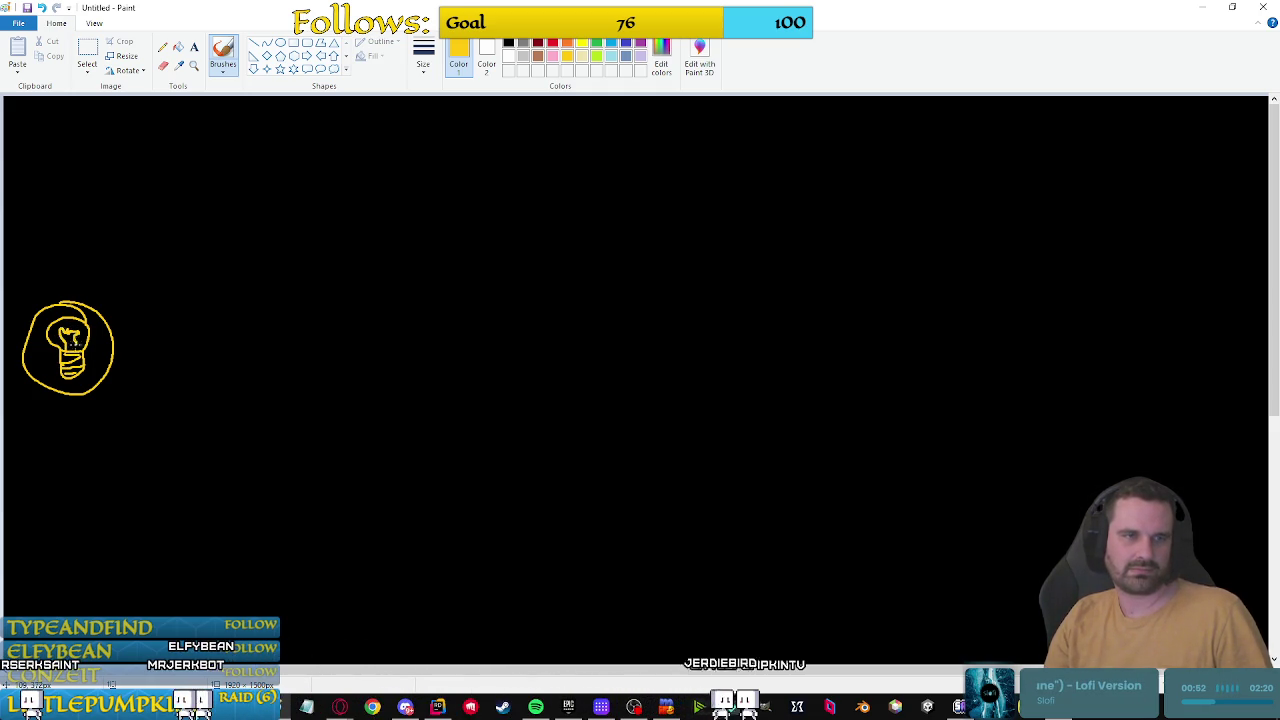
drag(88, 314, 114, 333)
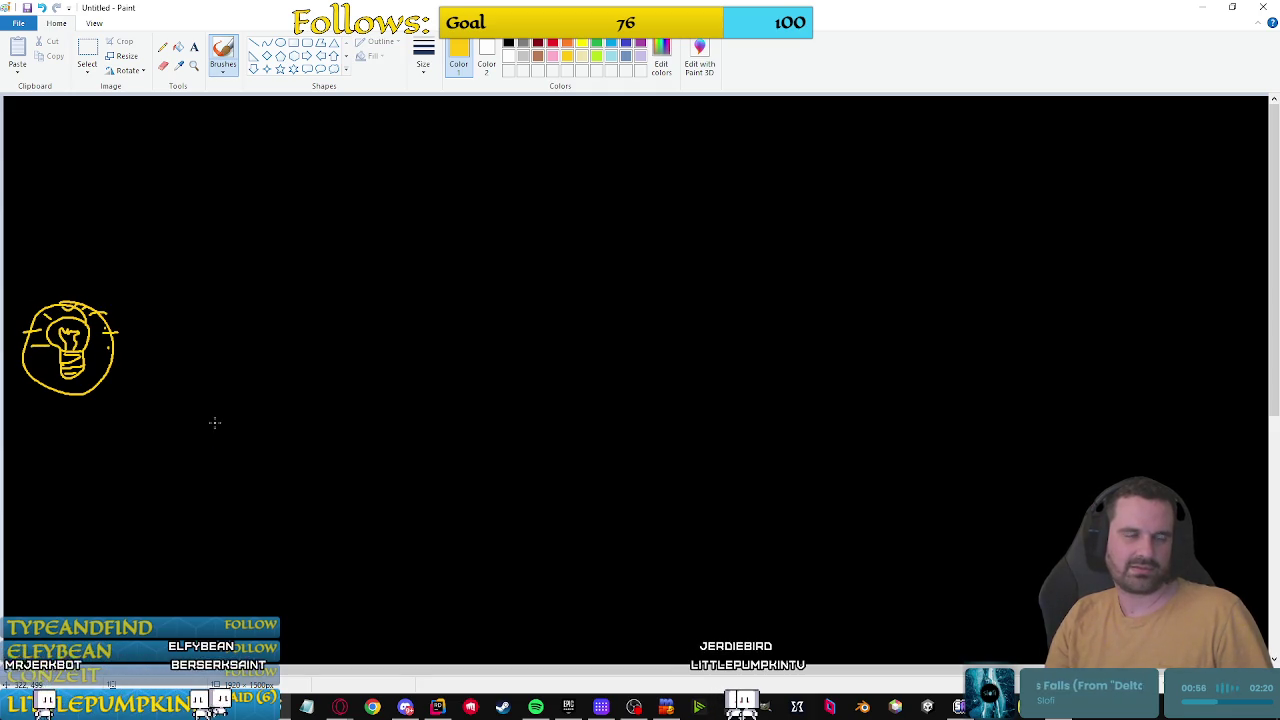
mouse_move(38, 244)
mouse_down()
mouse_move(36, 264)
mouse_move(70, 240)
mouse_move(64, 263)
mouse_move(115, 263)
mouse_up()
mouse_move(1244, 346)
mouse_down()
mouse_move(1163, 326)
mouse_move(1175, 398)
mouse_move(1244, 350)
mouse_move(1177, 344)
mouse_move(1211, 374)
mouse_move(1186, 382)
mouse_up()
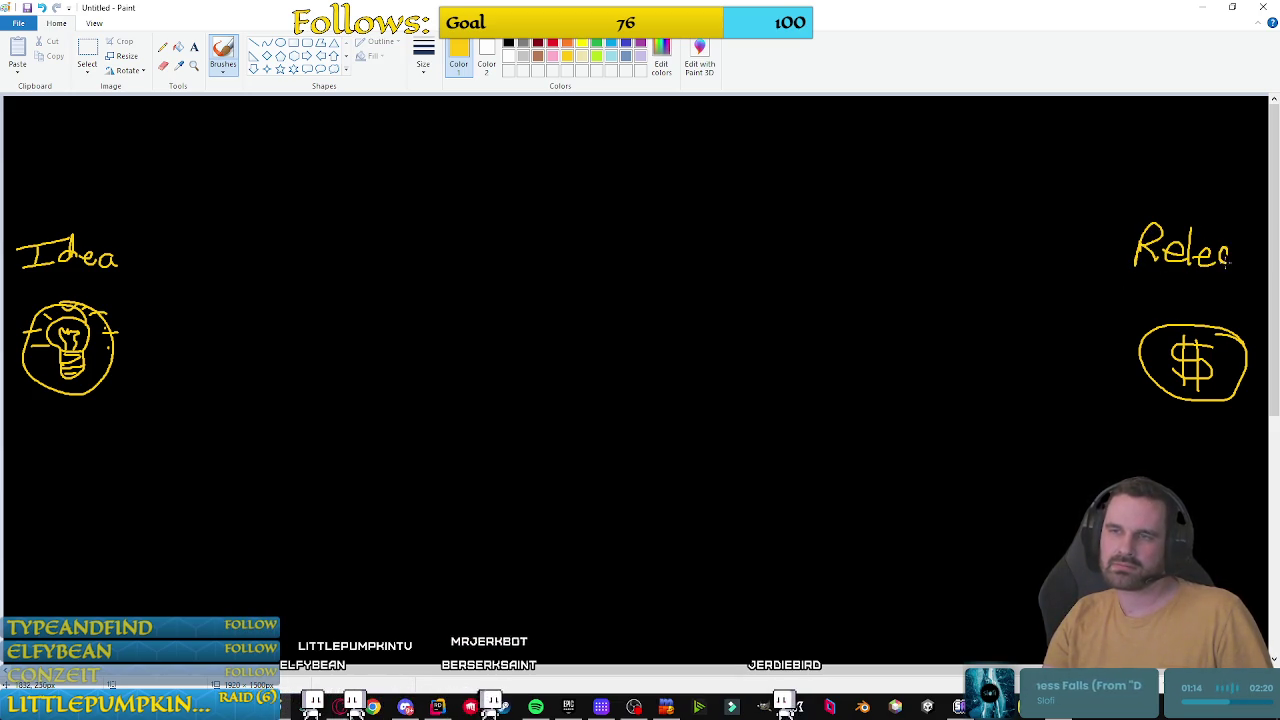
drag(1246, 256, 1262, 264)
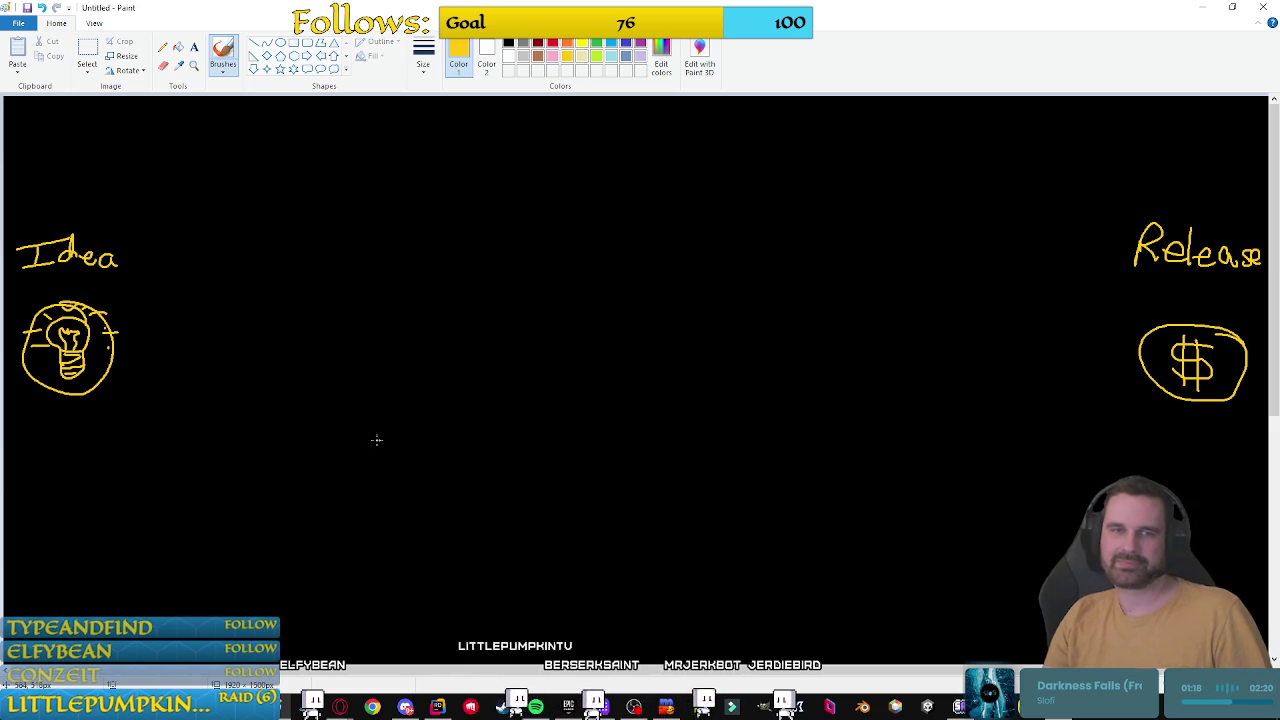
Step: Try a dashed connecting line and a large yellow rectangle, then undo both
click(152, 353)
drag(242, 353, 265, 353)
drag(323, 352, 349, 352)
drag(484, 347, 510, 346)
drag(663, 335, 751, 331)
drag(860, 329, 916, 327)
drag(980, 332, 1043, 331)
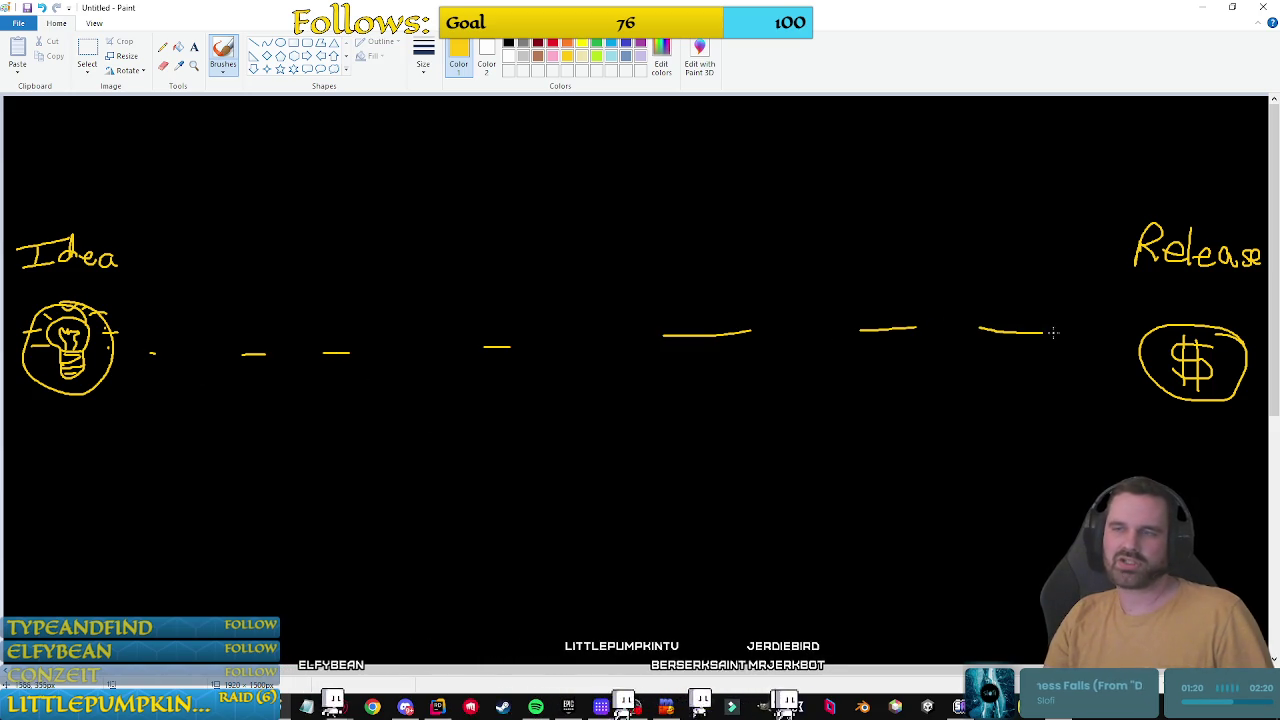
key(ctrl+z)
key(ctrl+z)
key(ctrl+z)
key(ctrl+z)
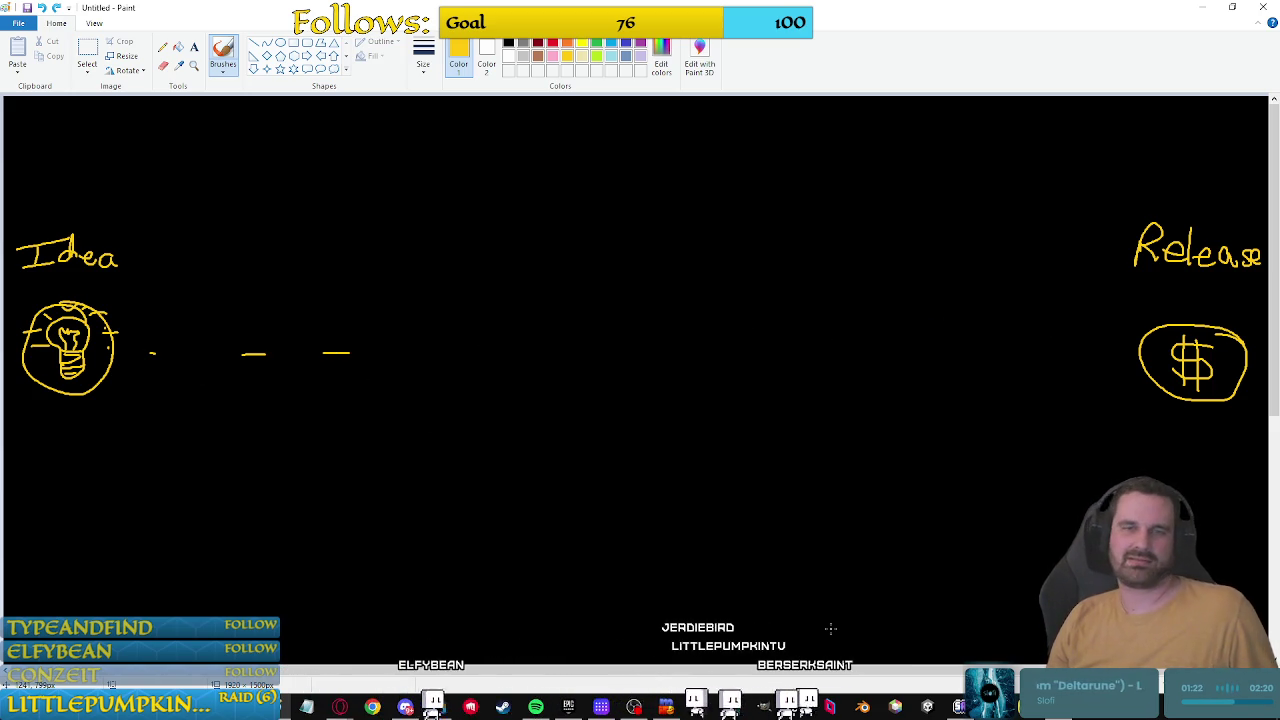
key(ctrl+z)
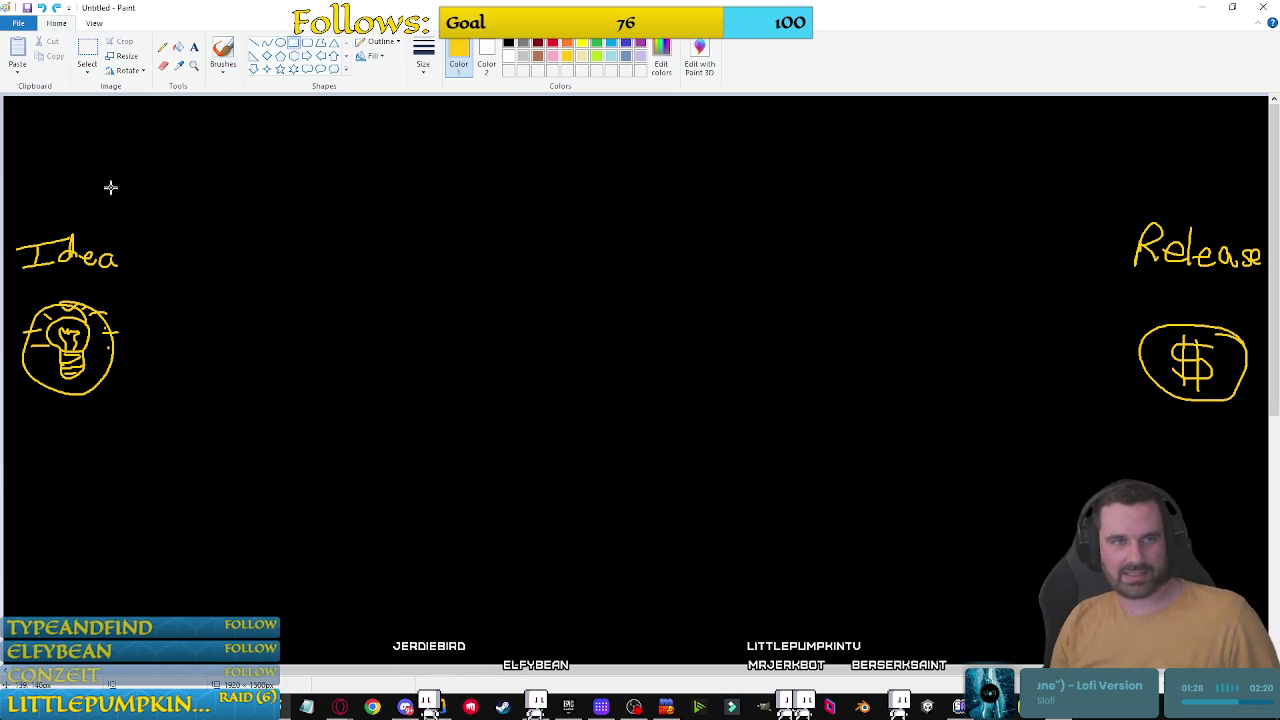
mouse_move(128, 110)
mouse_down()
mouse_move(172, 615)
mouse_move(580, 640)
mouse_move(1052, 640)
mouse_move(1124, 656)
mouse_up()
key(ctrl+z)
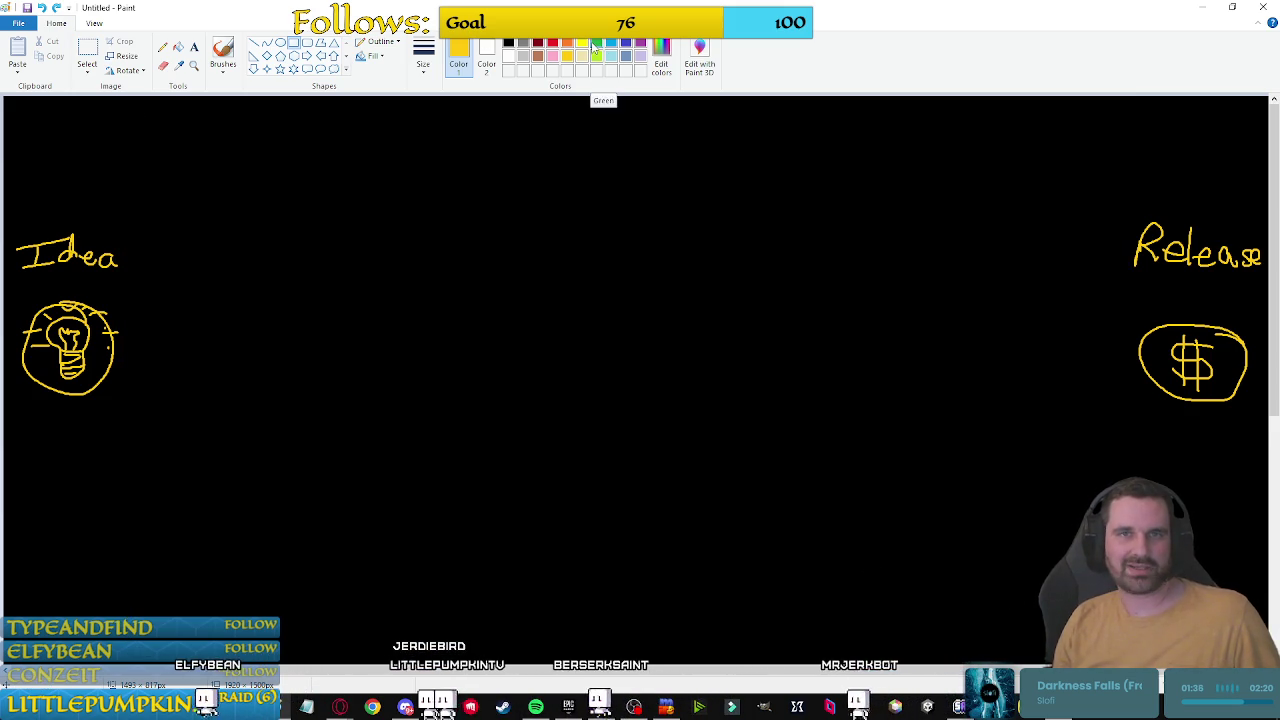
Step: Draw a tall light blue column outline right of Idea, discarding a first green attempt
click(612, 45)
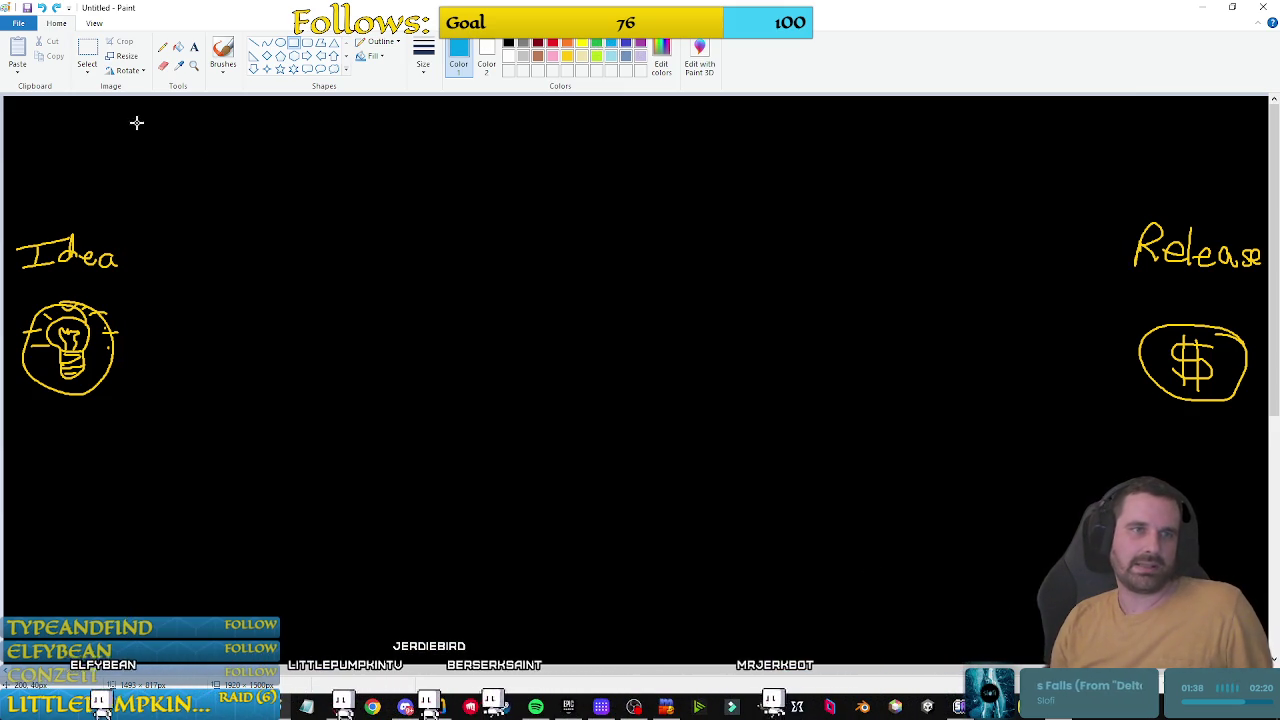
mouse_move(130, 102)
mouse_down()
mouse_move(400, 620)
mouse_move(444, 652)
mouse_up()
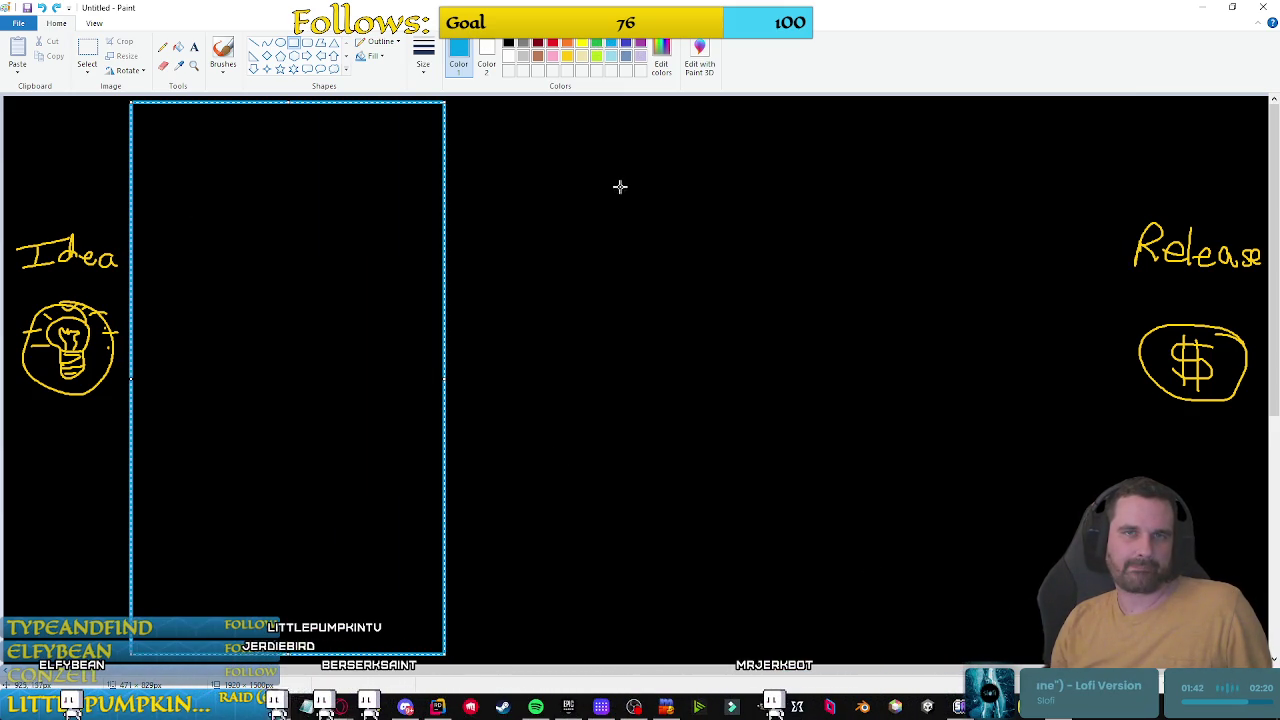
click(697, 271)
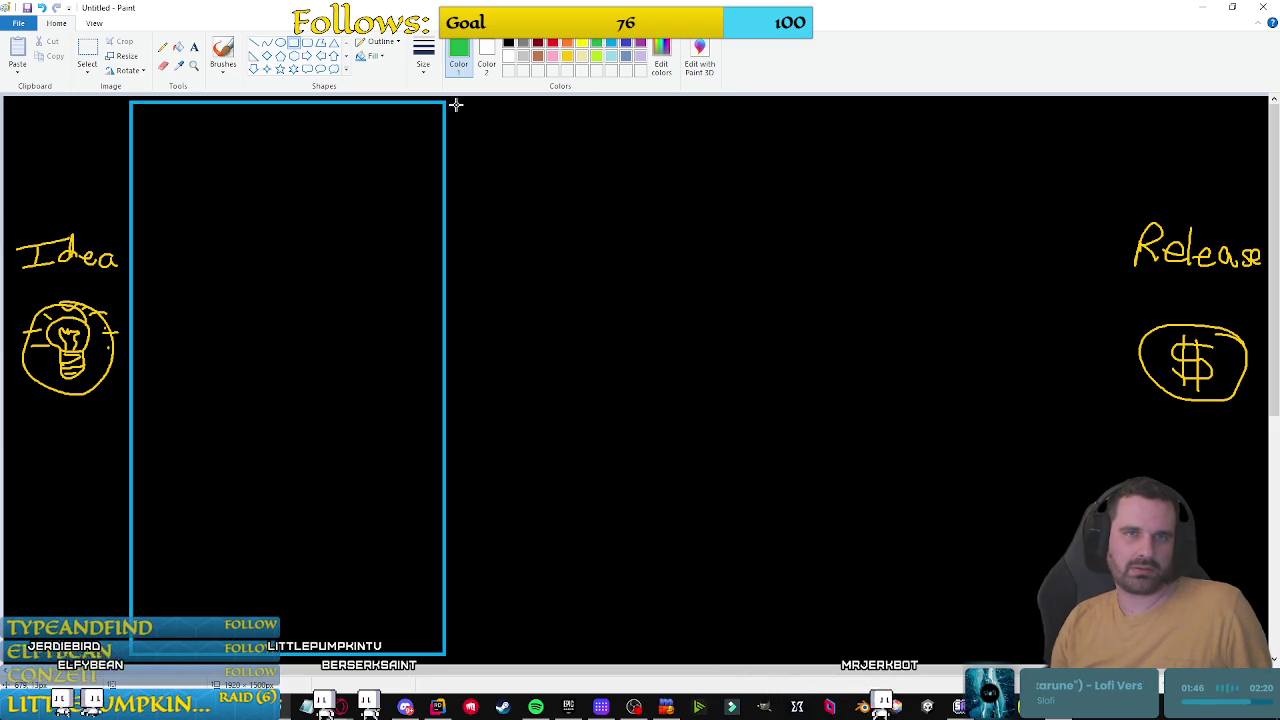
mouse_move(452, 103)
mouse_down()
mouse_move(508, 191)
mouse_move(694, 649)
mouse_move(758, 656)
mouse_up()
key(ctrl+z)
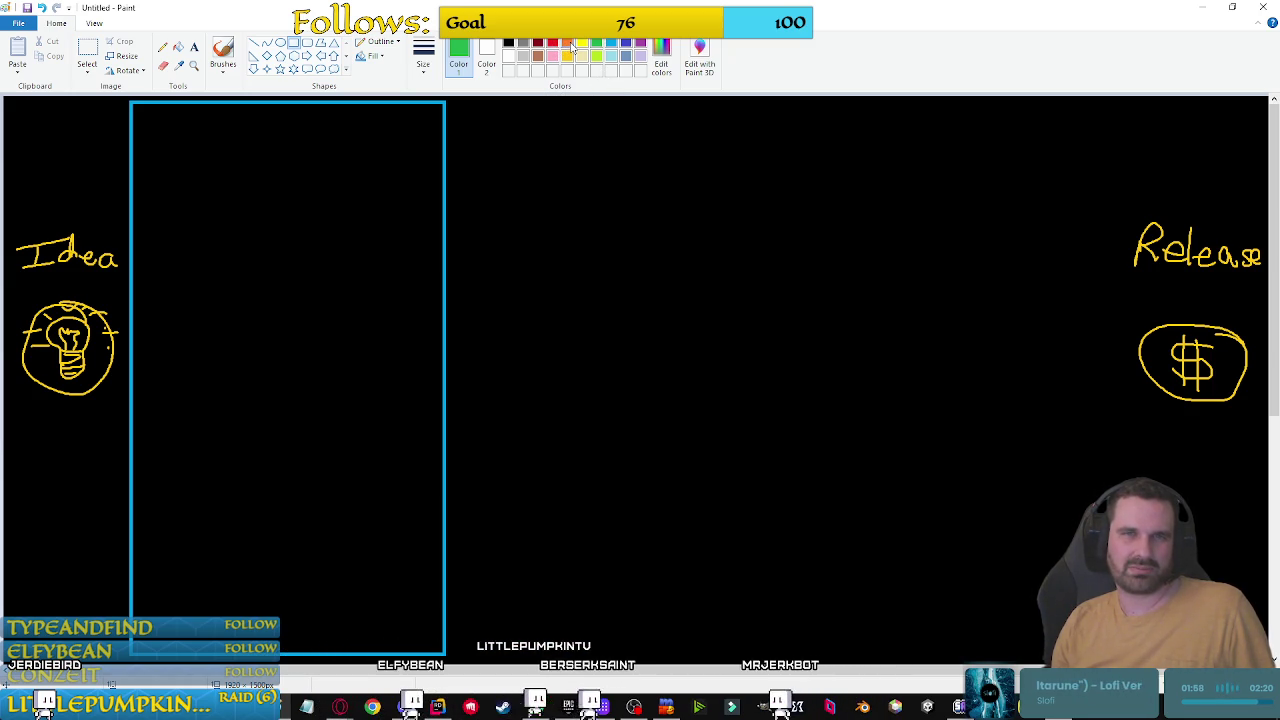
Step: Add a tall red column in the middle and a tall green column to its right
click(552, 42)
drag(454, 105, 790, 654)
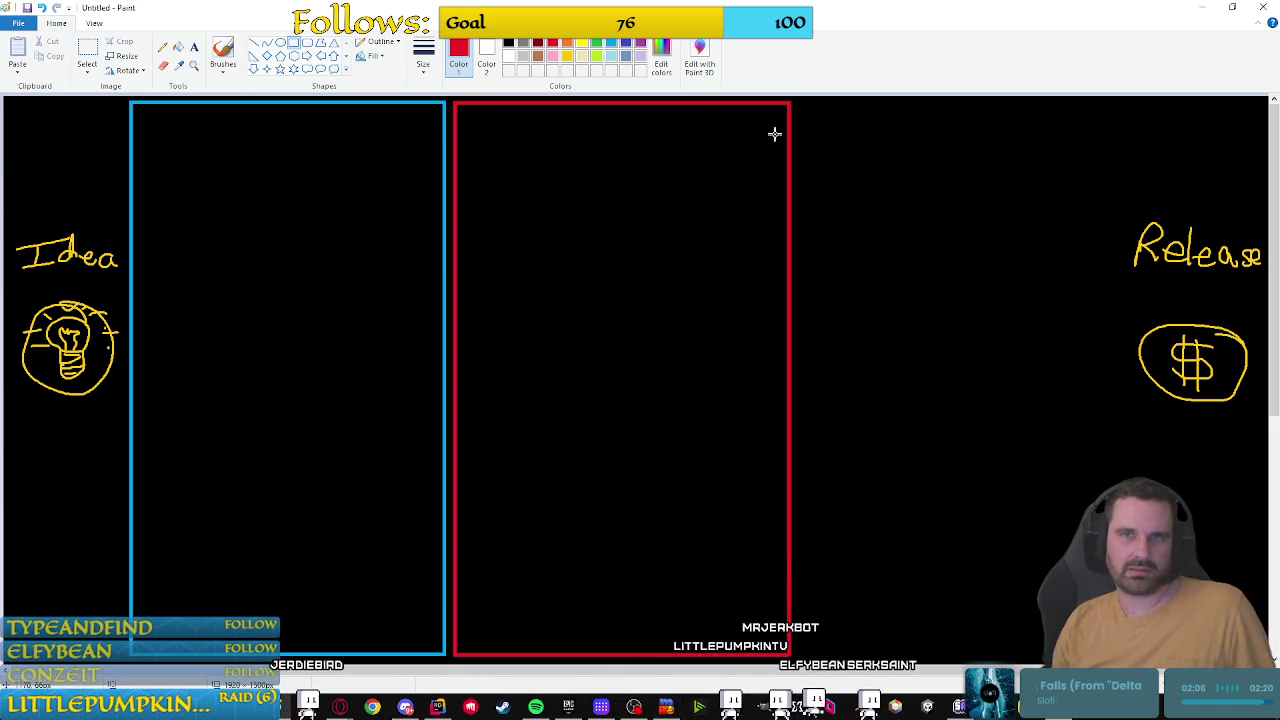
click(596, 43)
mouse_move(796, 104)
mouse_down()
mouse_move(1023, 565)
mouse_move(1077, 650)
mouse_move(1112, 652)
mouse_up()
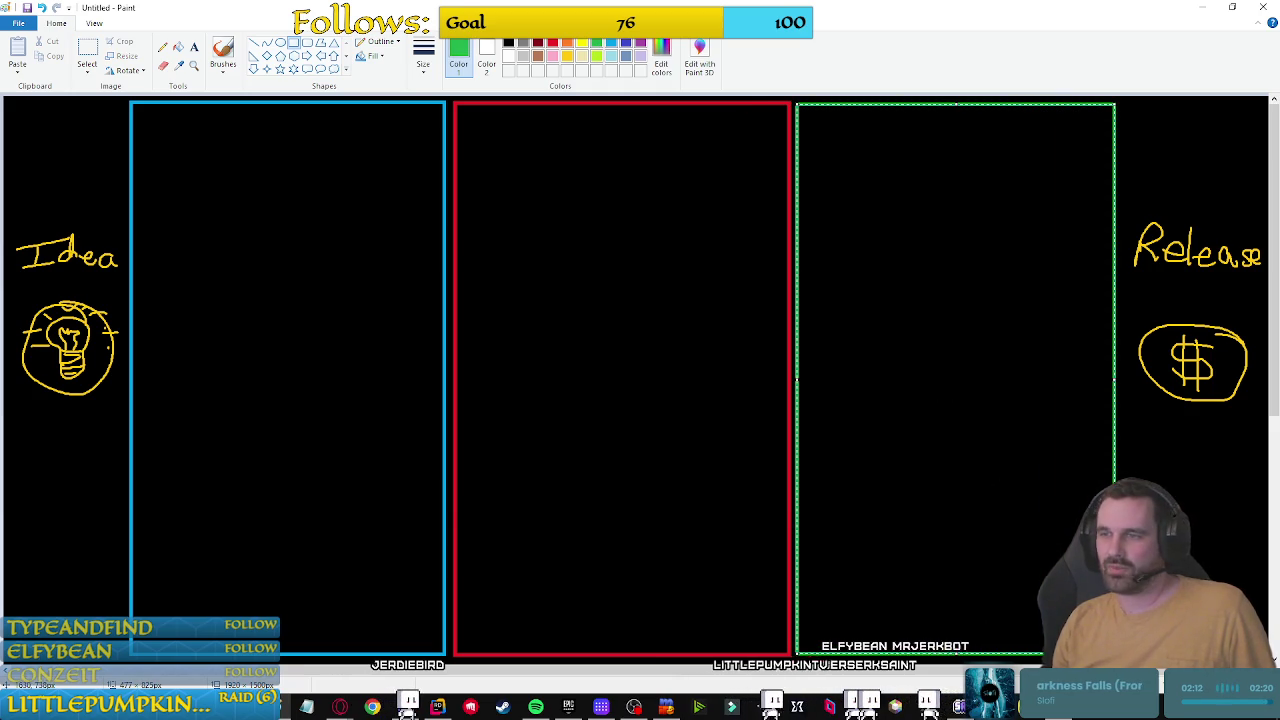
key(Escape)
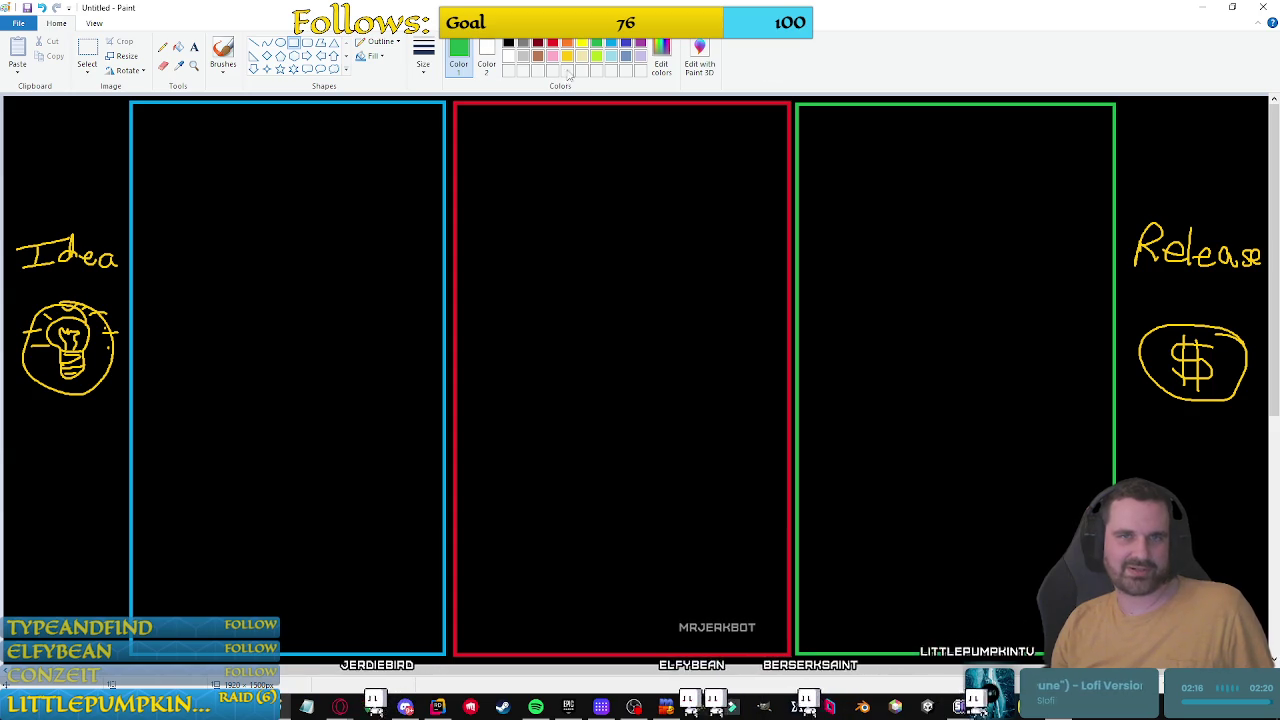
Step: Resize the Prototyping heading to 48 pt and move it down into the blue column
click(194, 47)
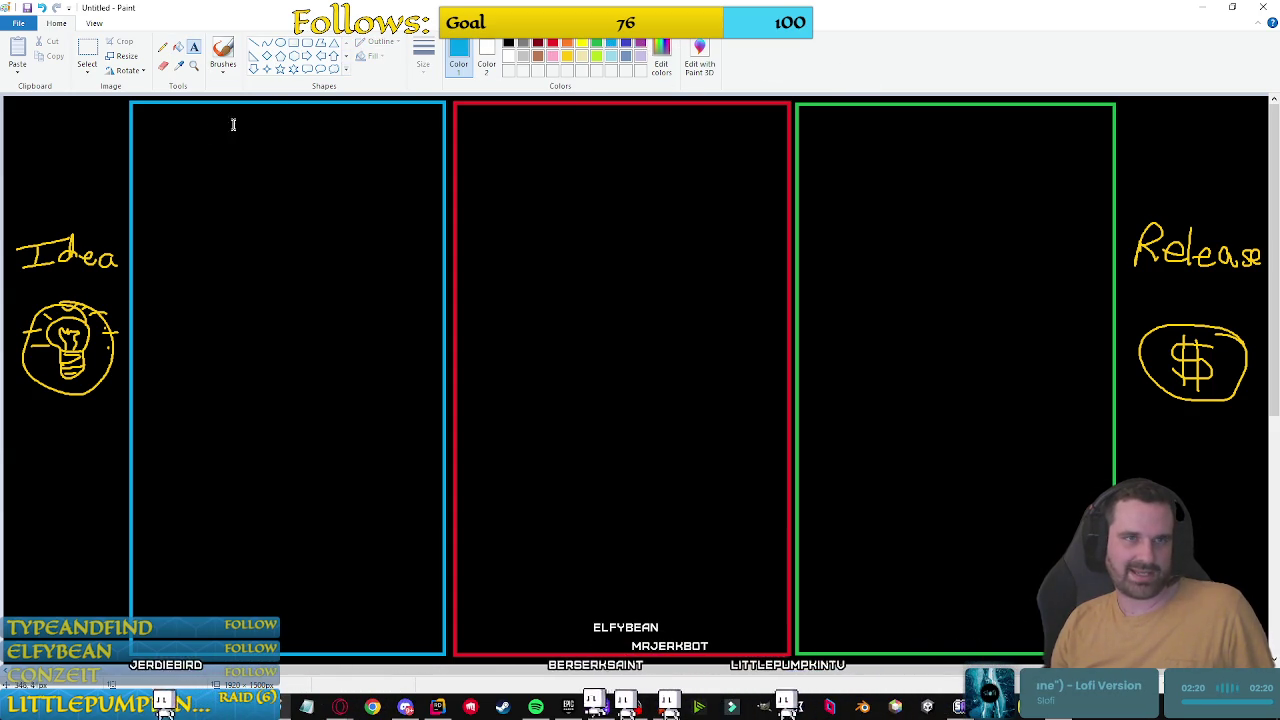
click(167, 131)
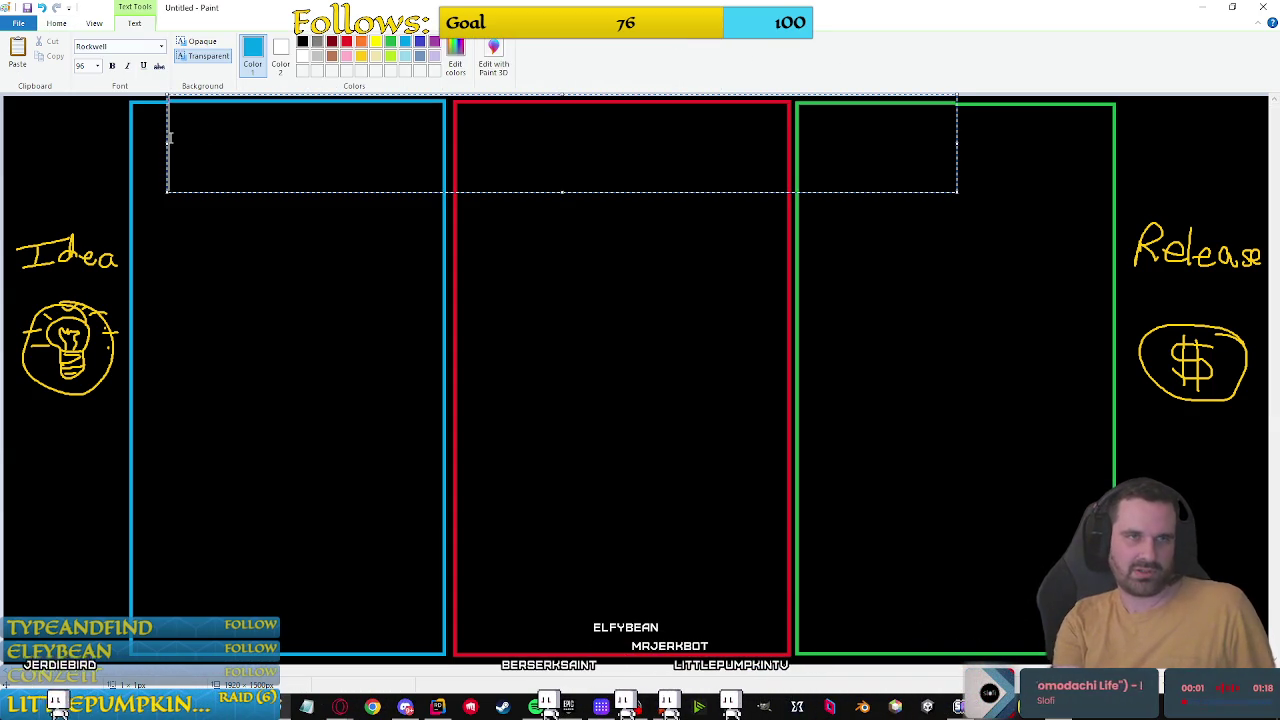
text(Prototyping)
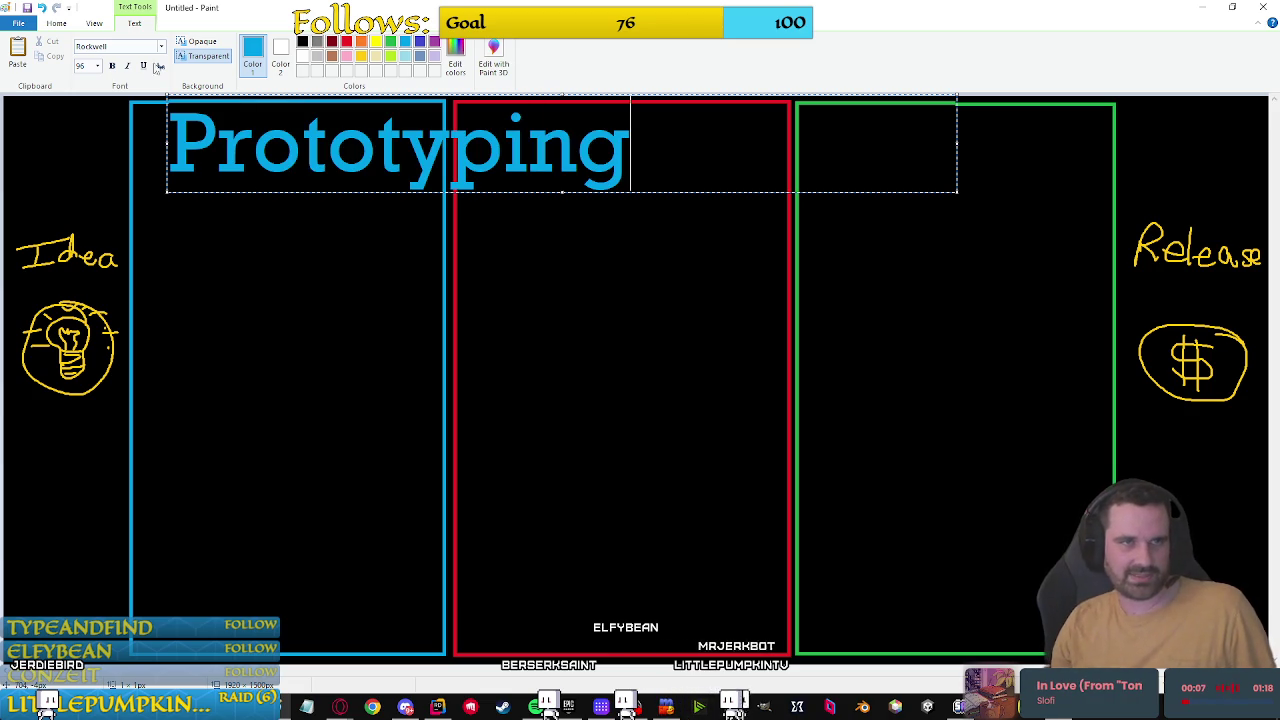
click(97, 67)
click(88, 220)
drag(674, 151, 41, 120)
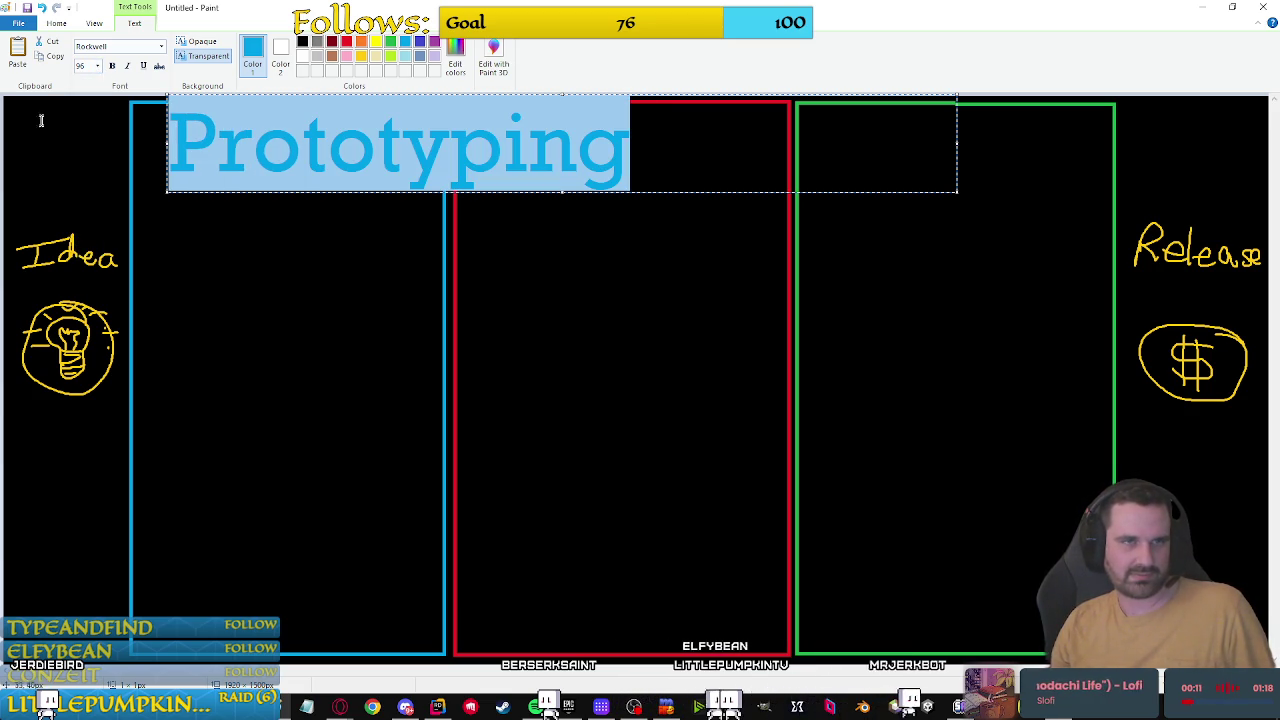
click(97, 67)
click(85, 240)
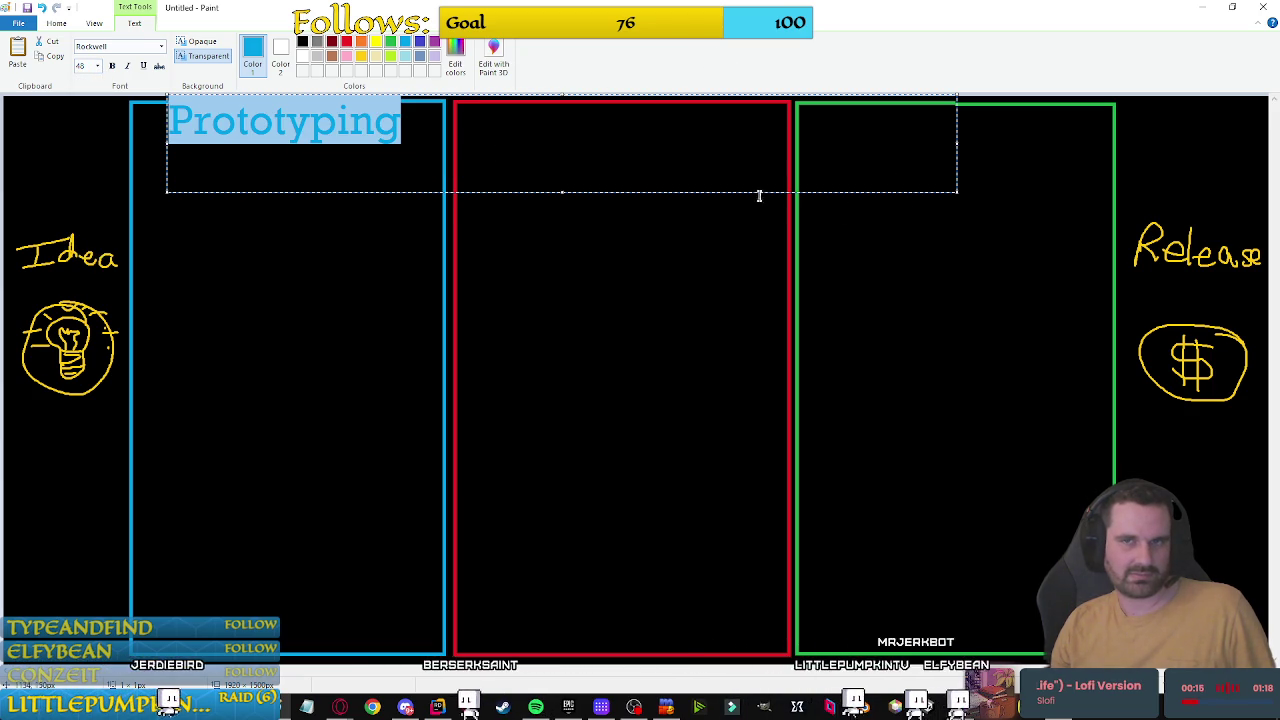
drag(757, 192, 757, 210)
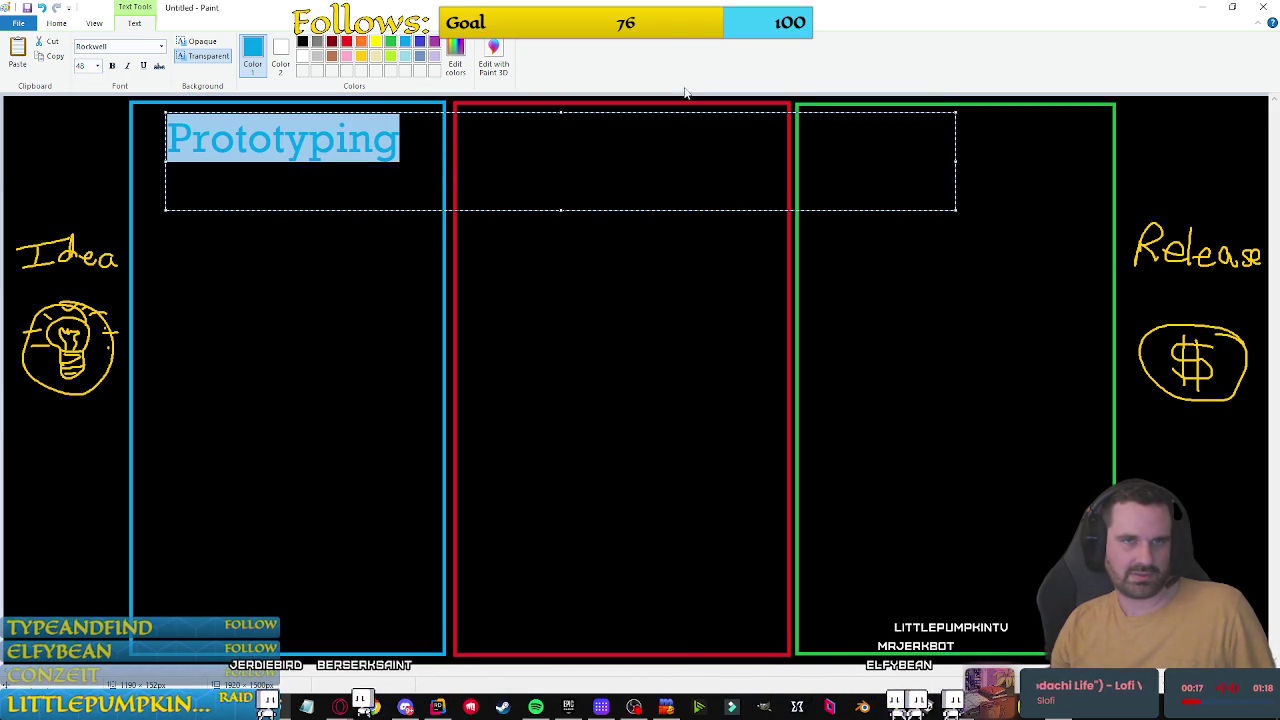
click(852, 255)
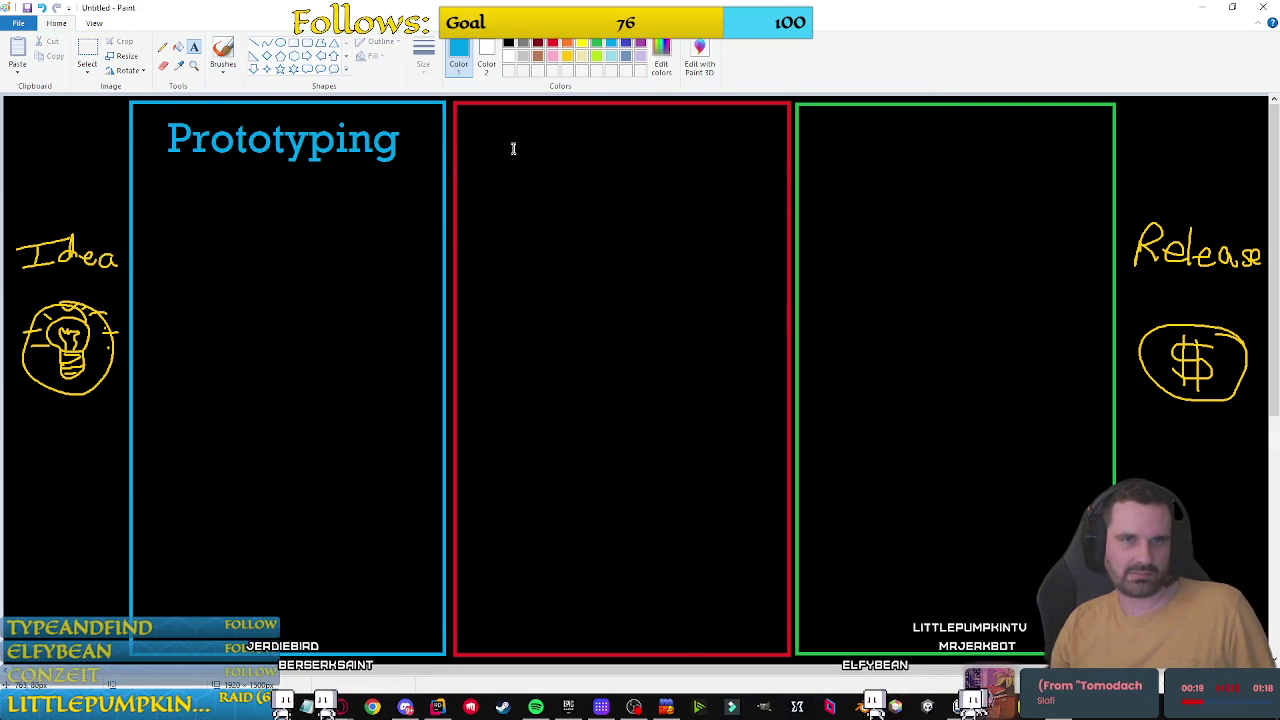
Step: Add the red 'Pre-Prod.' heading in the middle column
click(498, 110)
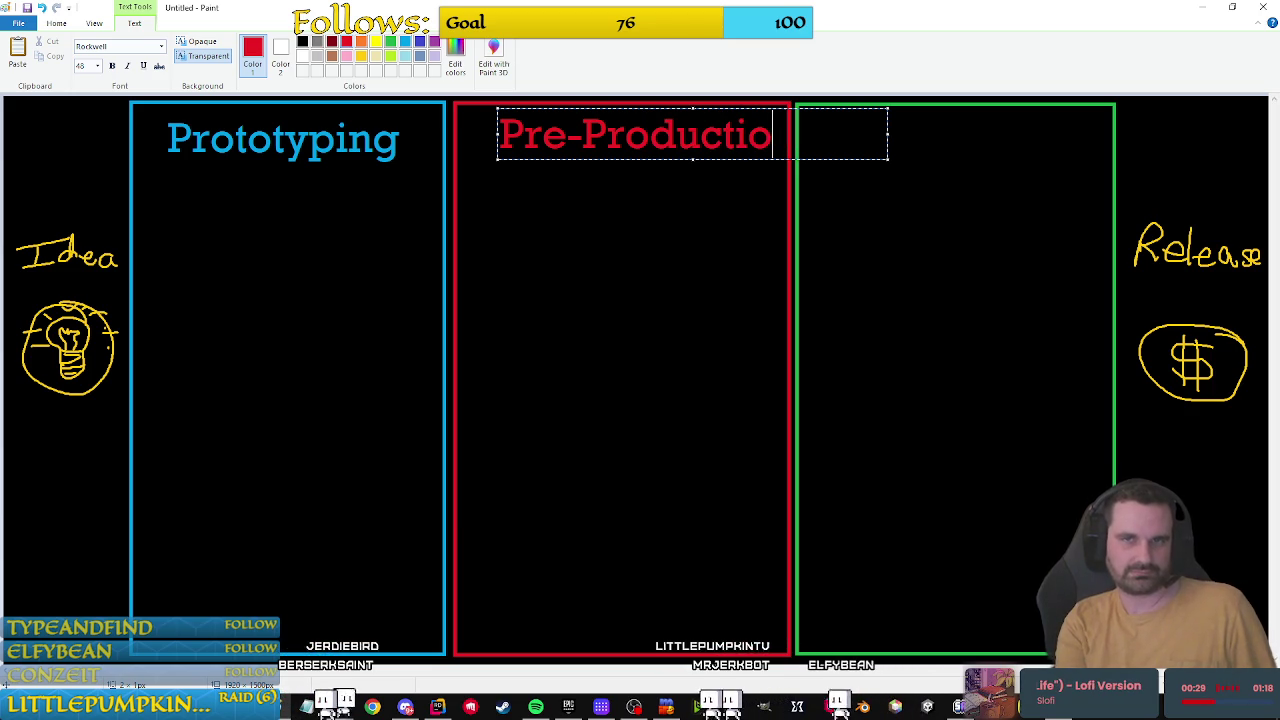
key(BackSpace)
key(BackSpace)
text(.)
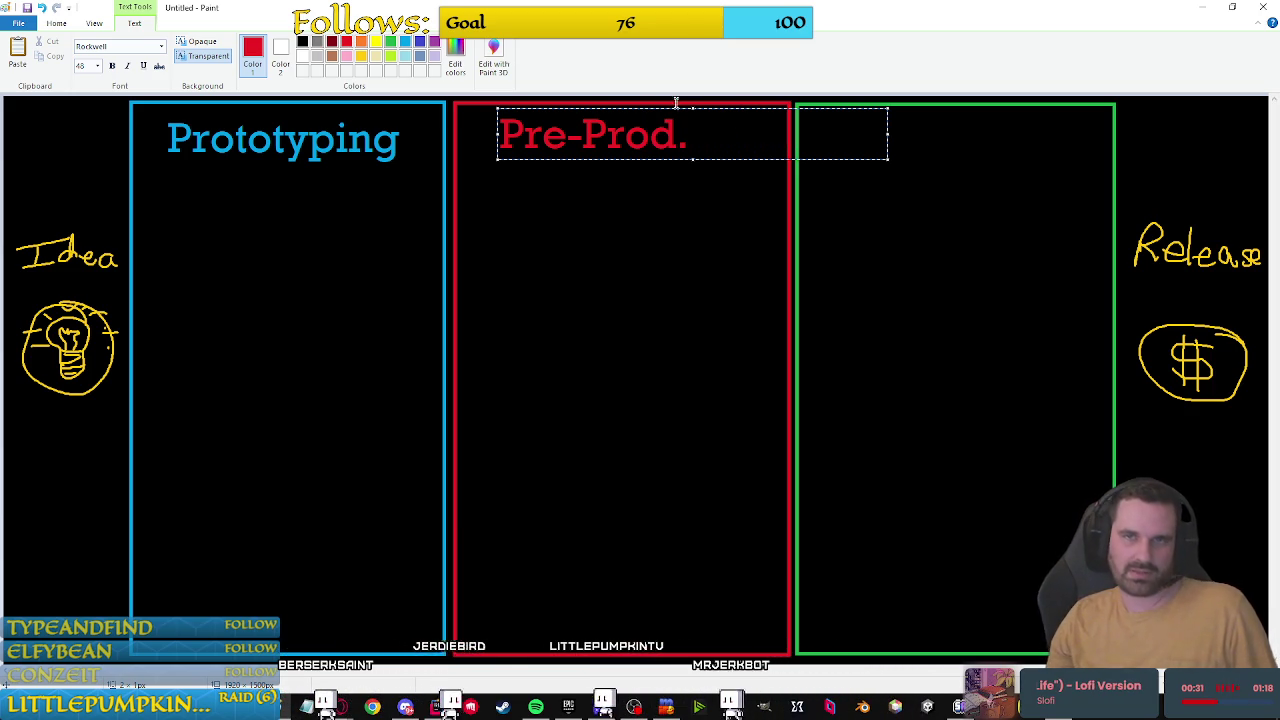
drag(750, 160, 768, 171)
click(843, 126)
Step: Add the green 'Production' heading in the right column
click(831, 112)
text(pro)
key(BackSpace)
key(BackSpace)
key(BackSpace)
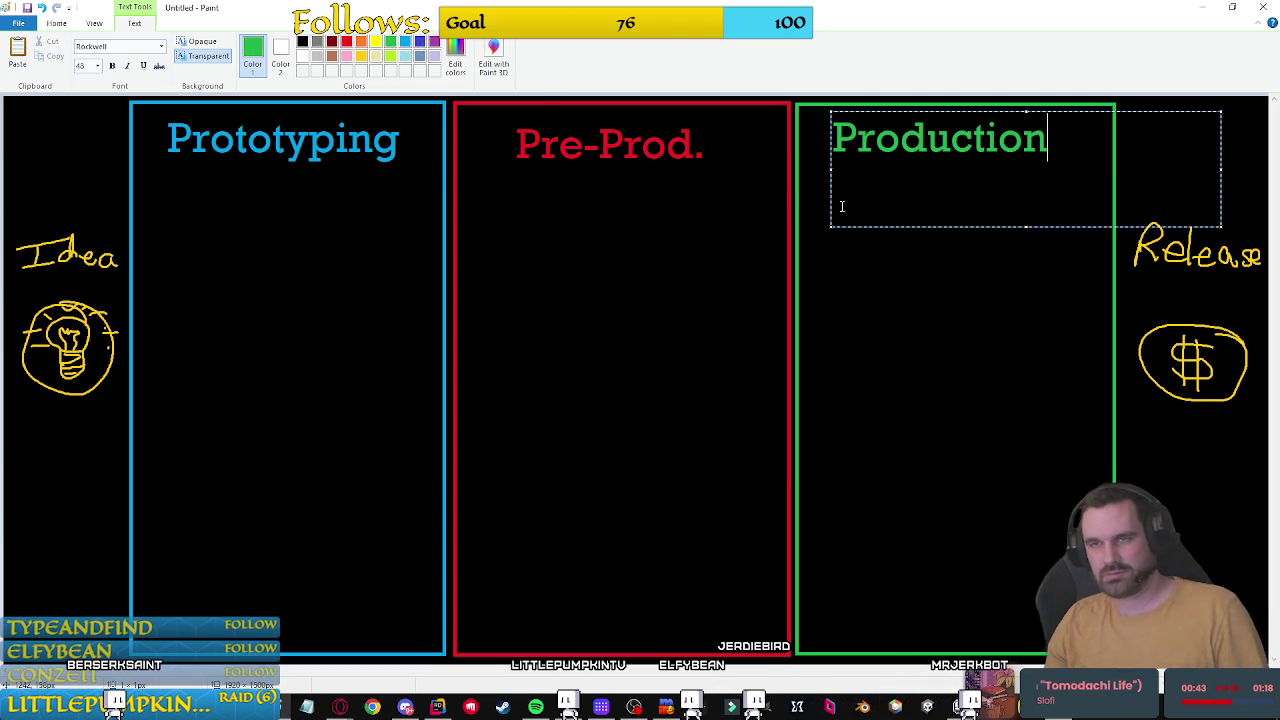
drag(1045, 228, 1052, 231)
click(1155, 423)
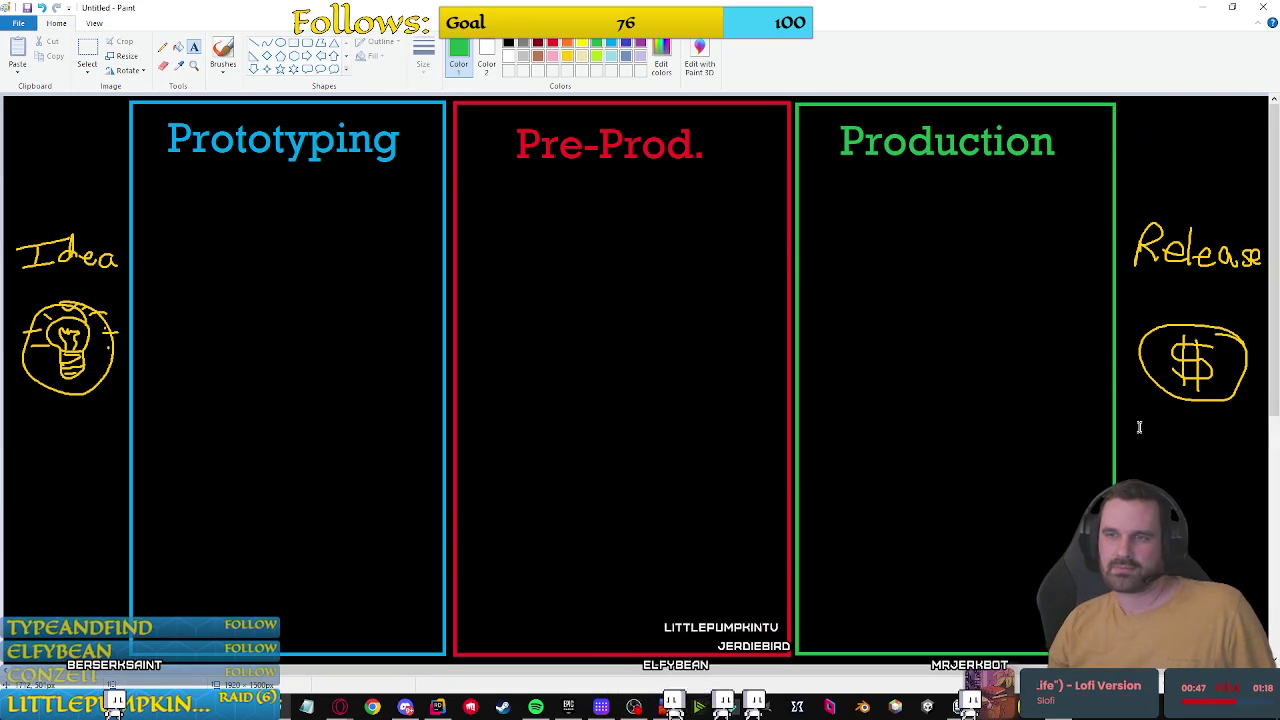
Step: Draw a straight purple line from the Idea bulb to the $ circle
click(640, 42)
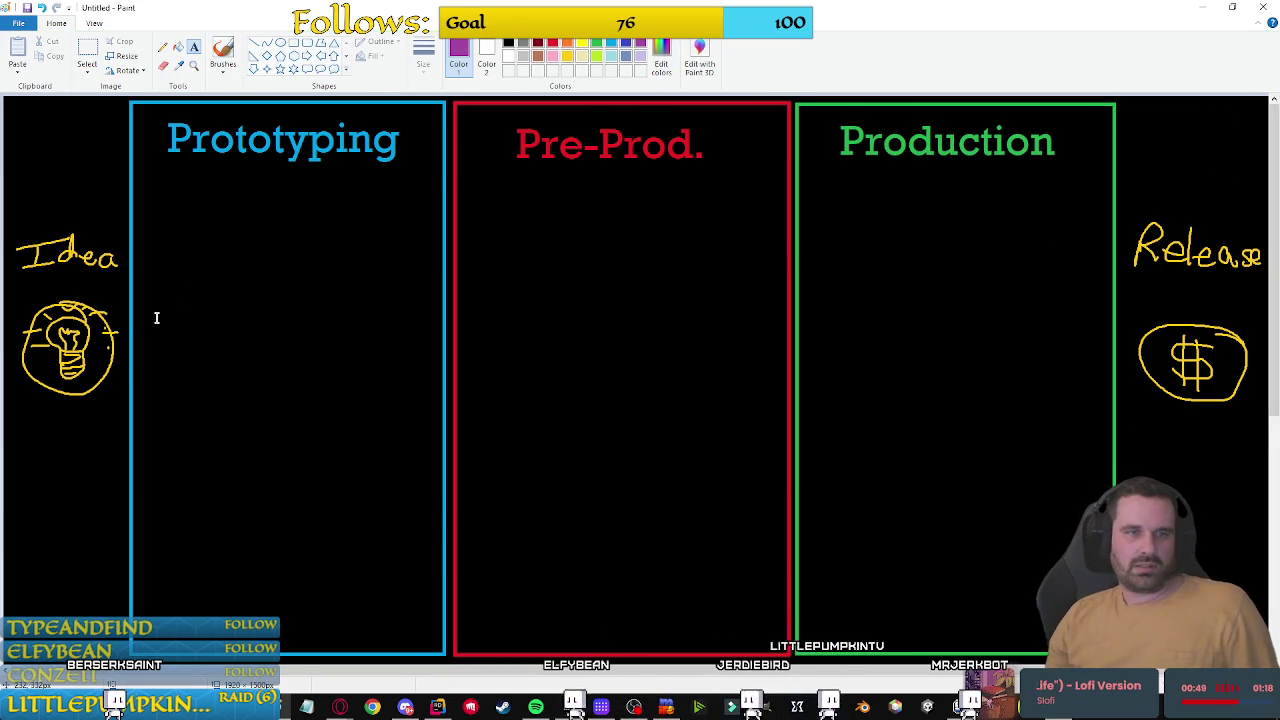
click(254, 42)
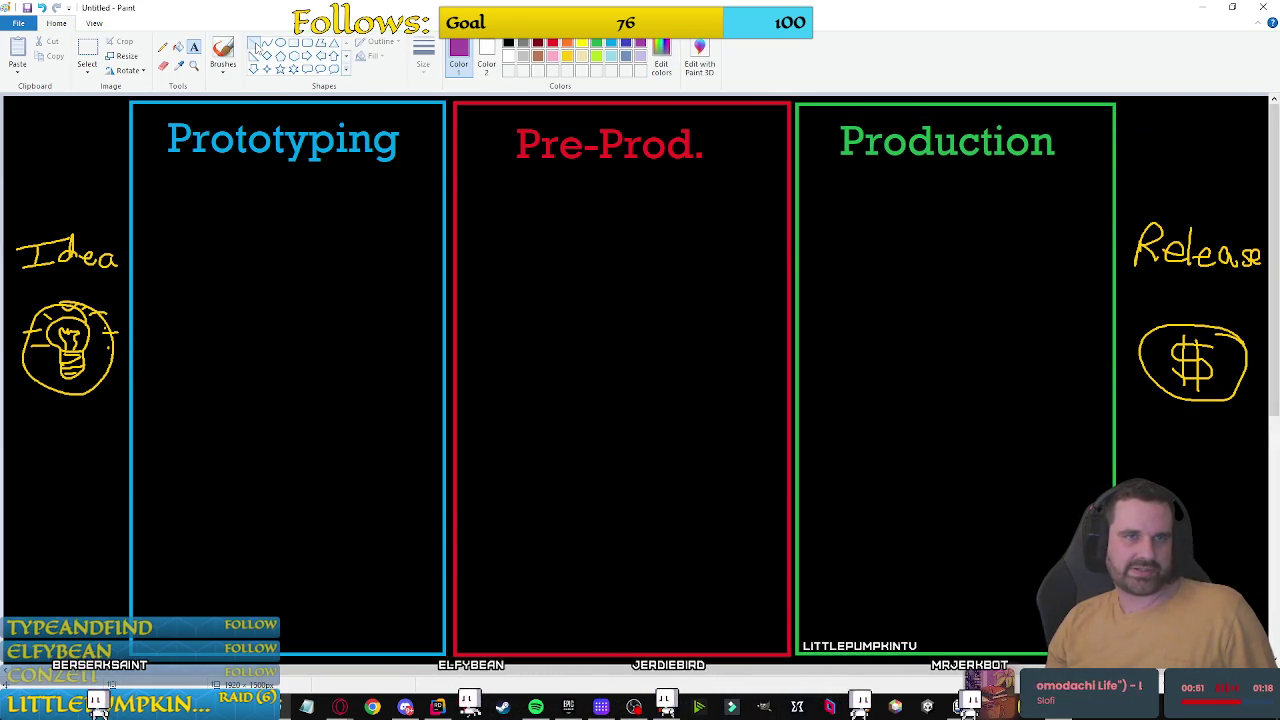
drag(126, 356, 1125, 357)
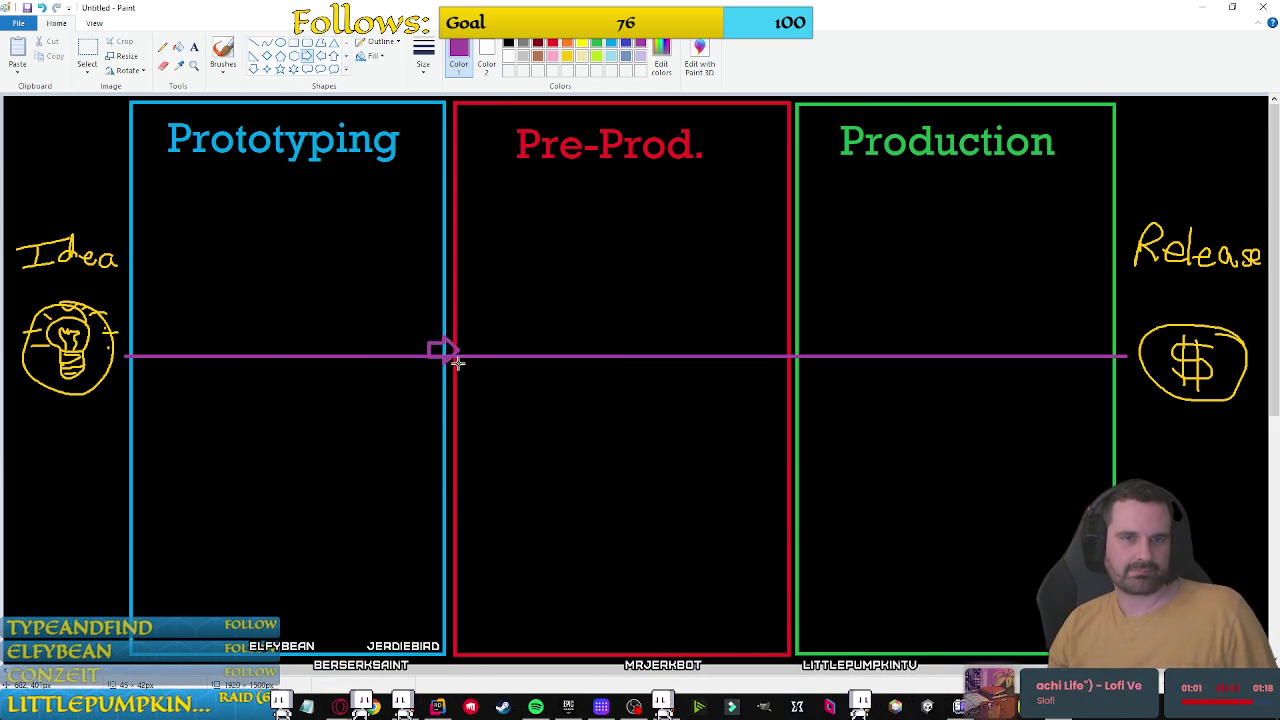
Step: Add arrowheads along the line and draw a text area inside the Prototyping column
drag(764, 330, 819, 381)
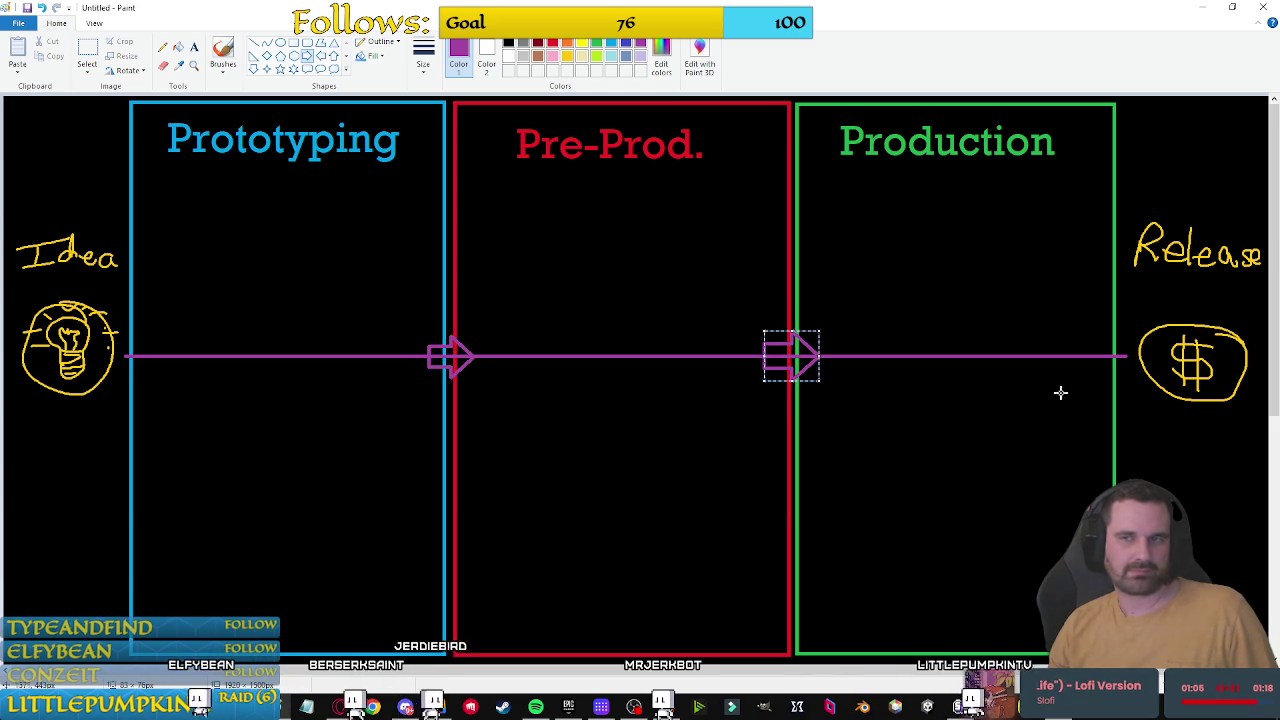
drag(1094, 332, 1138, 381)
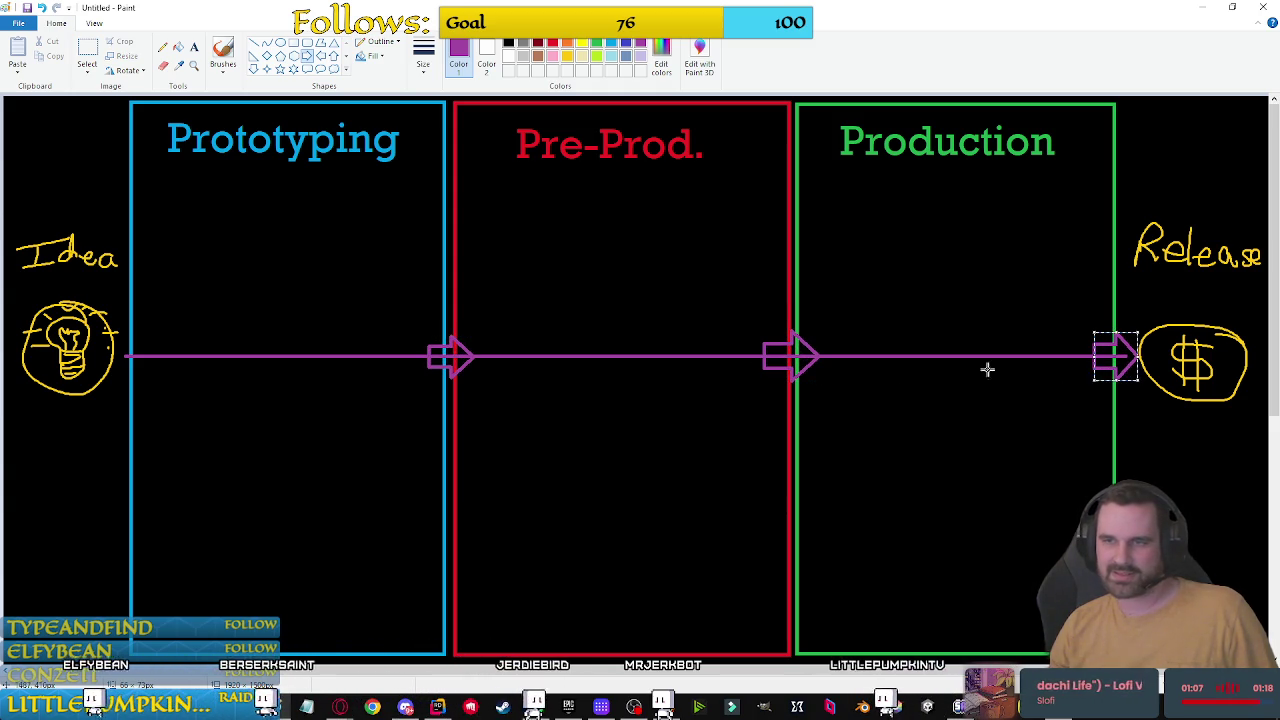
drag(120, 343, 152, 368)
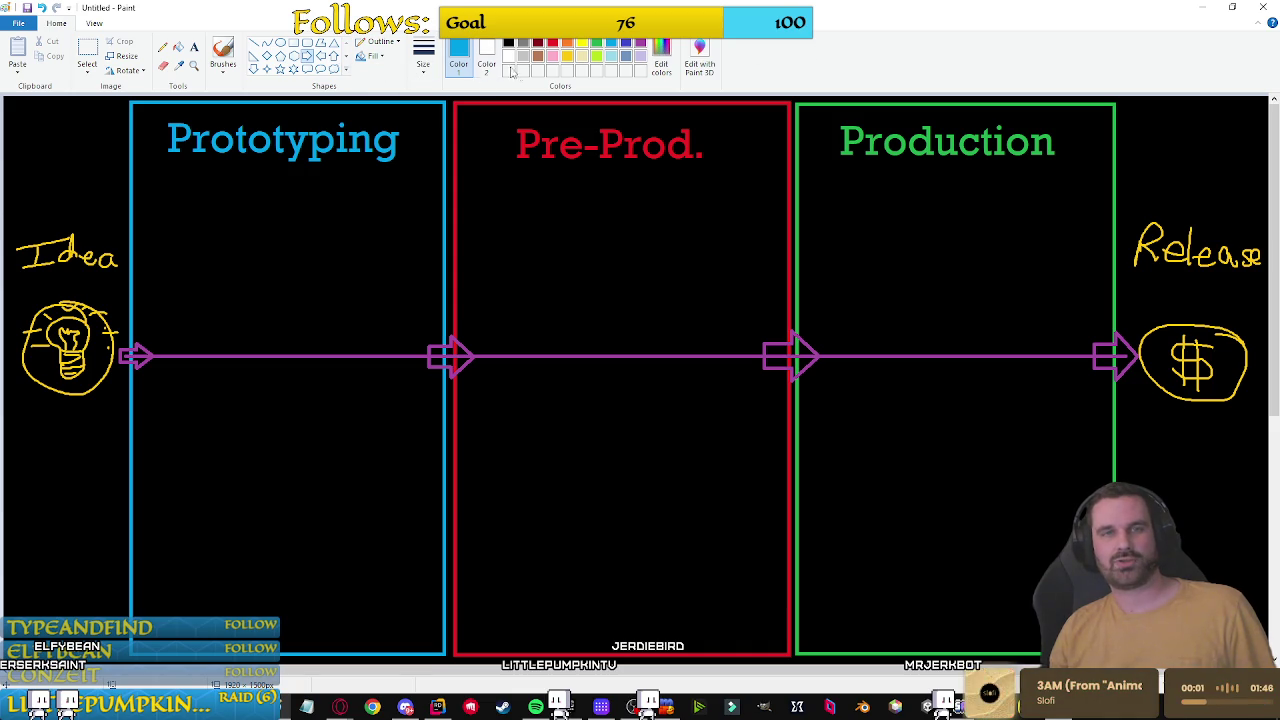
click(194, 47)
mouse_move(150, 150)
mouse_down()
mouse_move(540, 200)
mouse_move(505, 262)
mouse_move(423, 640)
mouse_up()
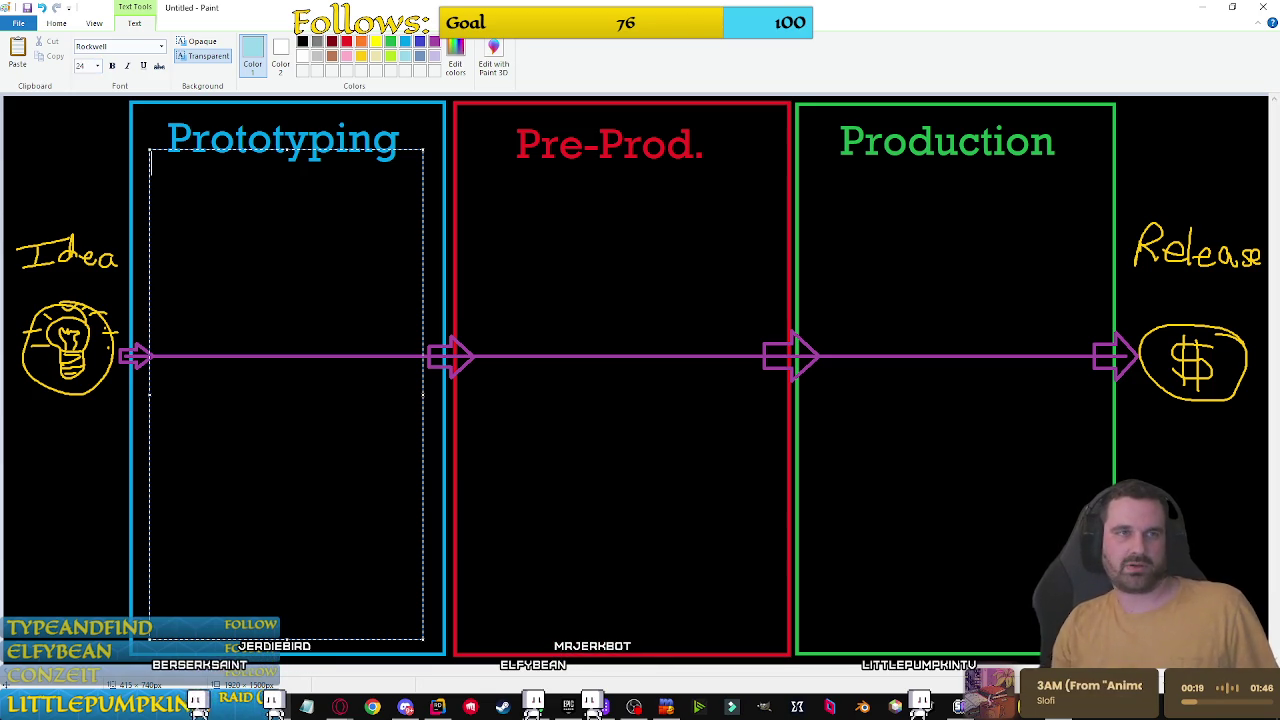
Step: Position the text area below the heading and type the bullet 'Finding the "fun"'
drag(222, 147, 223, 165)
text(- Finding the)
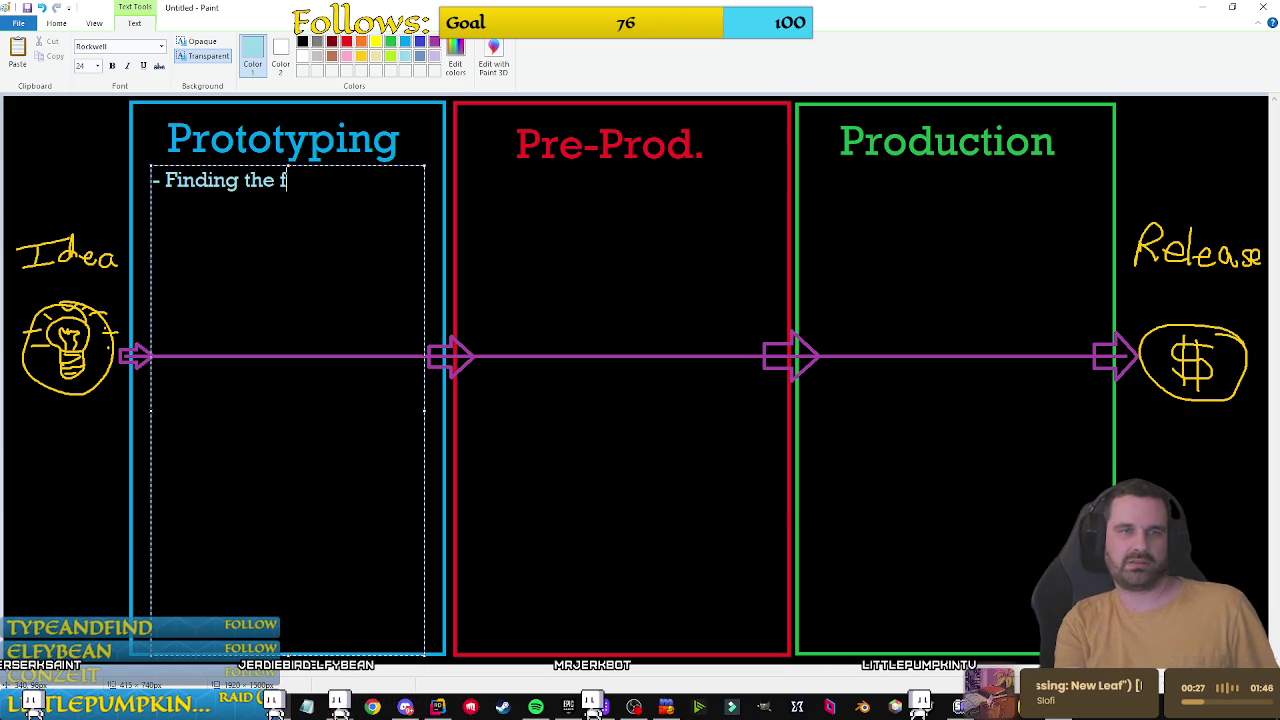
text("")
key(Left)
text(fun)
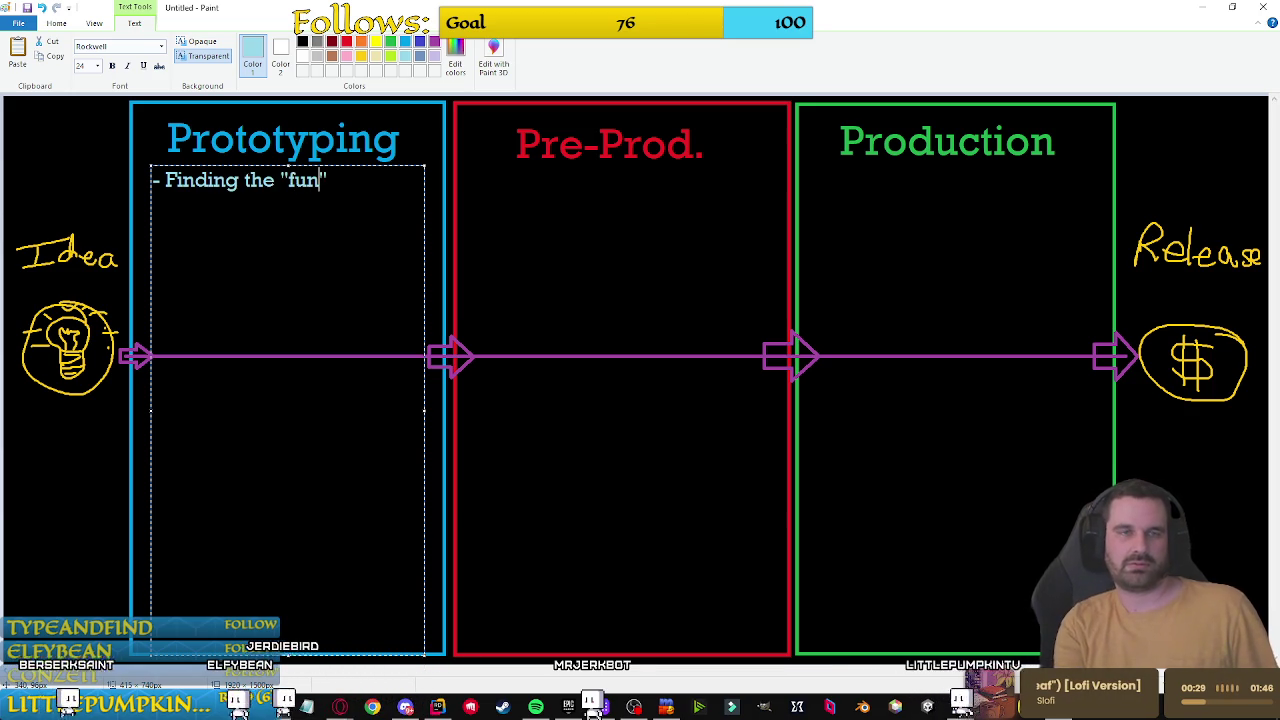
key(Right)
key(Return)
Step: Add bullets Gameplay mechanics, Variety of gameplay and 'Game modes (if you want several)'
text(- )
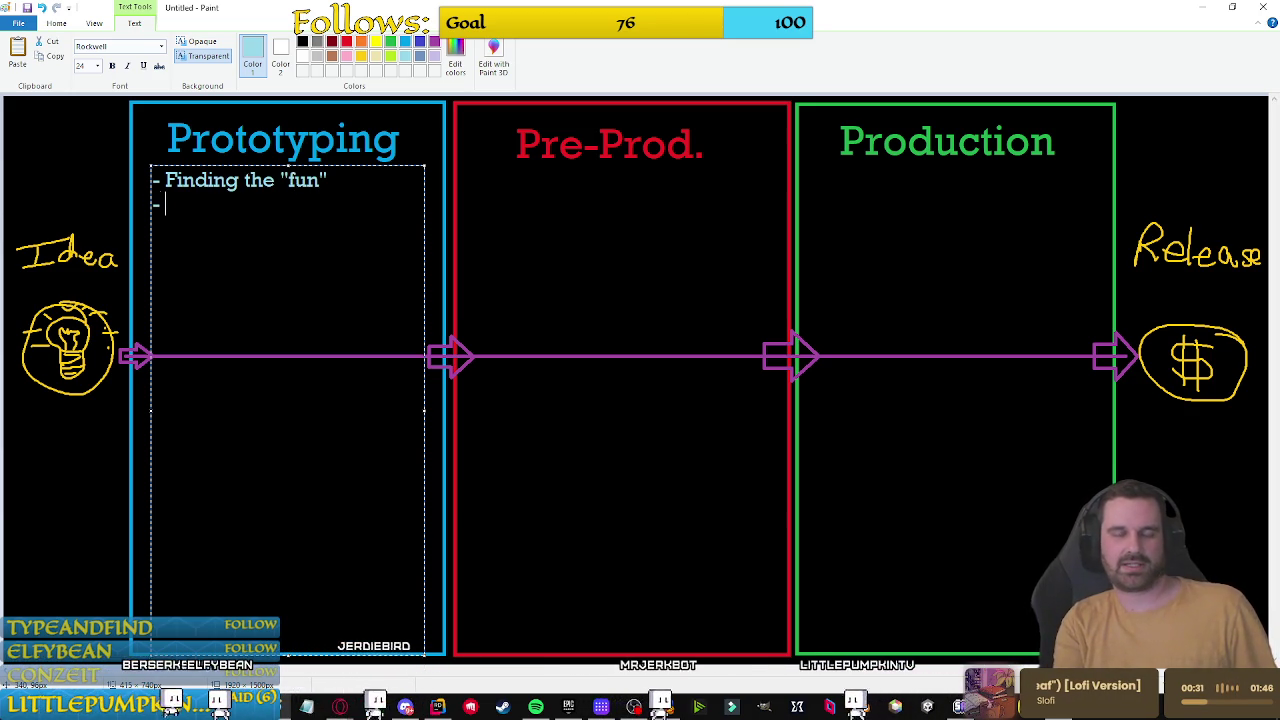
text(Me)
key(BackSpace)
key(BackSpace)
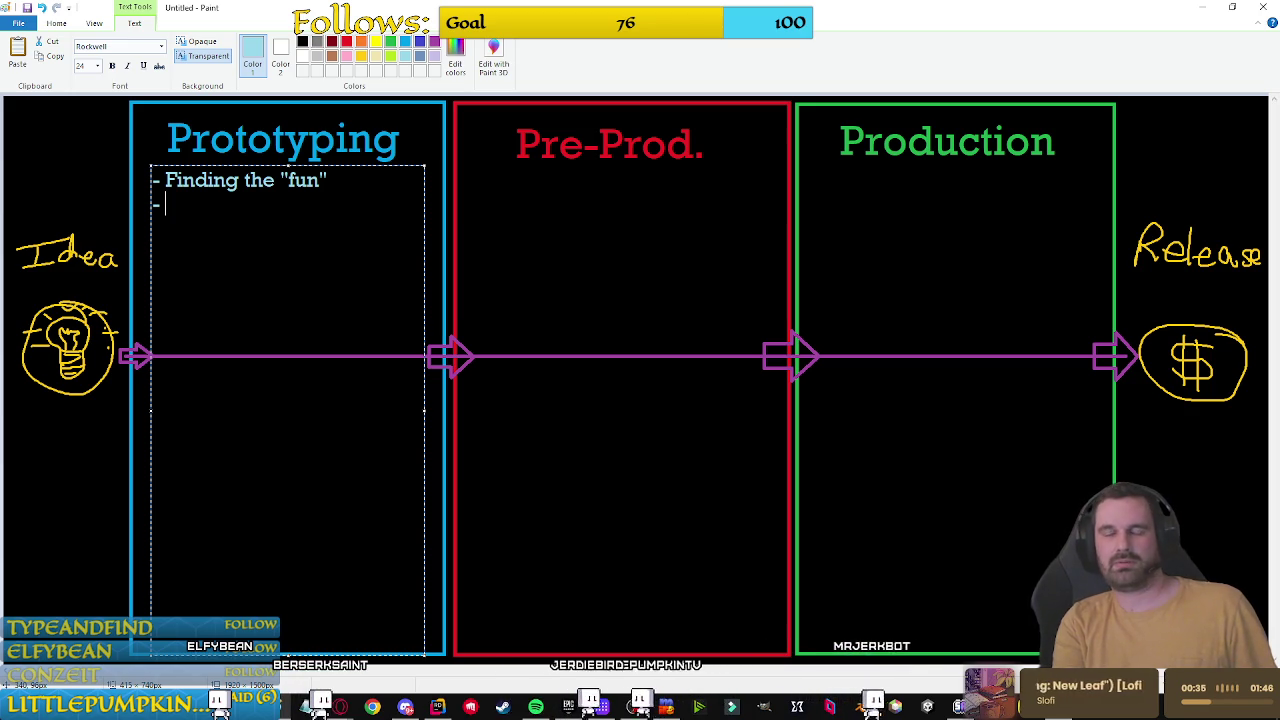
text(Mechan)
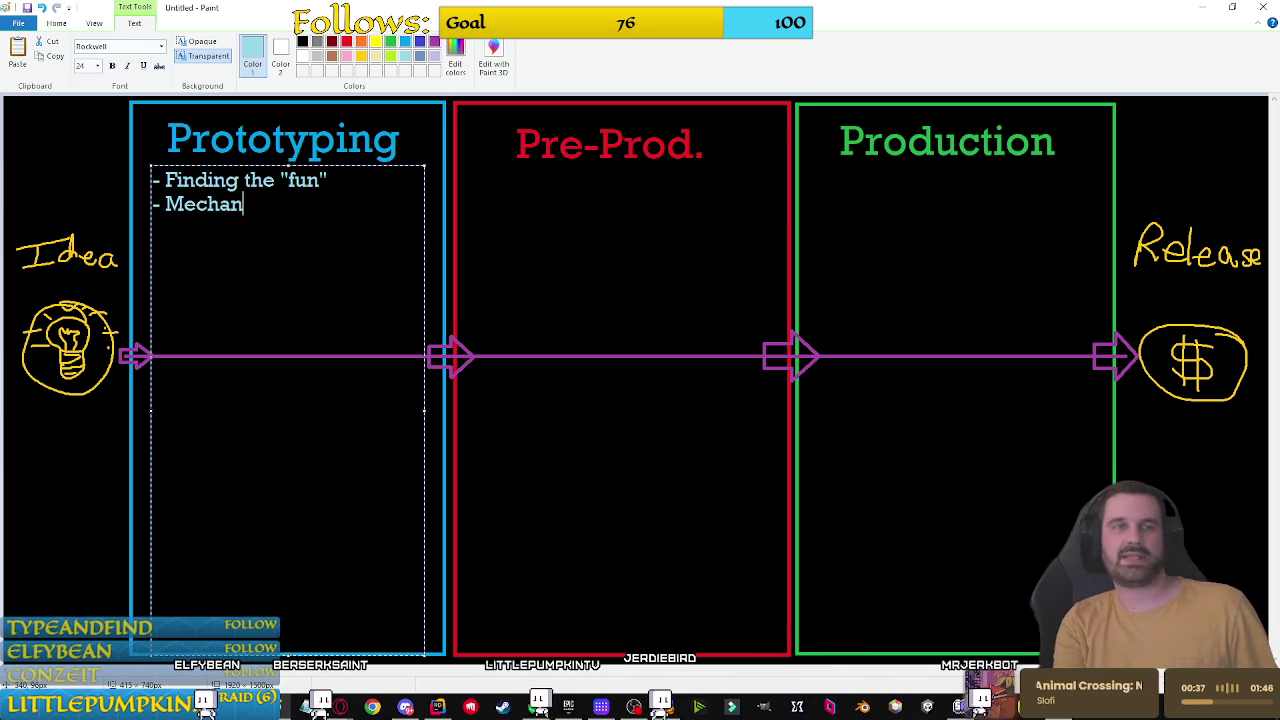
text(cis)
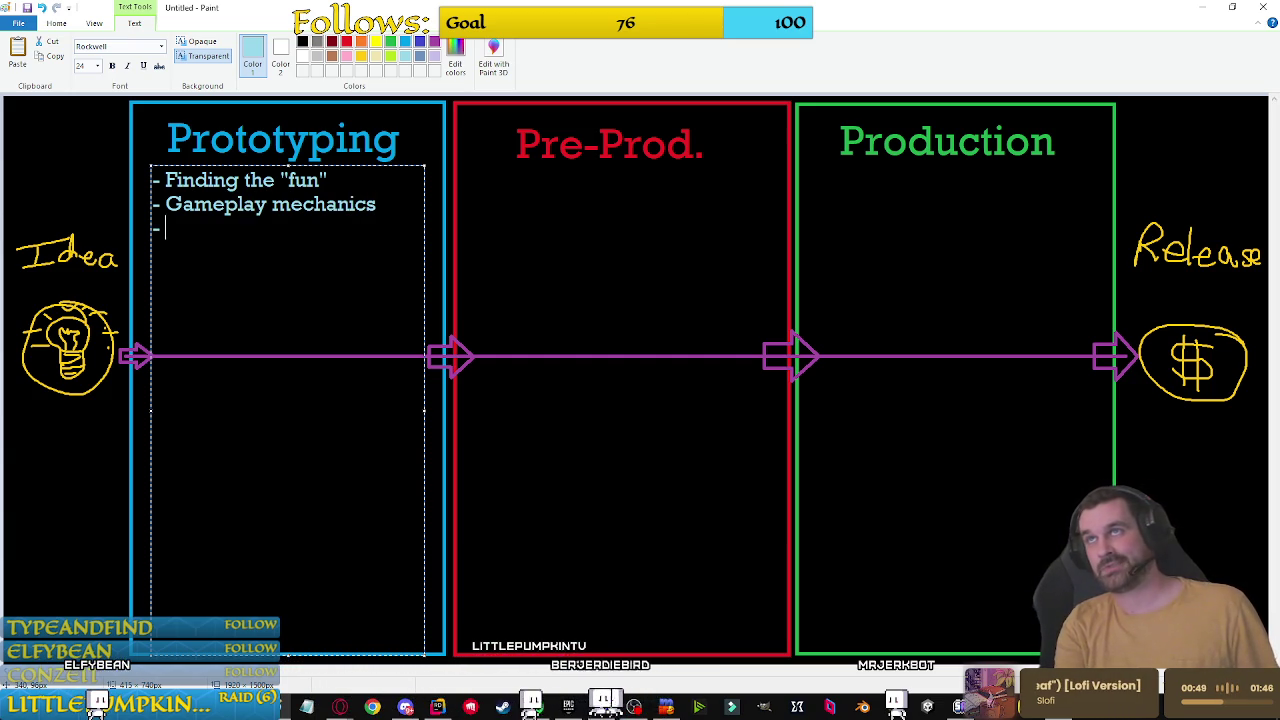
text(Variety of)
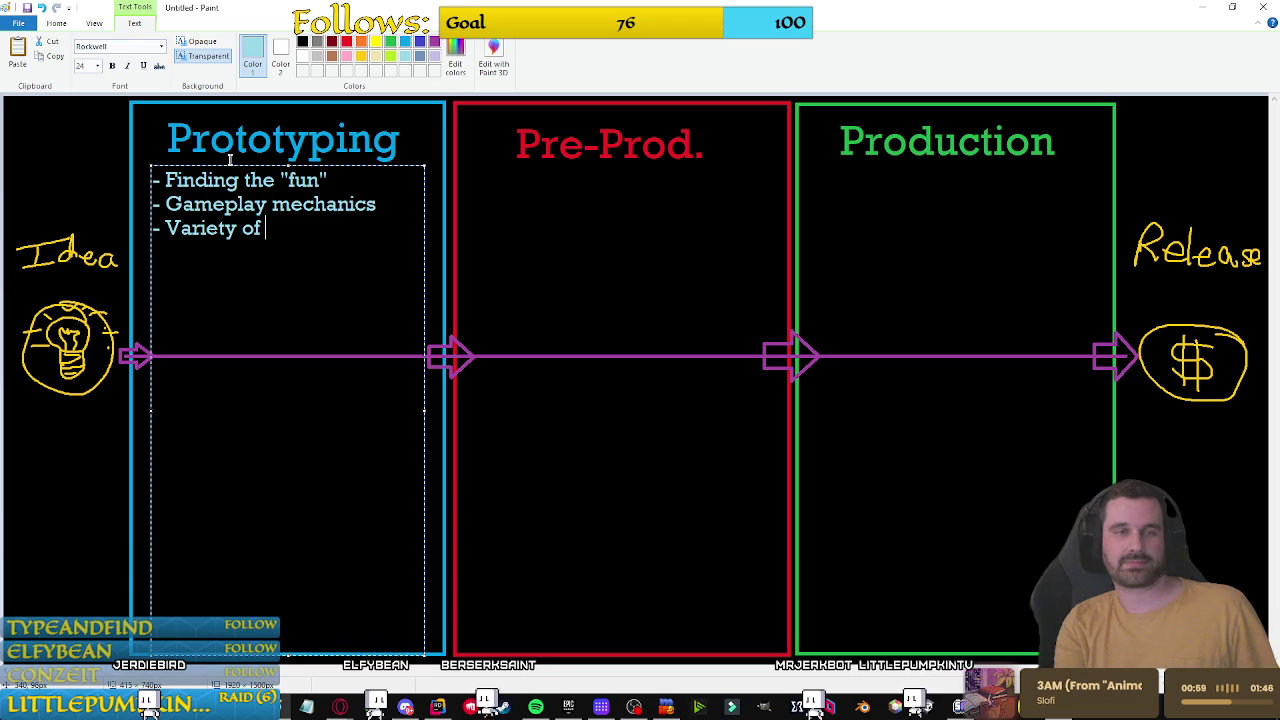
text(ay)
text(- Game modes ()
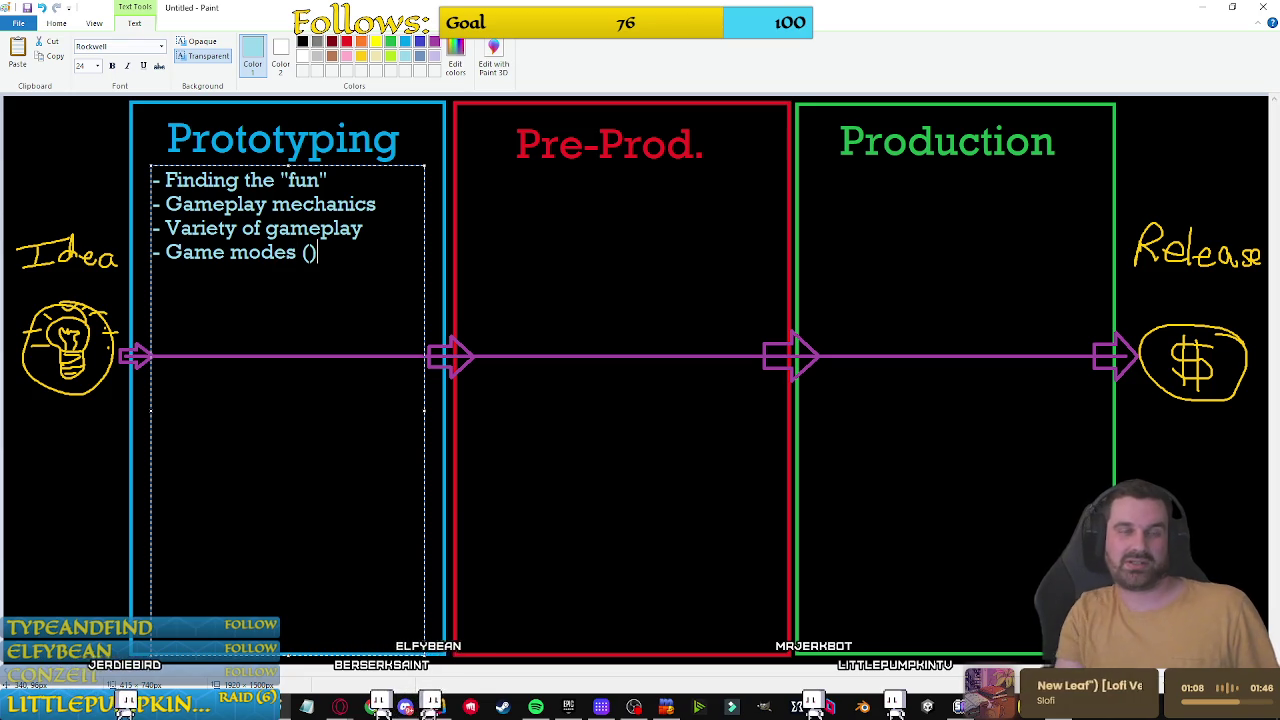
text(if you want)
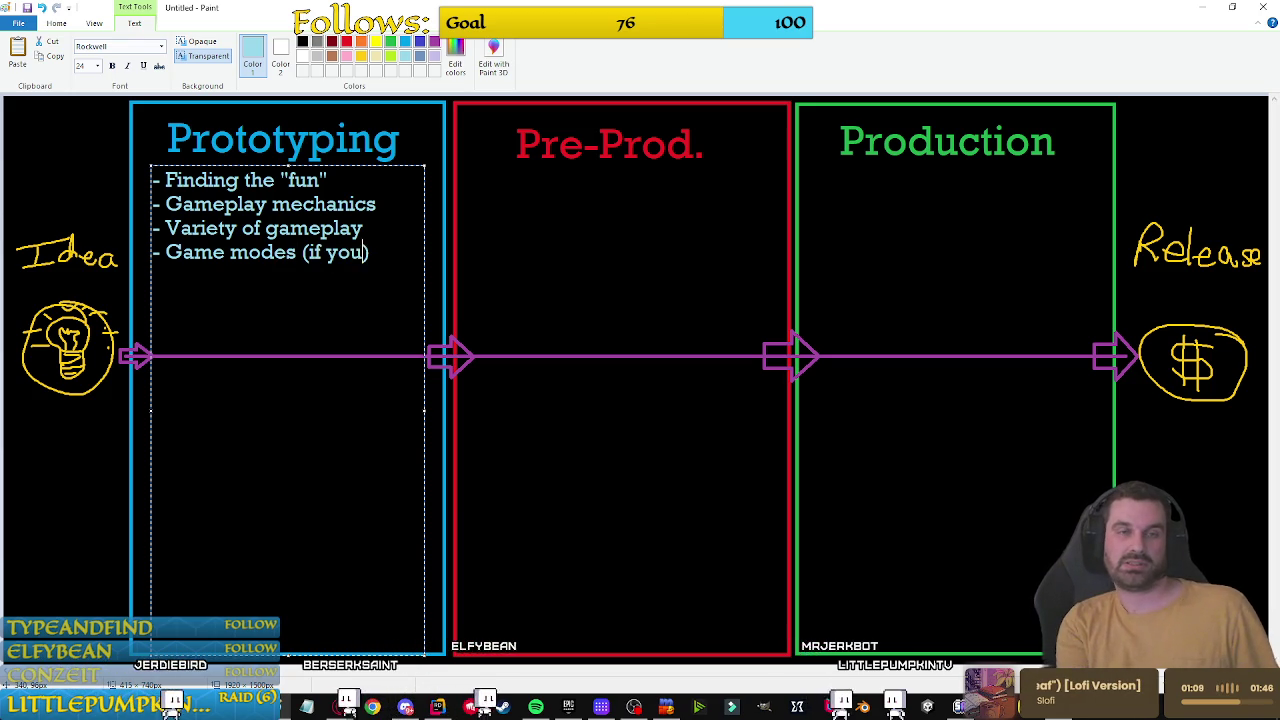
text( several)
Step: Add '- Progression systems' and '- Gameplay economy' below Game modes and commit the list
key(End)
key(Return)
text(-)
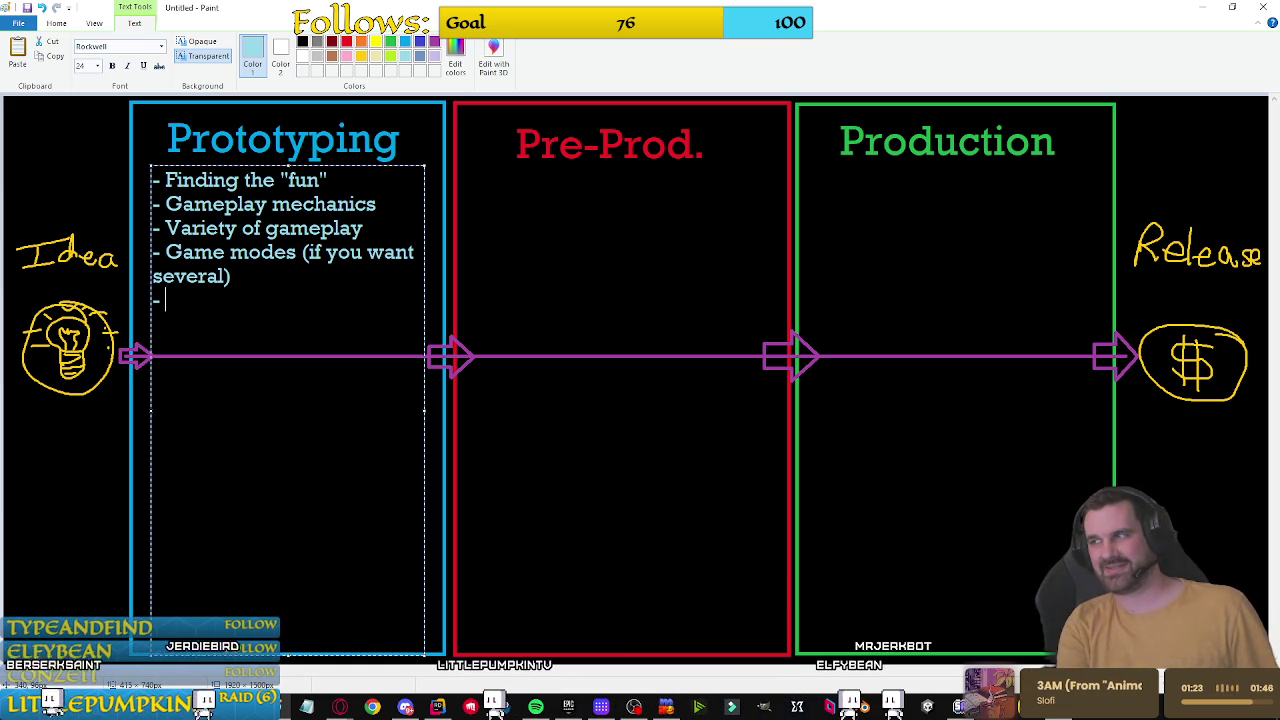
text(Progression)
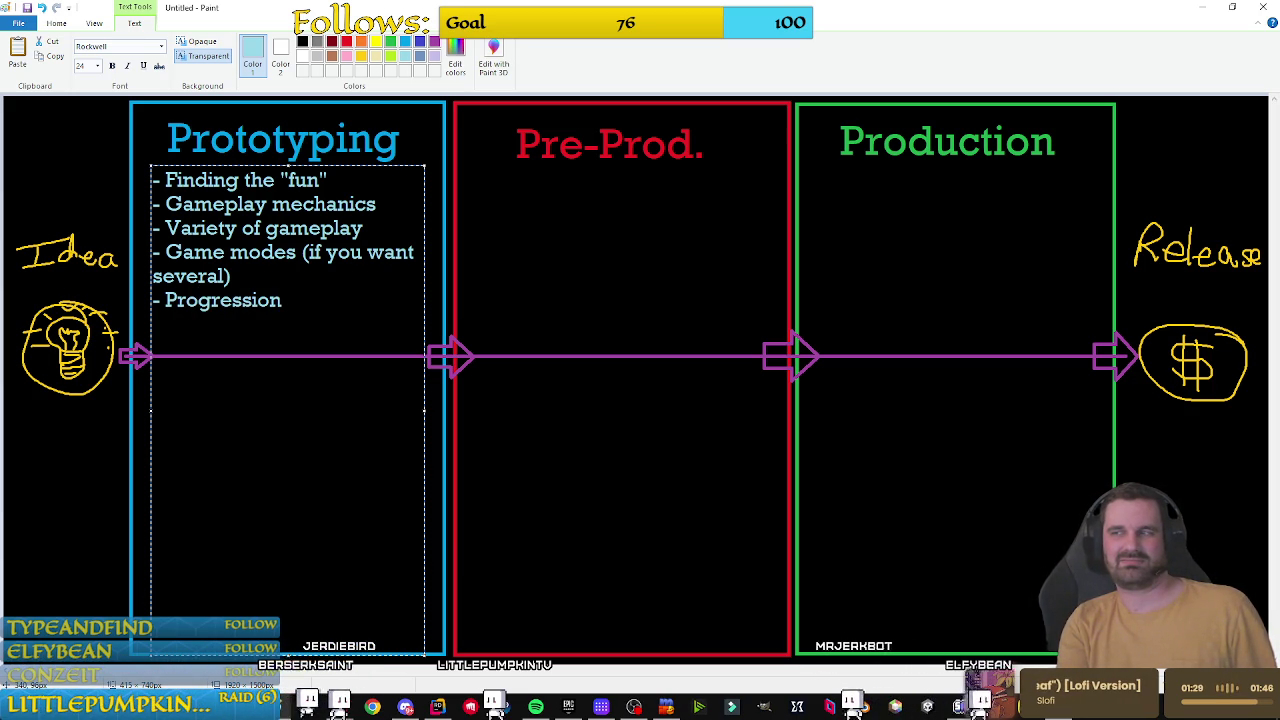
text(ssystems)
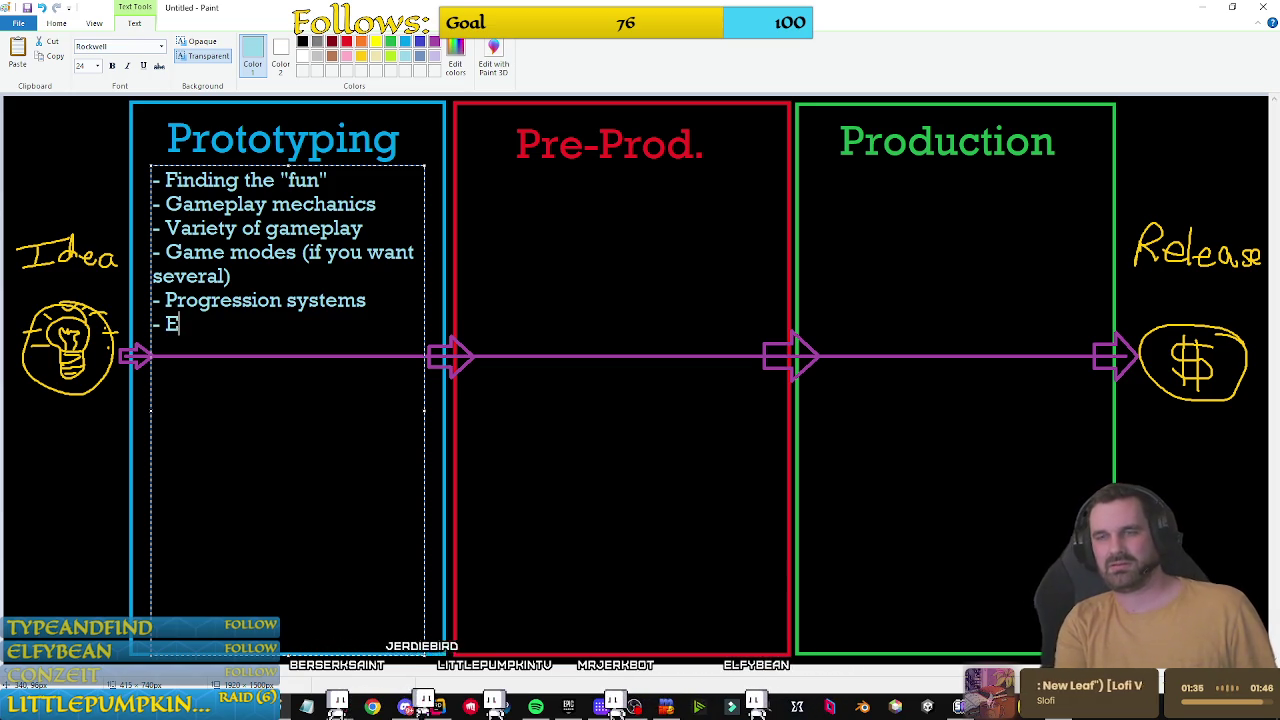
key(BackSpace)
text(my)
key(BackSpace)
text(meplay Ev)
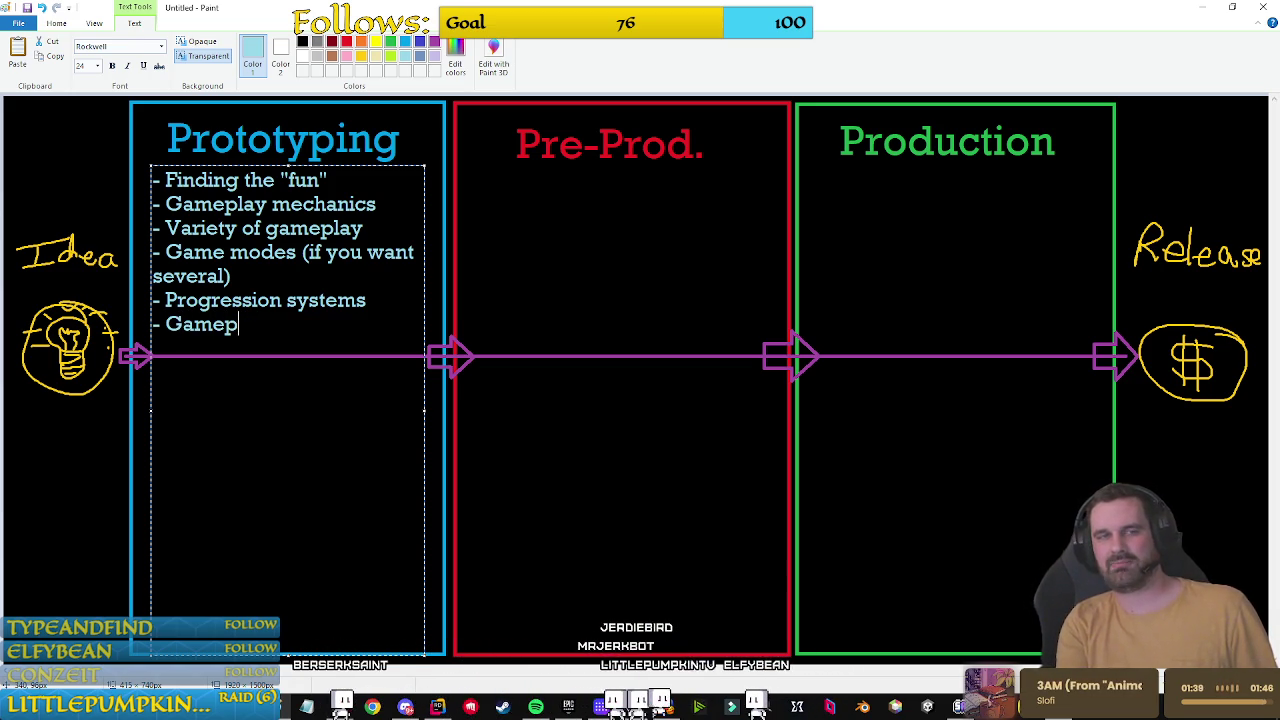
key(BackSpace)
key(BackSpace)
text(economy)
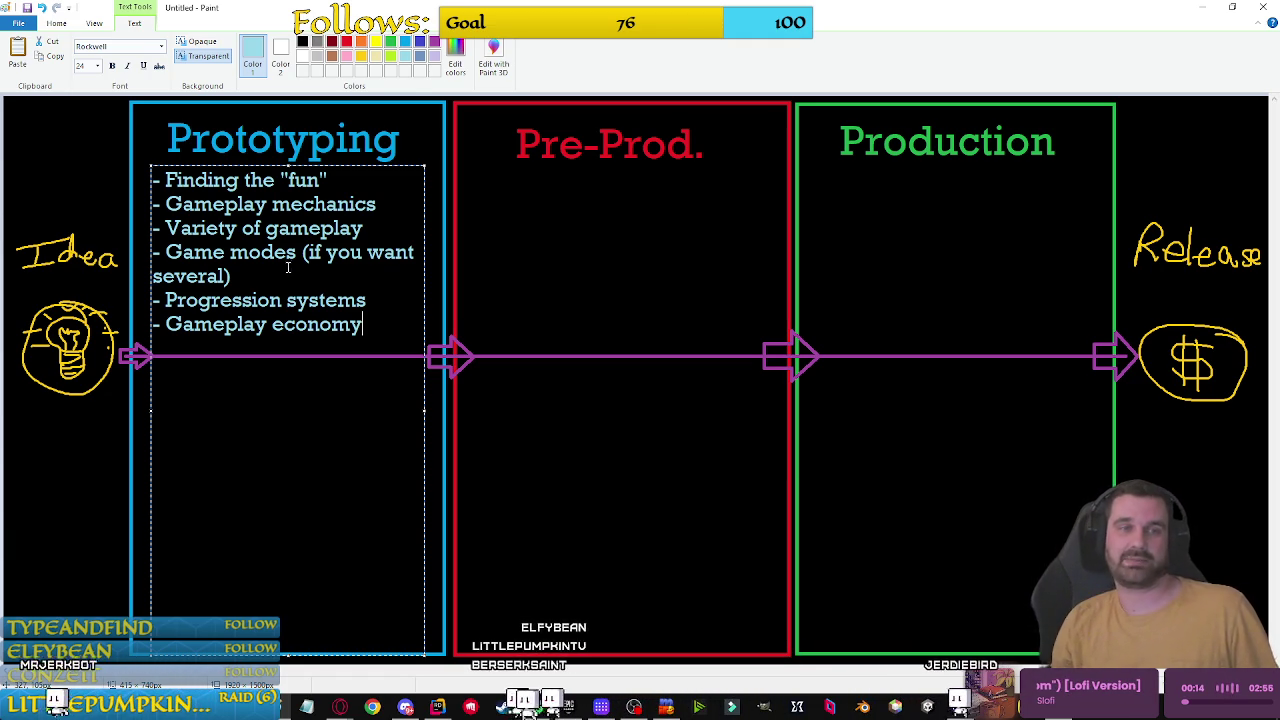
click(47, 460)
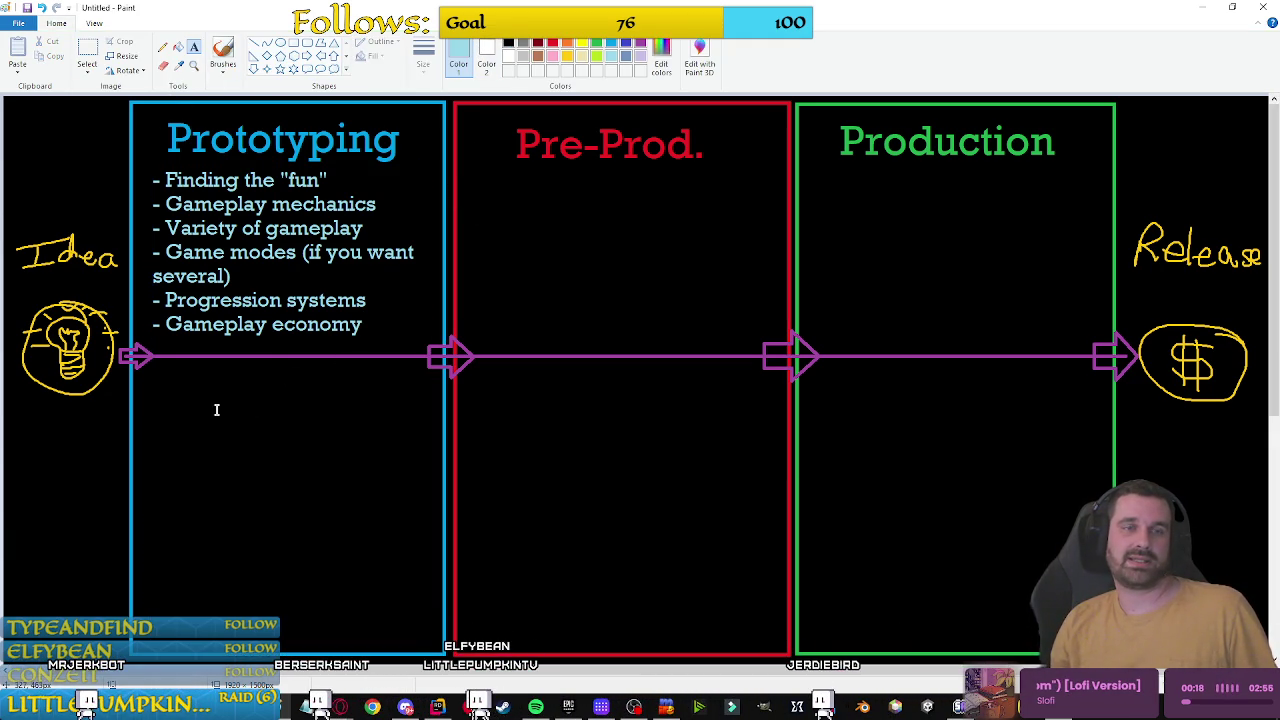
Step: Type a blue 'DOD:' heading below the Prototyping bullets and open a text box beneath it
click(163, 395)
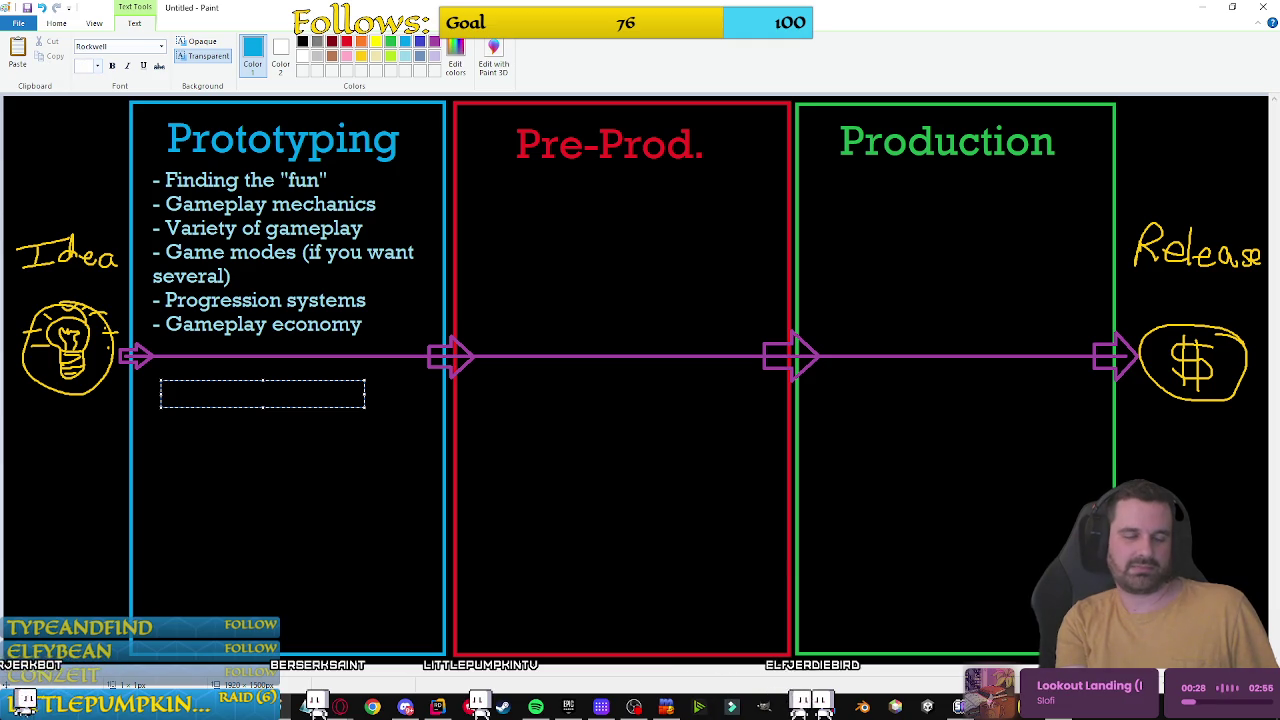
text(58)
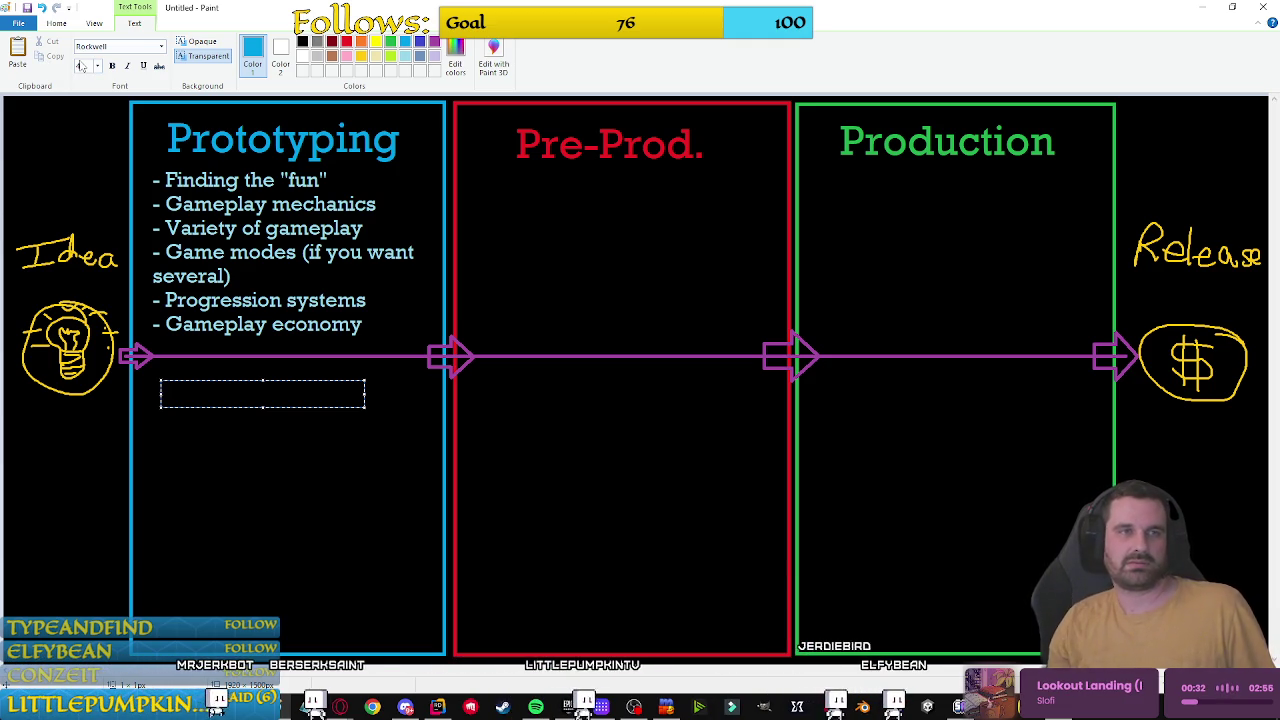
text(DOD:)
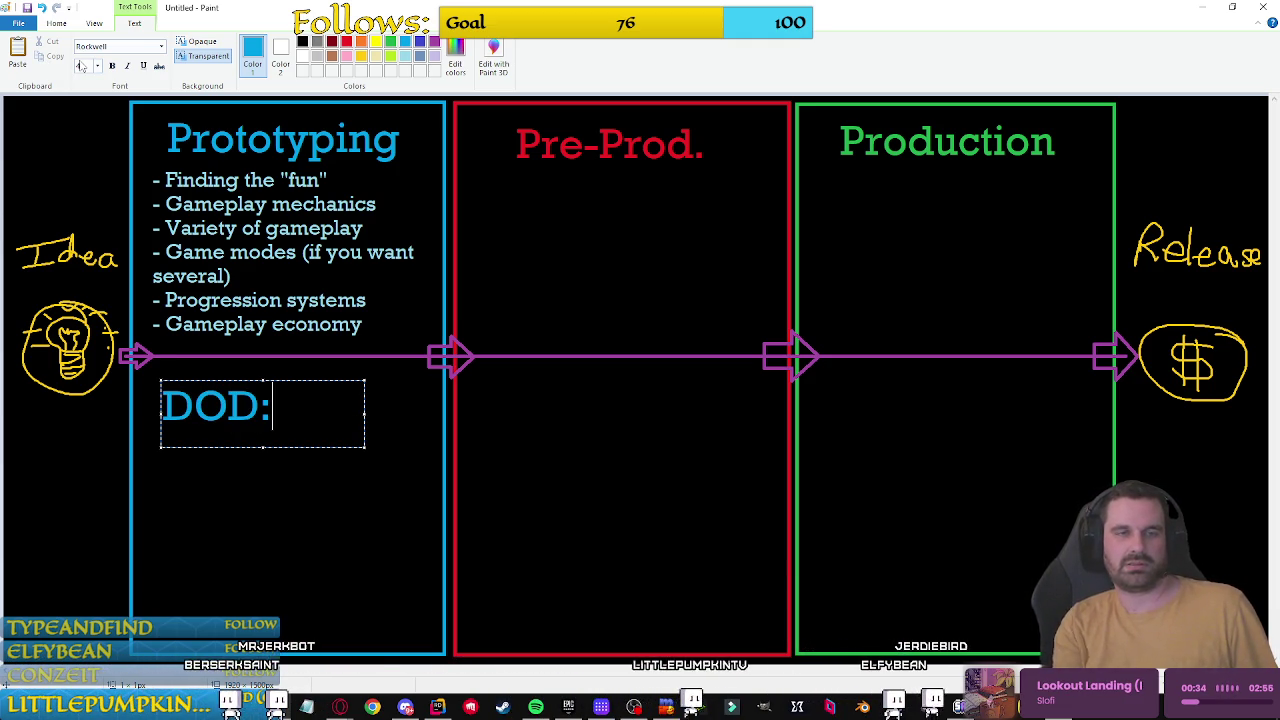
click(434, 448)
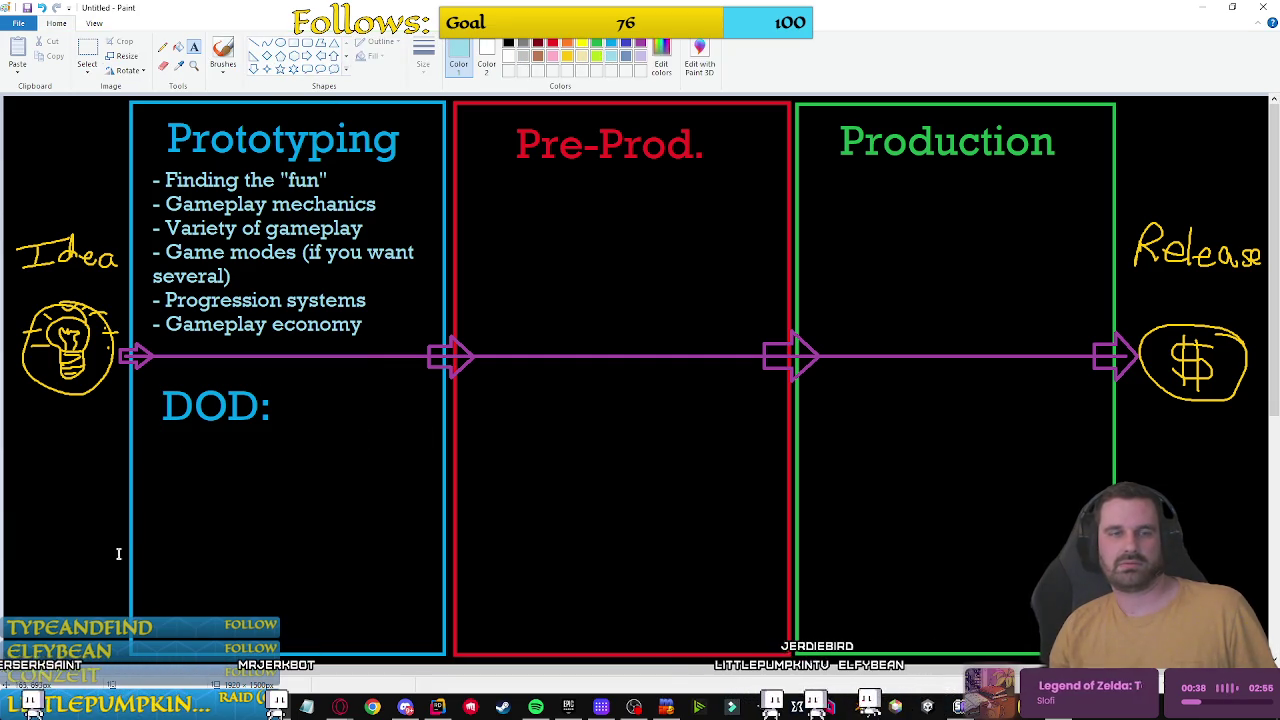
click(158, 428)
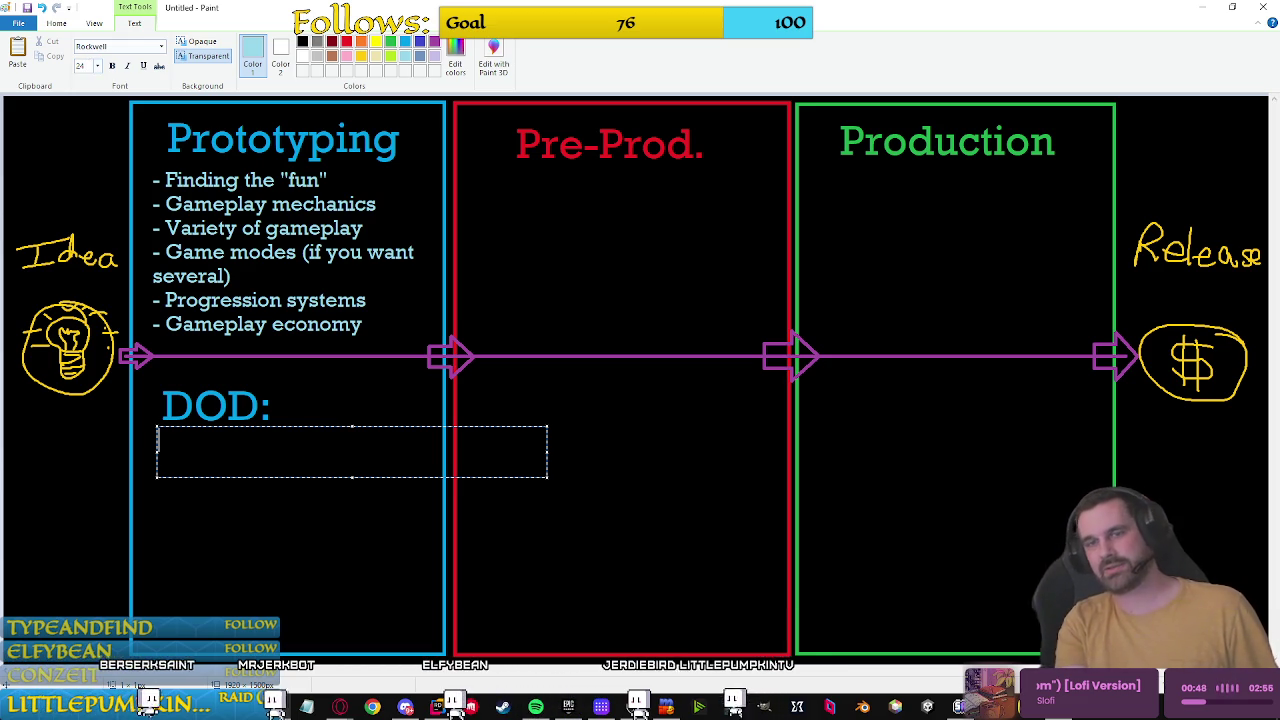
Step: Type '- A clear picture of the "fantasy" of the game' under DOD: and adjust its box
click(400, 423)
drag(150, 416, 355, 445)
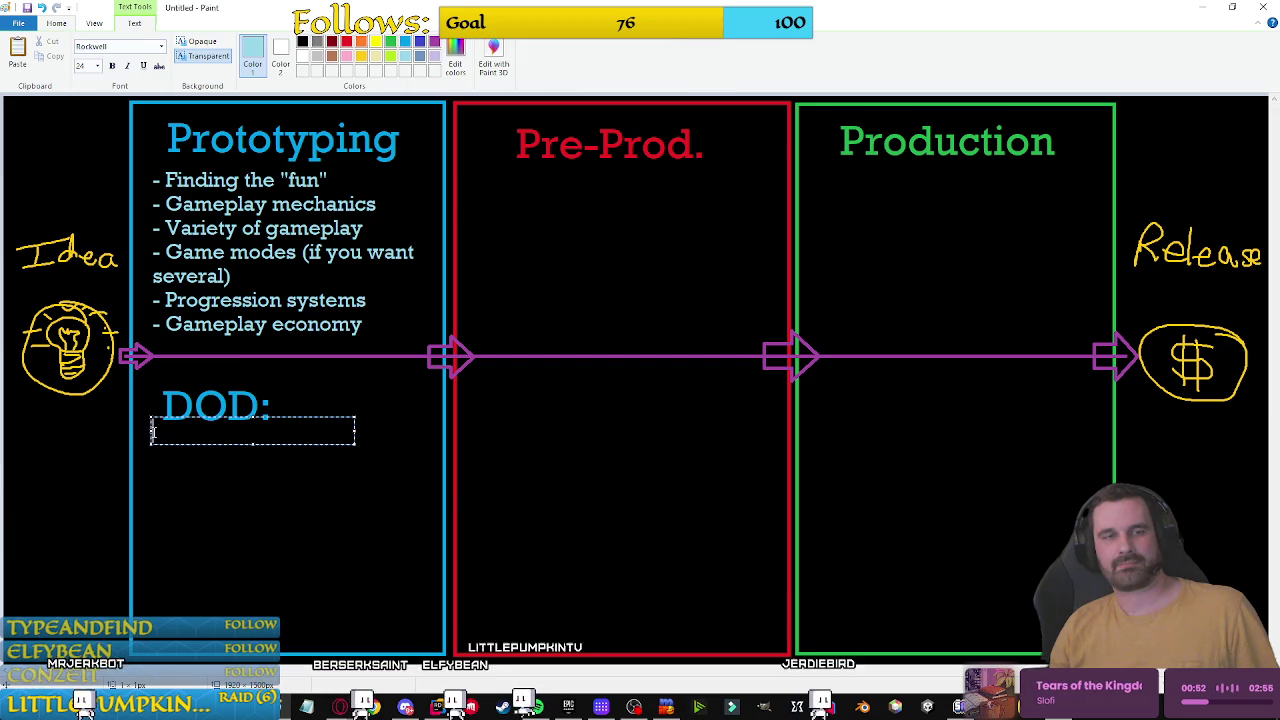
text(- A cle)
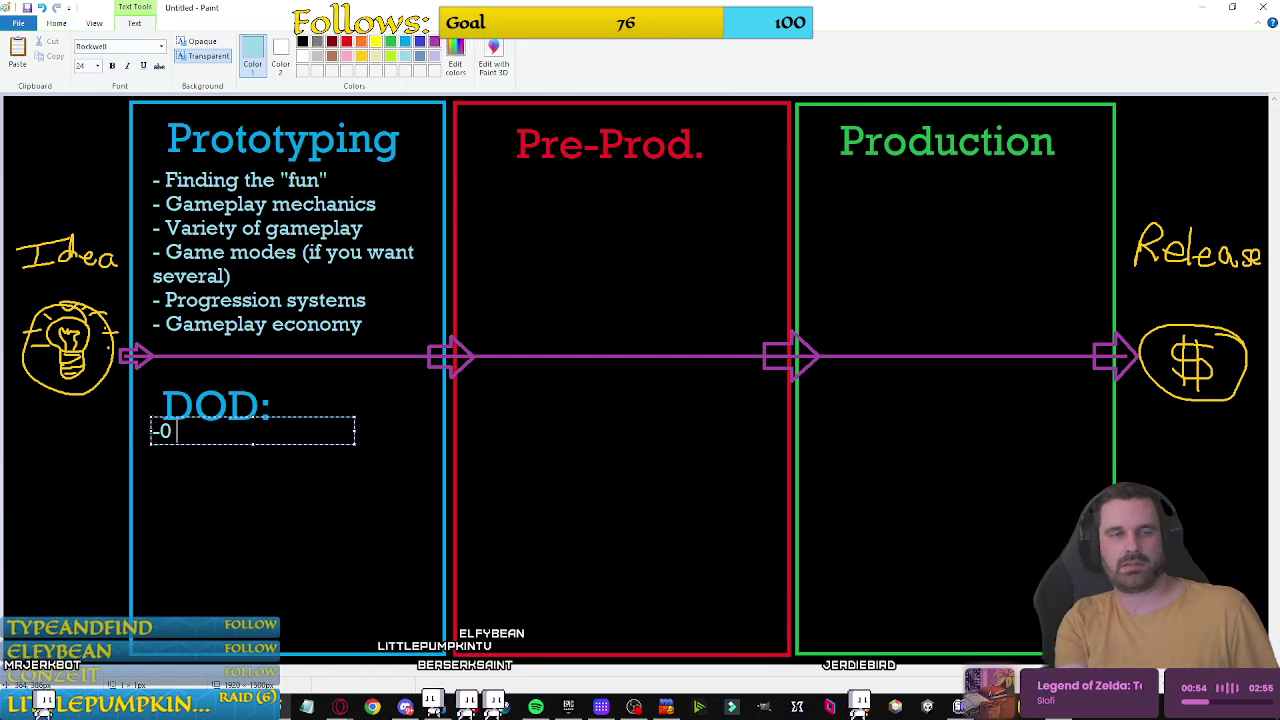
text(ar o)
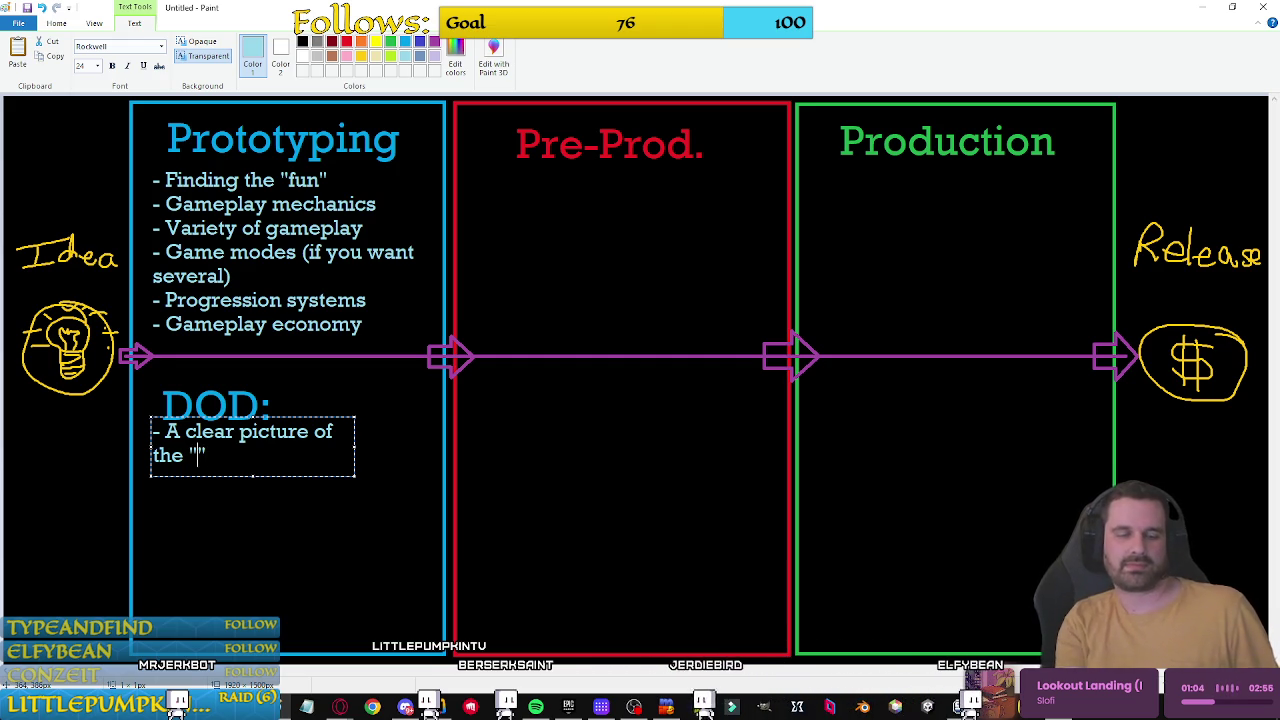
text(fantasy)
key(BackSpace)
text(")
text( go)
key(BackSpace)
key(BackSpace)
text(of the game)
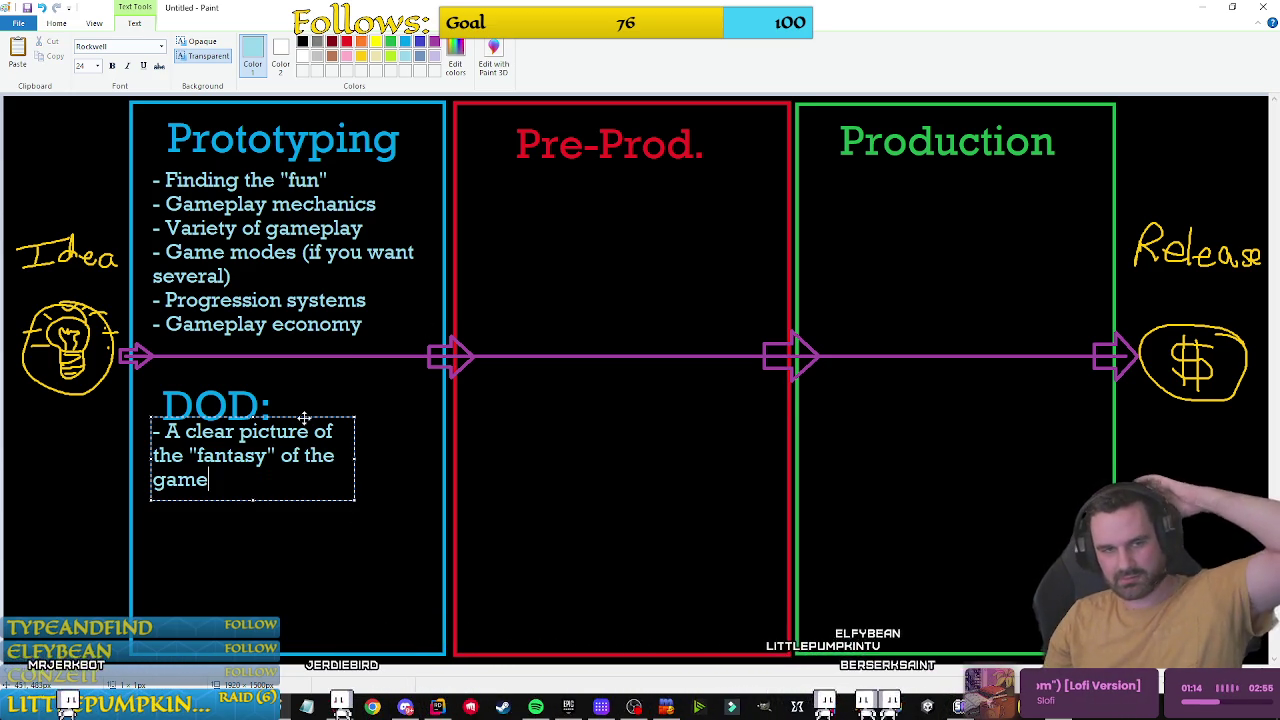
drag(305, 418, 292, 426)
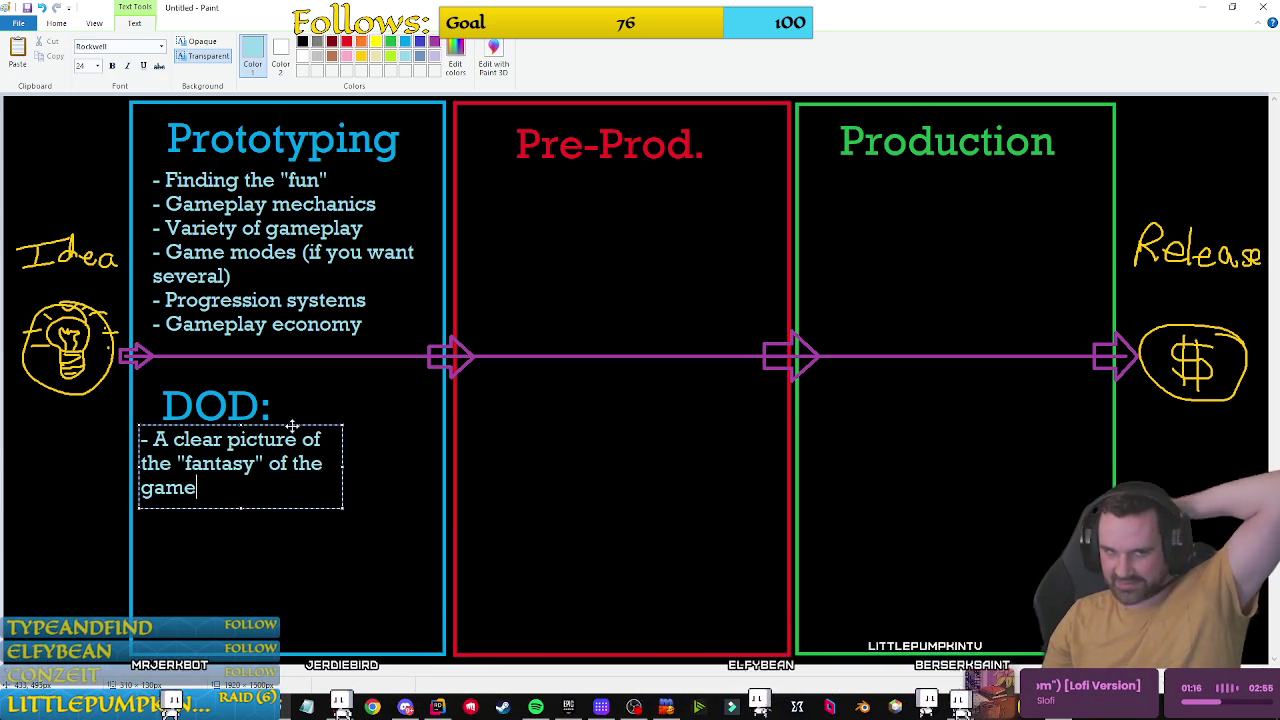
mouse_move(342, 507)
mouse_down()
mouse_move(443, 532)
mouse_move(434, 646)
mouse_up()
text(-)
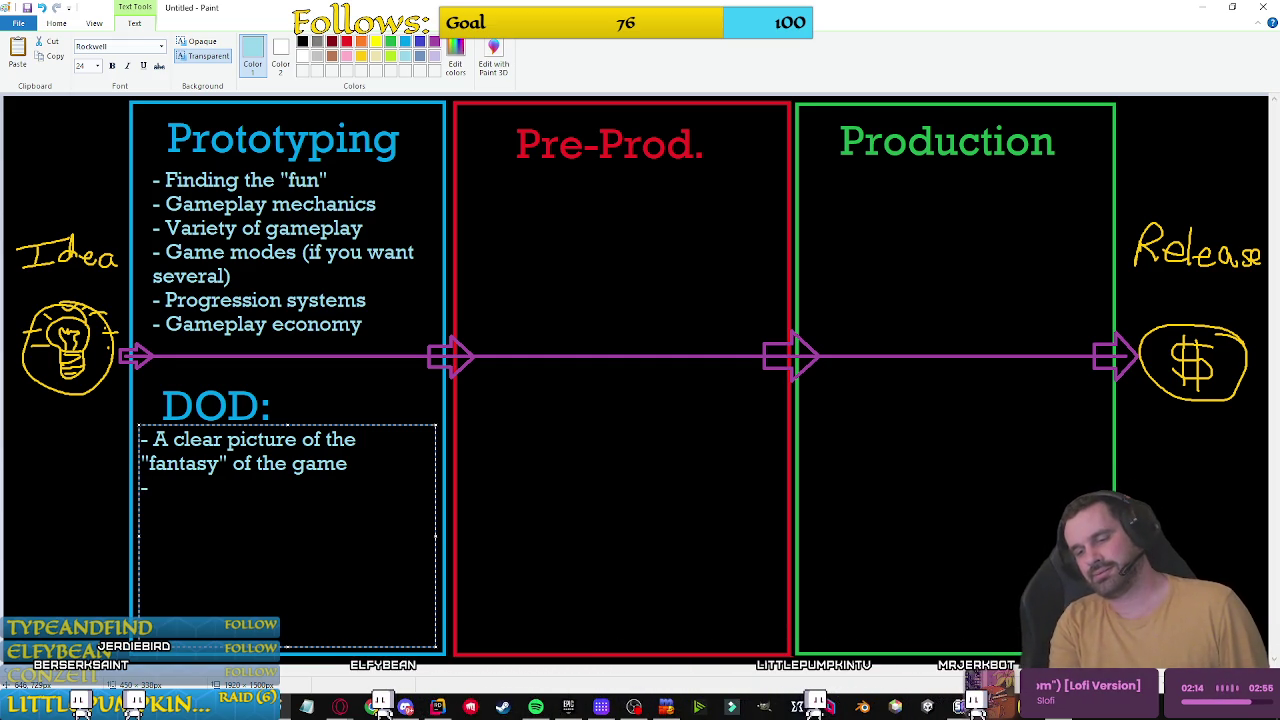
Step: Start a second bullet line in the DOD notes
text(En)
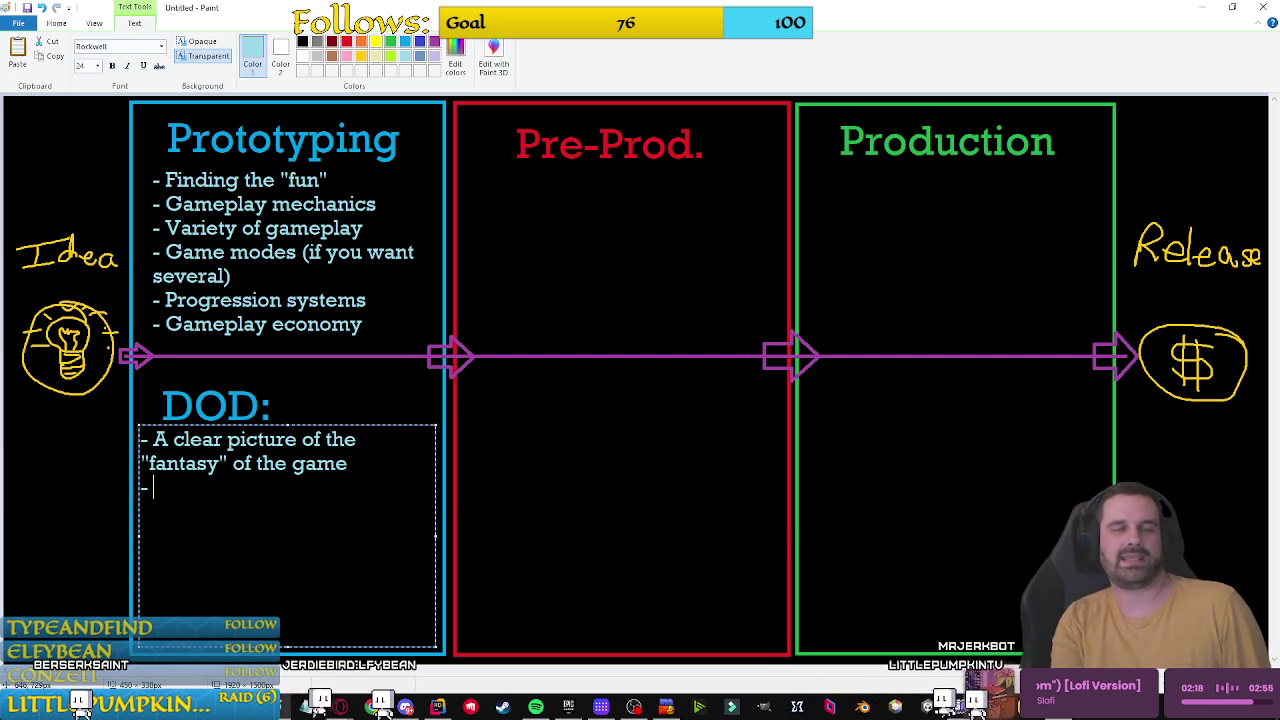
Step: Fix the capital E and finish the bullet 'Enough gameplay concepts to fill down time in-game'
key(BackSpace)
key(BackSpace)
key(BackSpace)
text(no)
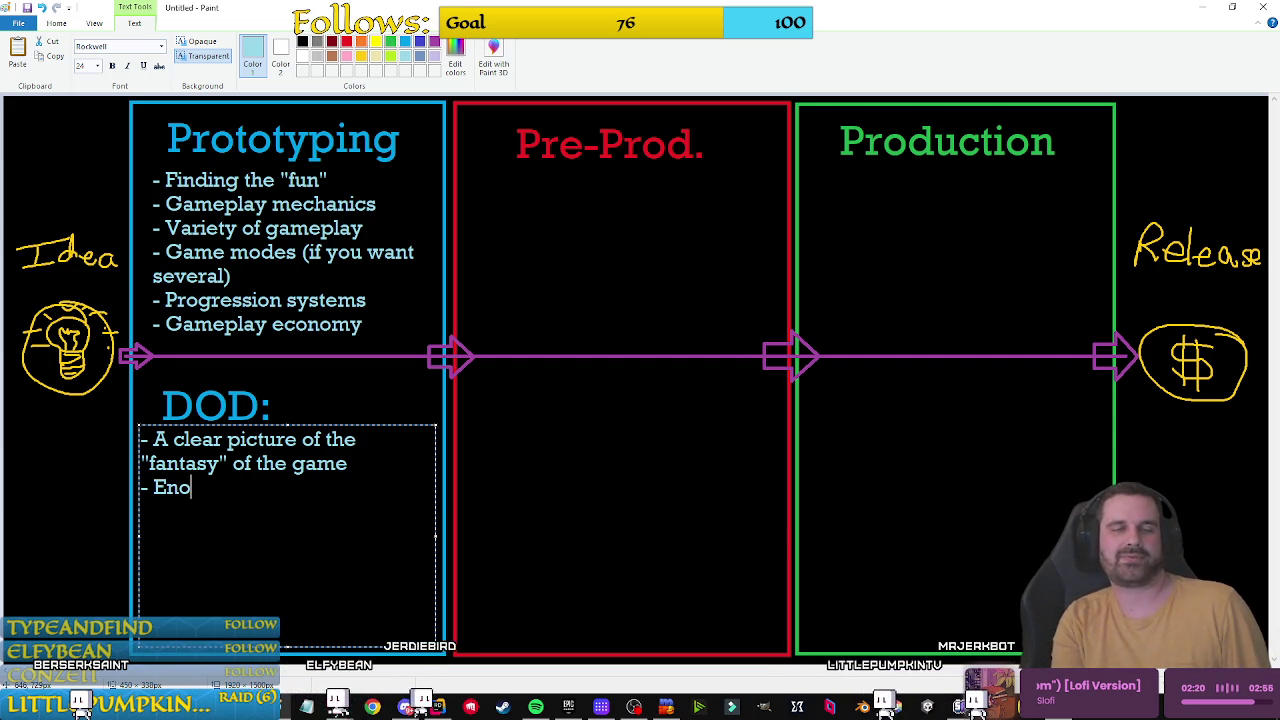
text(ugh gameplay)
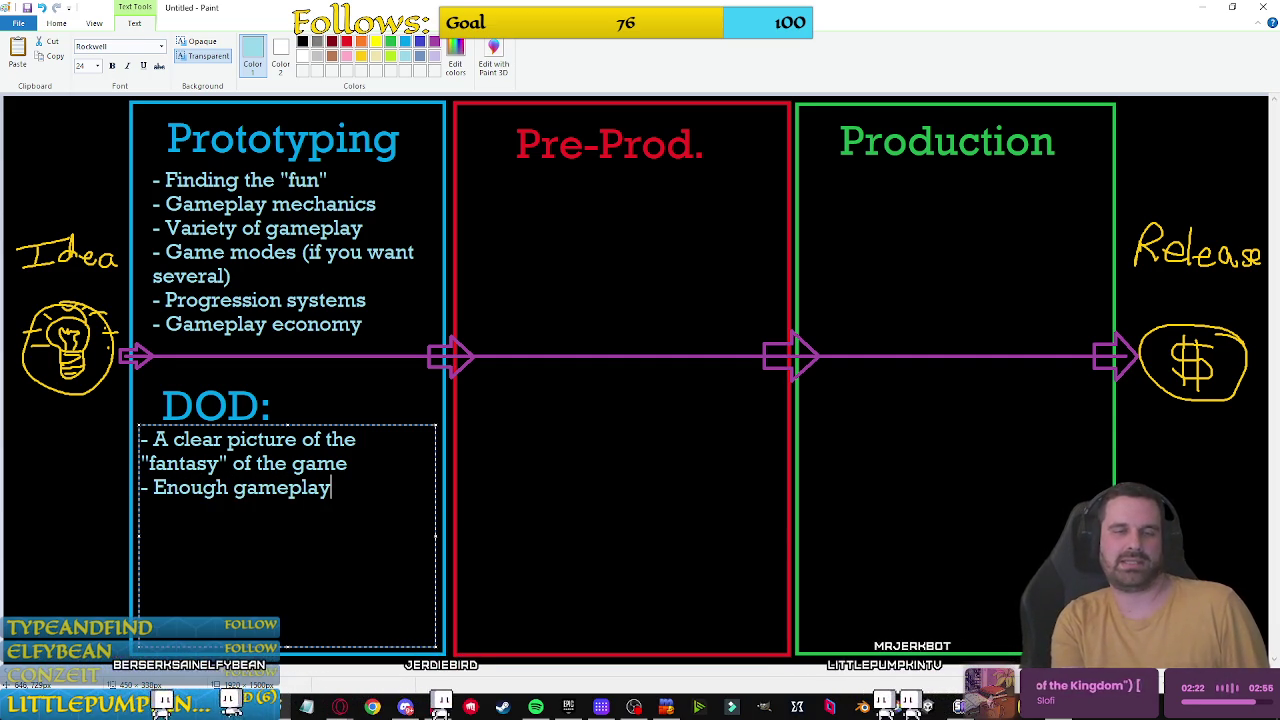
text( con)
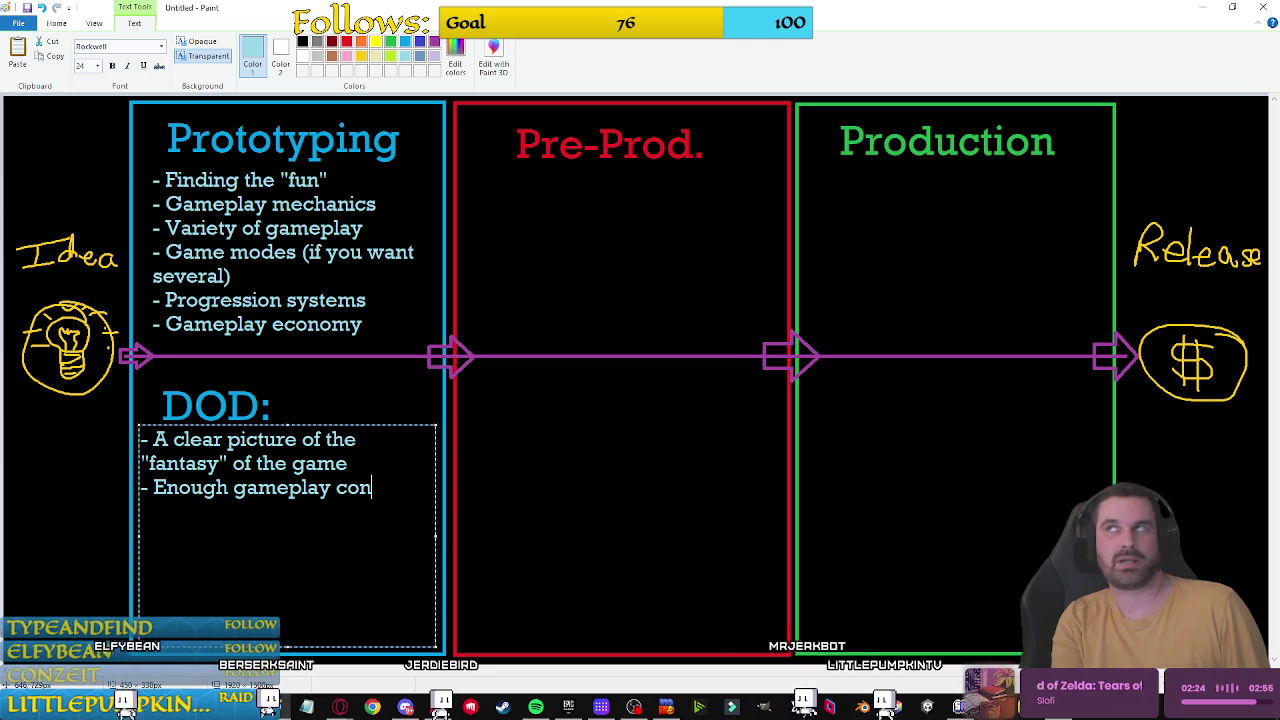
text(cepts to fill down time)
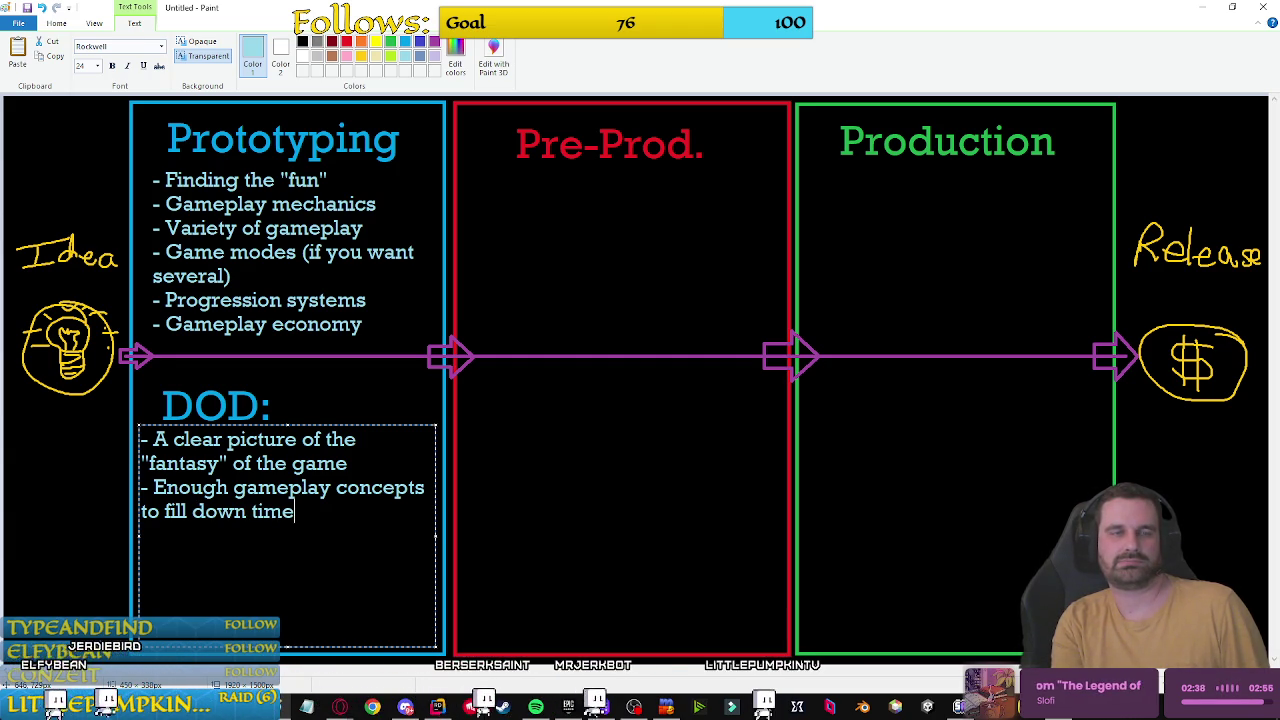
text(in-game)
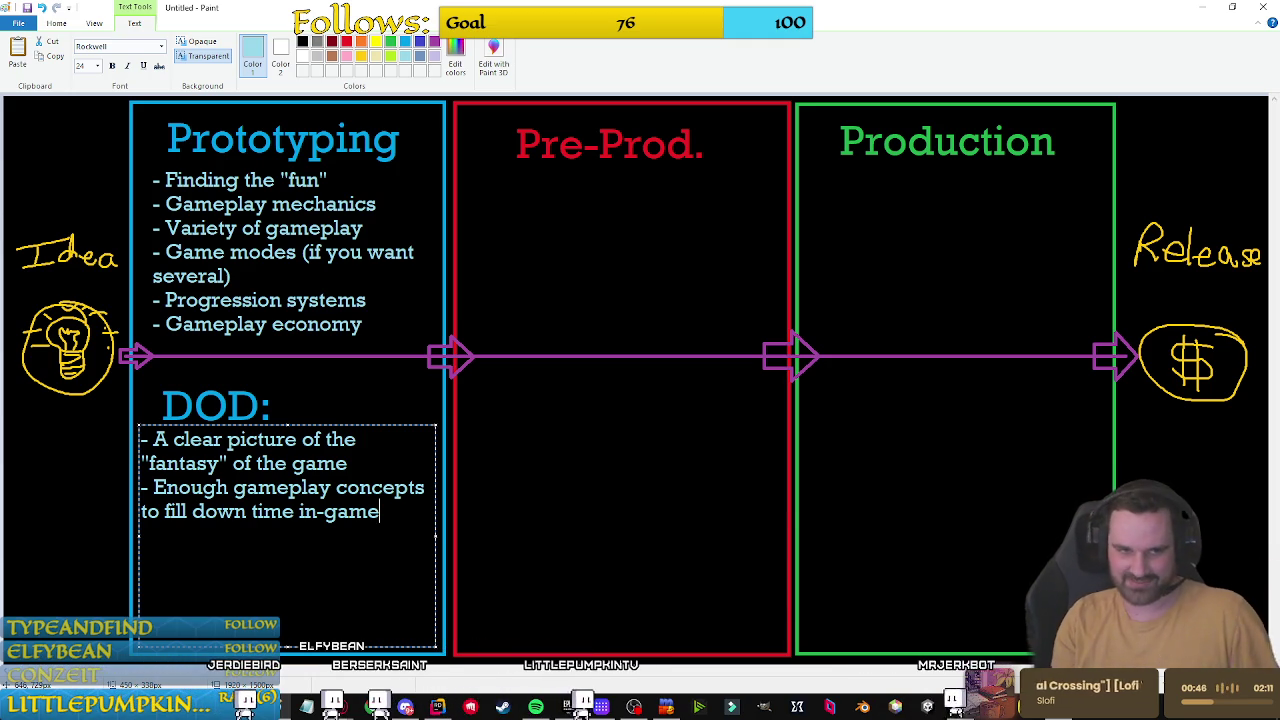
Step: Start a third DOD bullet reading 'Design document (or other source of truth t…'
key(Return)
text(-)
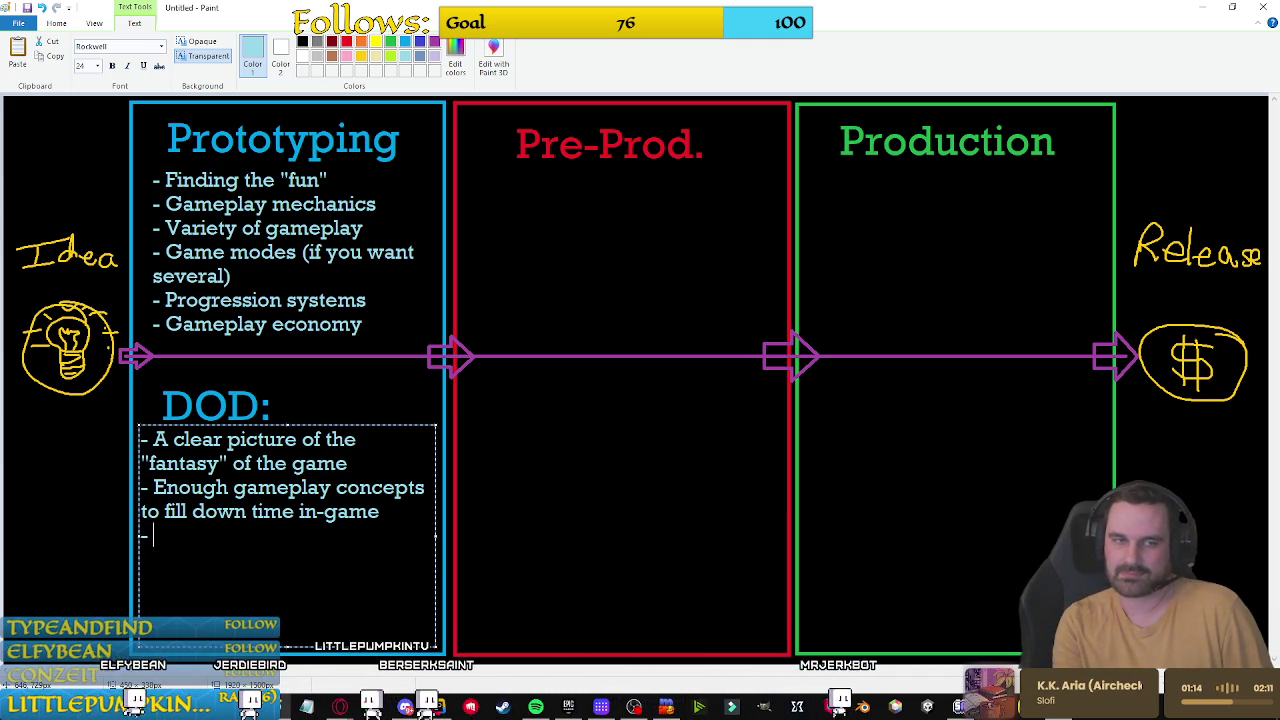
key(BackSpace)
key(BackSpace)
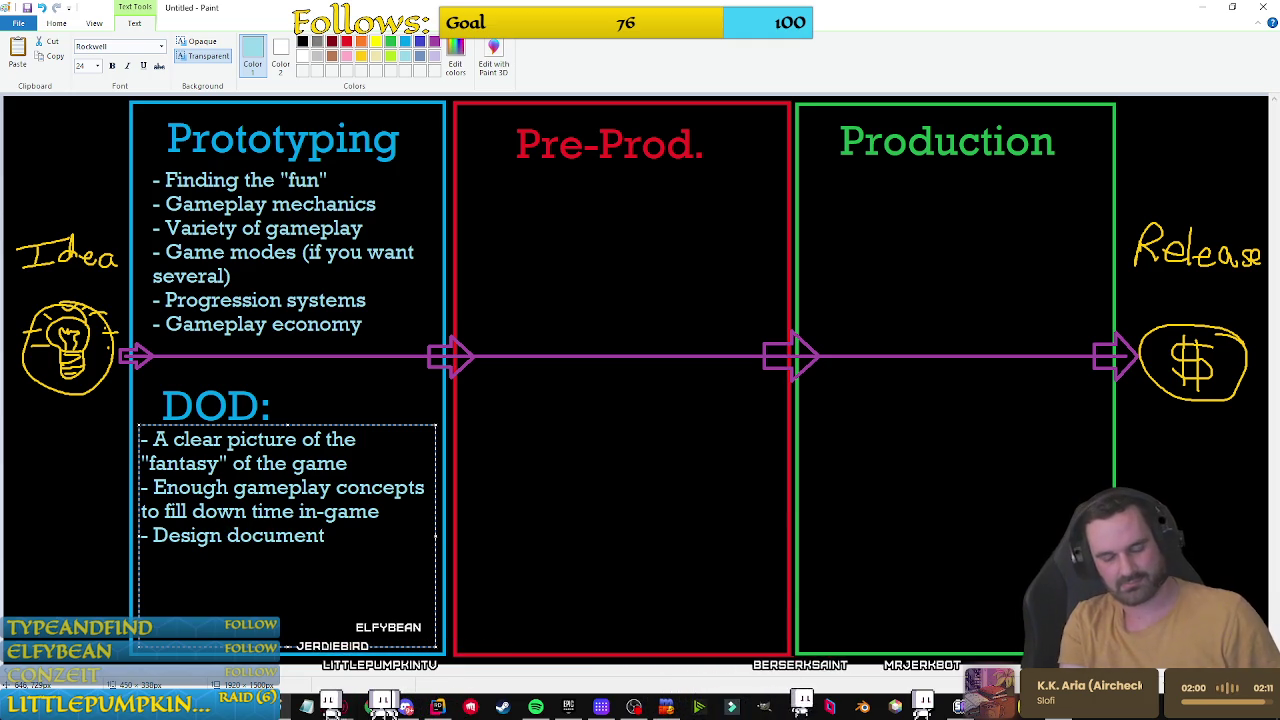
text(())
key(Left)
text(or other source of )
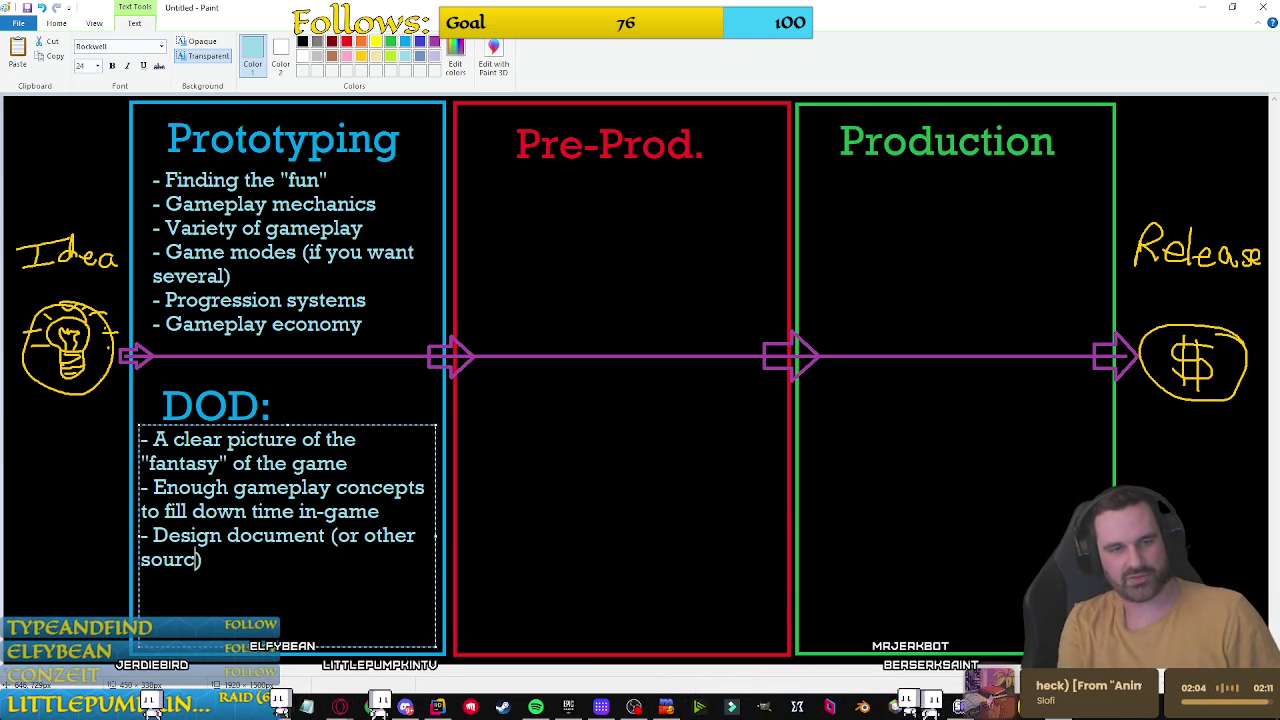
text(truth)
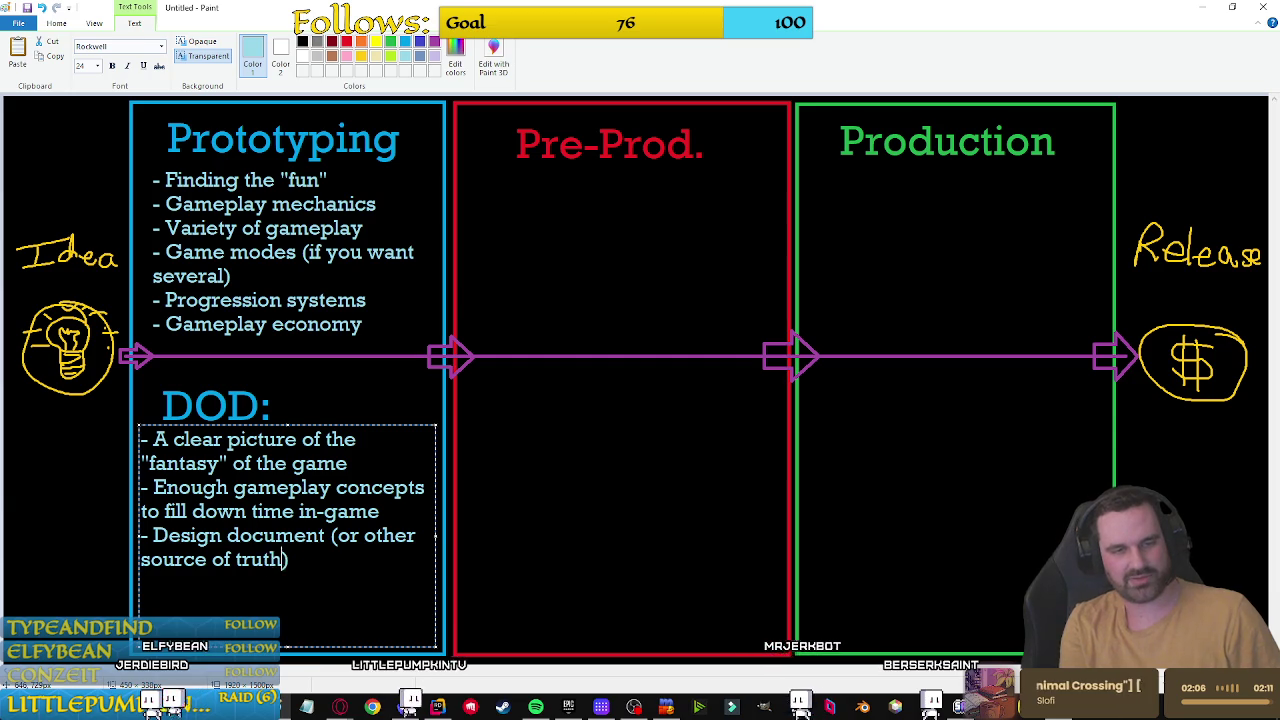
text( to refer to)
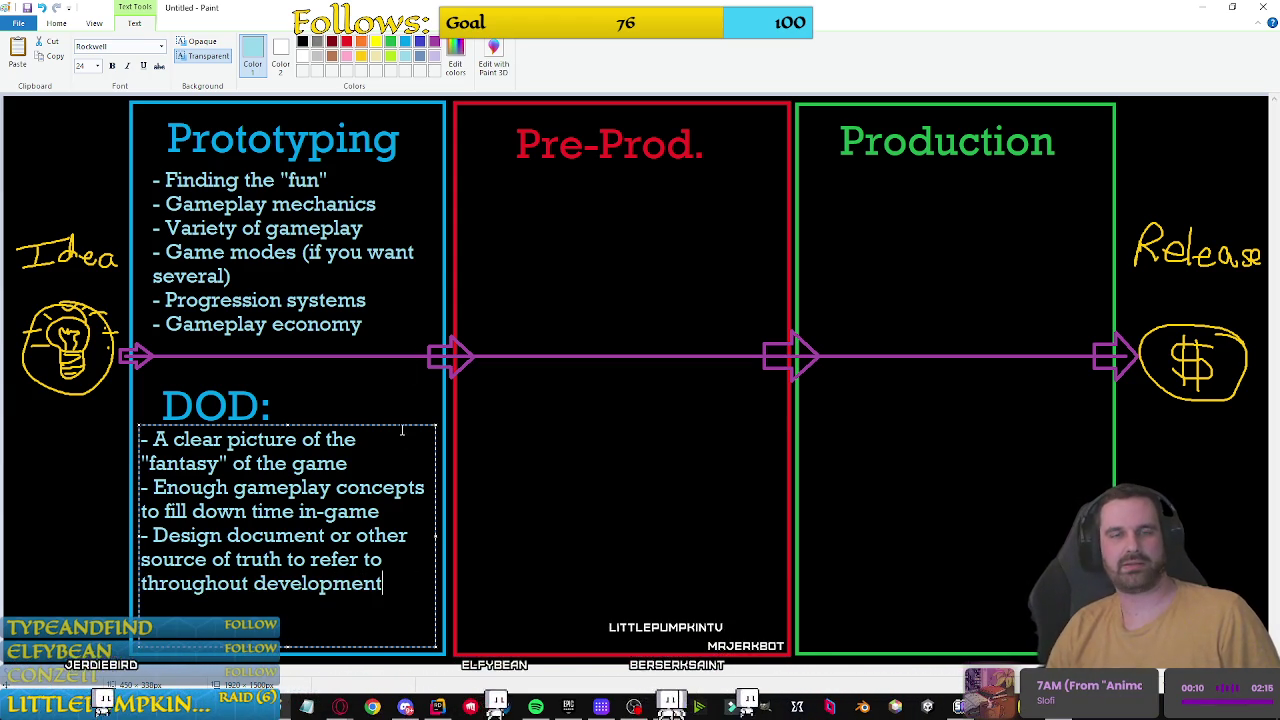
Step: Shift the DOD notes slightly right and down, commit them, and begin text under Pre-Prod
drag(397, 426, 403, 436)
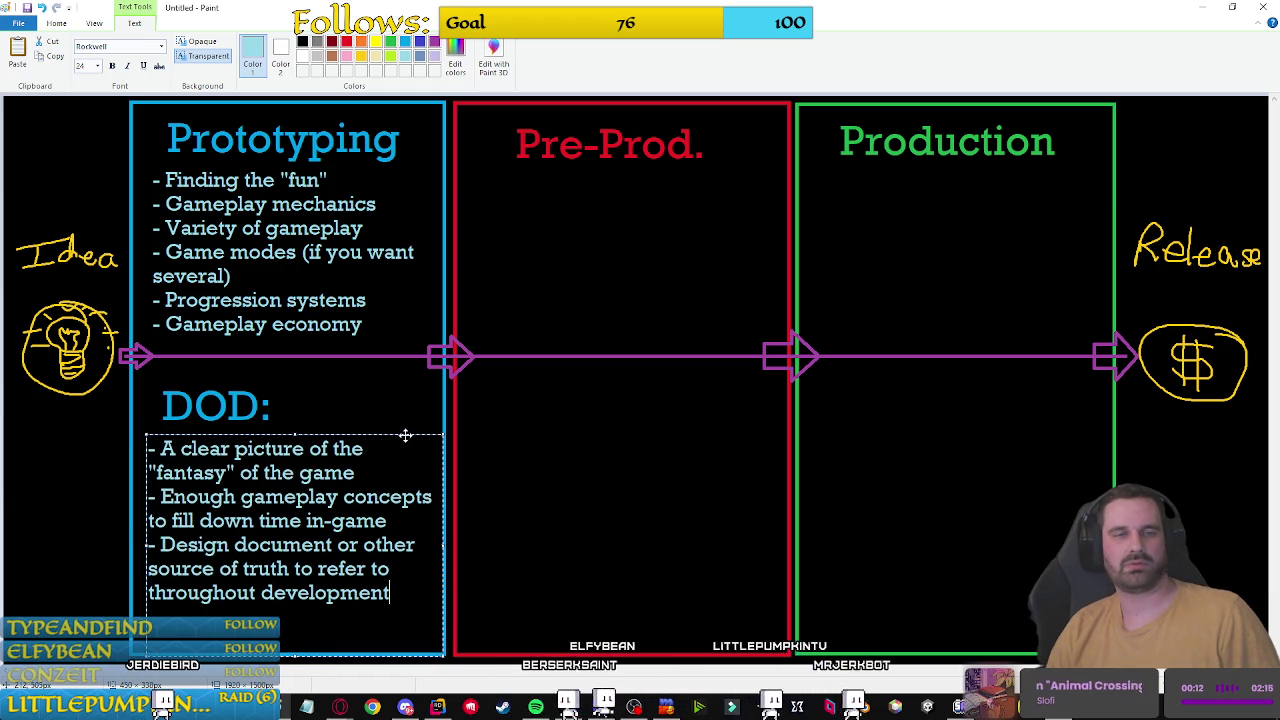
click(606, 514)
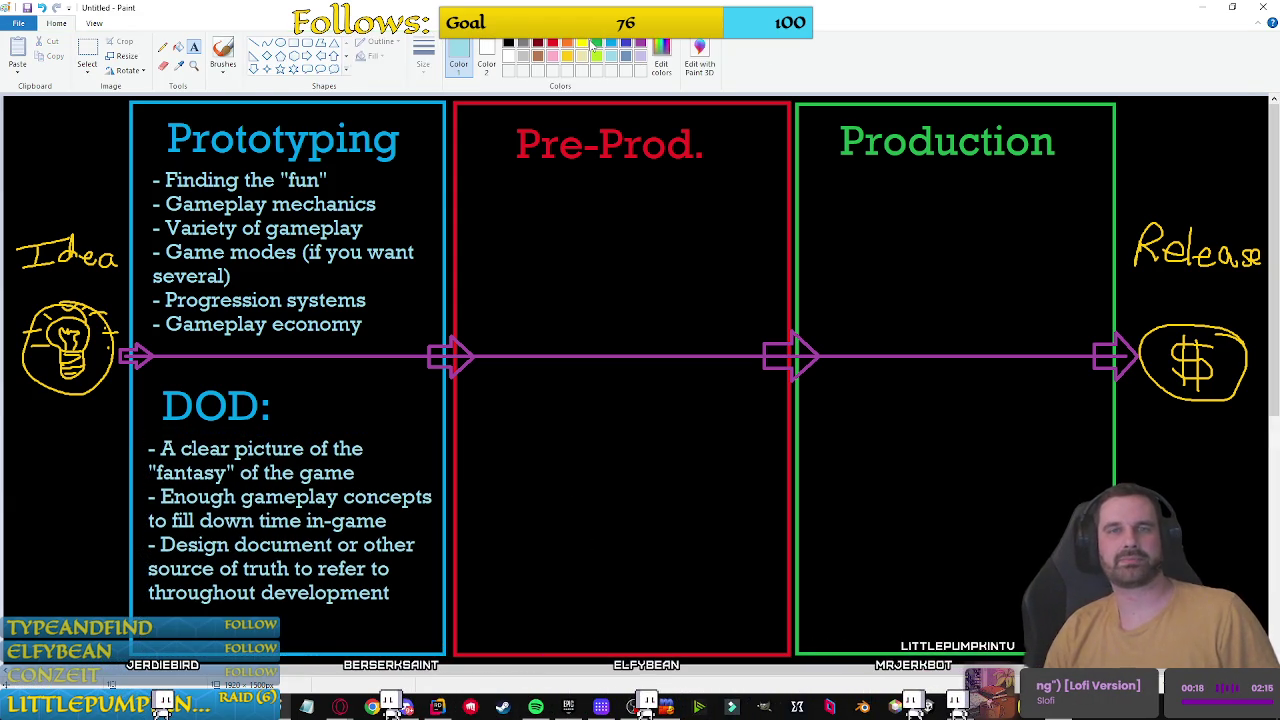
click(466, 162)
text(- Building out all)
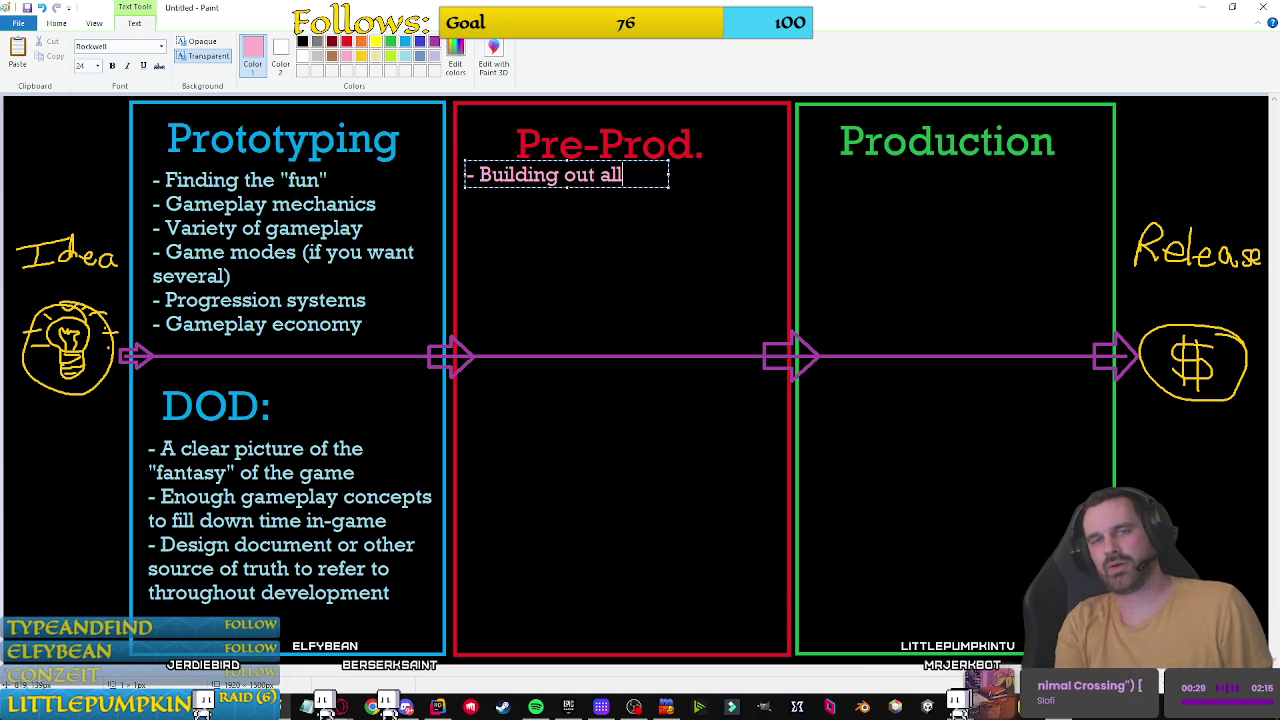
Step: Complete the Pre-Prod. bullet 'Building out core systems', widening and nudging its box
text(the cores)
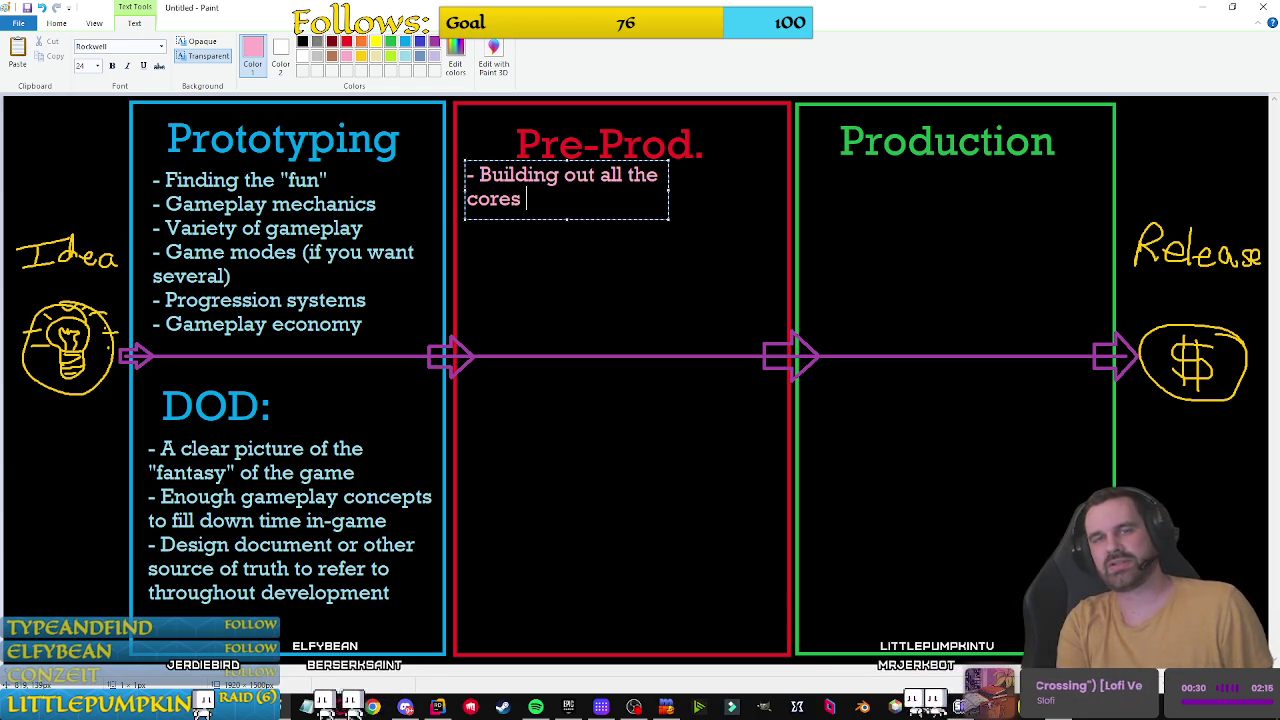
key(BackSpace)
text(systems)
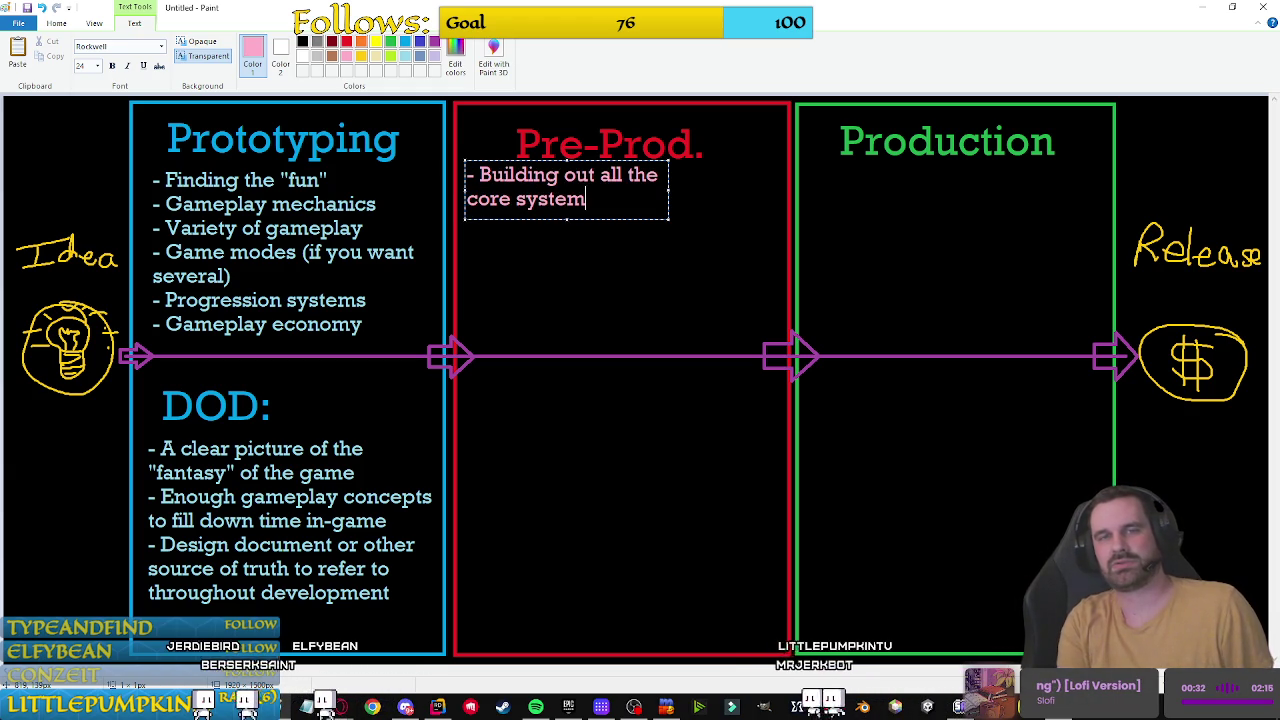
mouse_move(669, 200)
mouse_down()
mouse_move(700, 185)
mouse_move(780, 188)
mouse_up()
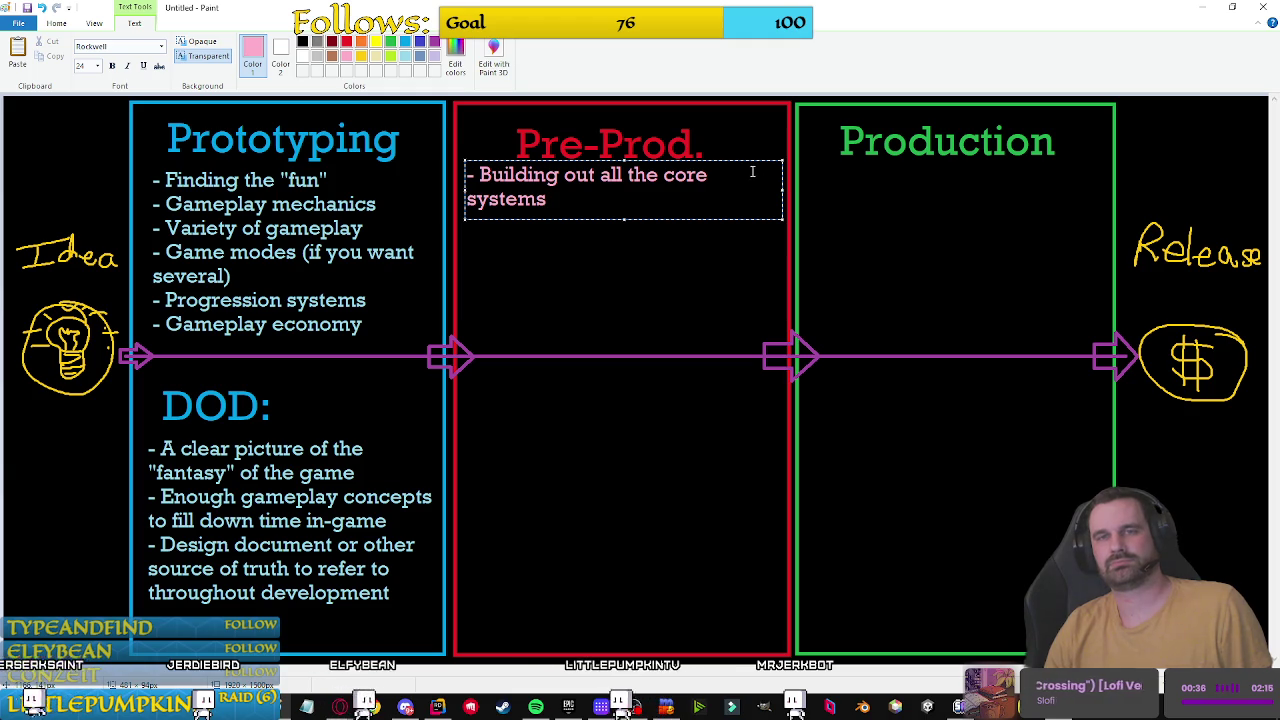
drag(750, 163, 745, 172)
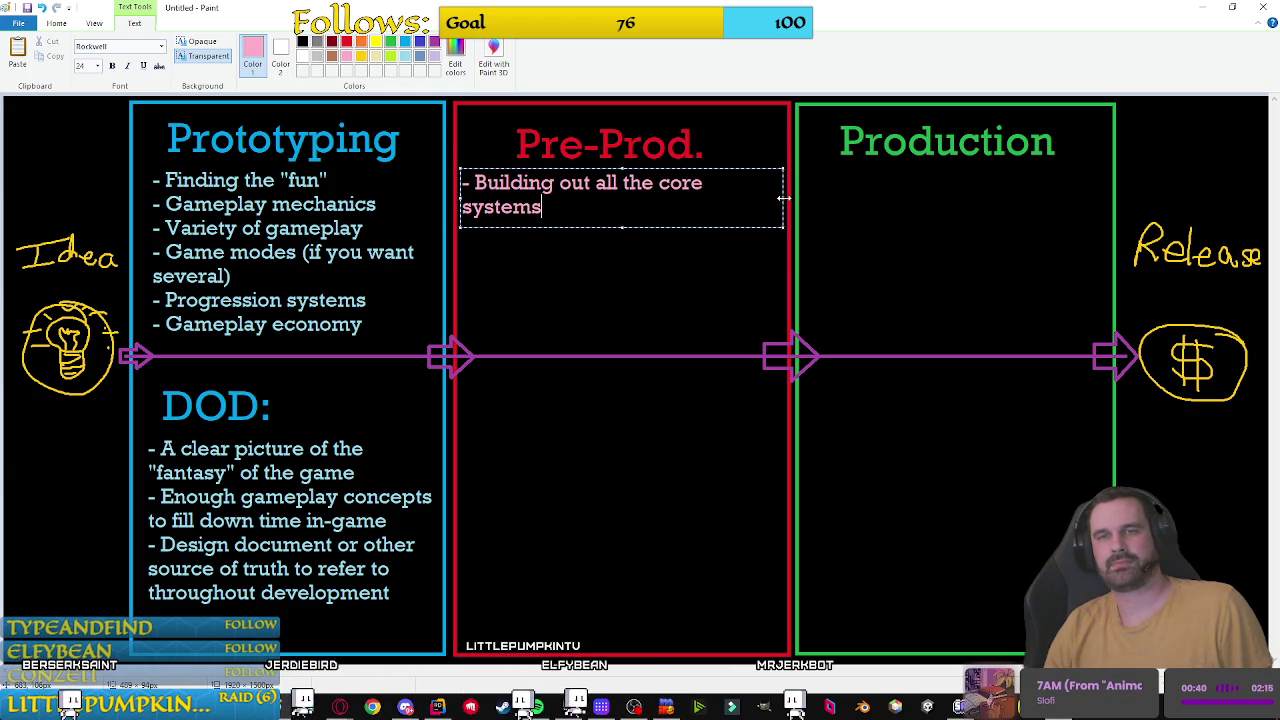
click(656, 183)
key(BackSpace)
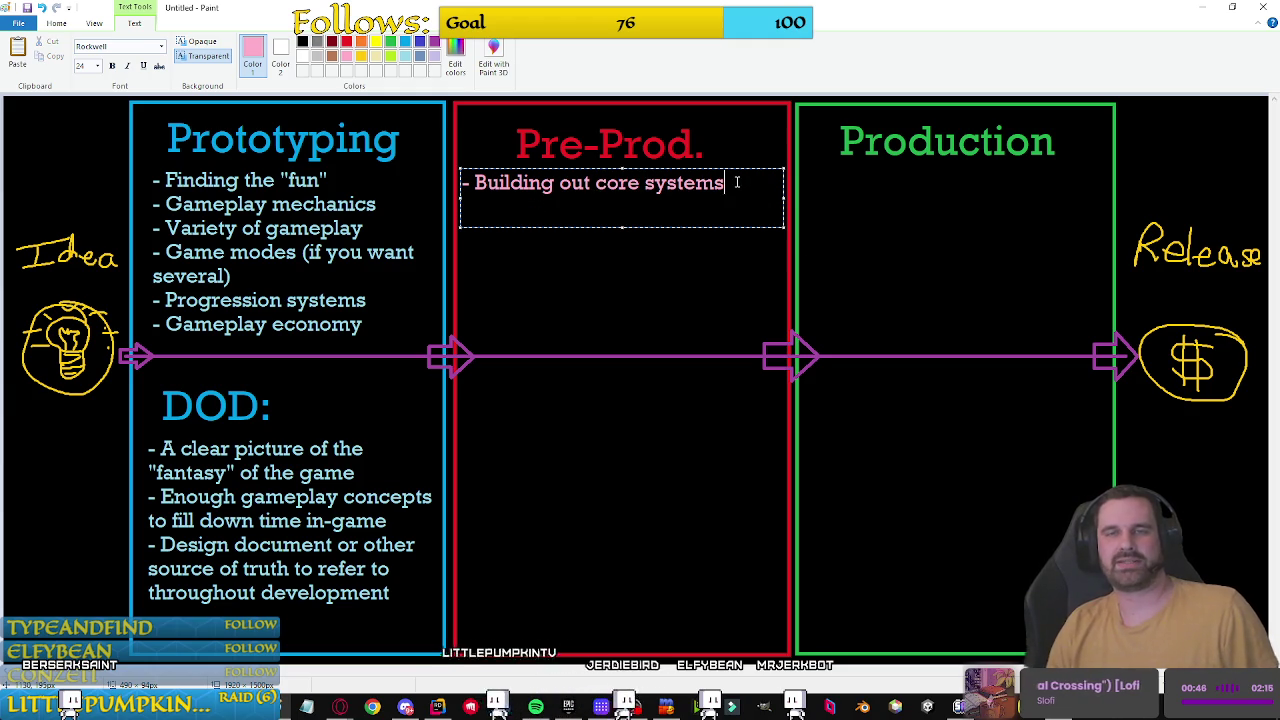
Step: Make the Pre-Prod. text box taller and add the bullet '- Implementing art and audio'
drag(623, 228, 626, 334)
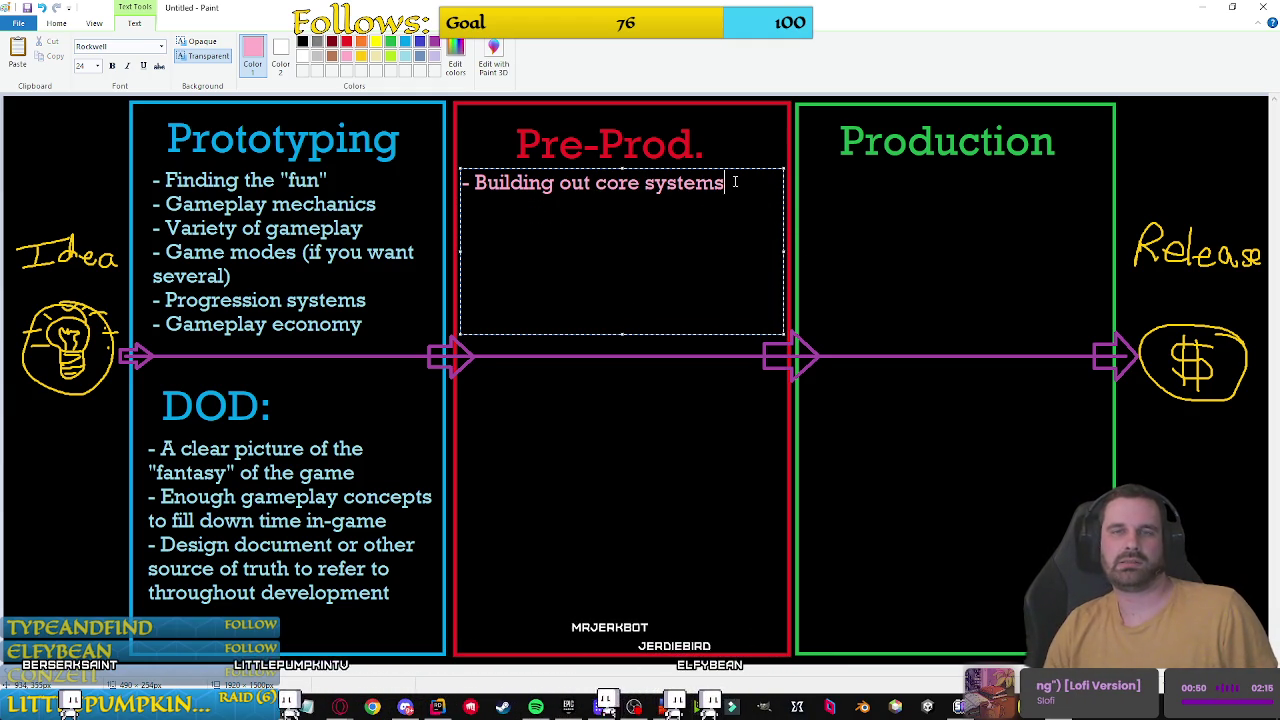
key(Return)
text(- Implementing art and )
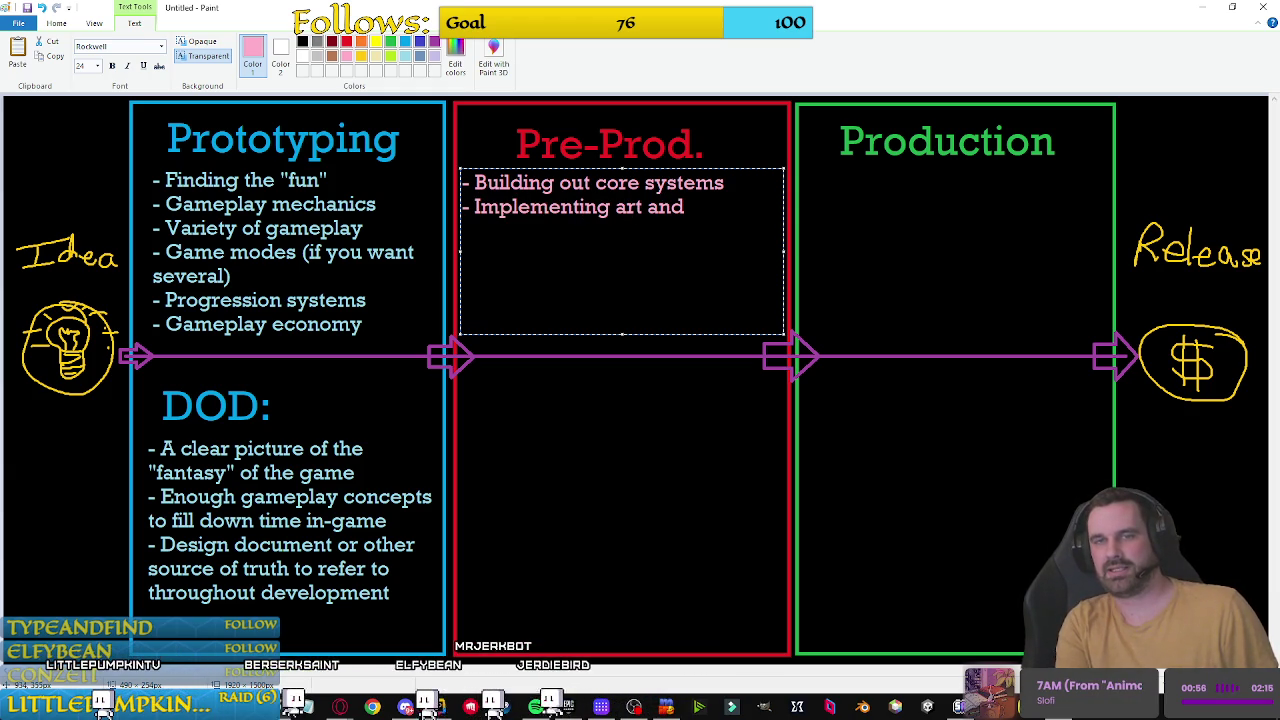
text(audio)
Step: Add the 'Implementing UI/UX' and 'Optimizing a functional experience' Pre-Prod. bullets
key(Return)
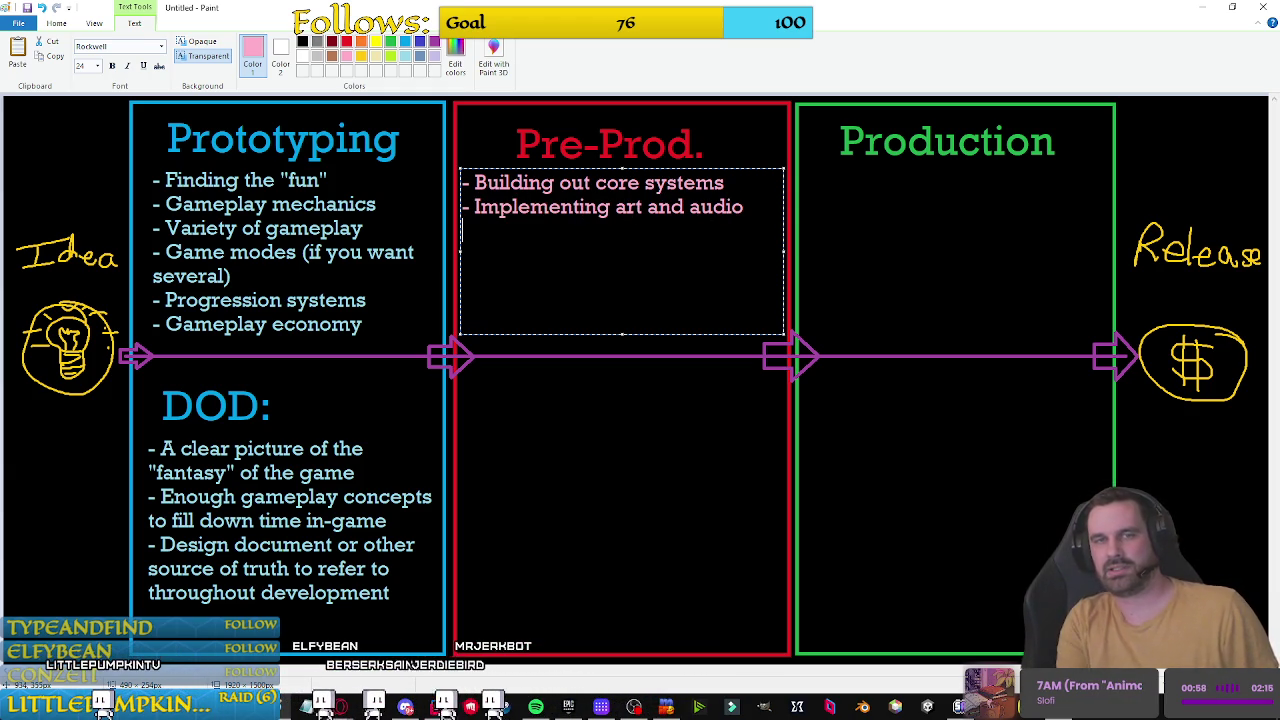
text(- Implementing UI/UX)
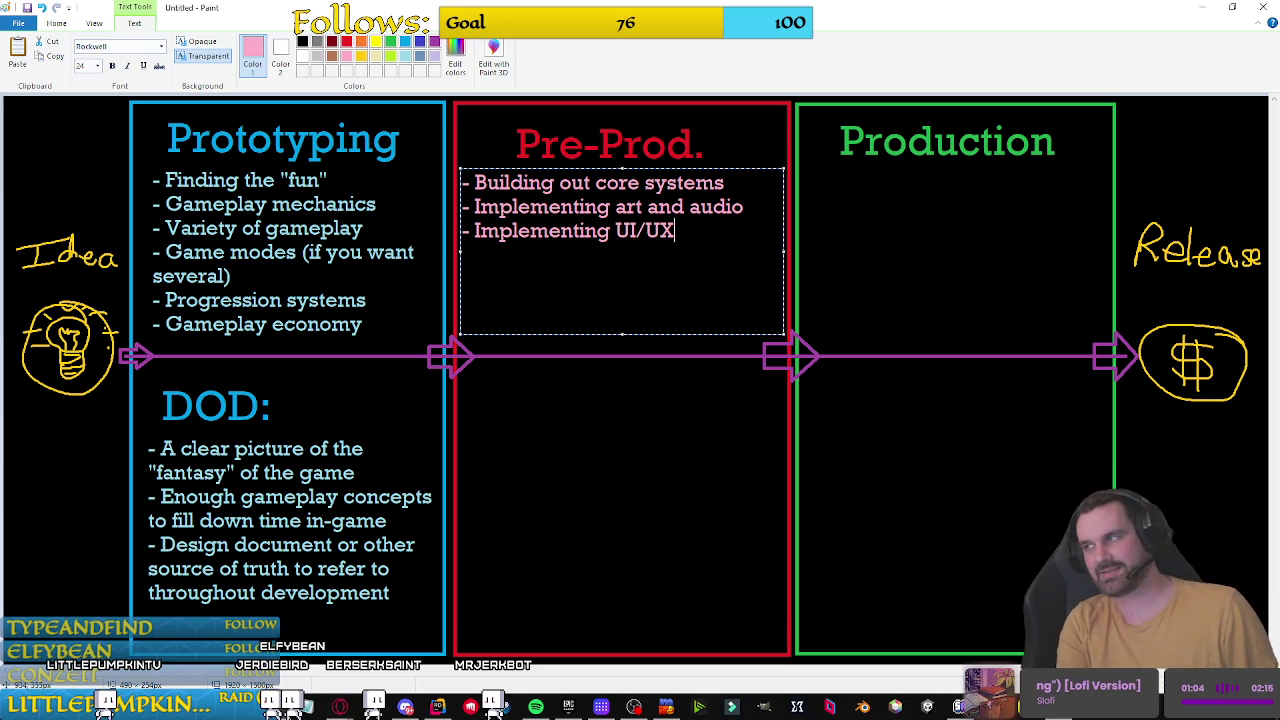
text(- )
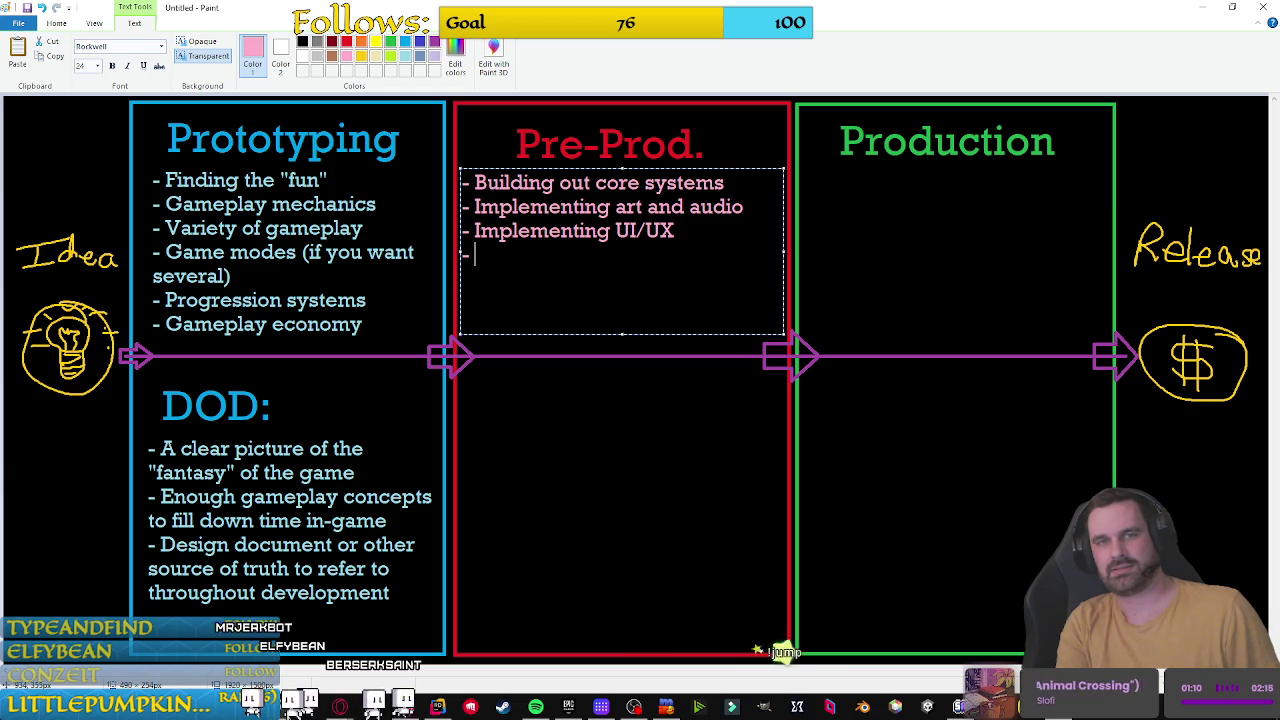
text(O)
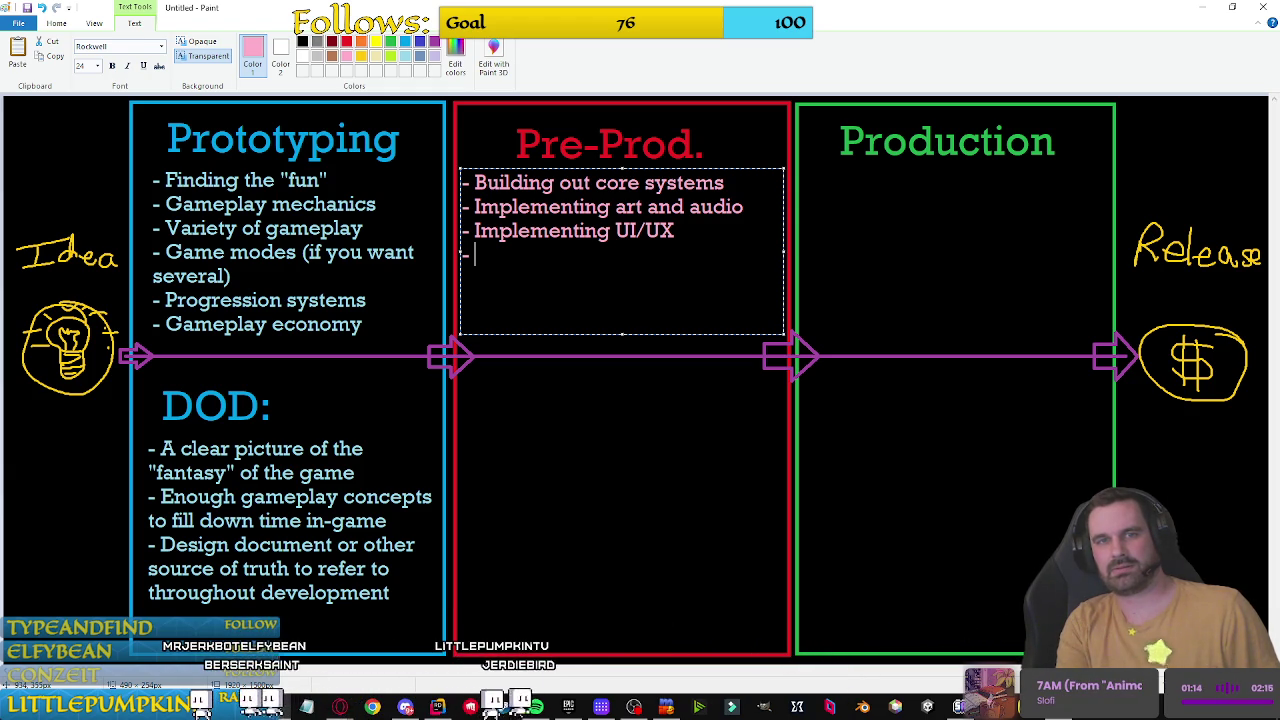
text(Optimin)
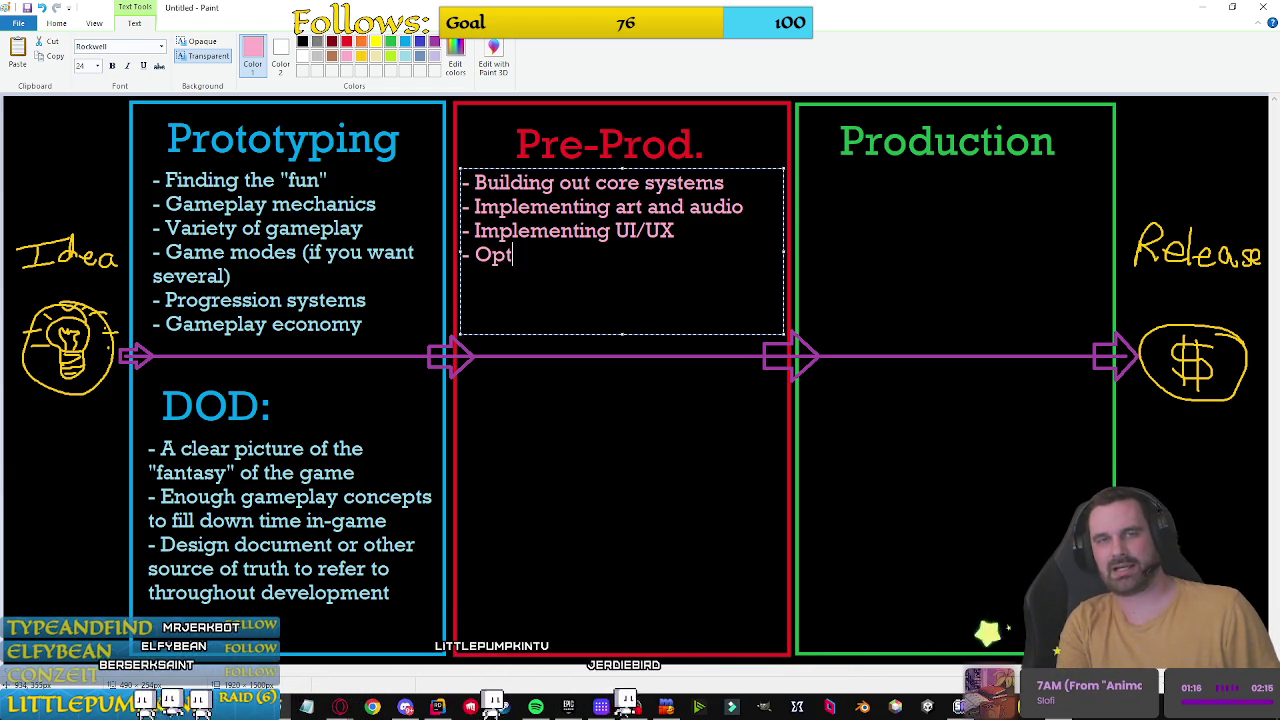
key(BackSpace)
text(zing a f)
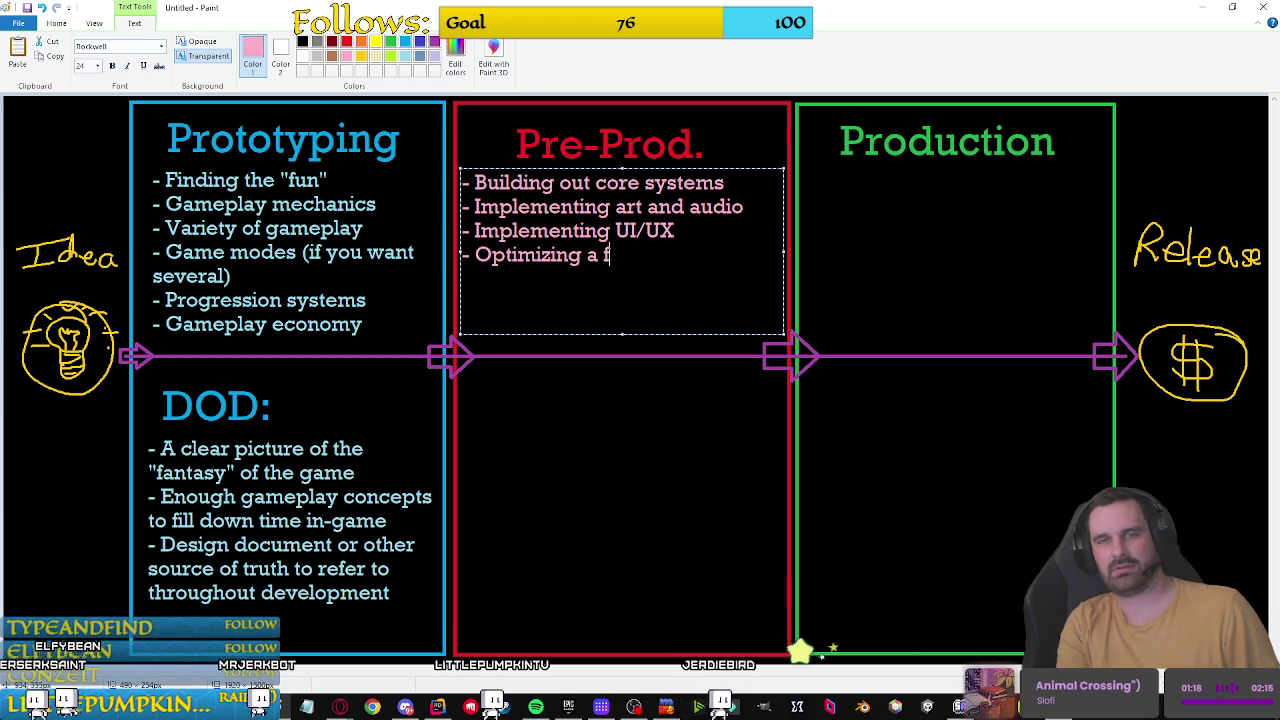
text(unctional expe)
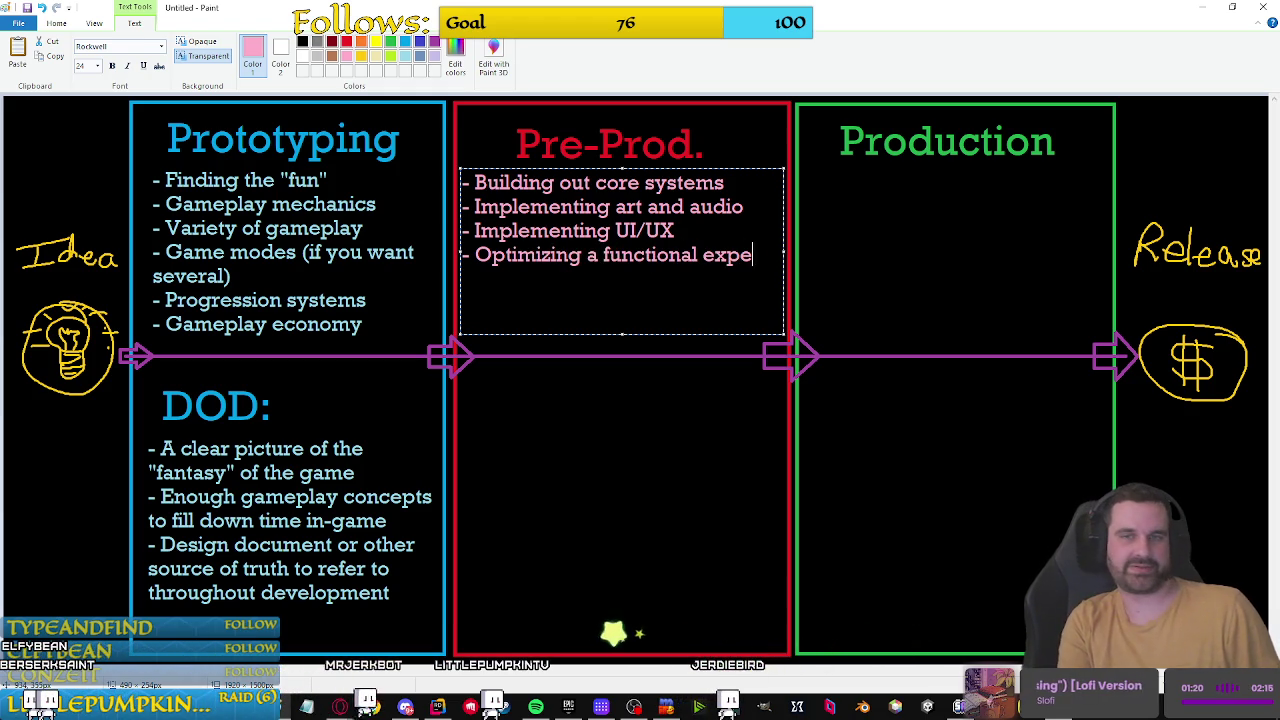
text(rien)
key(BackSpace)
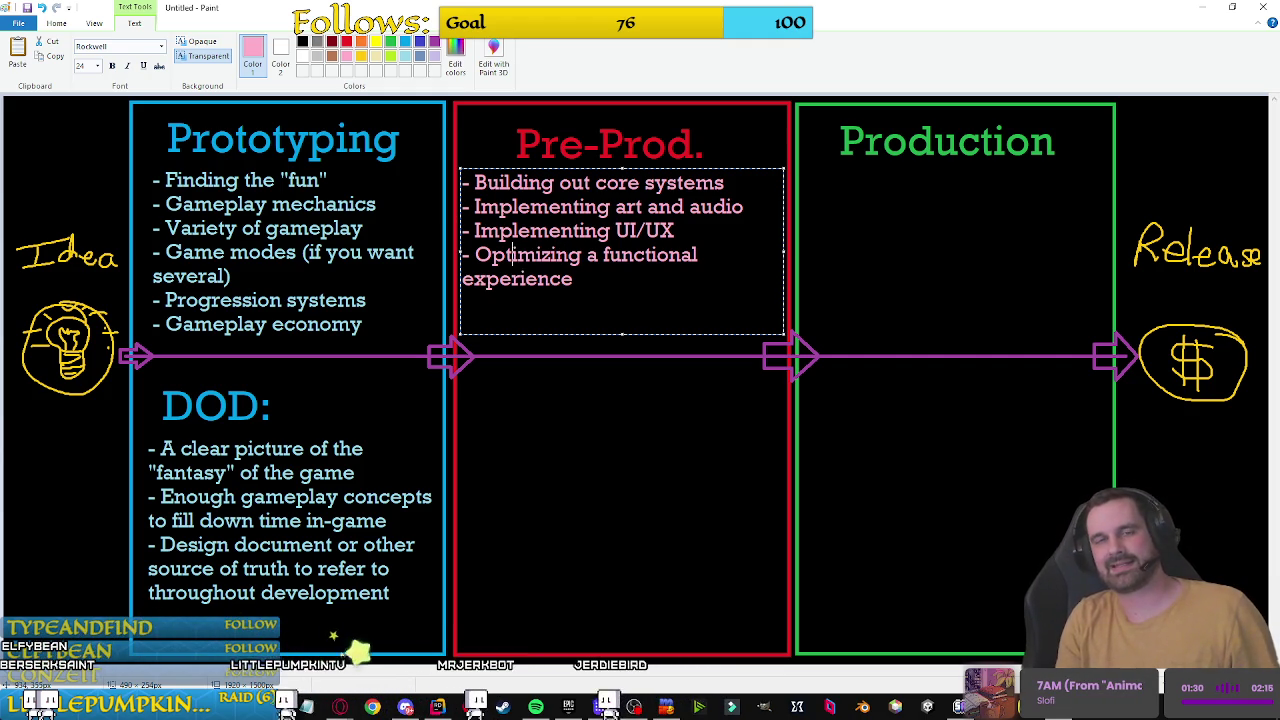
Step: Prefix the last Pre-Prod. bullet with 'Lastly:'
text(la)
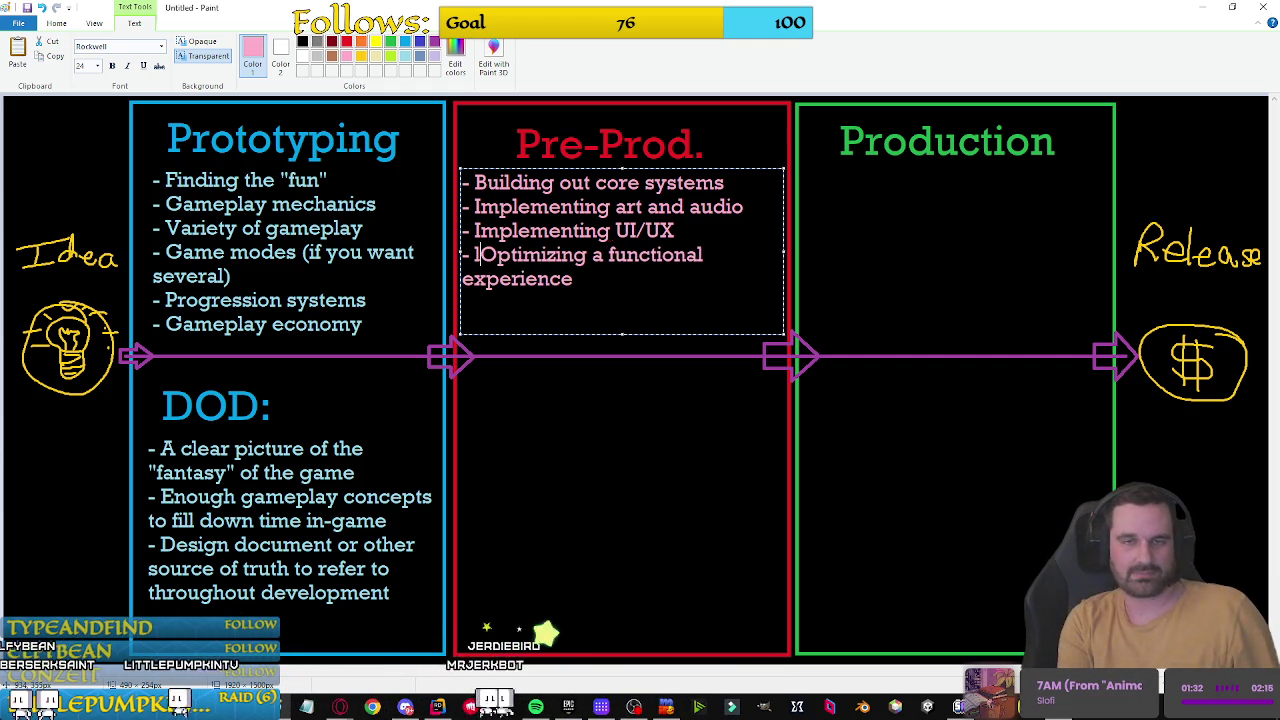
key(BackSpace)
key(BackSpace)
text(Lastly:)
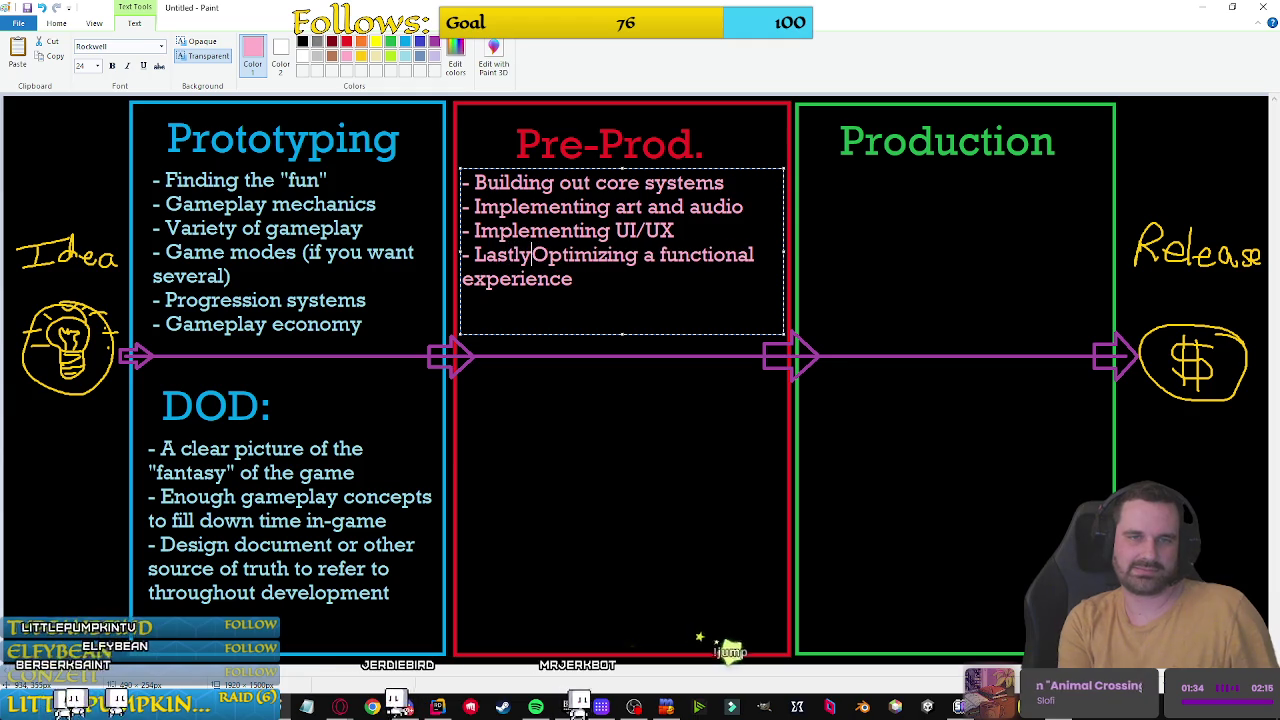
Step: Insert a '- Solidifying game feel' bullet after UI/UX and commit the list
click(675, 230)
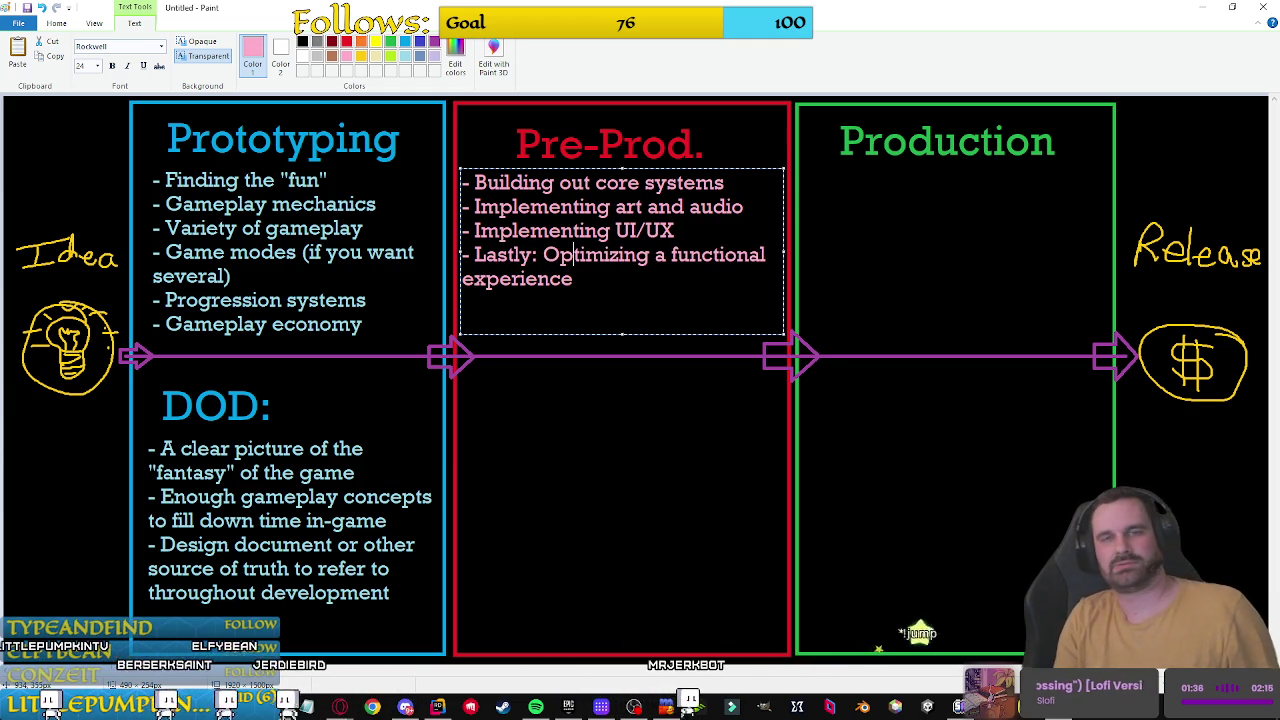
key(Return)
text(-)
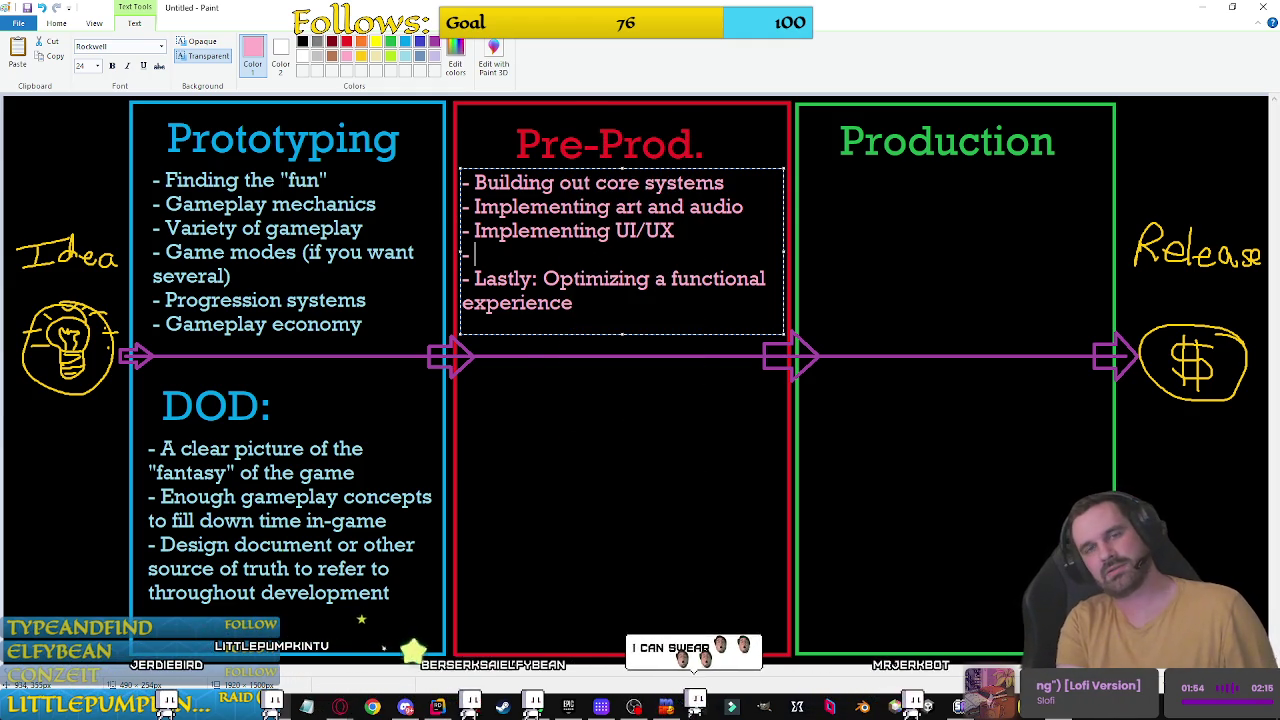
text(Buli)
key(BackSpace)
key(BackSpace)
key(BackSpace)
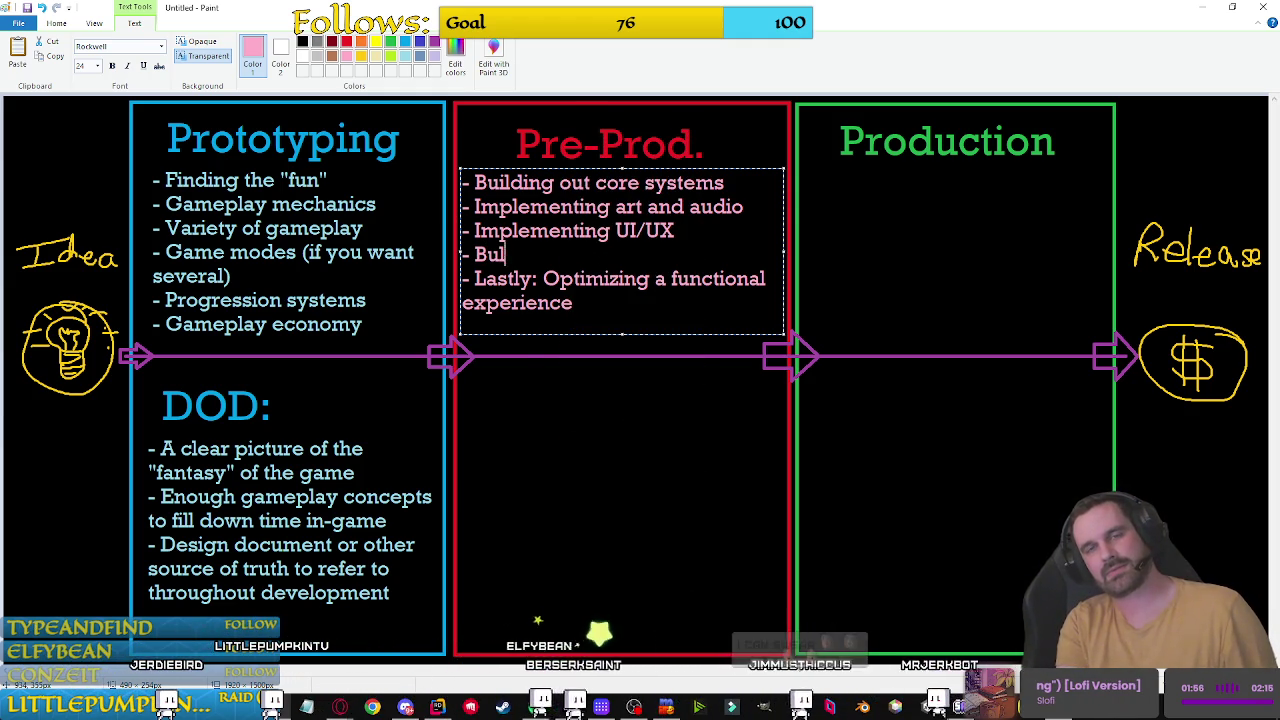
text(SO)
text(o)
key(BackSpace)
key(BackSpace)
text(olidifying game feel)
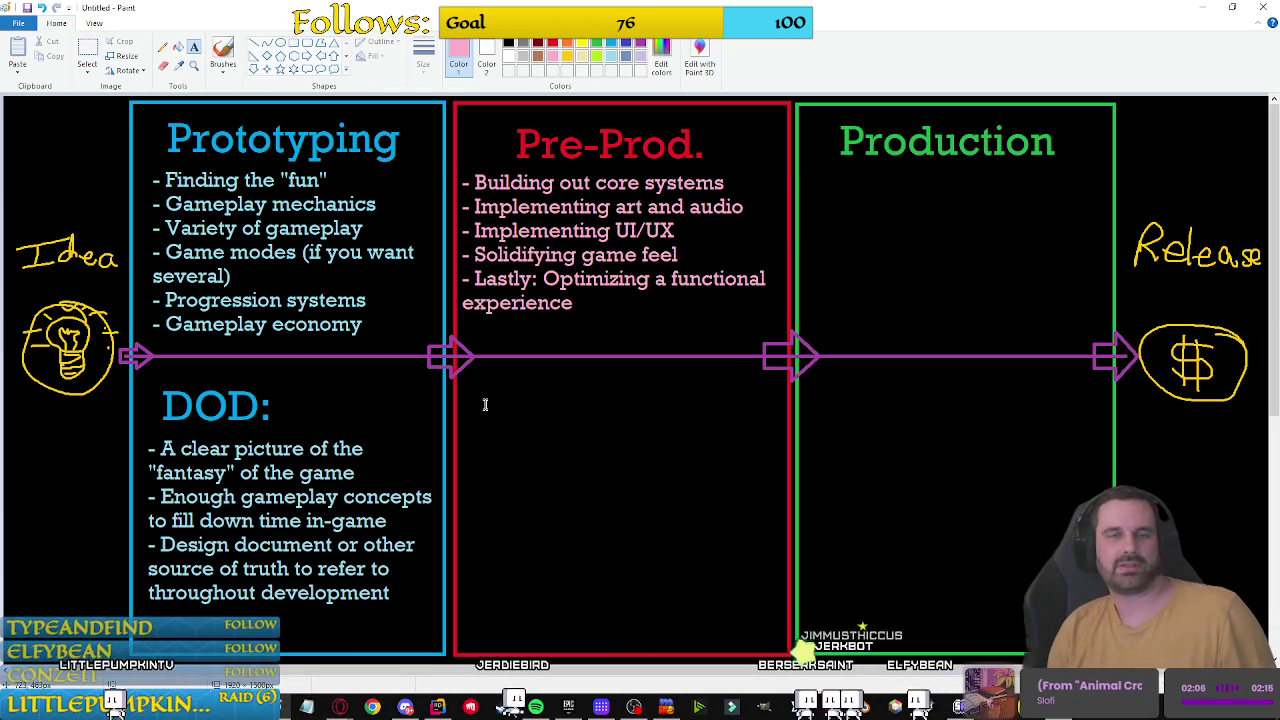
click(459, 388)
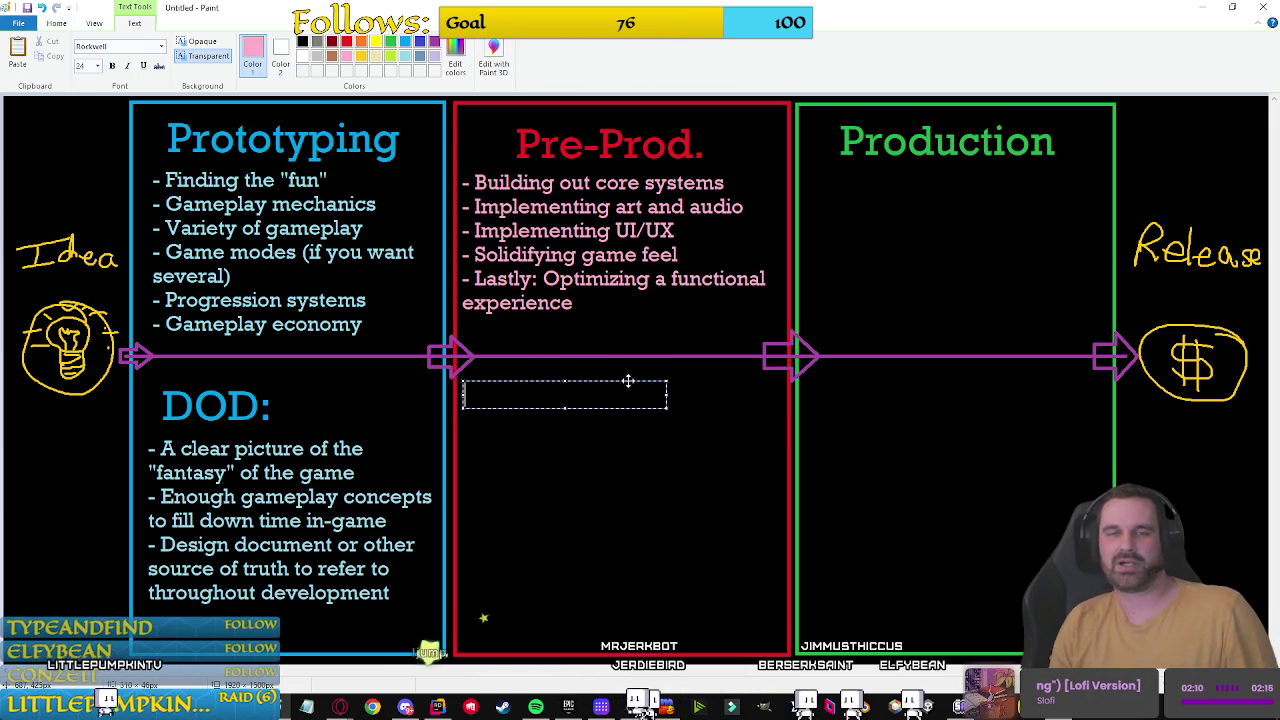
Step: Set the text font size to 48 for a Pre-Prod. heading
click(763, 247)
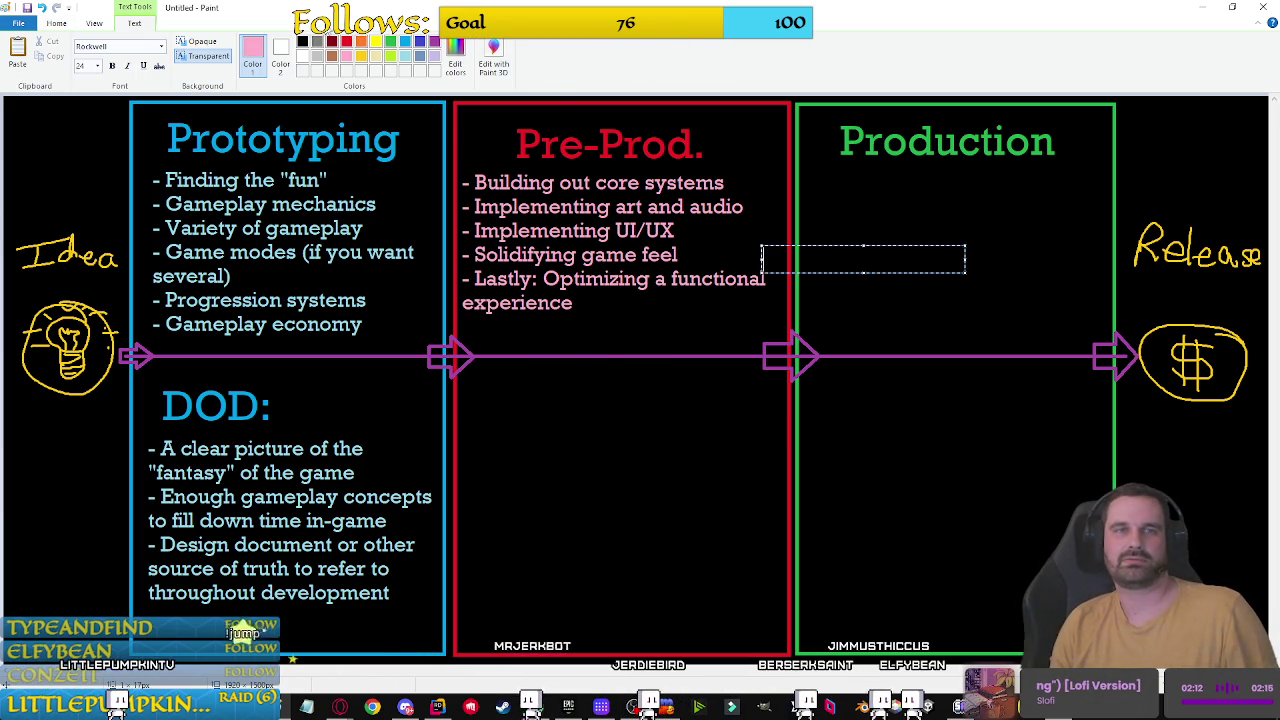
click(497, 378)
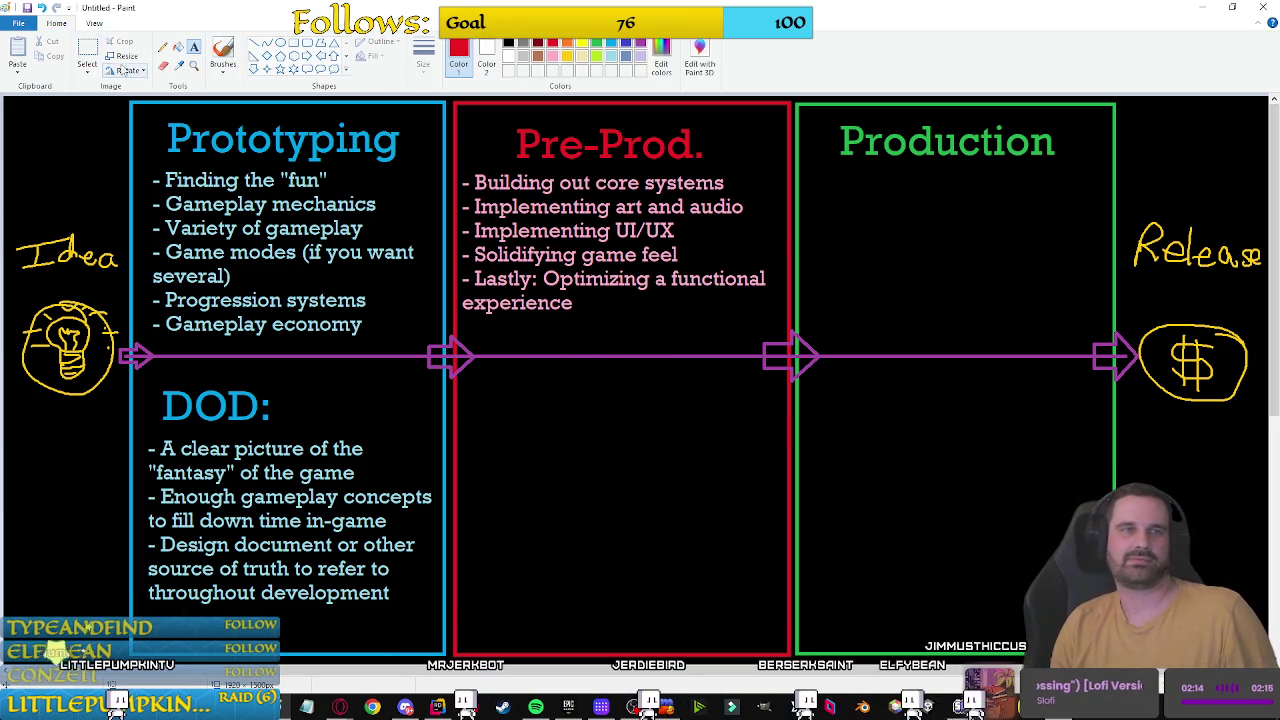
click(481, 376)
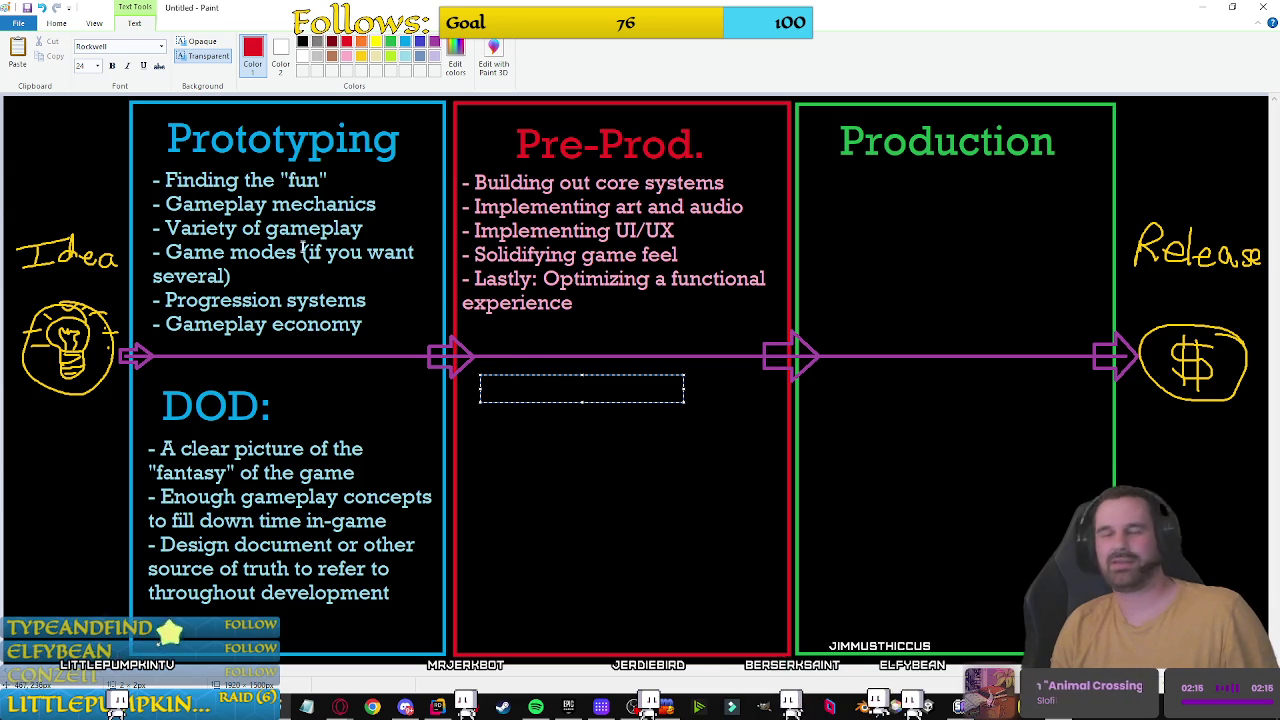
click(88, 66)
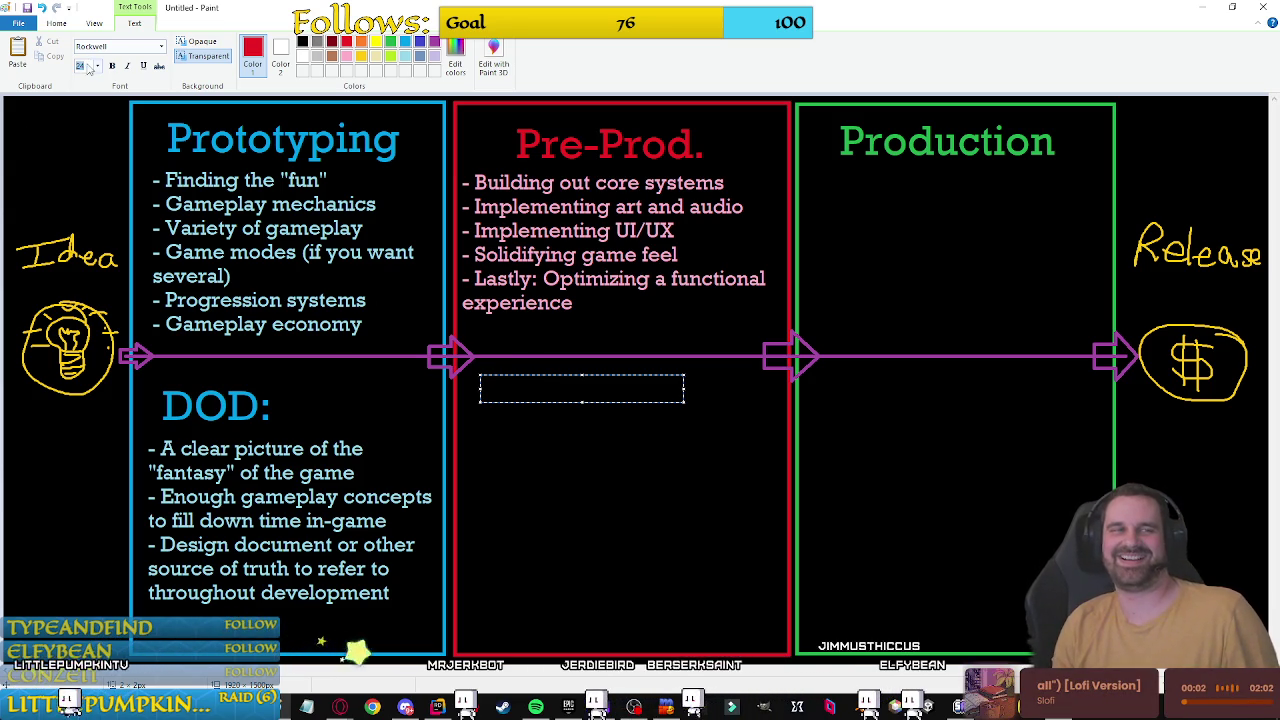
text(48)
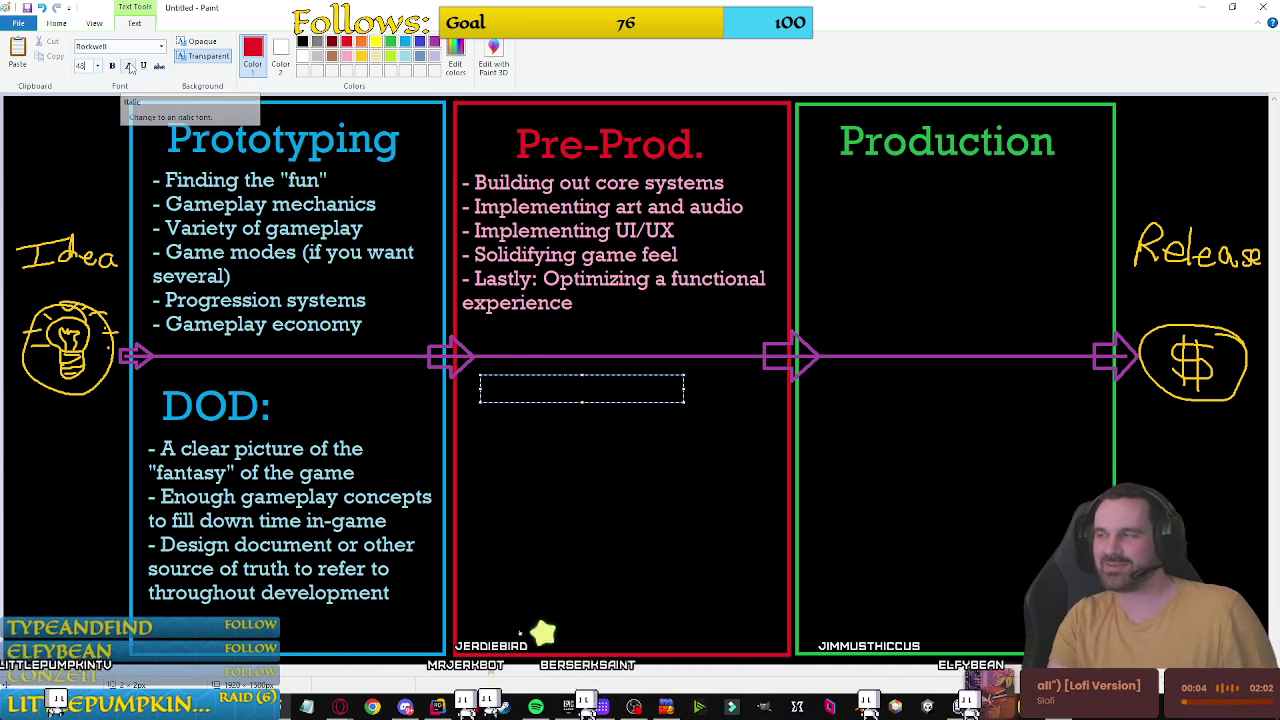
click(533, 442)
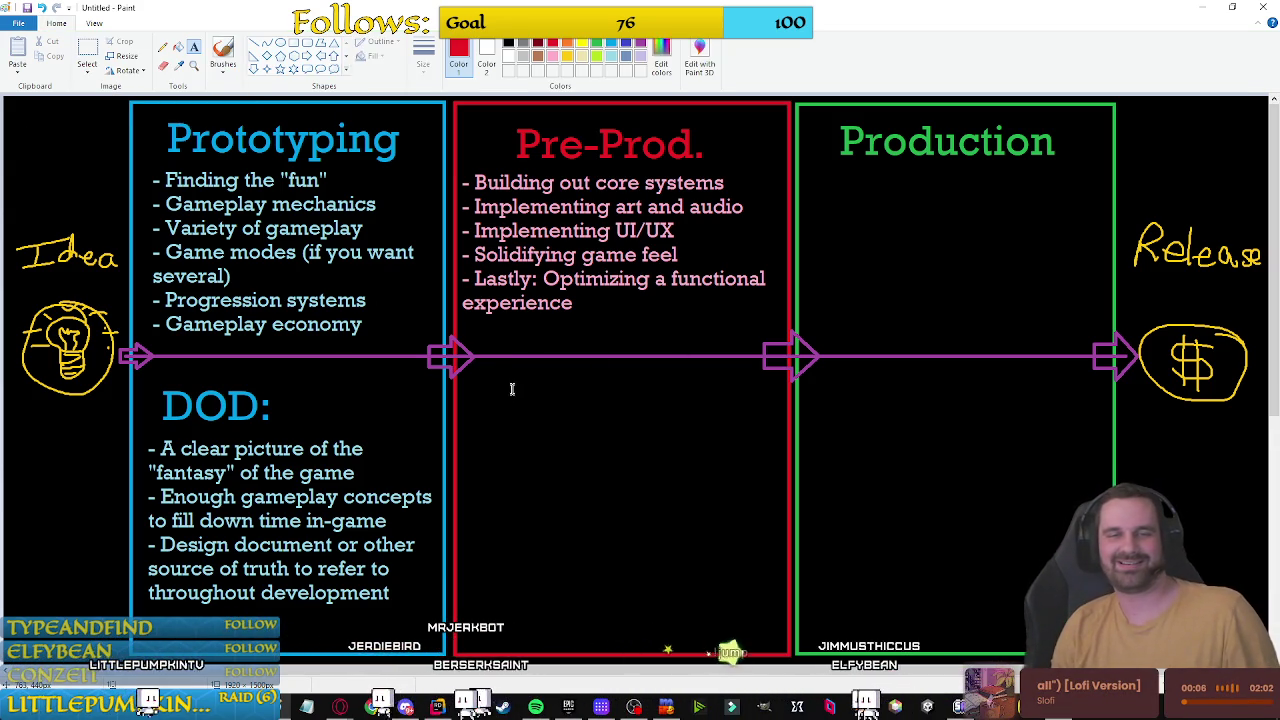
Step: Place a red 'DOD:' heading under the Pre-Prod. arrow, repositioning it before committing
click(483, 362)
text(DOD)
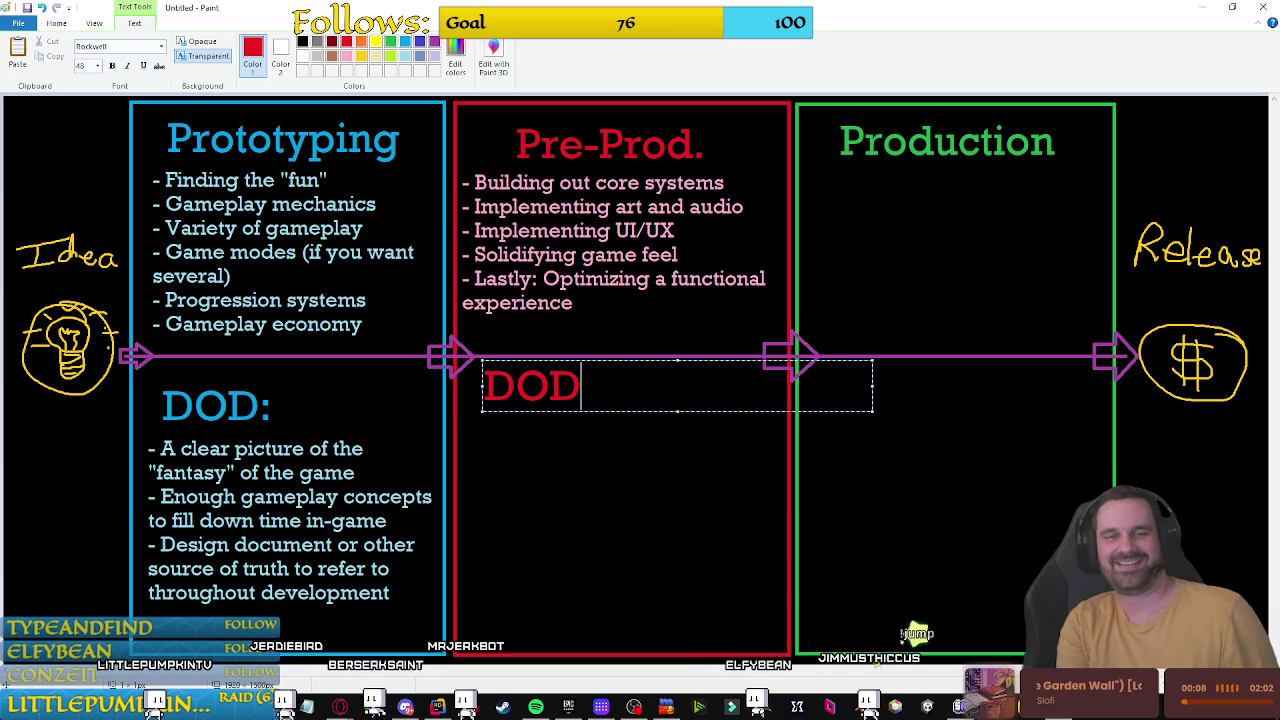
text(:)
drag(611, 360, 687, 374)
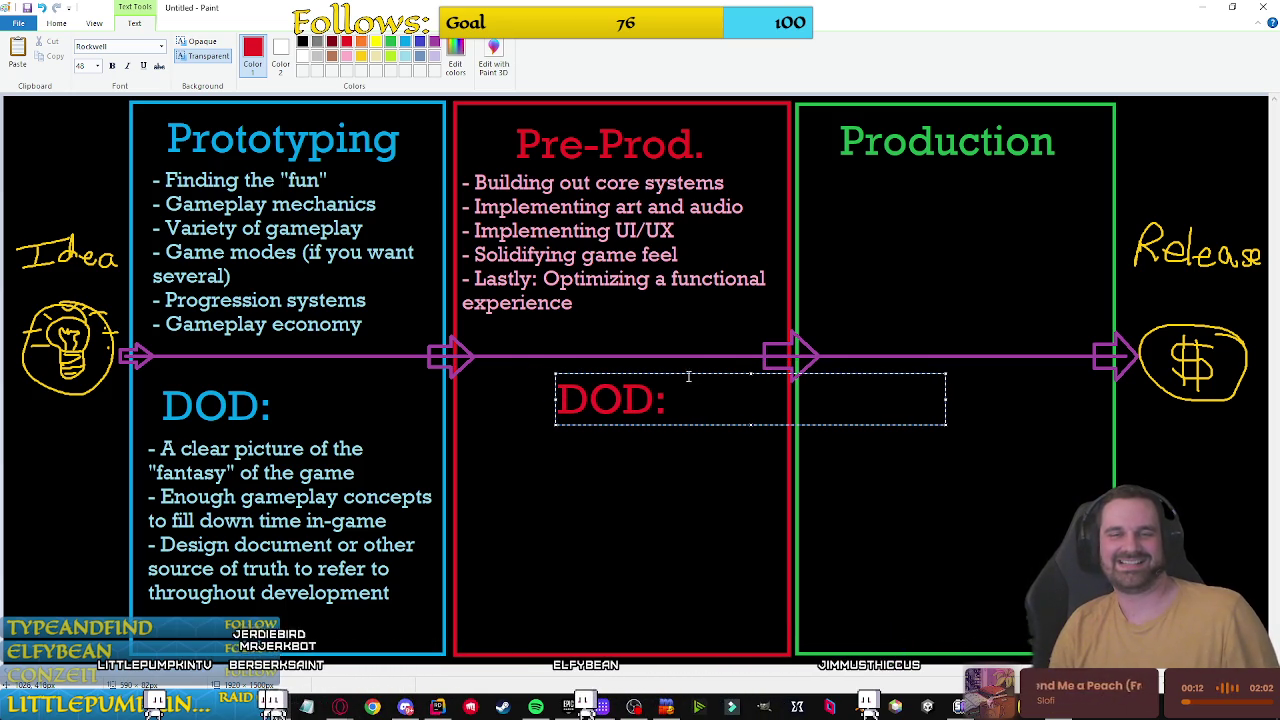
click(564, 452)
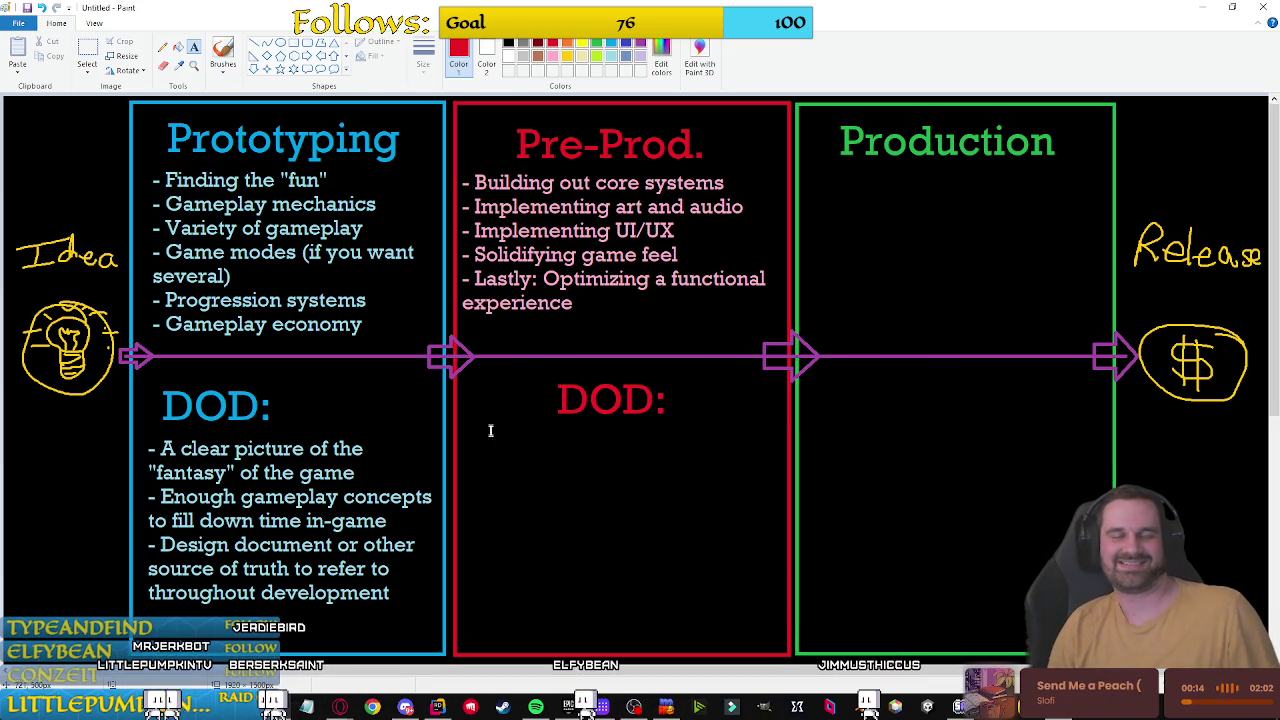
click(494, 369)
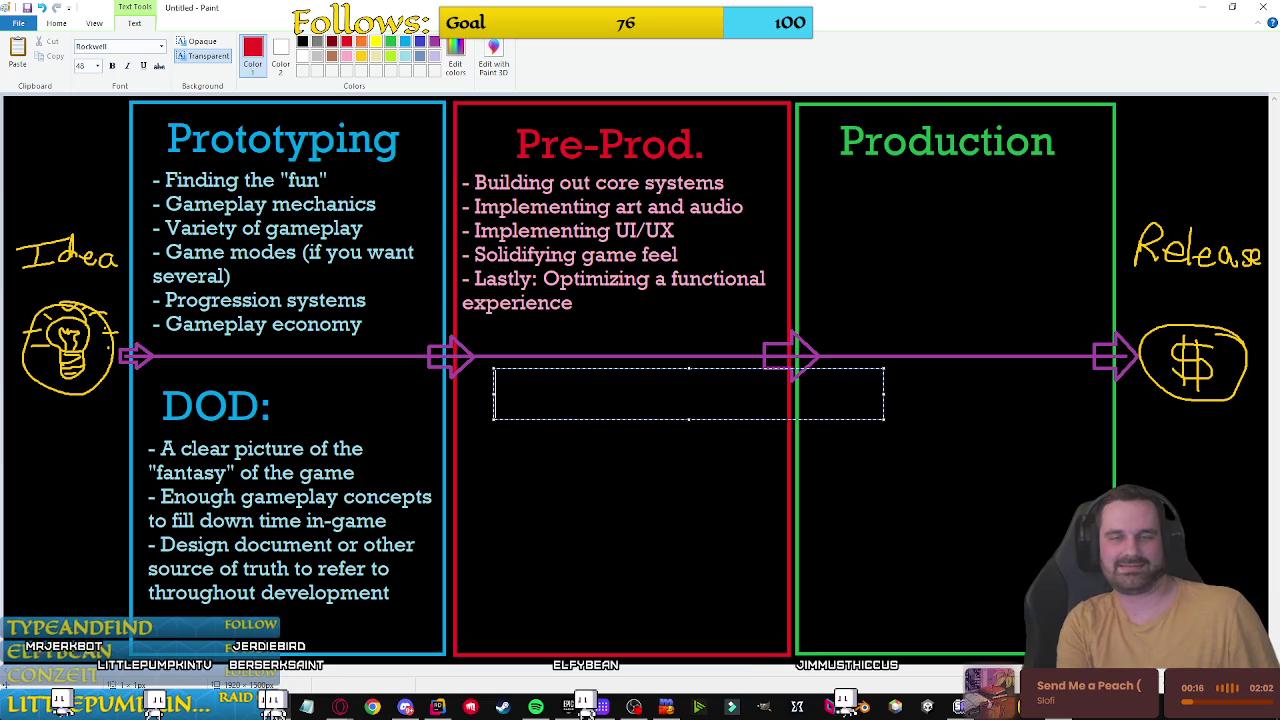
text(DOD:)
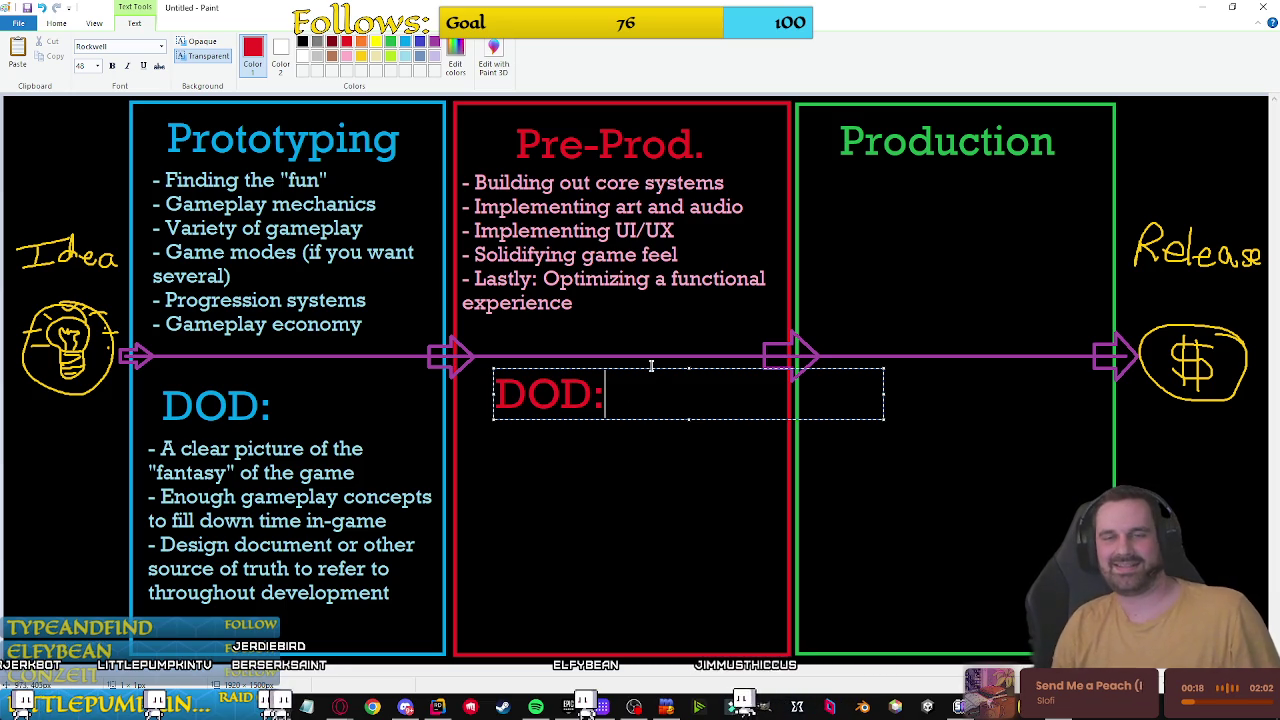
drag(640, 370, 633, 375)
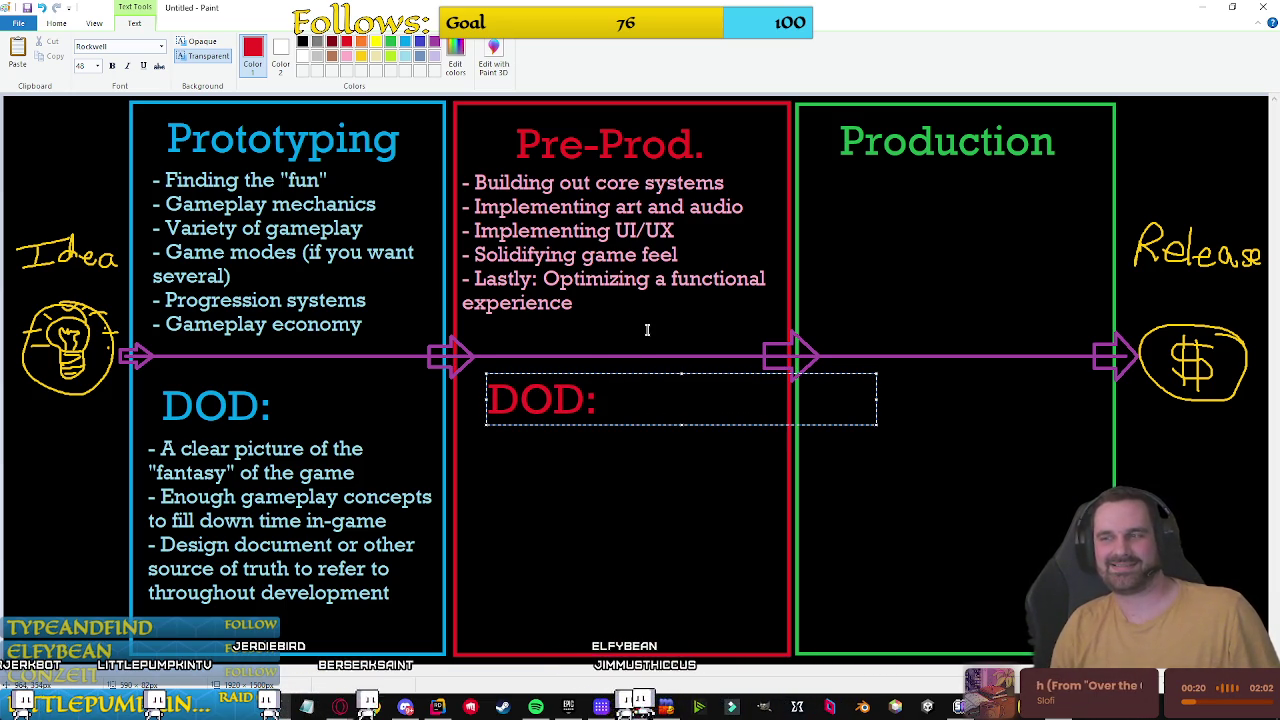
click(648, 328)
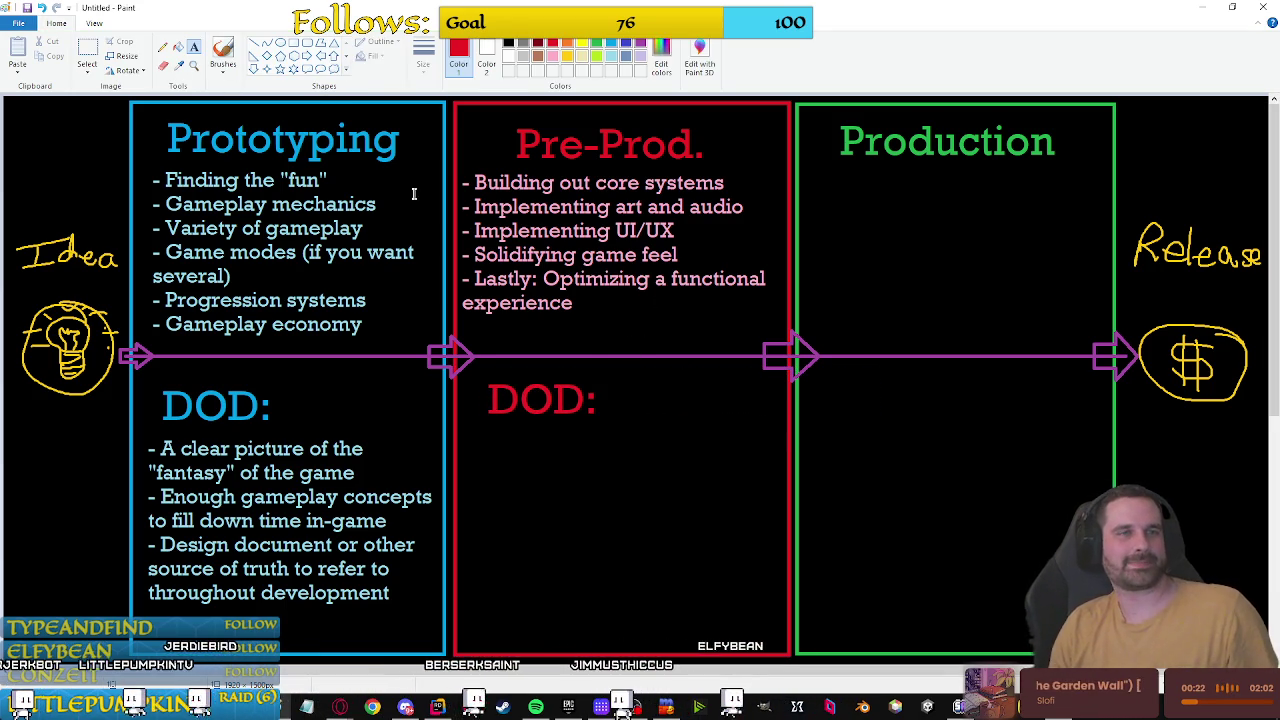
click(552, 56)
Step: Draw a pink 24-point text area just below Pre-Prod.'s DOD: heading
drag(478, 410, 867, 461)
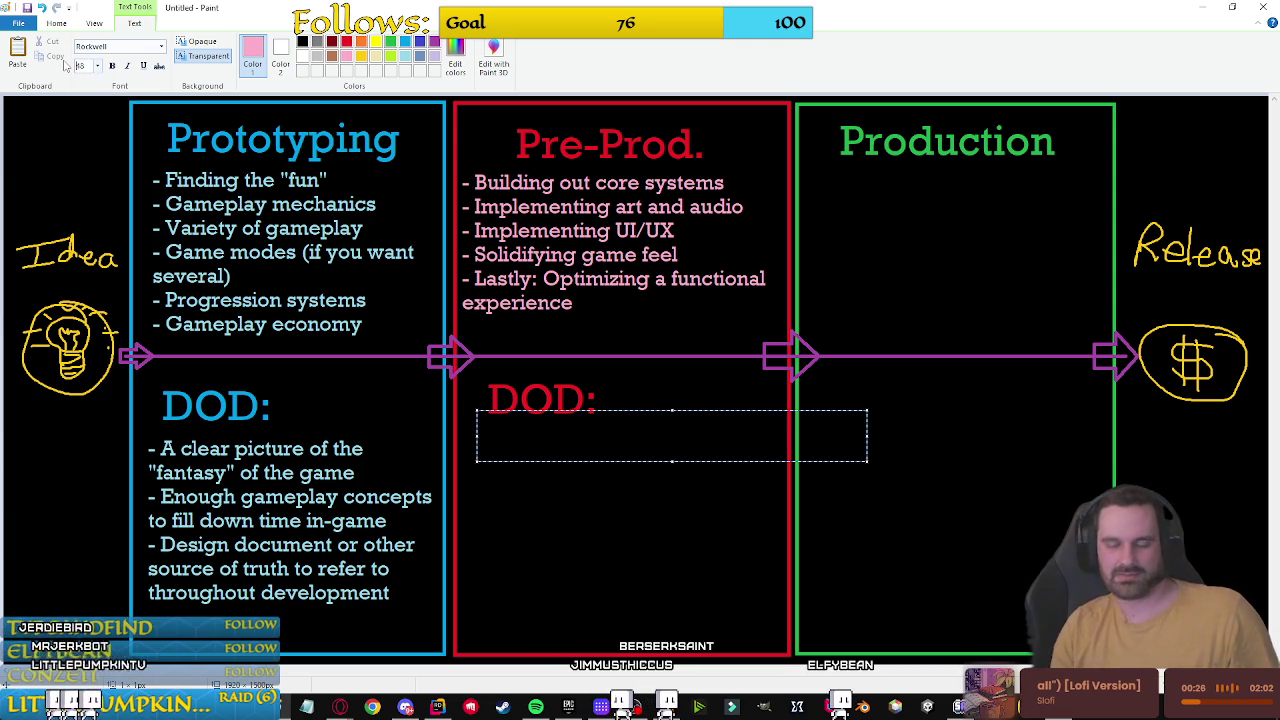
click(80, 65)
text(24)
key(Return)
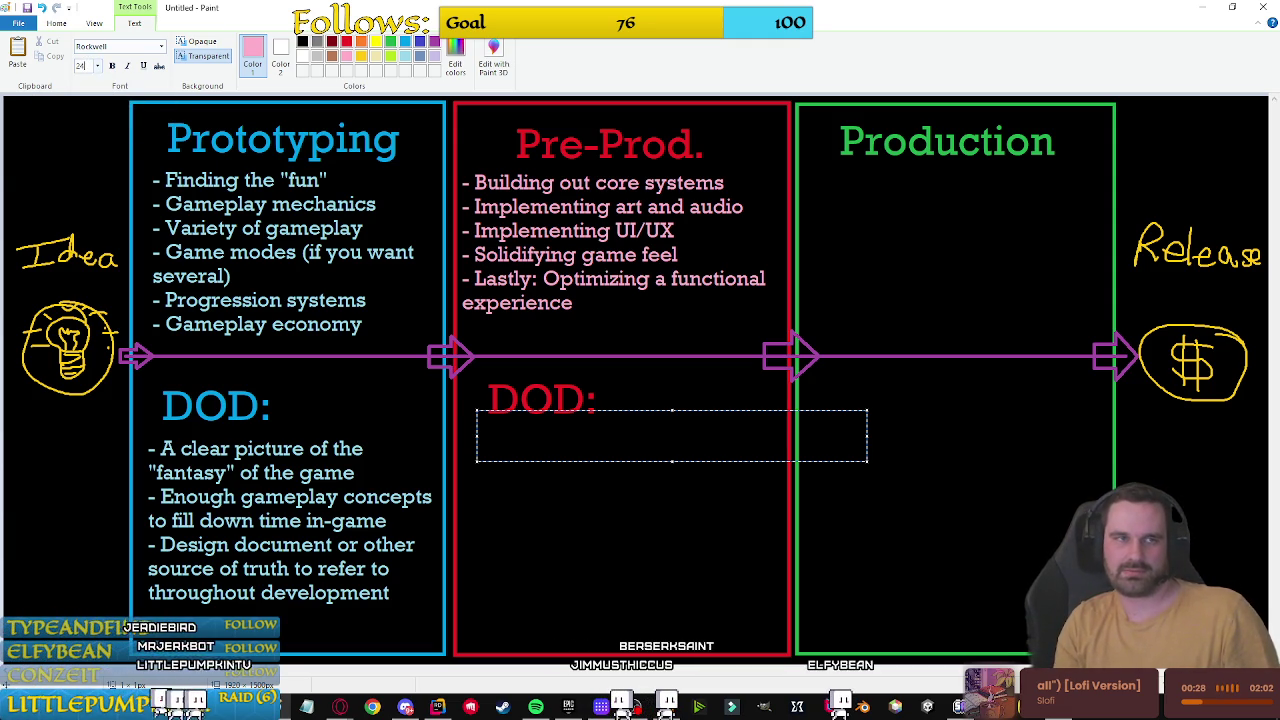
drag(539, 410, 530, 424)
text(- Veri)
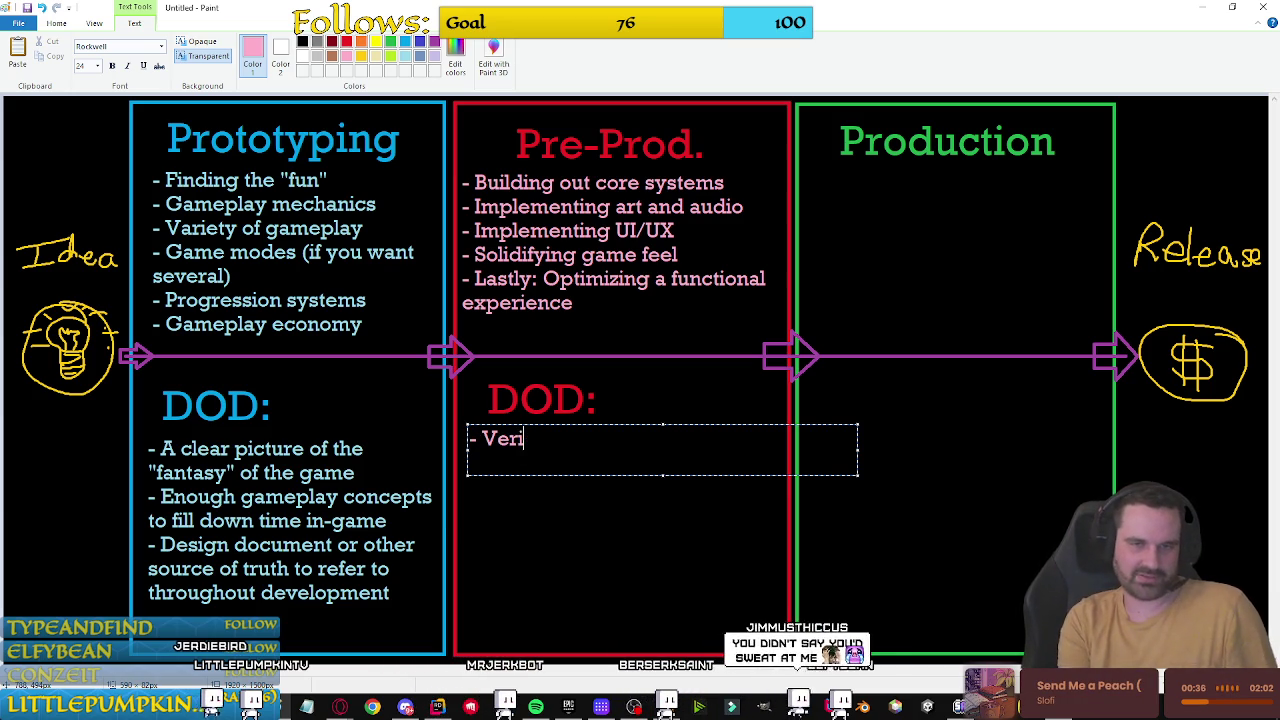
Step: Type the bullet 'Vertical slice AKA "the demo"'
text(tical slice)
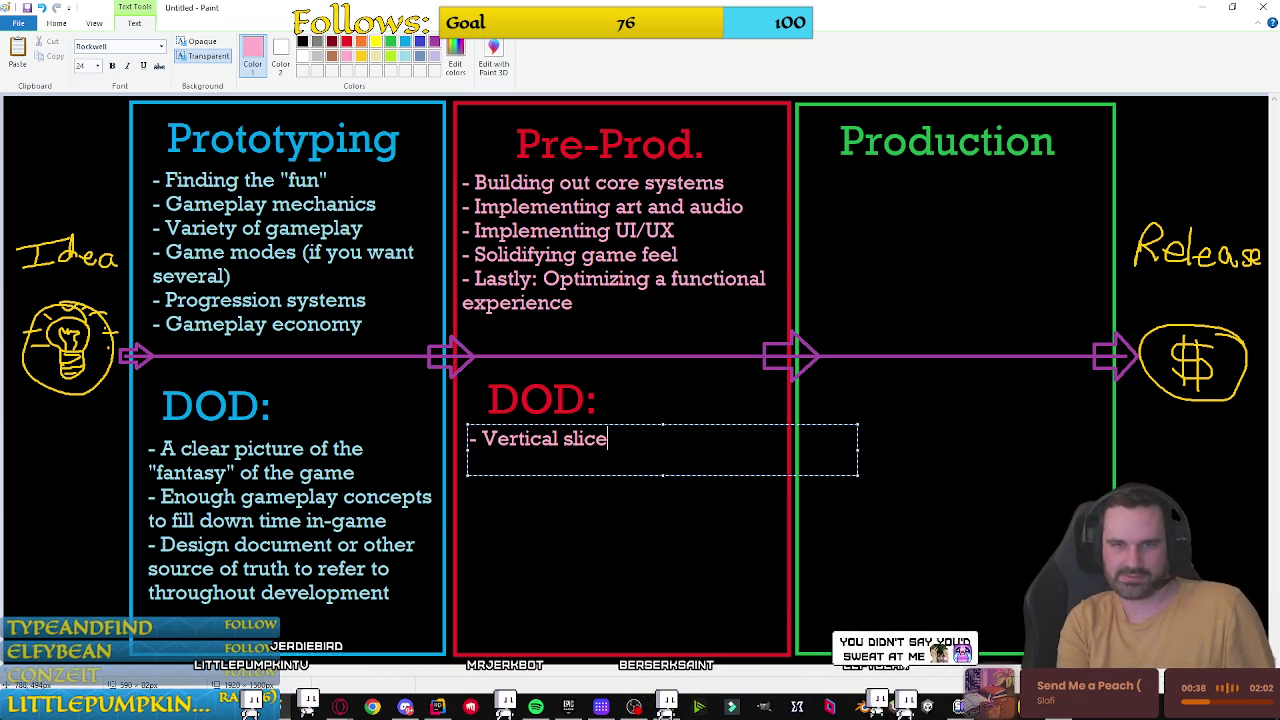
text( AKA th)
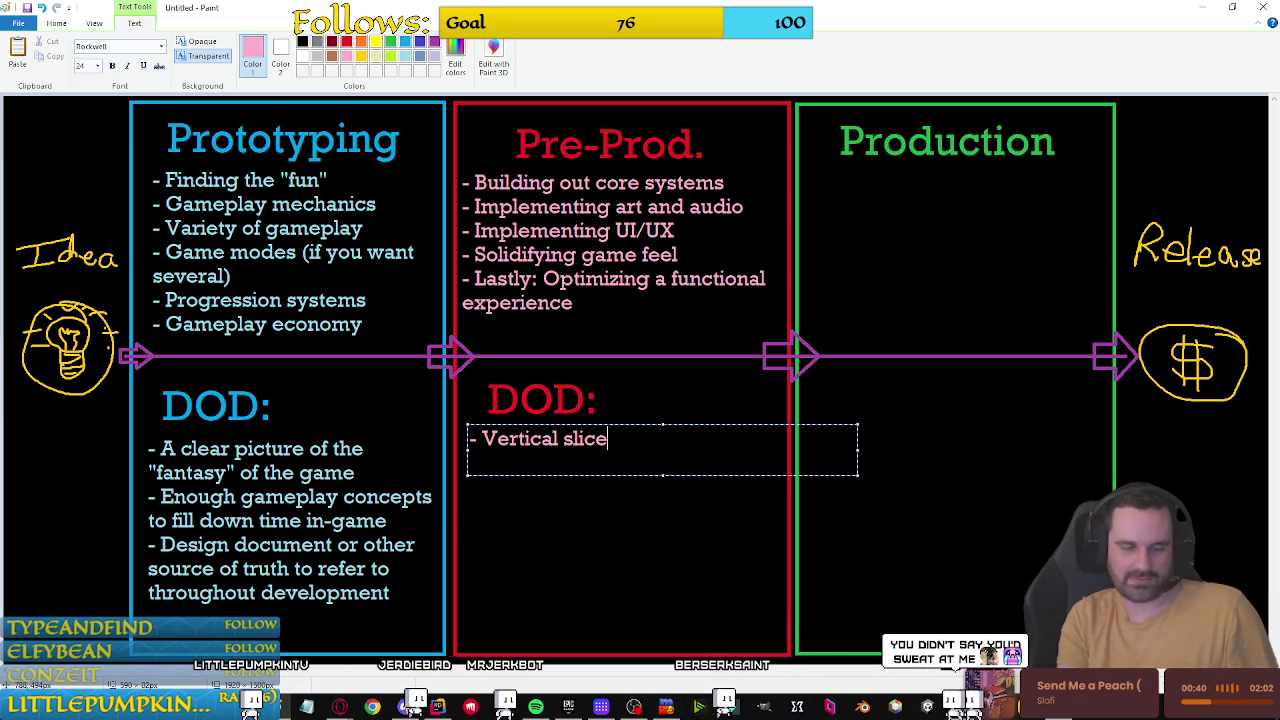
text(e)
key(BackSpace)
key(BackSpace)
key(BackSpace)
text("teh demo:)
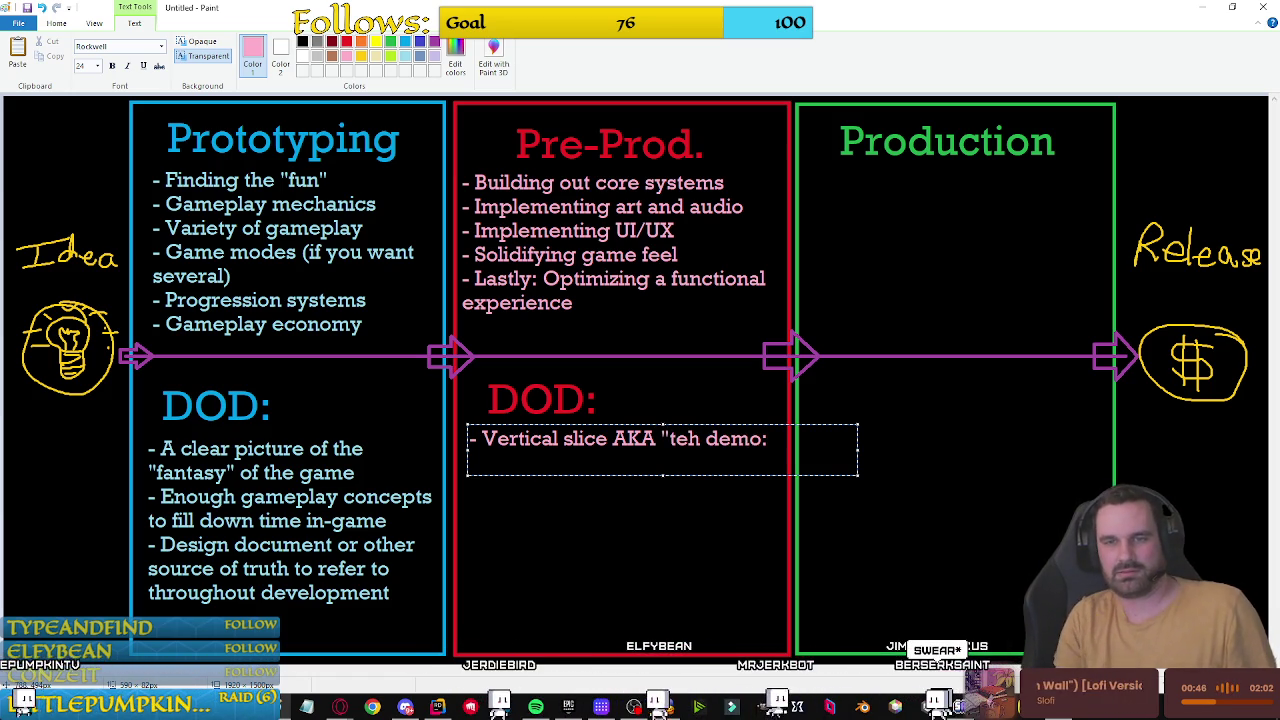
text(")
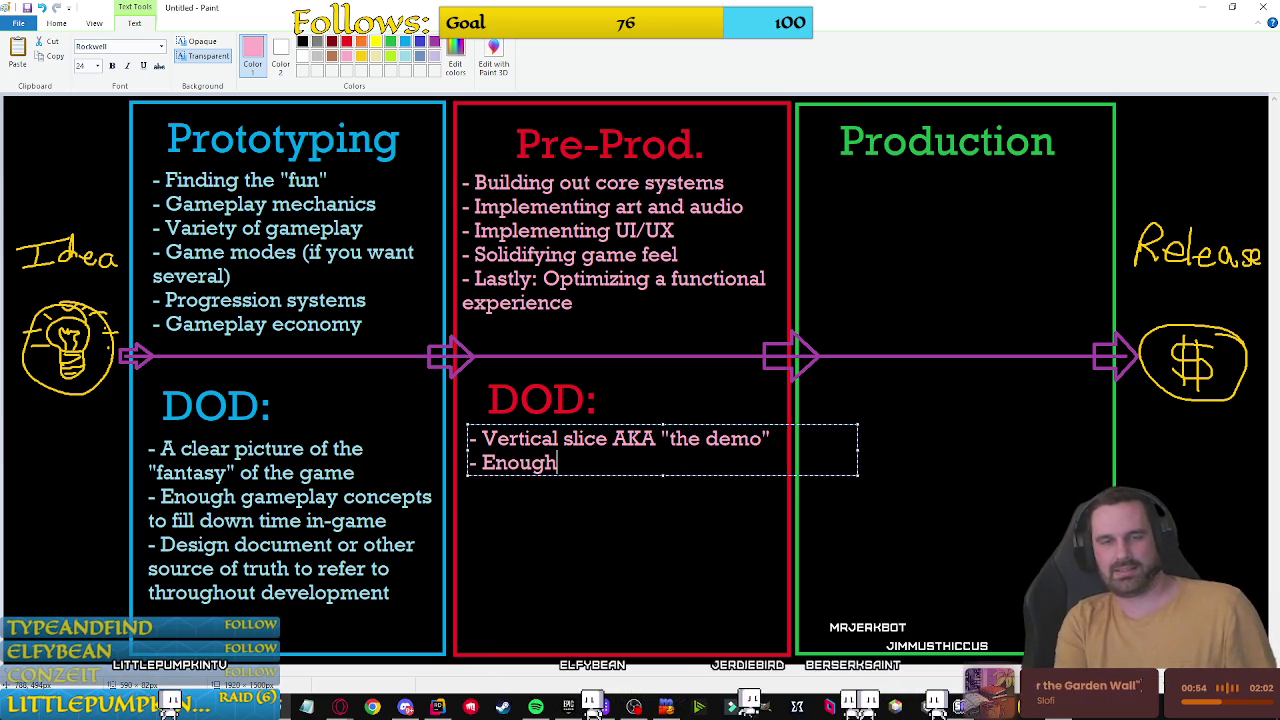
Step: Add 'Enough systems/optimization to play test', make the box narrower and taller, and commit
text(systems)
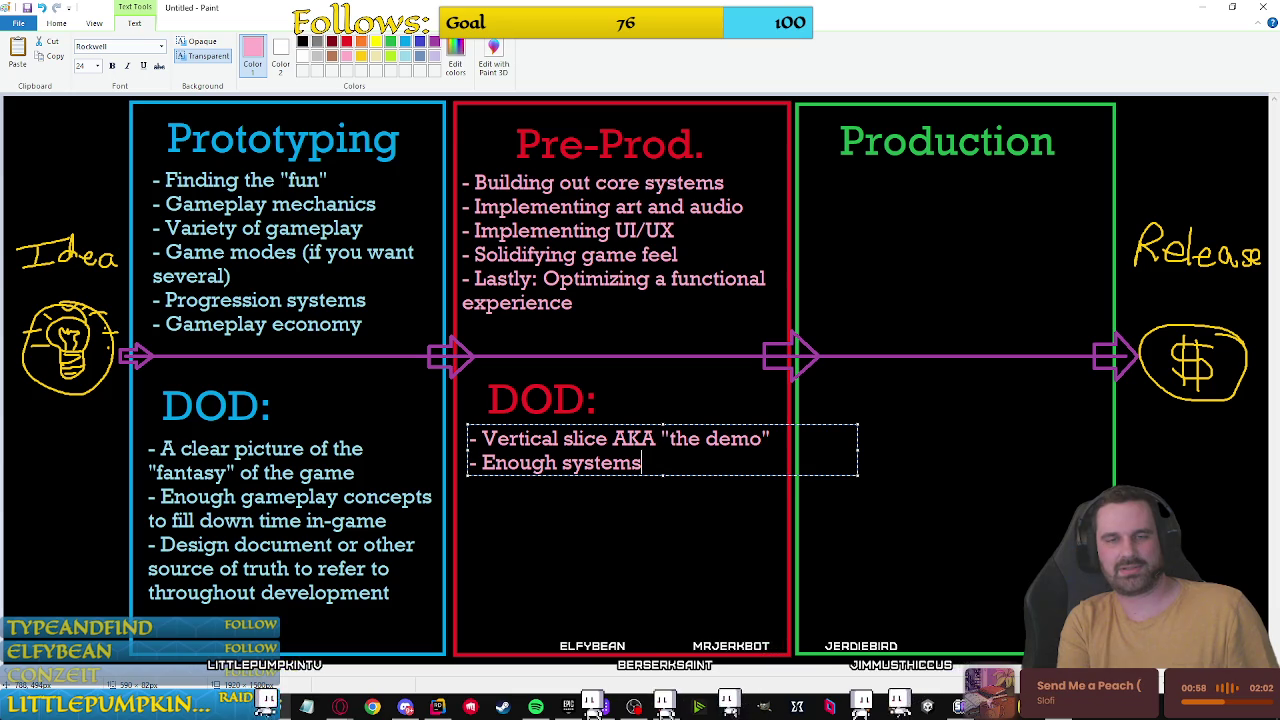
text(/optimization to)
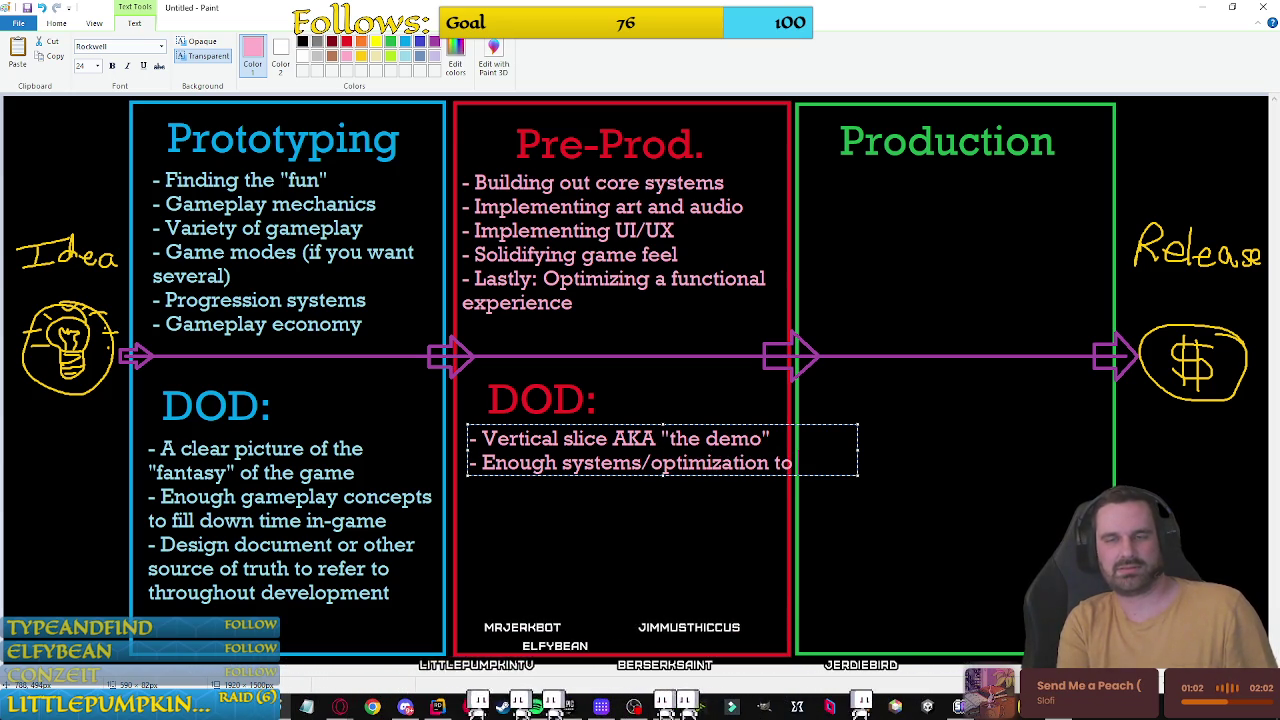
key(BackSpace)
key(BackSpace)
key(BackSpace)
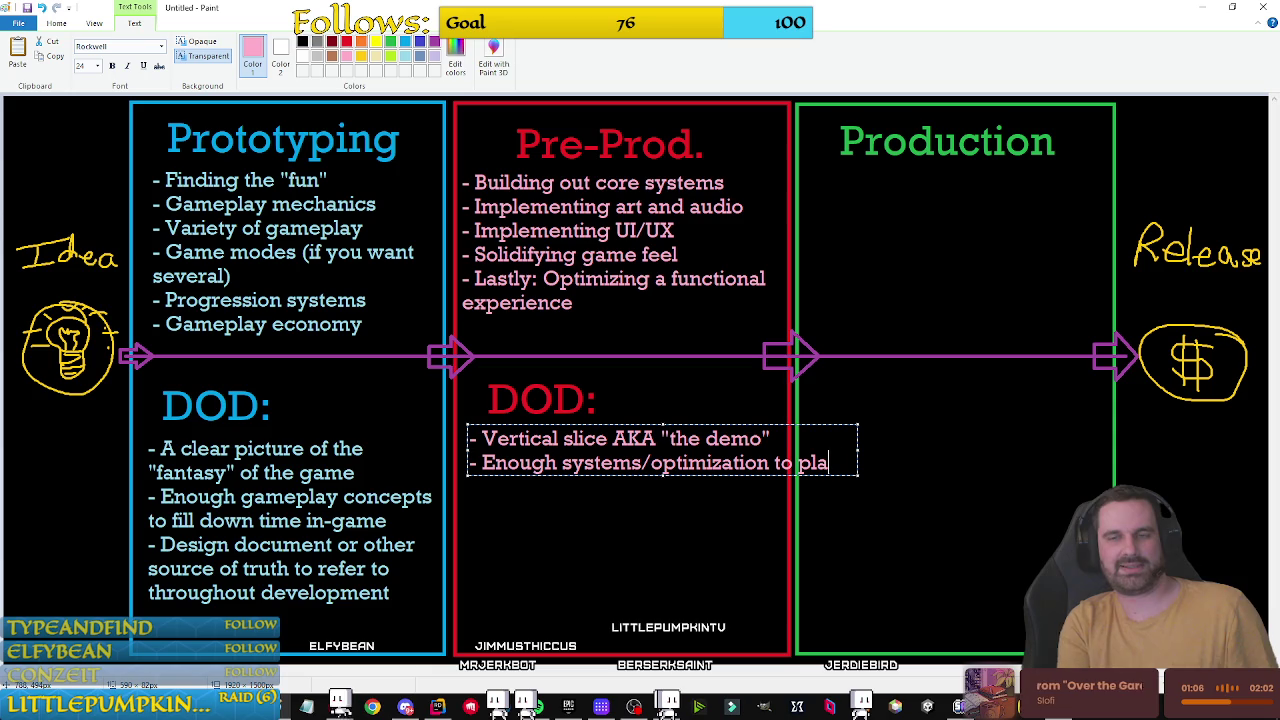
text(st)
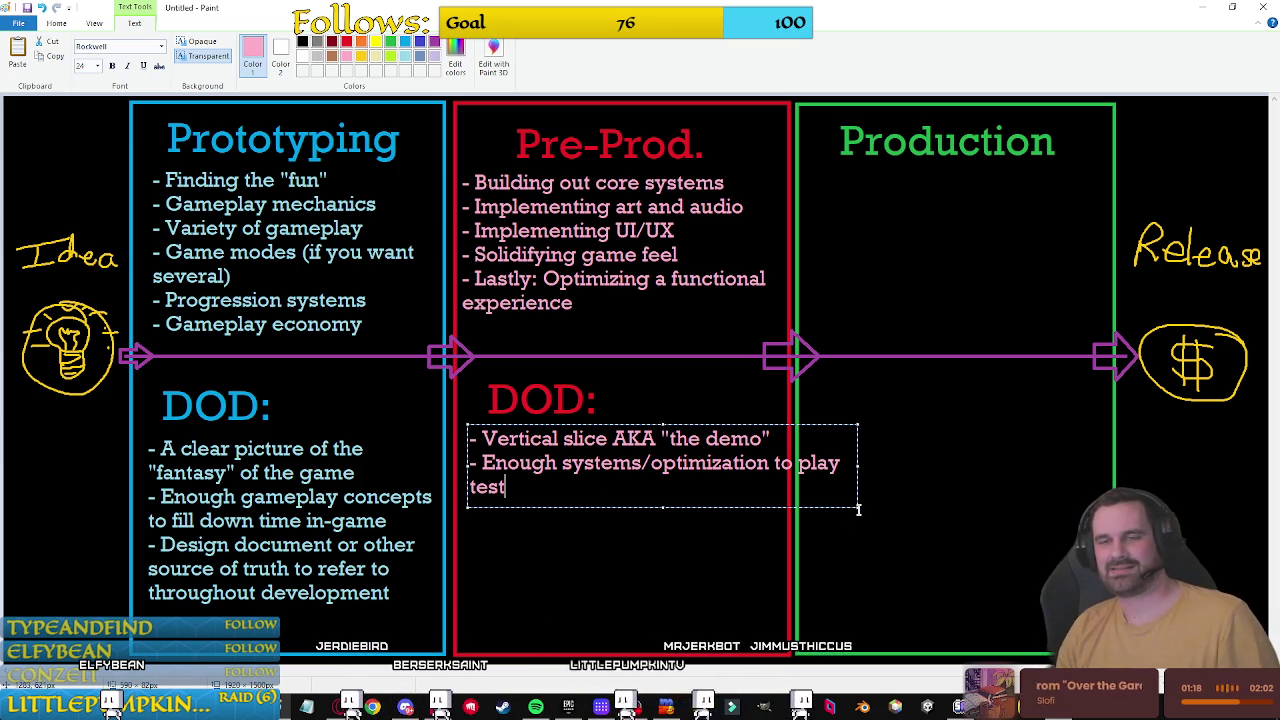
drag(858, 506, 781, 634)
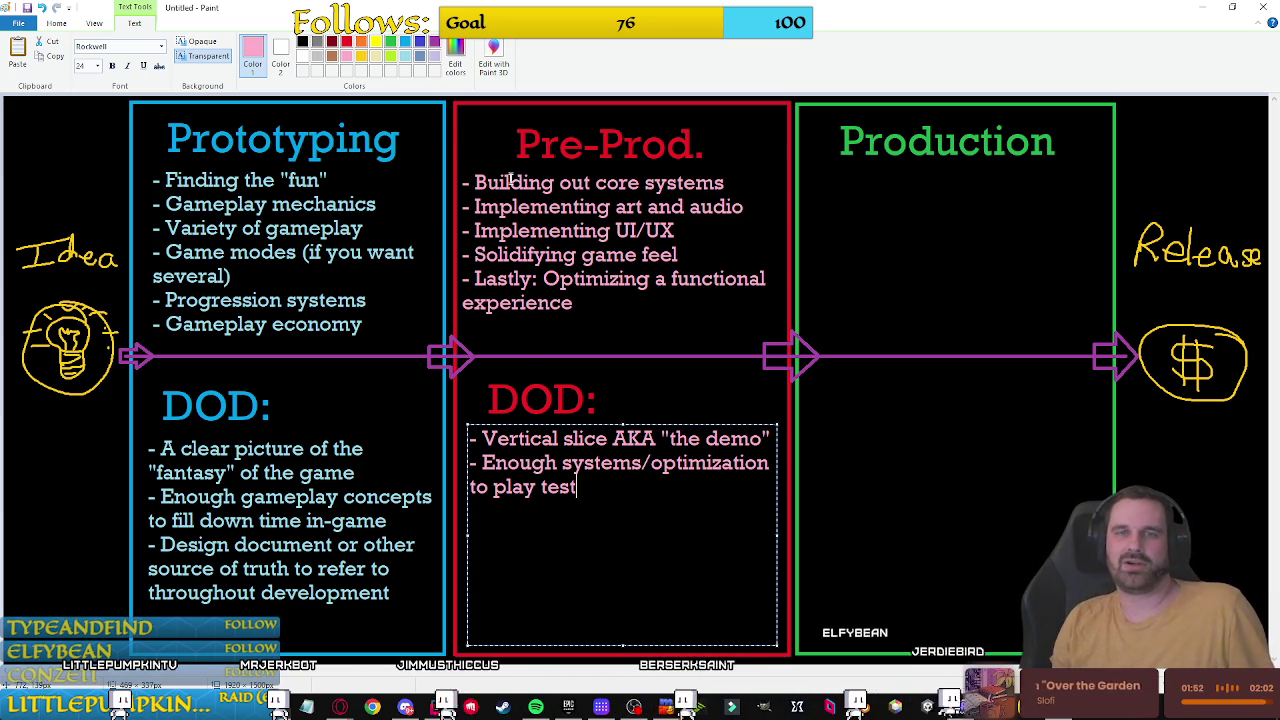
click(560, 518)
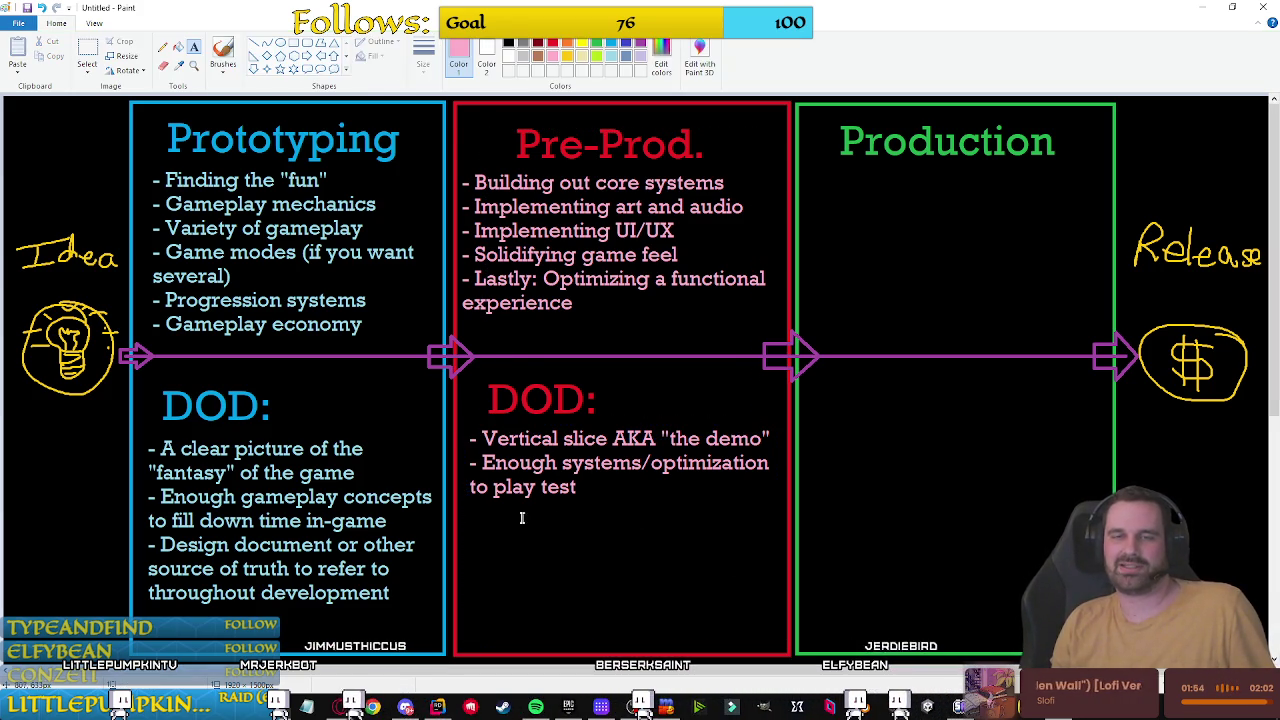
Step: Create an empty text area below the 'to play test' bullet
click(470, 513)
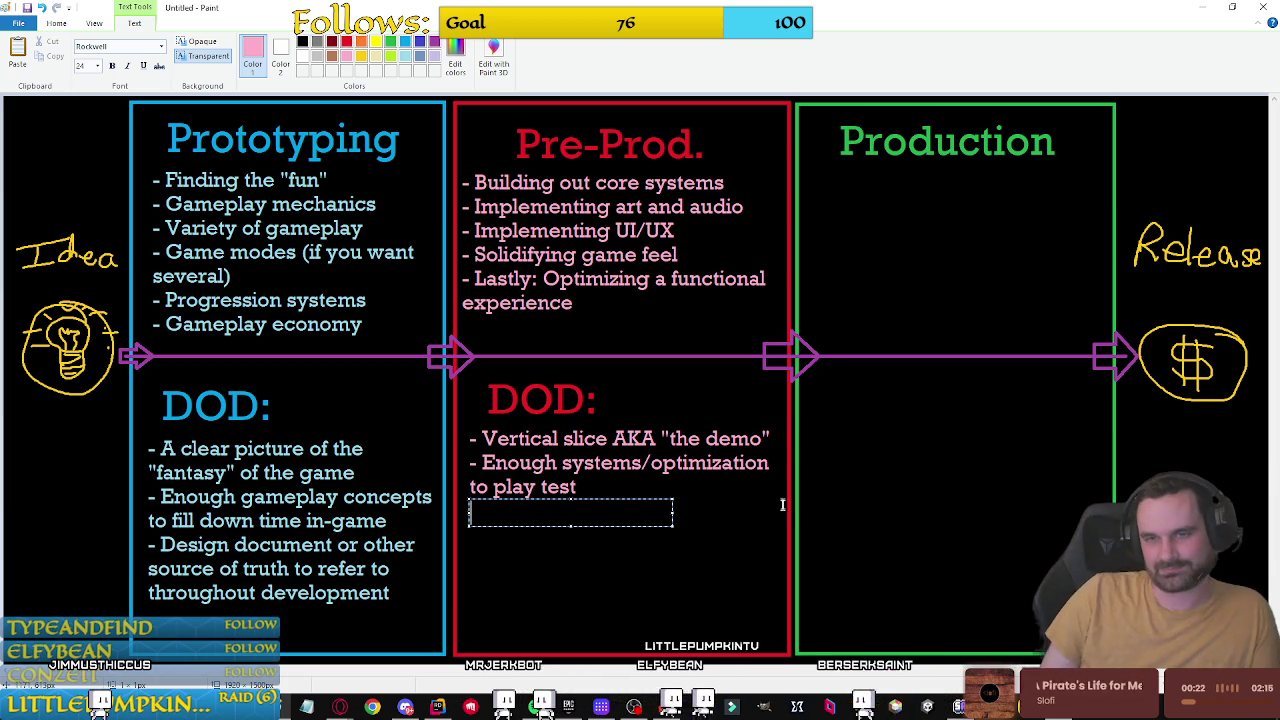
Step: Type the bullets 'A sizzle reel or similar trailer' and 'Steam page up and ready for wishlisting'
text(- A )
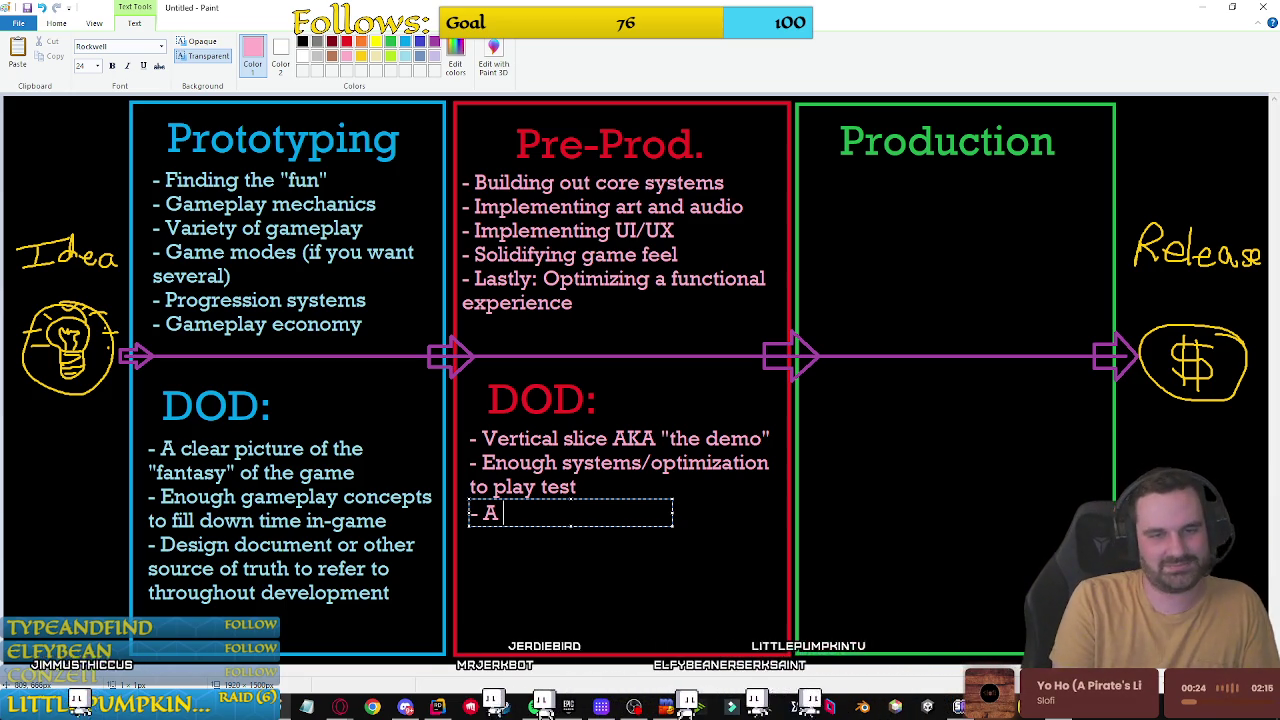
text(sizzle re)
text(el or )
text(simialr)
key(BackSpace)
key(BackSpace)
key(BackSpace)
text(la)
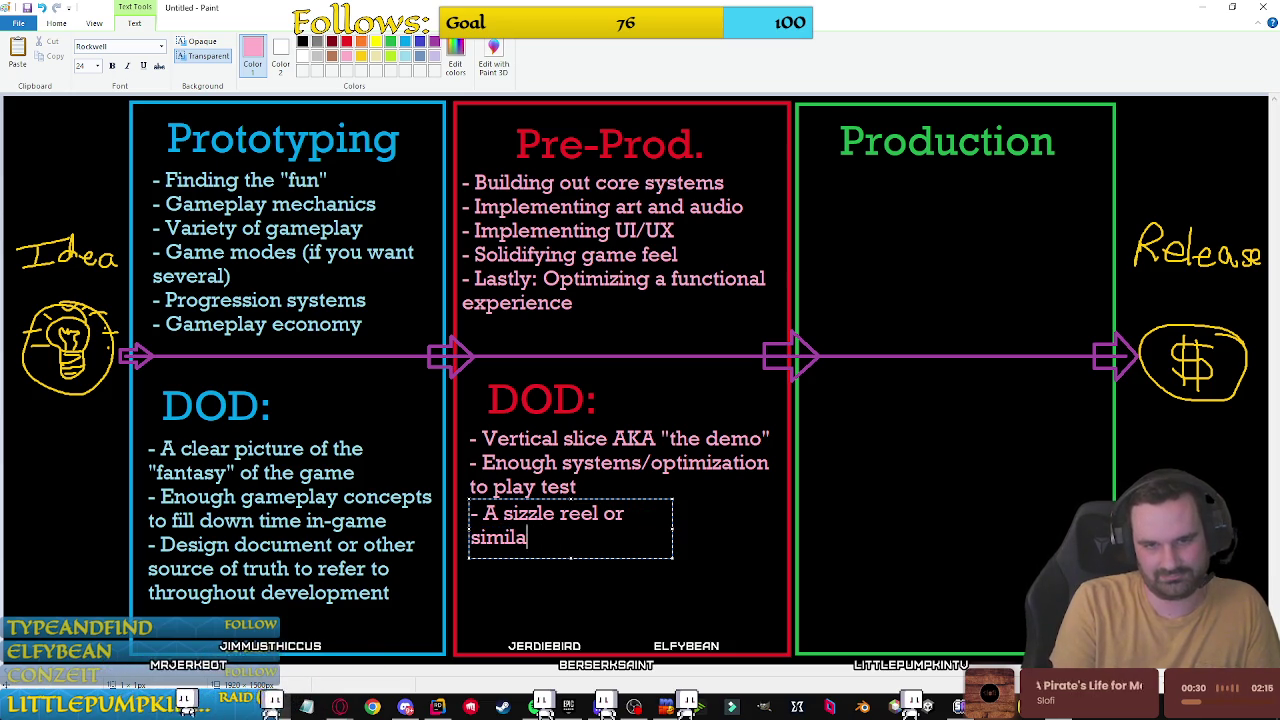
text(r trailer - )
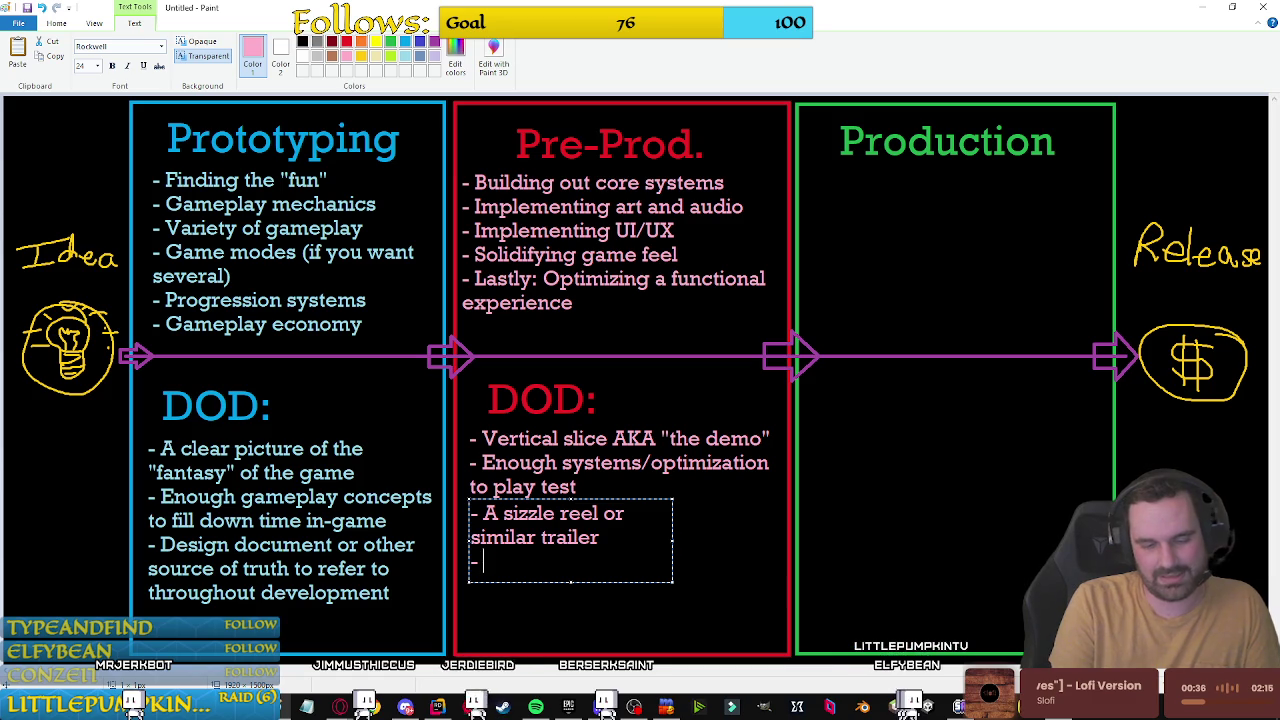
text(Steam page u)
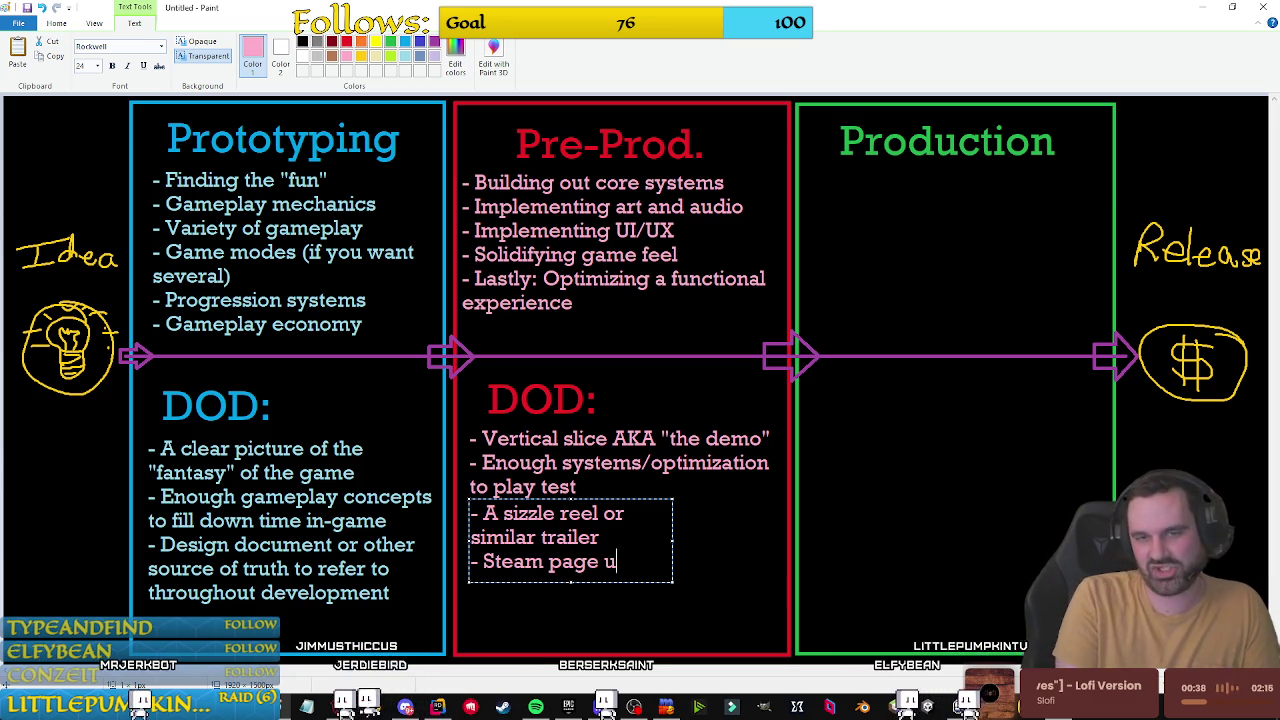
text(p and ready fo)
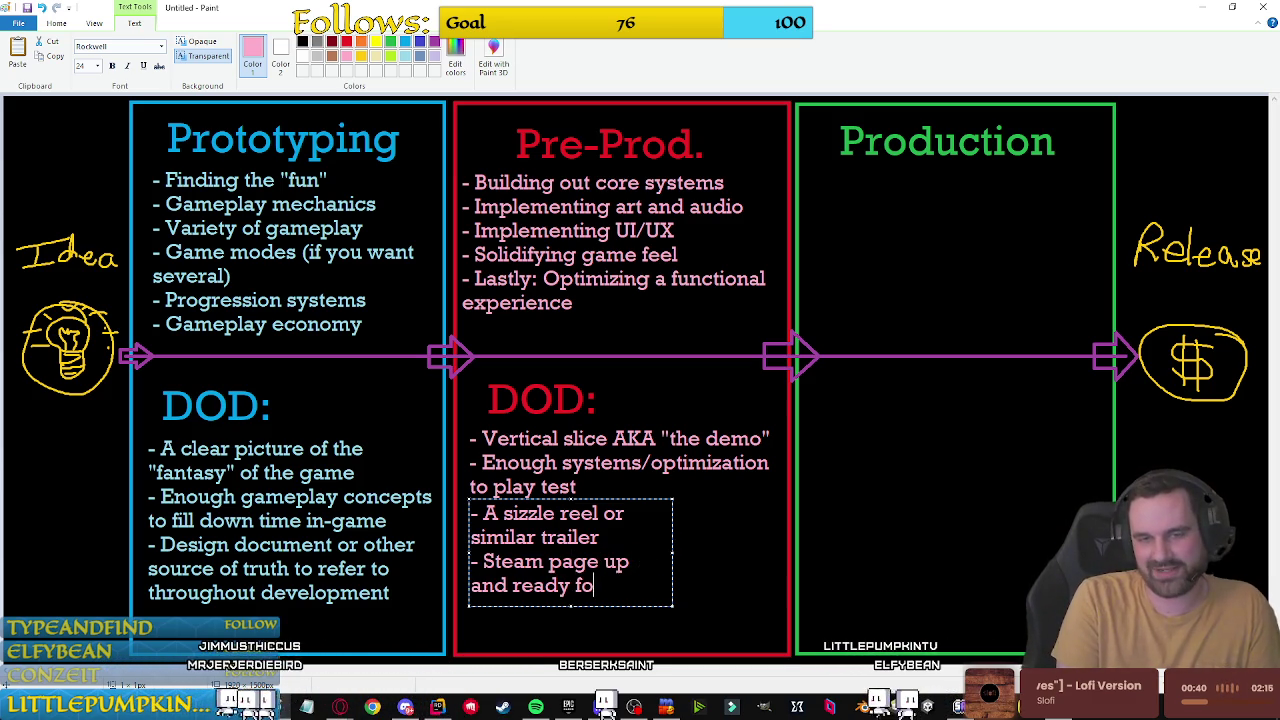
text(r wishls)
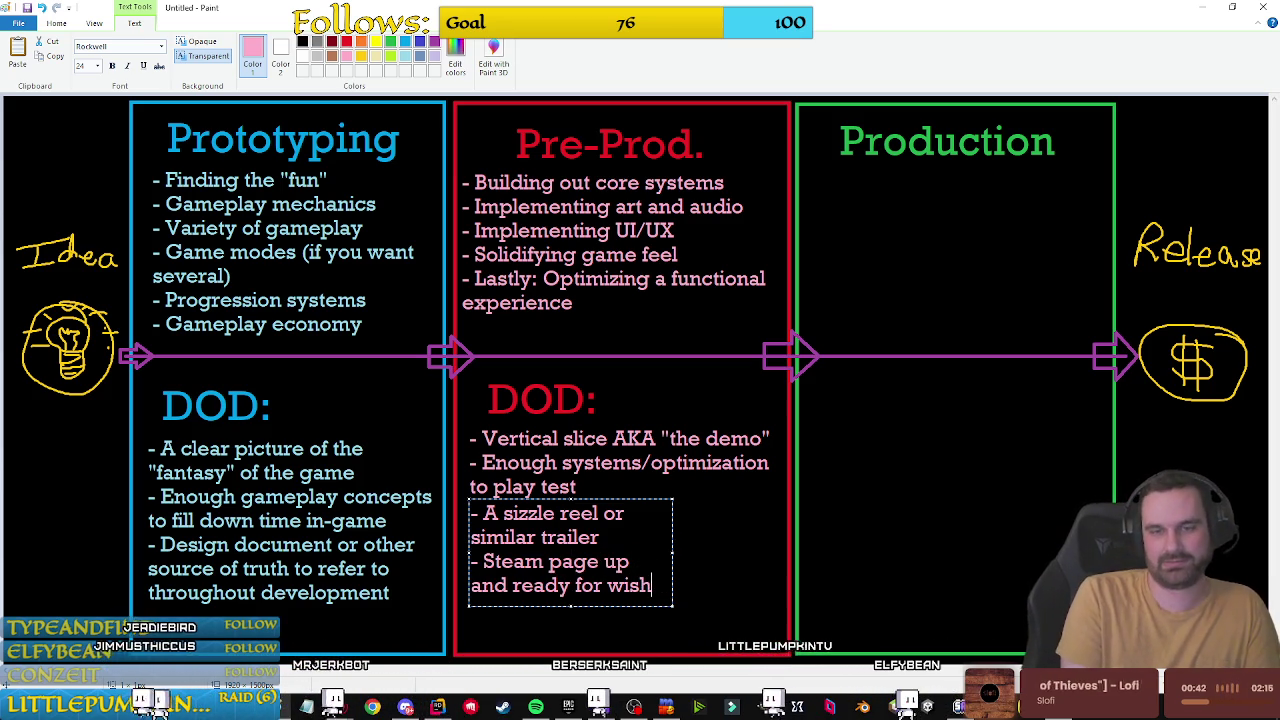
key(BackSpace)
text(i)
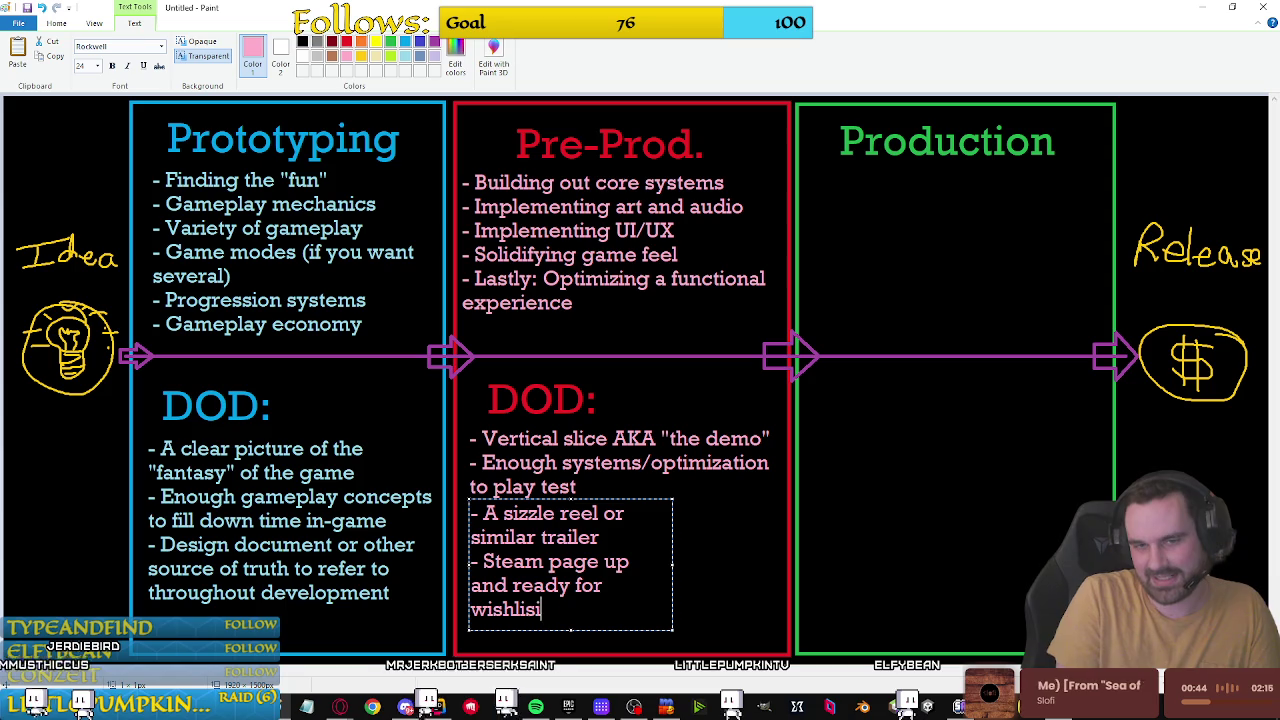
text(ting)
click(532, 609)
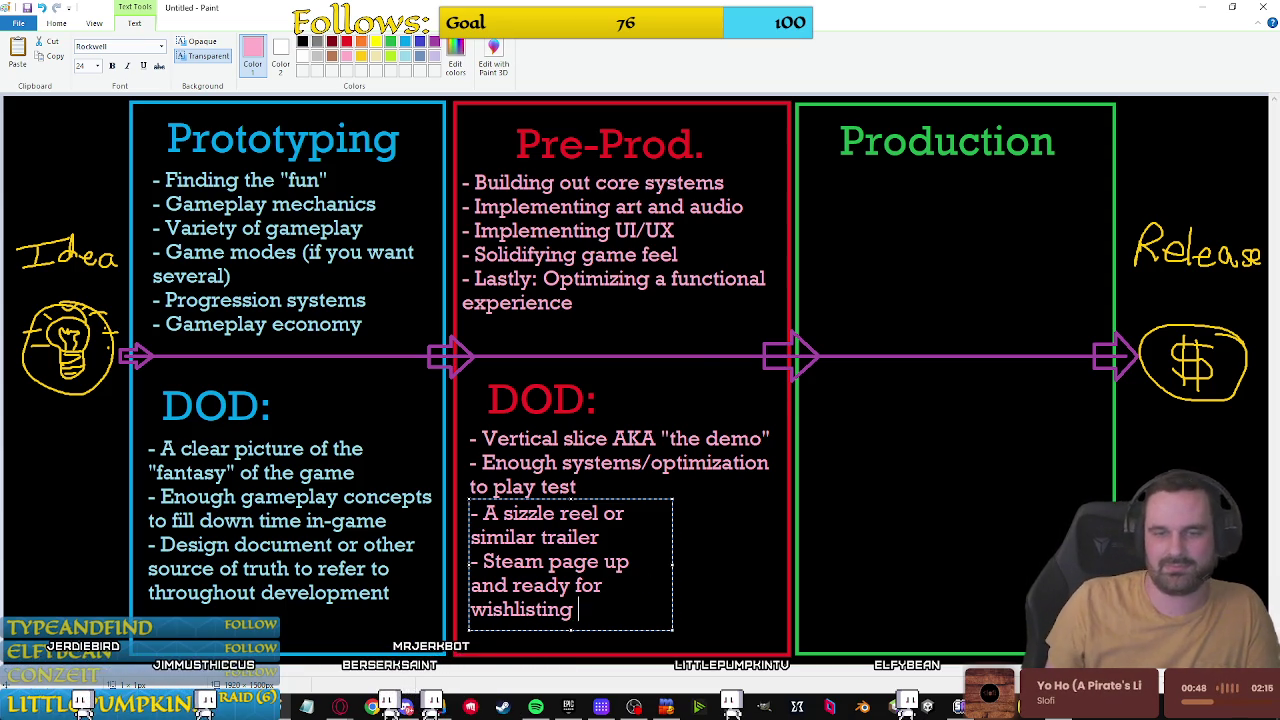
Step: Widen the text area, align the new bullets with those above, and commit them
drag(673, 565, 779, 565)
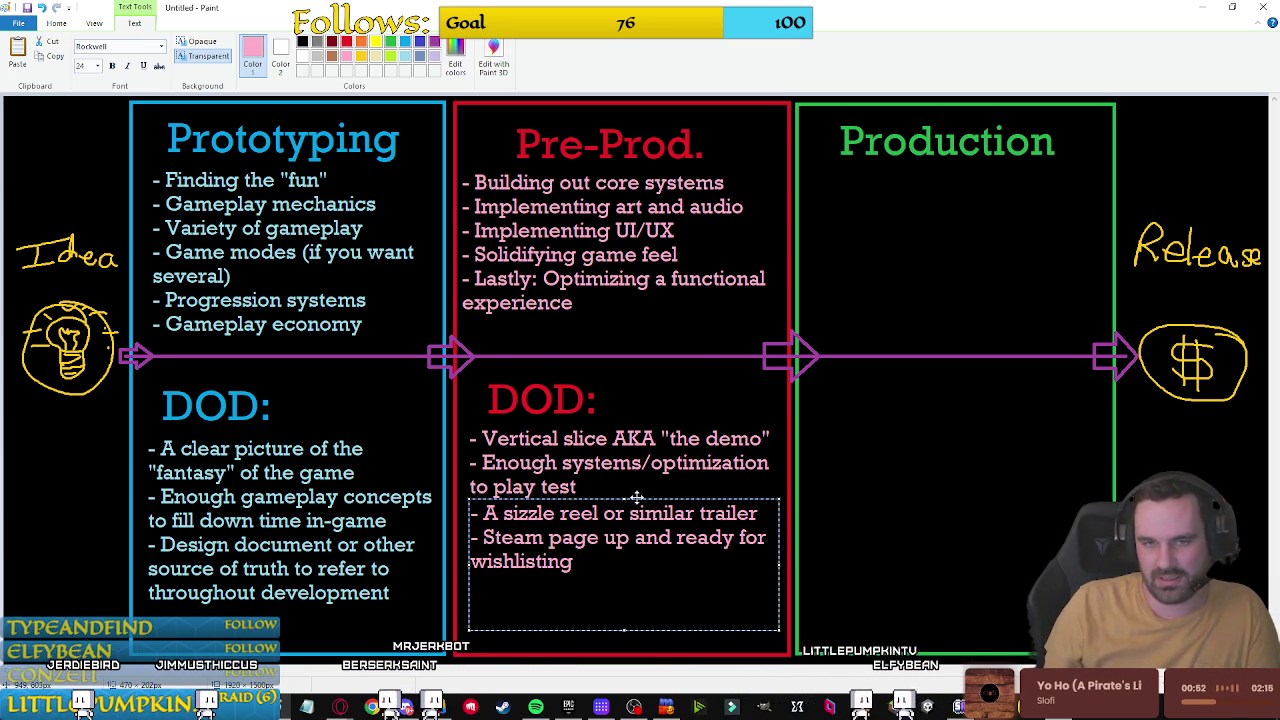
drag(664, 498, 661, 500)
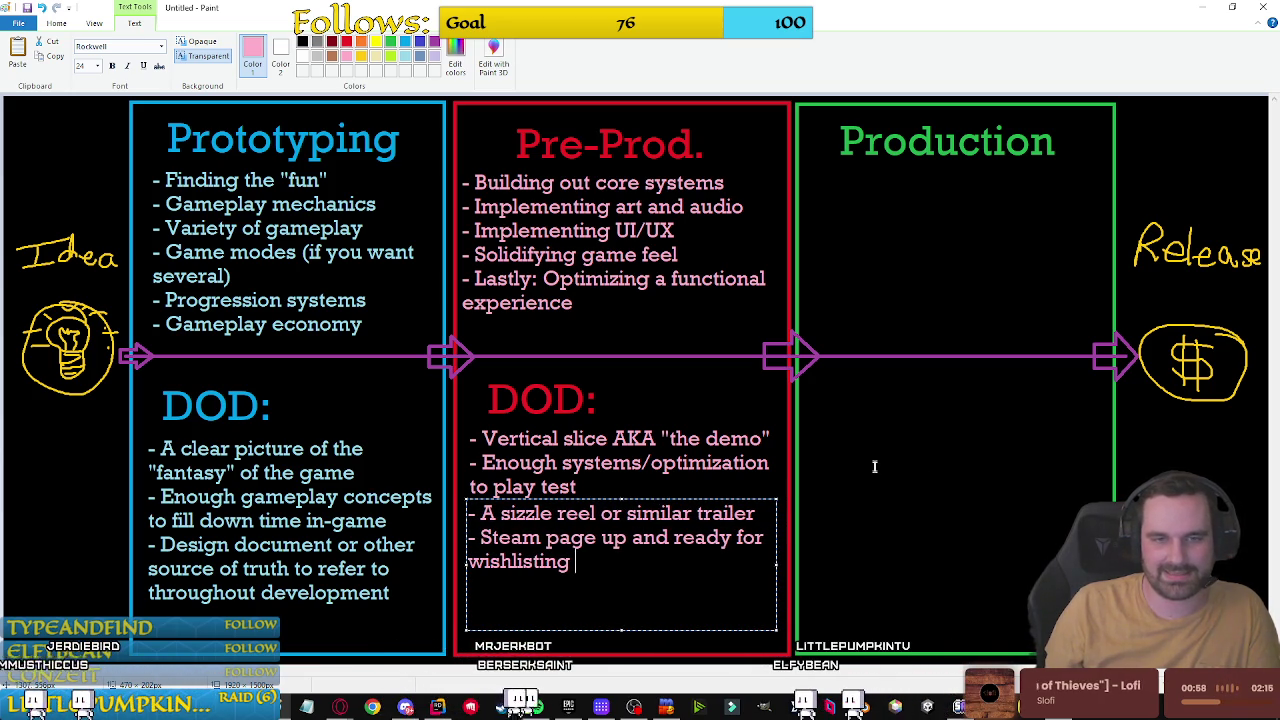
drag(664, 498, 667, 498)
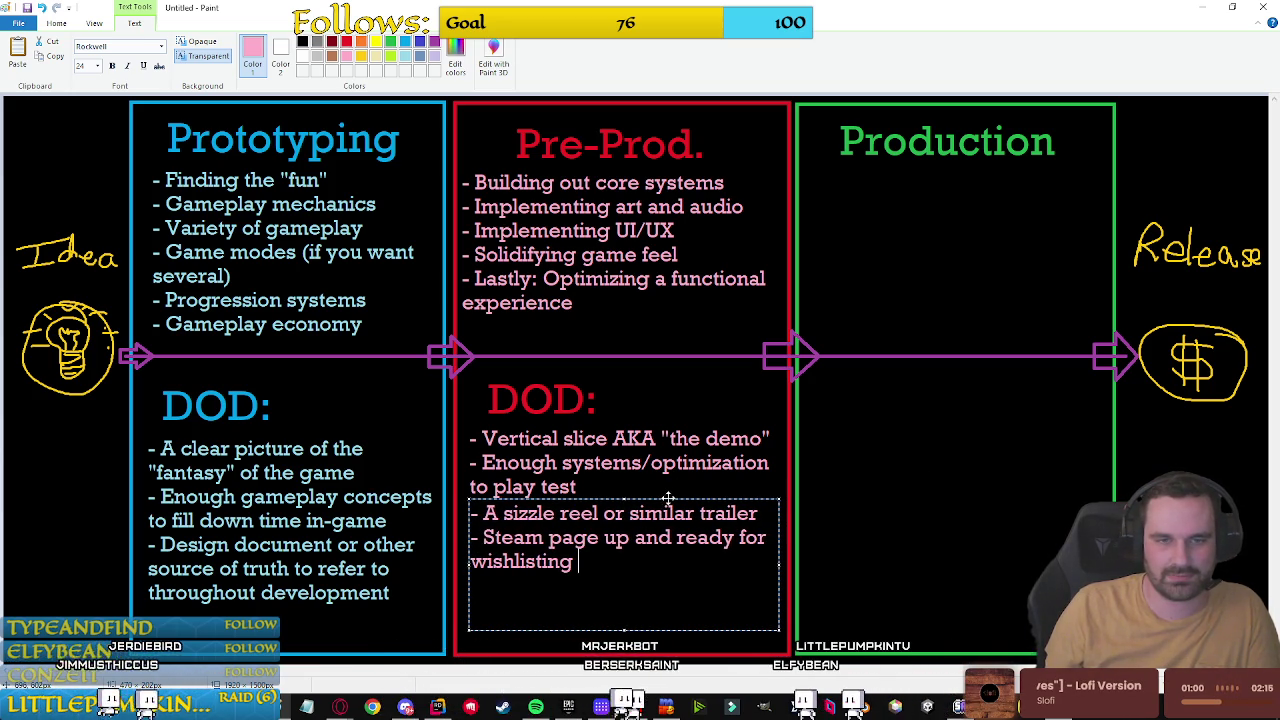
click(886, 480)
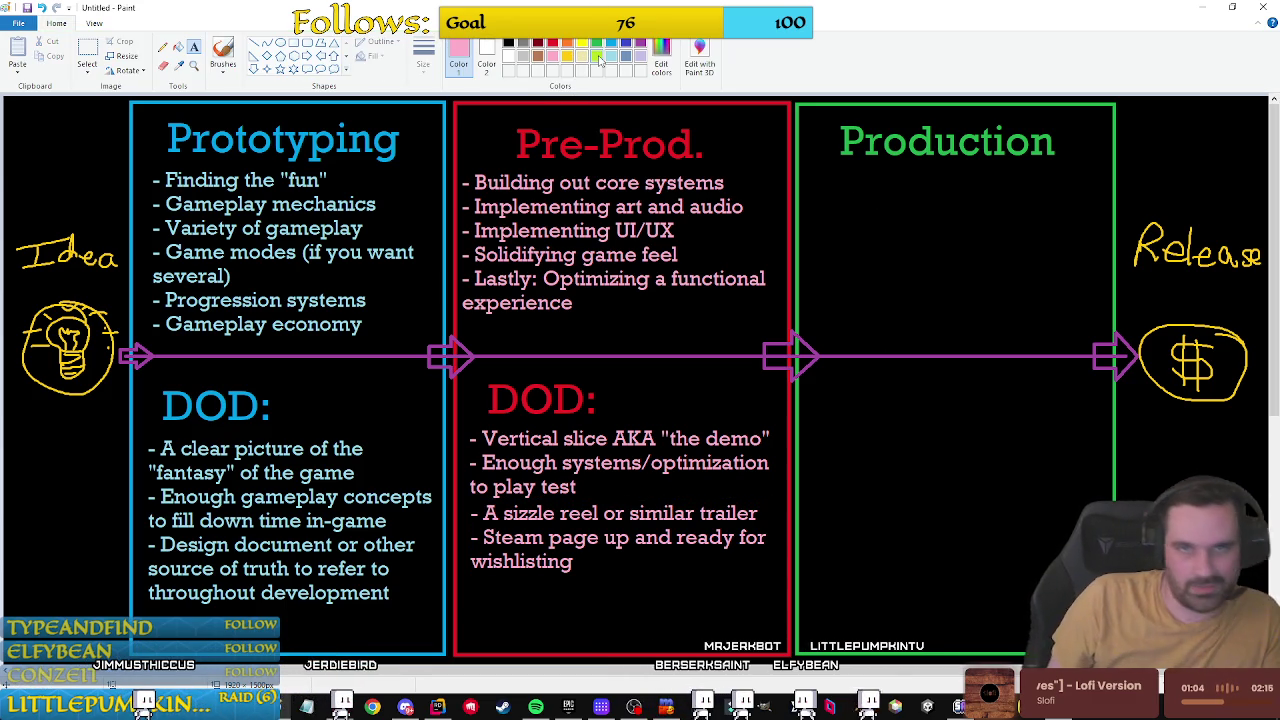
Step: Type the Production bullets, ending with 'Optimize to a stable/playable state AFTER building content'
mouse_move(819, 172)
mouse_down()
mouse_move(940, 199)
mouse_move(1023, 198)
mouse_up()
text(- Build)
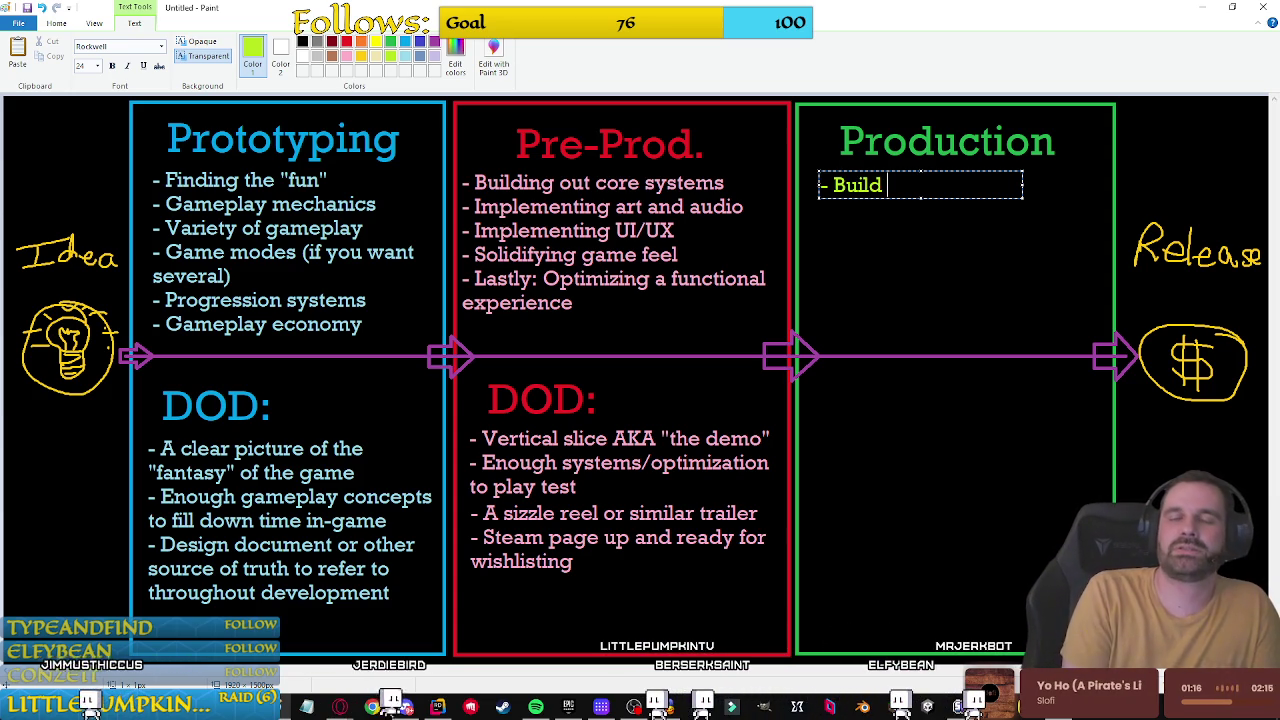
text(co)
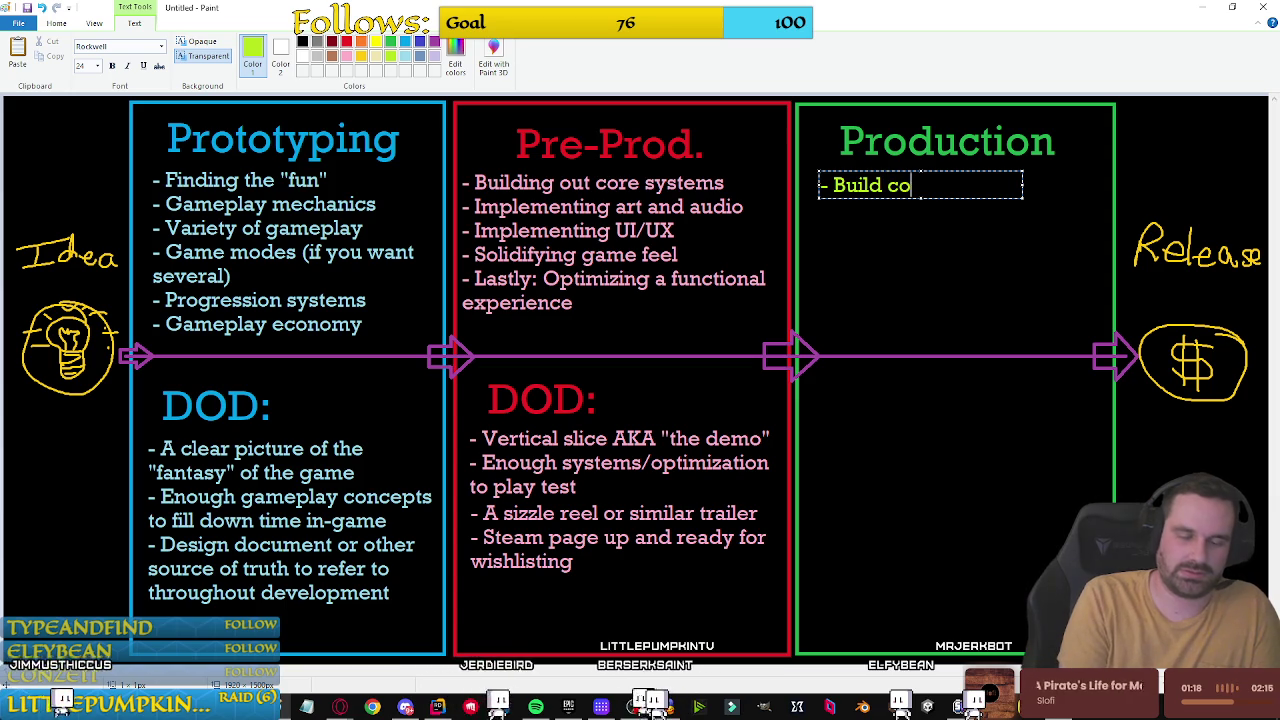
text(ntent)
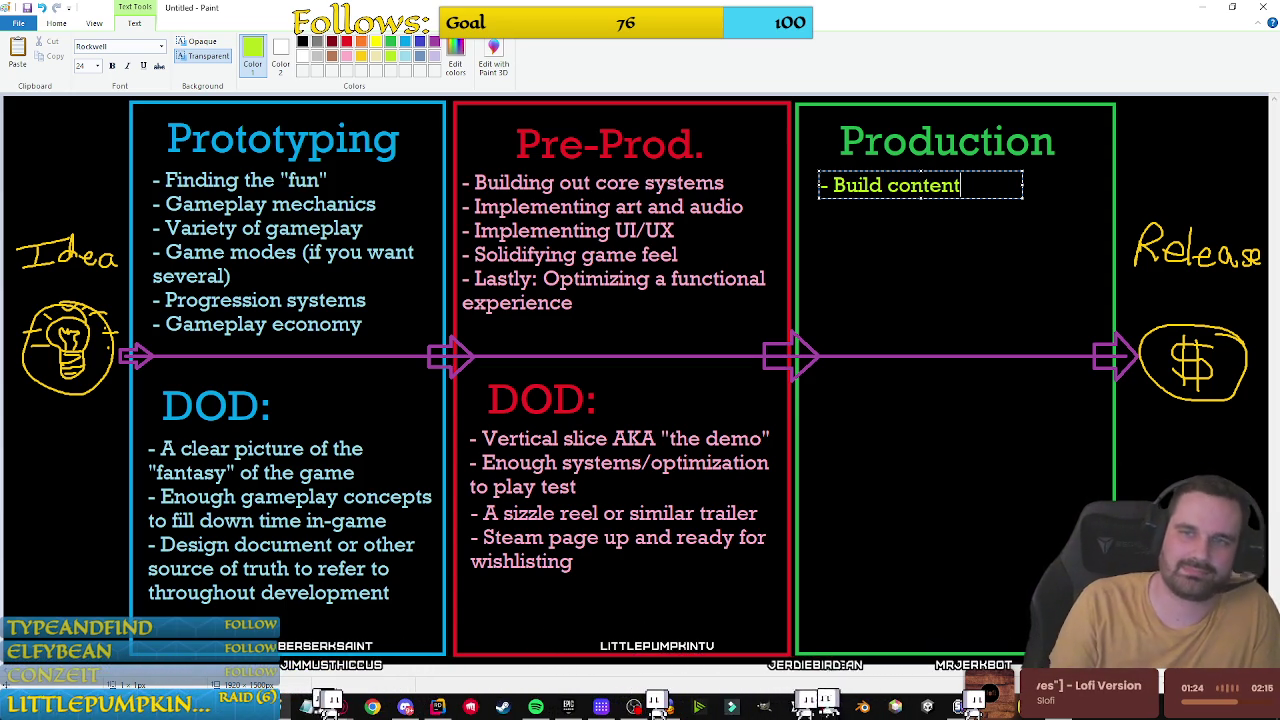
key(Return)
text(- Optimize to a stab)
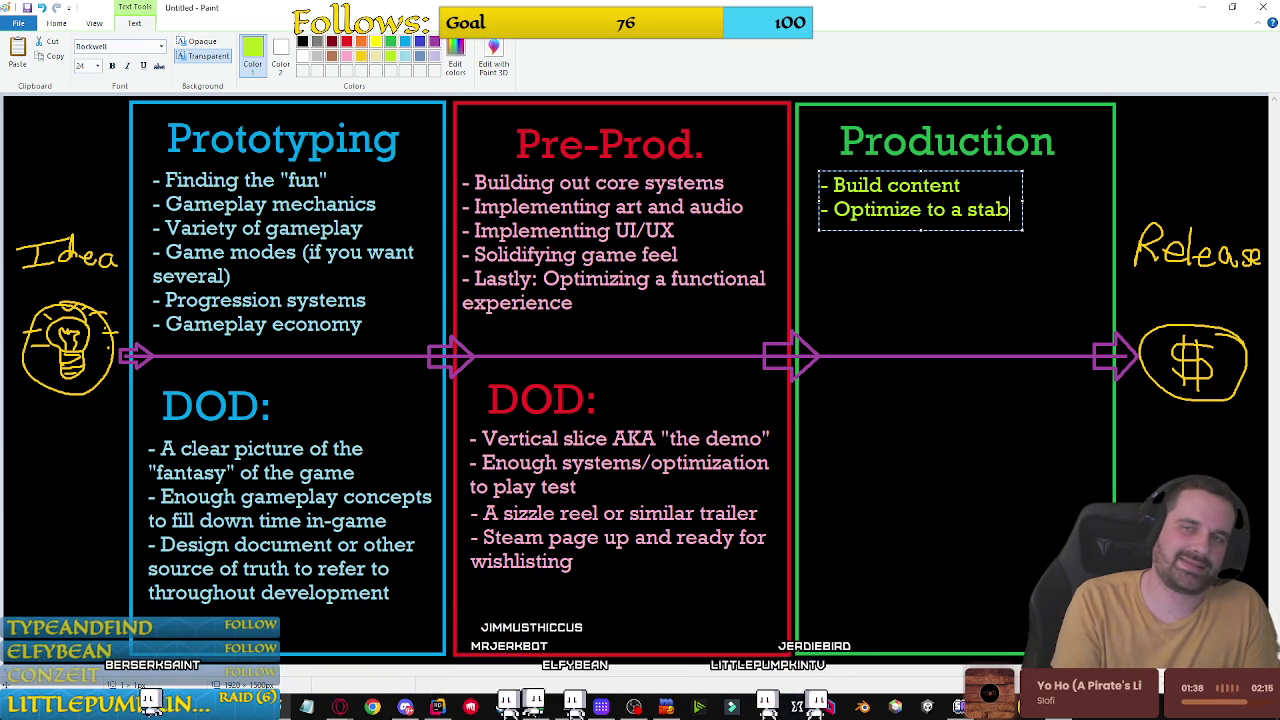
text(le/playable )
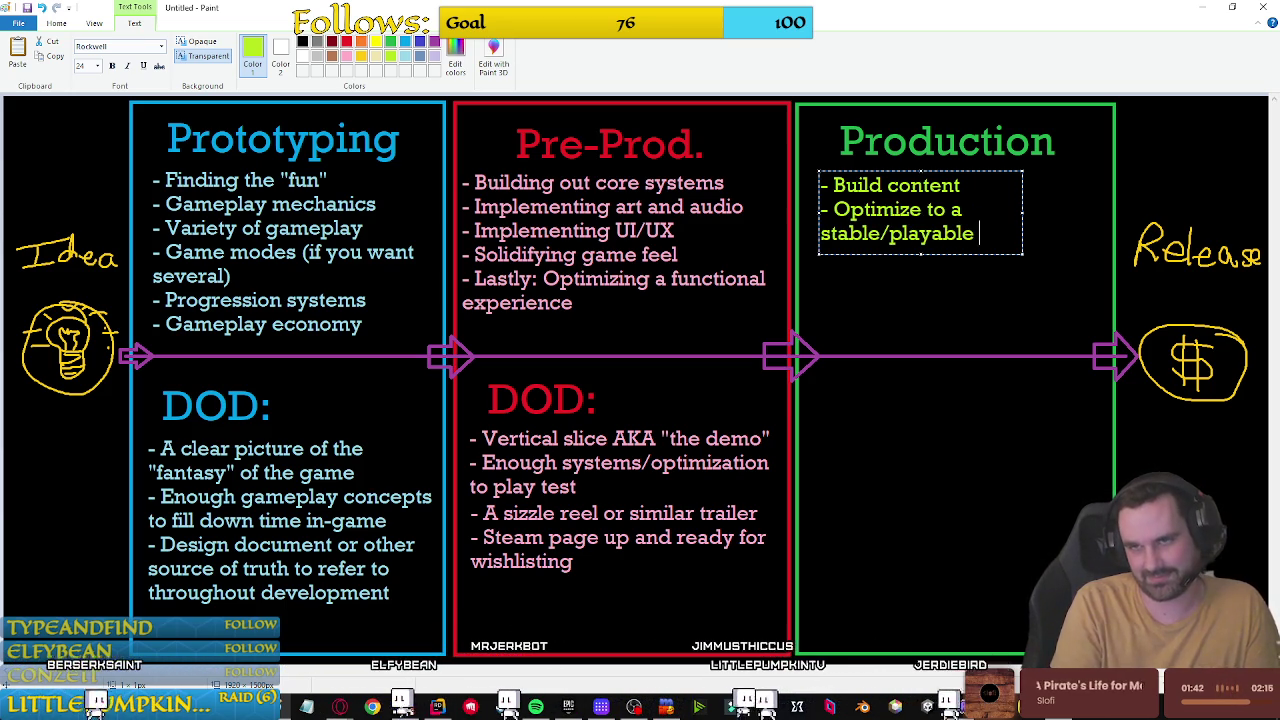
text(state AF)
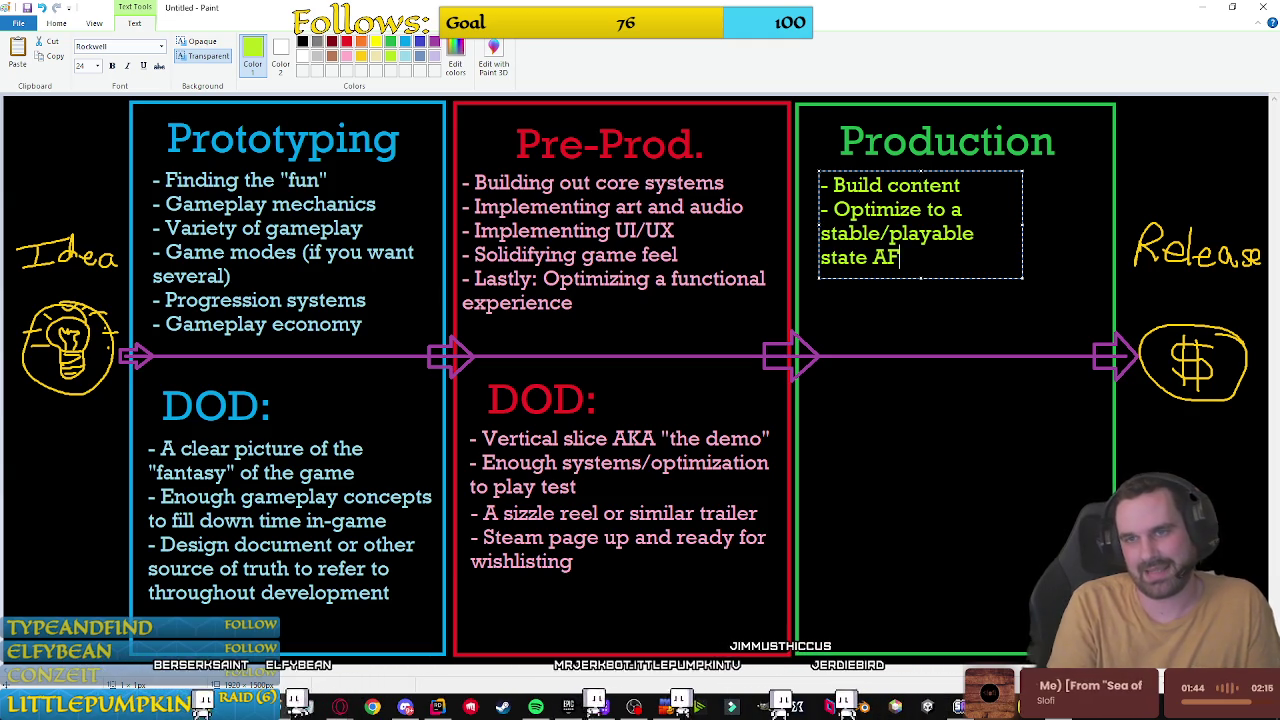
text(TER building)
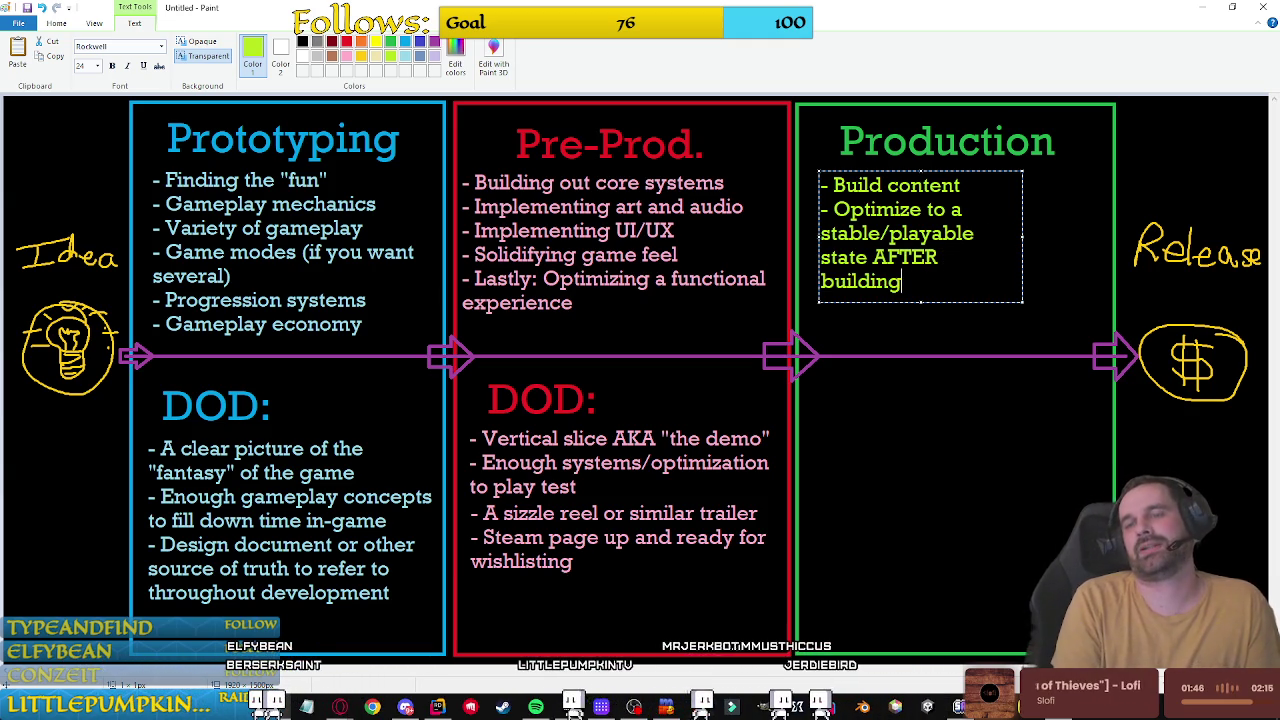
text( content)
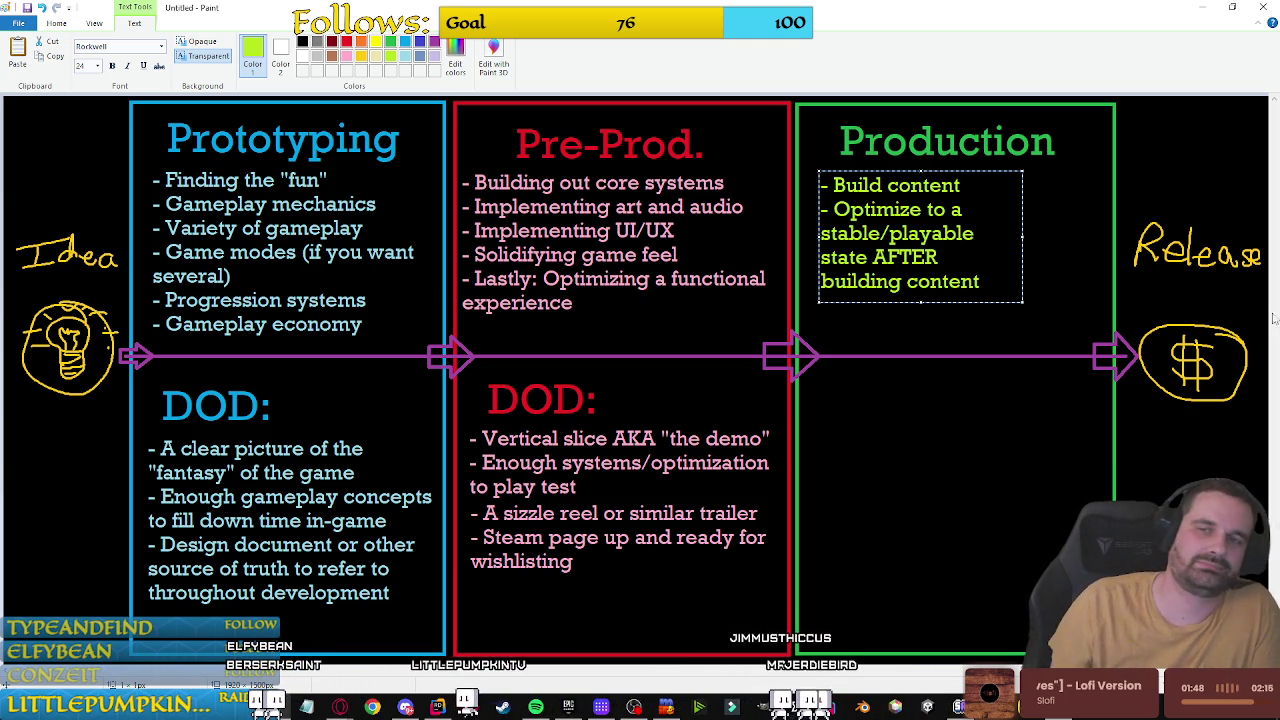
Step: Widen the Production text box so lines reflow, nudge it up-left, and commit it
drag(1021, 301, 1132, 336)
drag(1098, 172, 1086, 167)
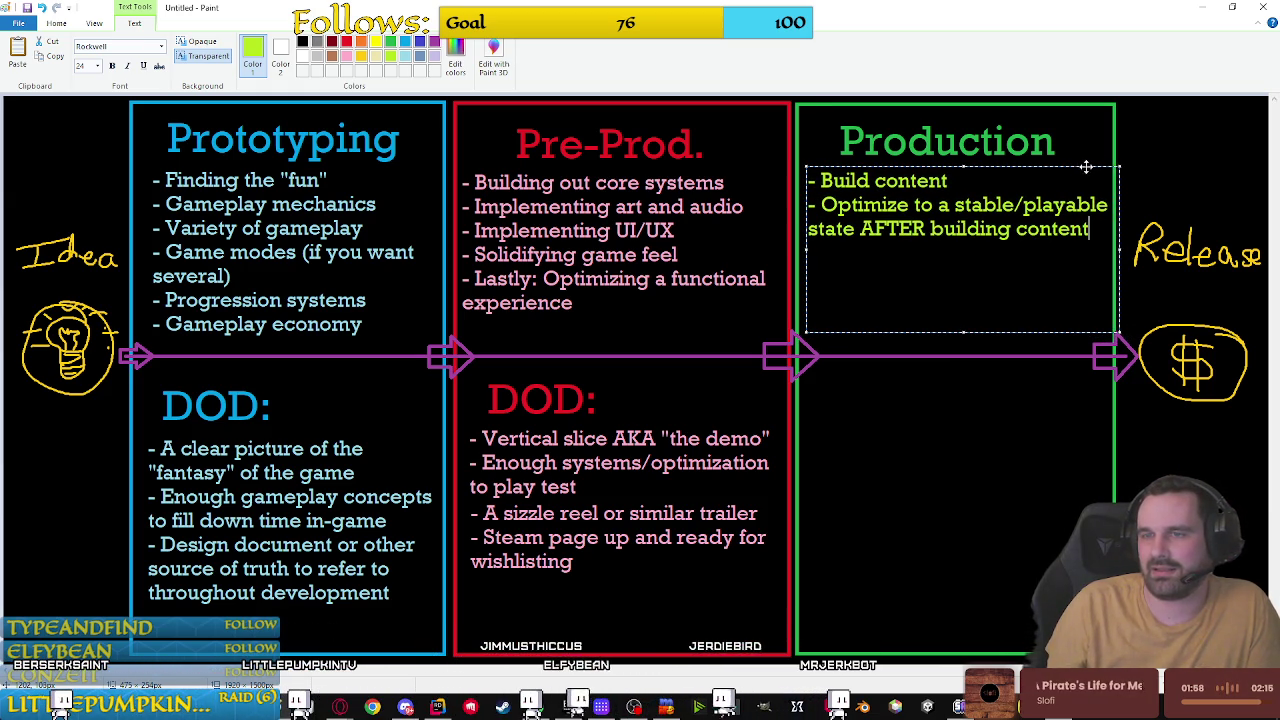
click(1092, 425)
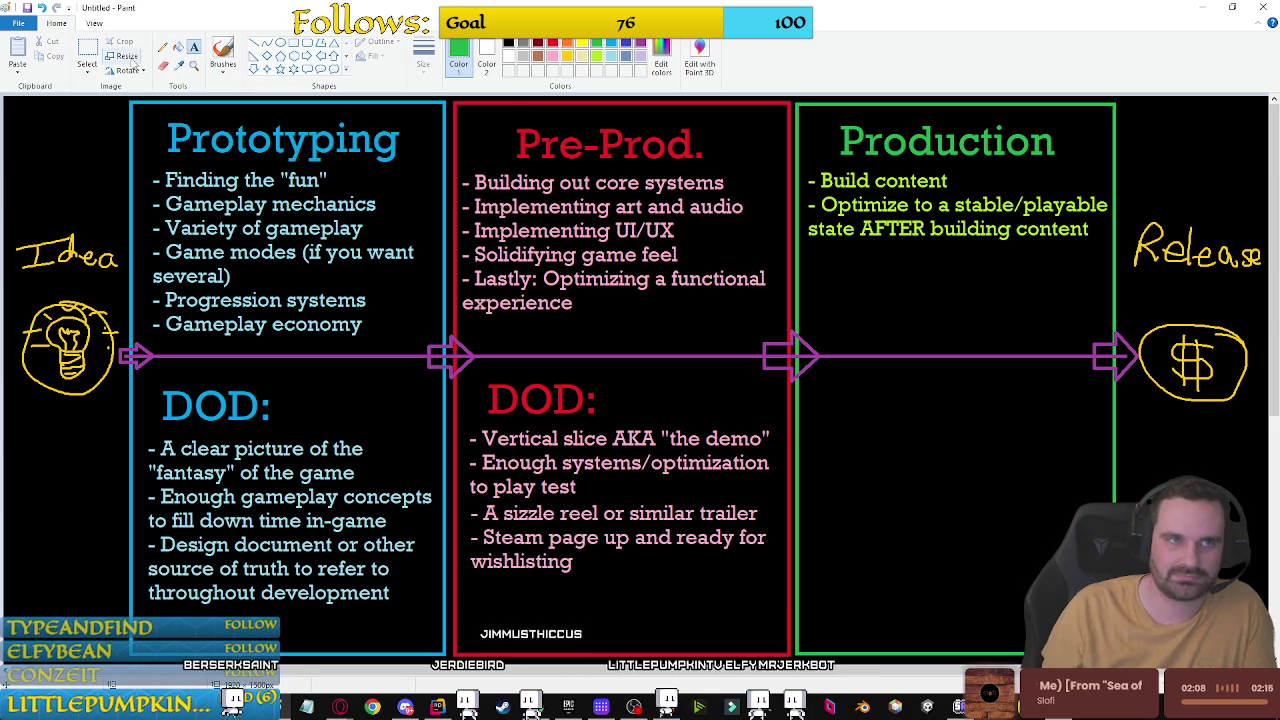
click(826, 391)
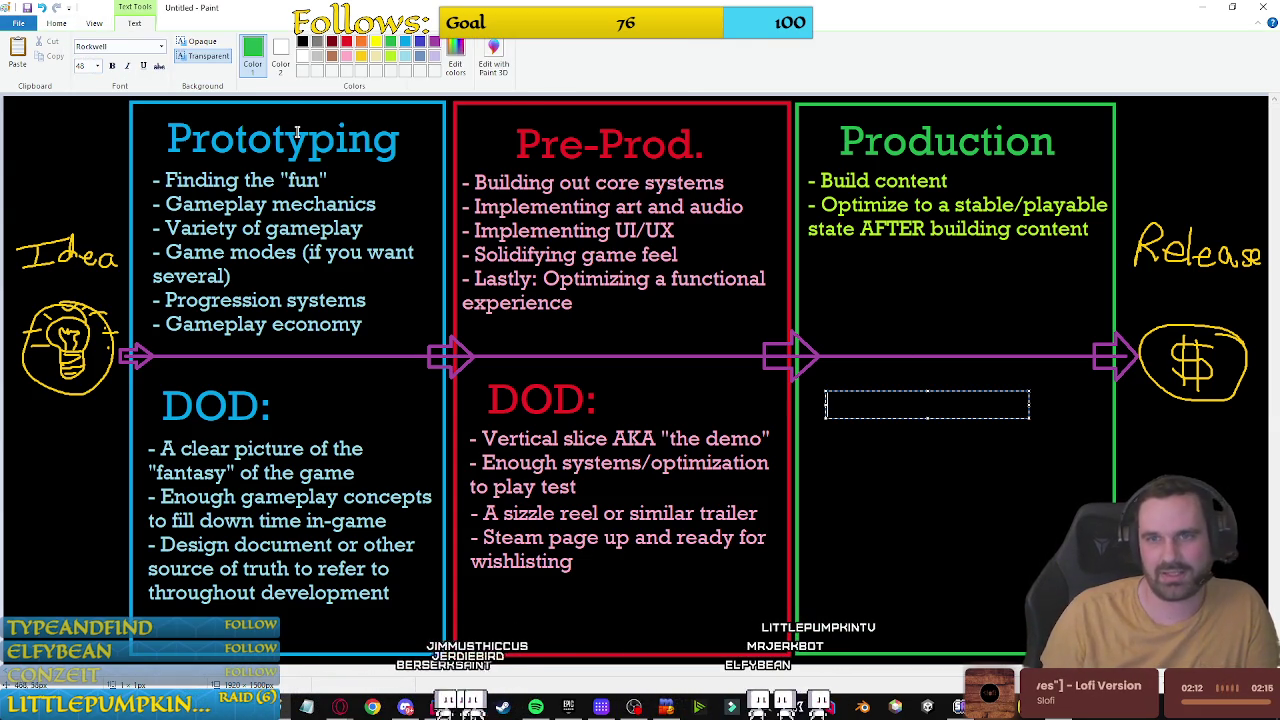
Step: Place a 'DOD:' heading in the Production panel, then brush a curve toward the dollar sign
text(DOD:)
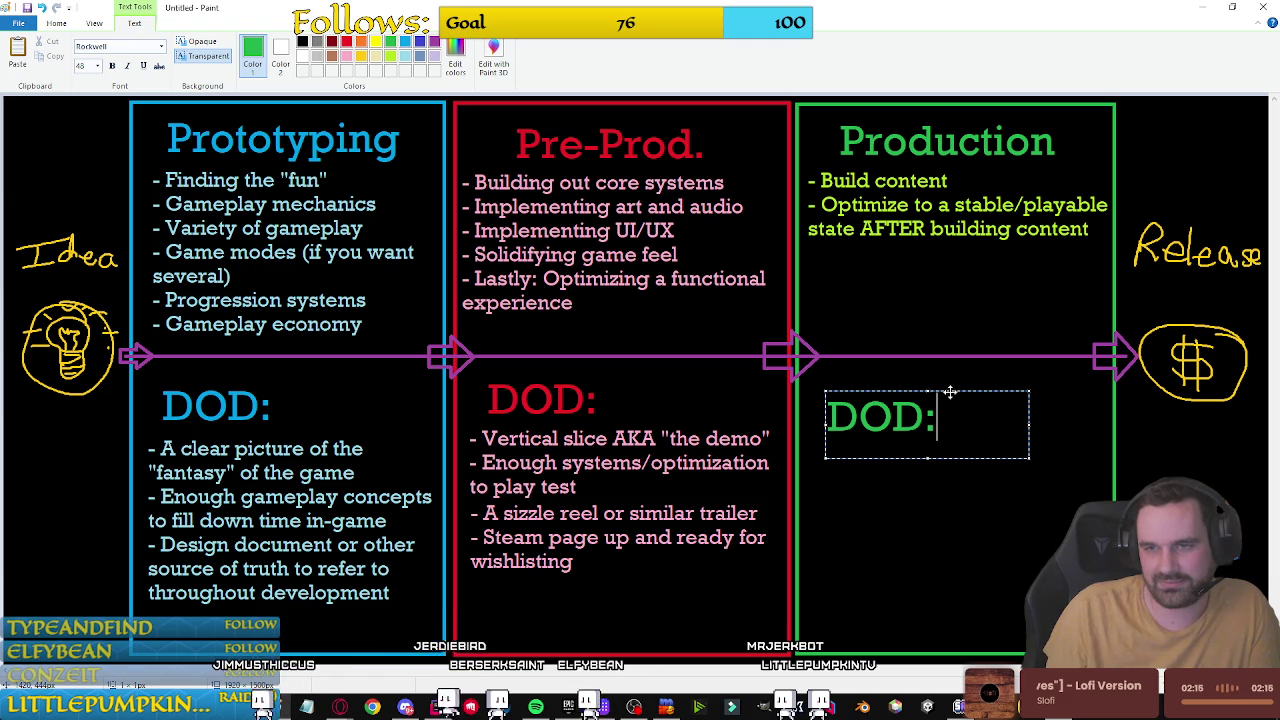
drag(946, 391, 947, 377)
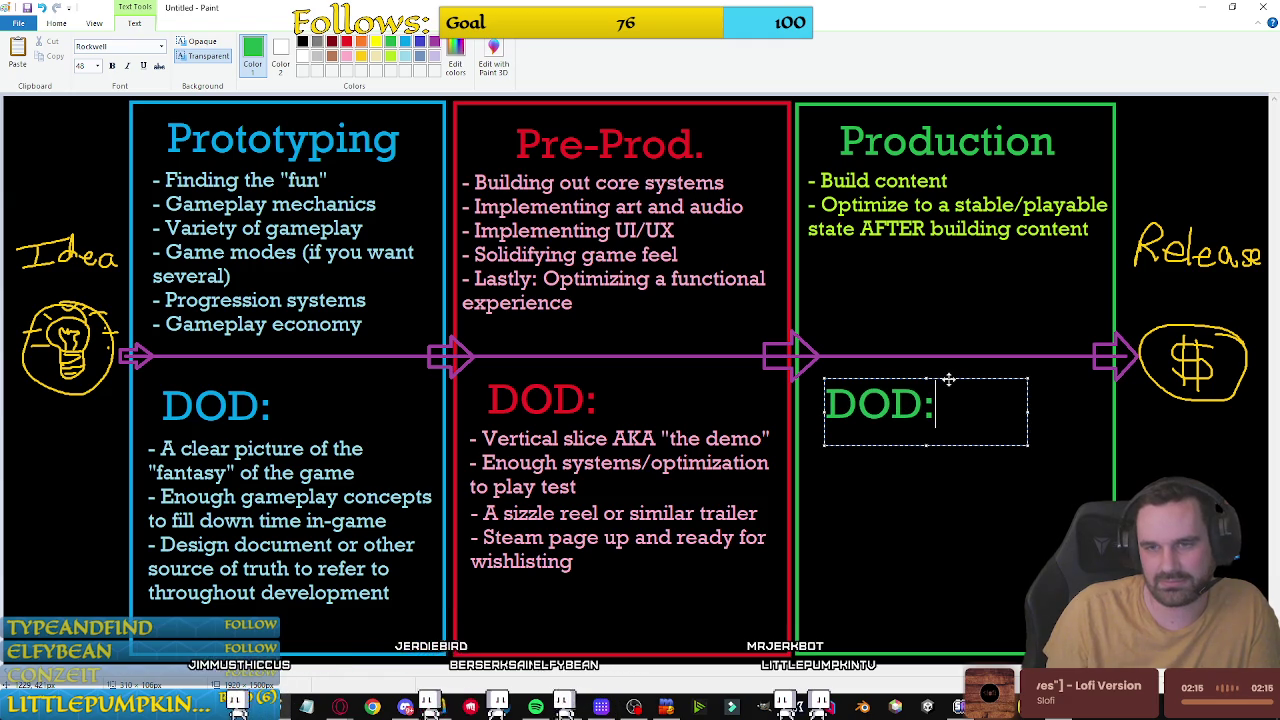
click(943, 486)
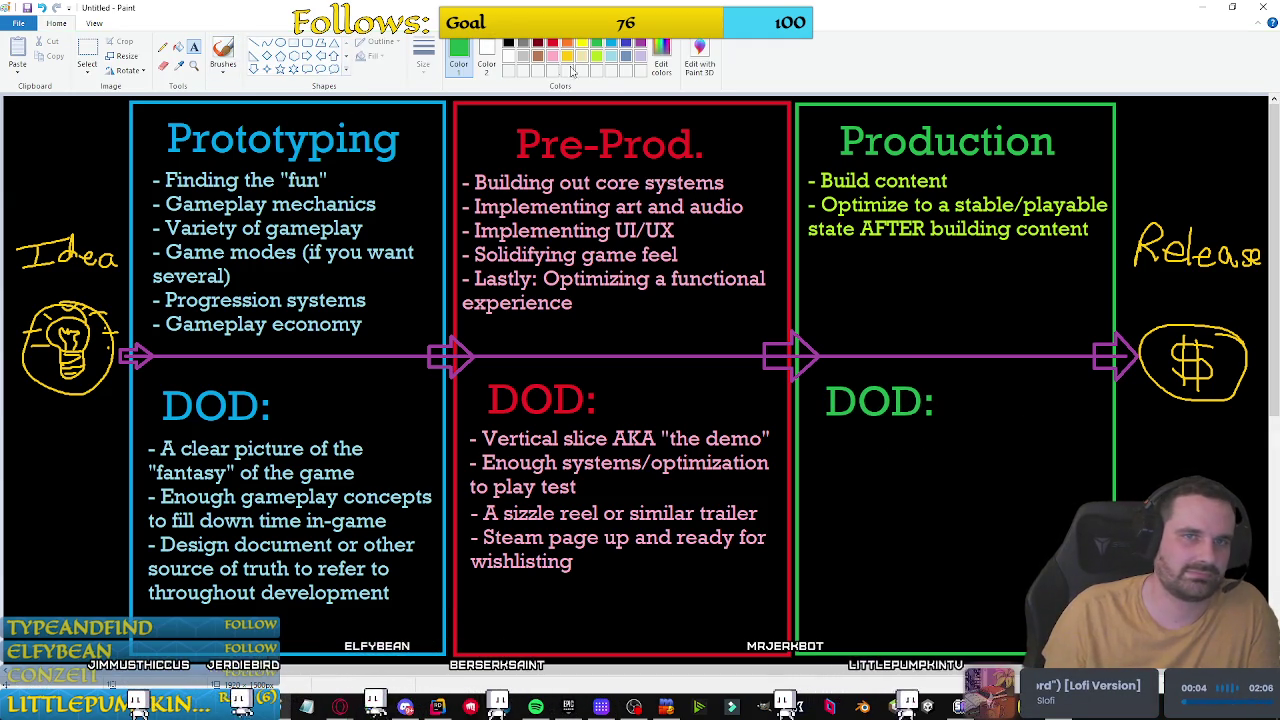
click(223, 55)
mouse_move(863, 498)
mouse_down()
mouse_move(1030, 508)
mouse_move(1199, 420)
mouse_move(1191, 440)
mouse_move(1200, 414)
mouse_up()
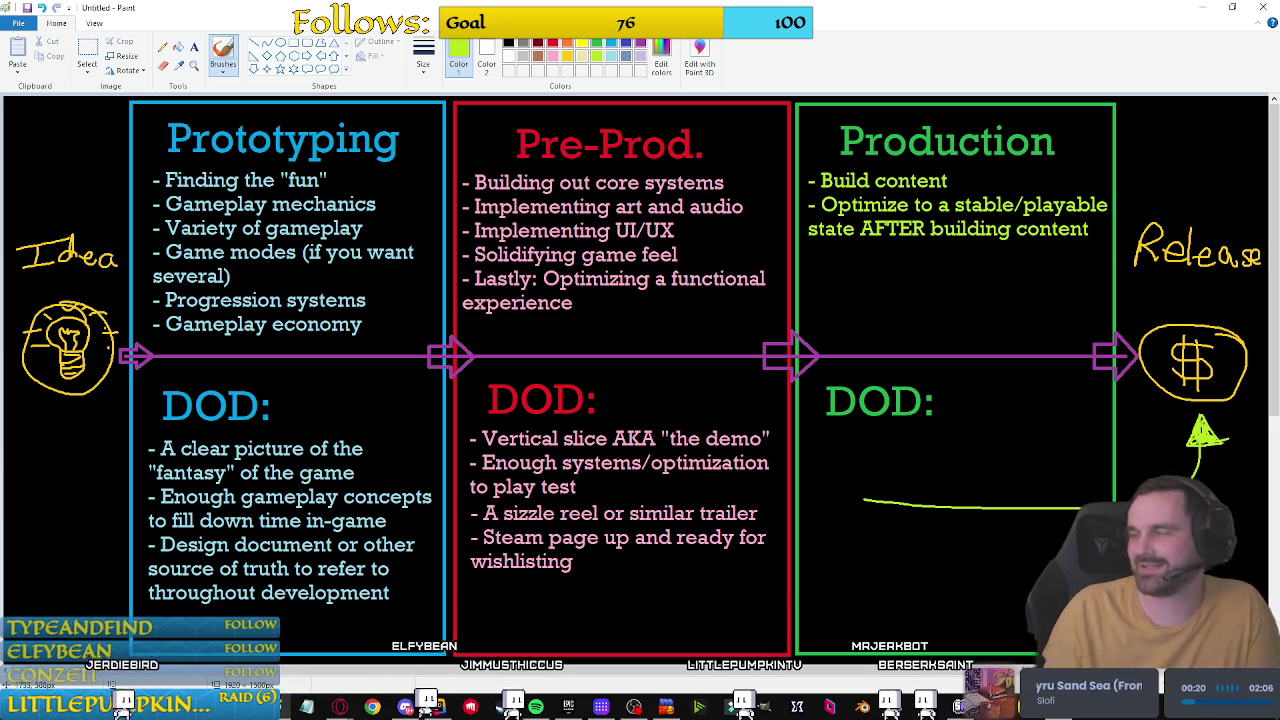
Step: Zoom in and out to inspect the curved arrow reaching the Release dollar sign
ctrl+scroll(1254, 539, up, 1)
scroll(993, 390, down, 15)
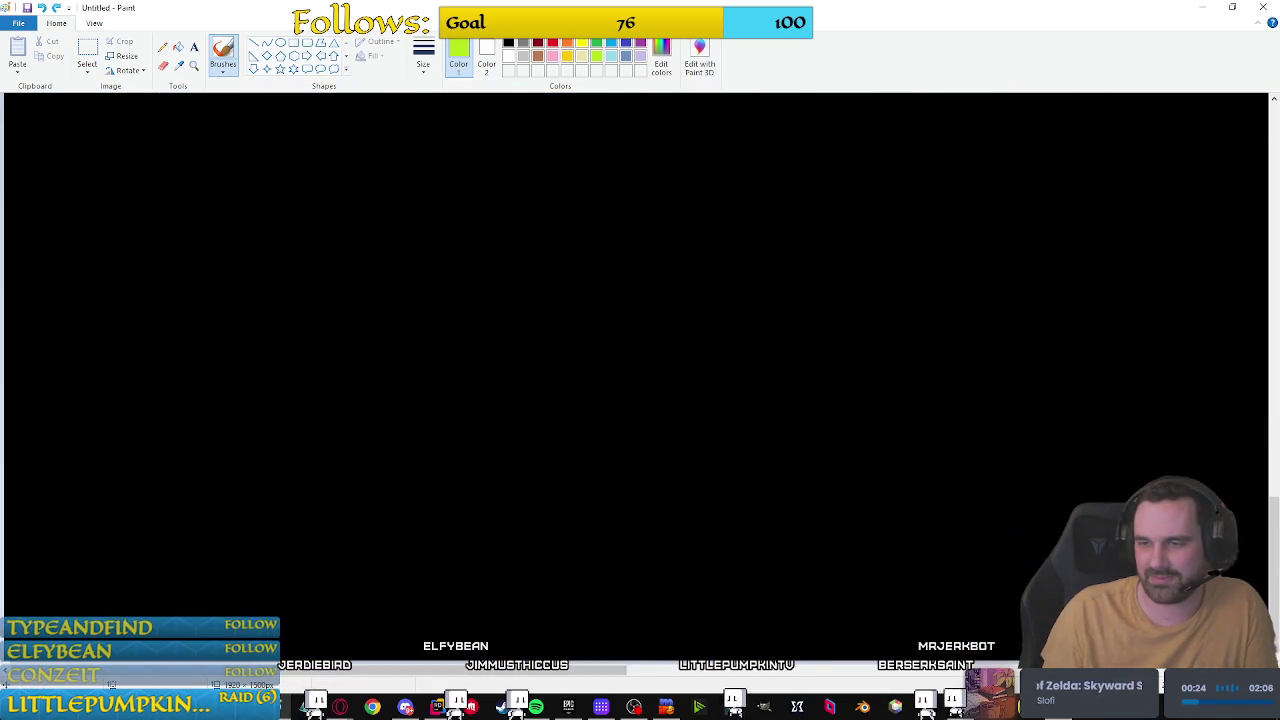
scroll(640, 380, up, 3)
ctrl+scroll(1077, 473, down, 1)
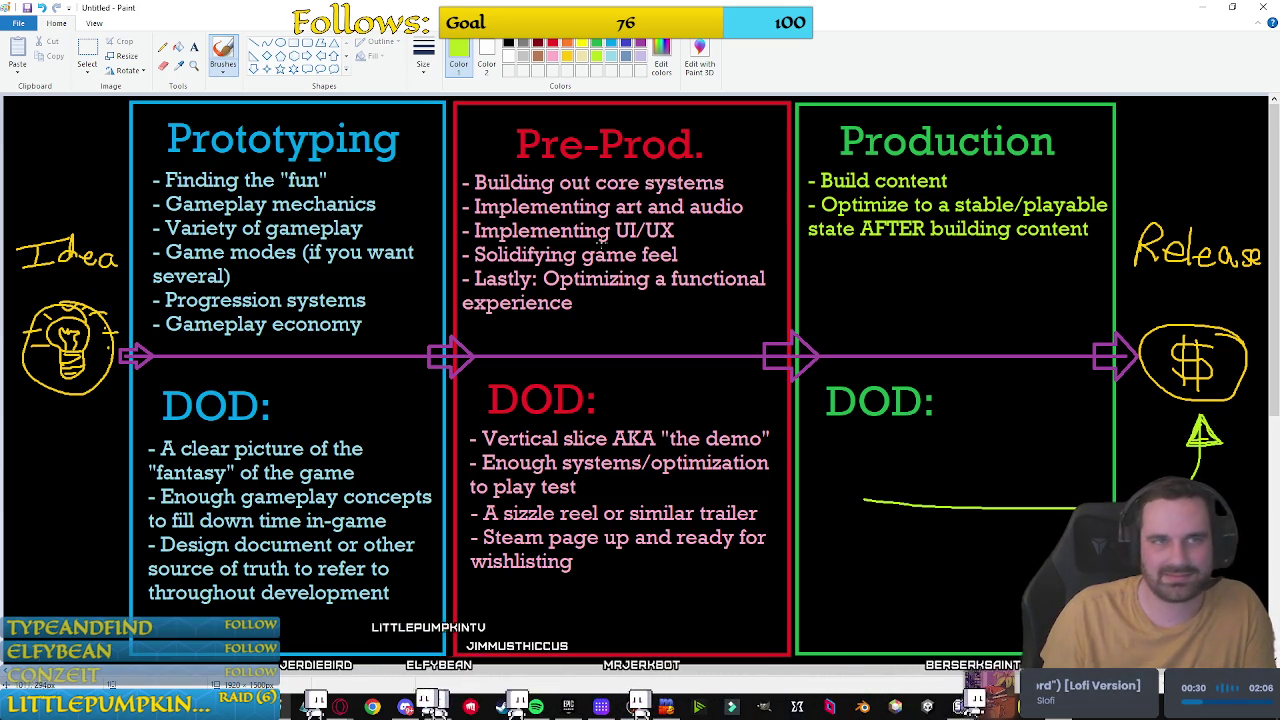
click(178, 47)
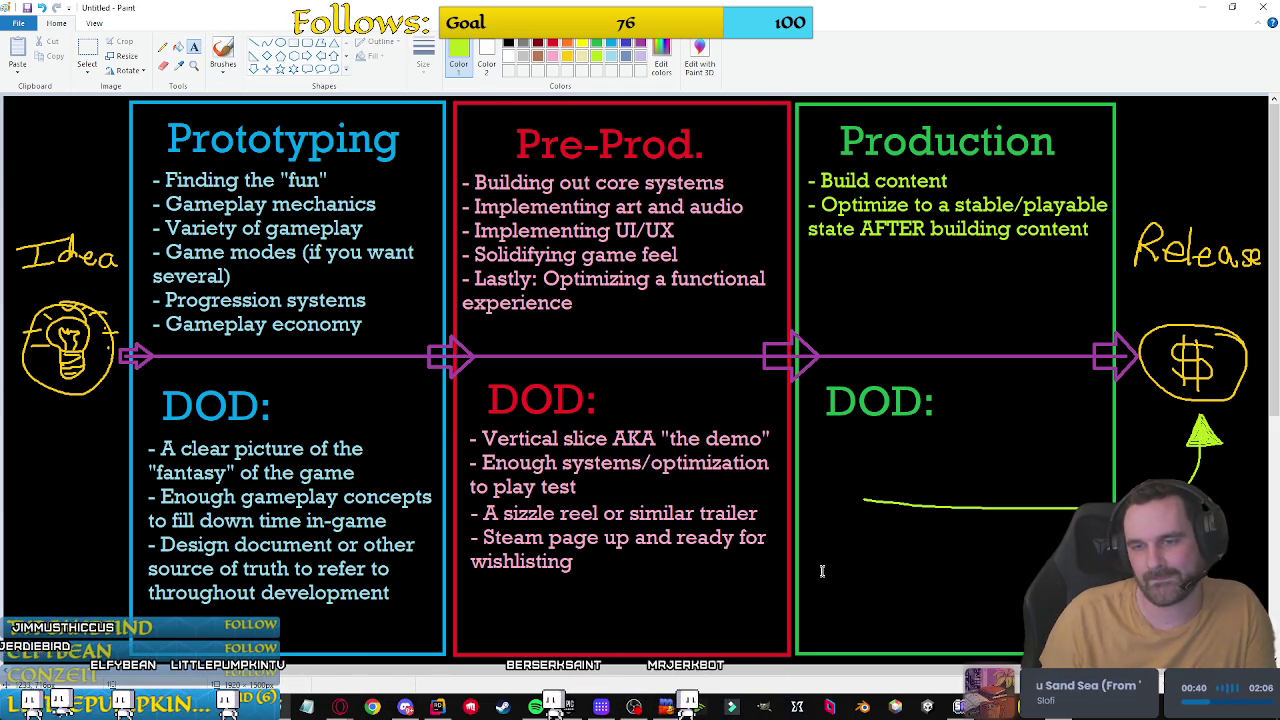
click(814, 537)
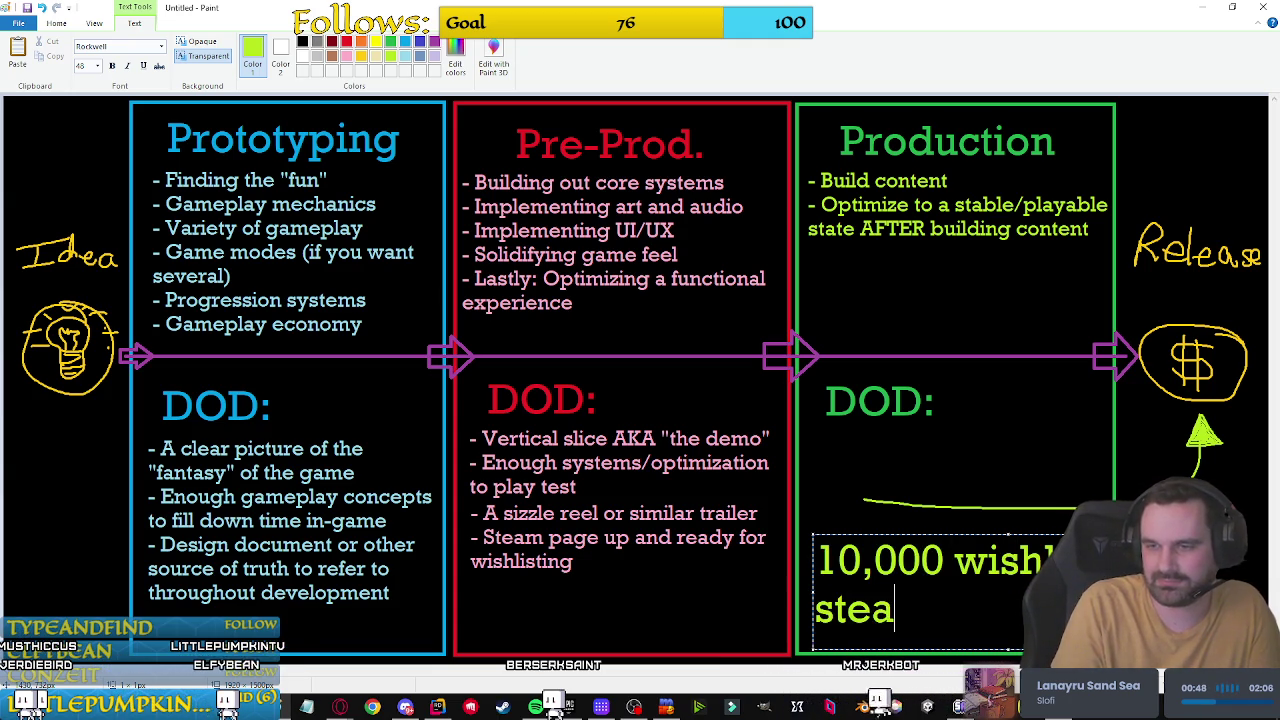
Step: Correct the wishlists note text, narrow its box to wrap, and move it higher
key(BackSpace)
key(BackSpace)
key(BackSpace)
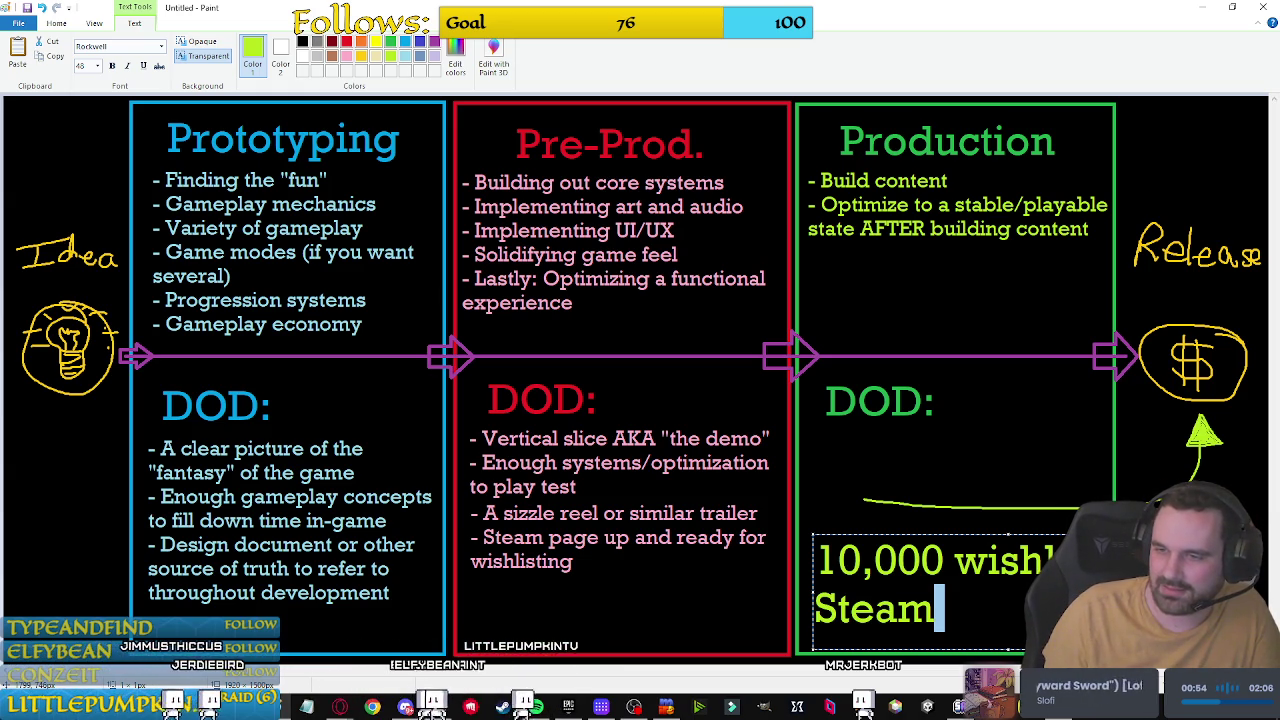
drag(1140, 535, 1060, 535)
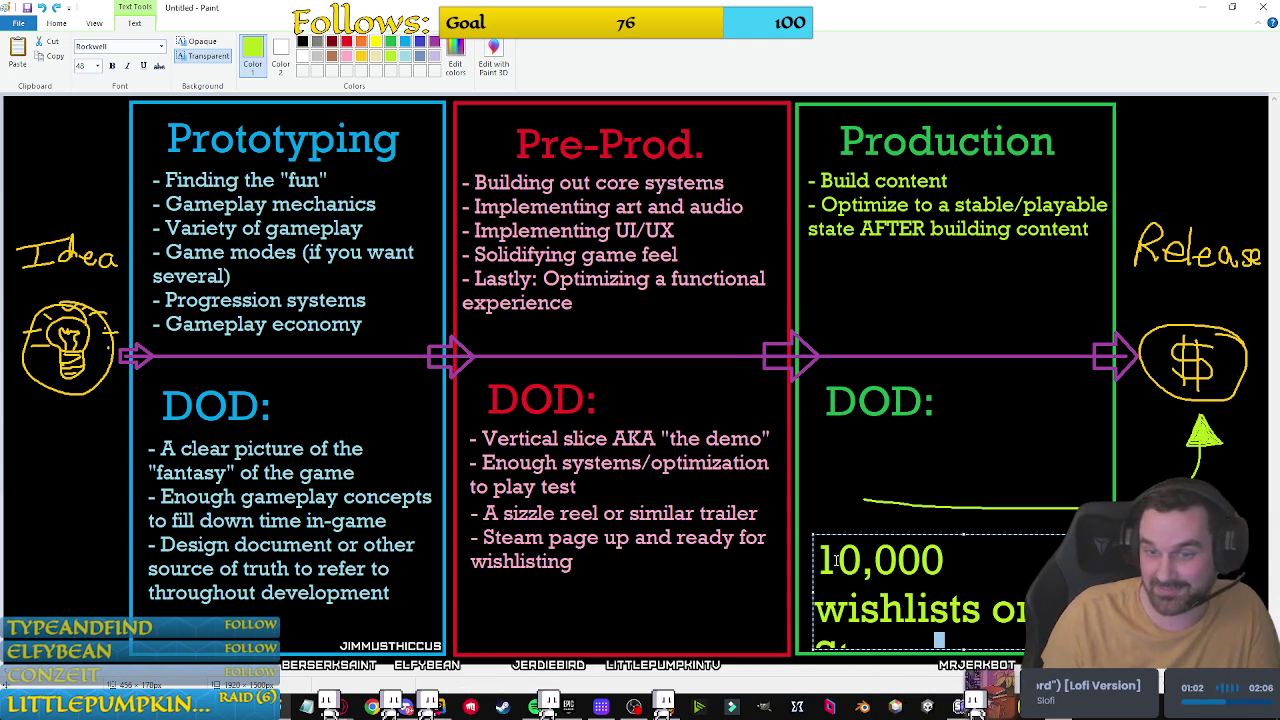
scroll(966, 566, down, 5)
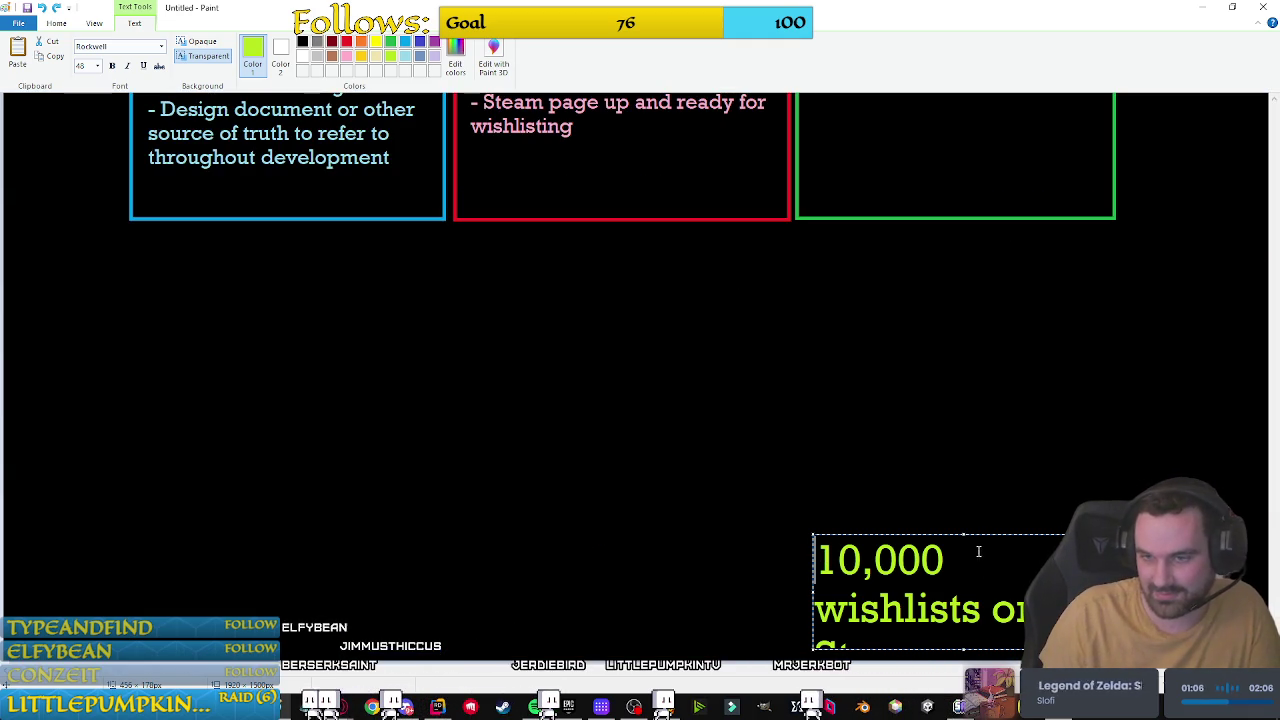
drag(984, 536, 978, 353)
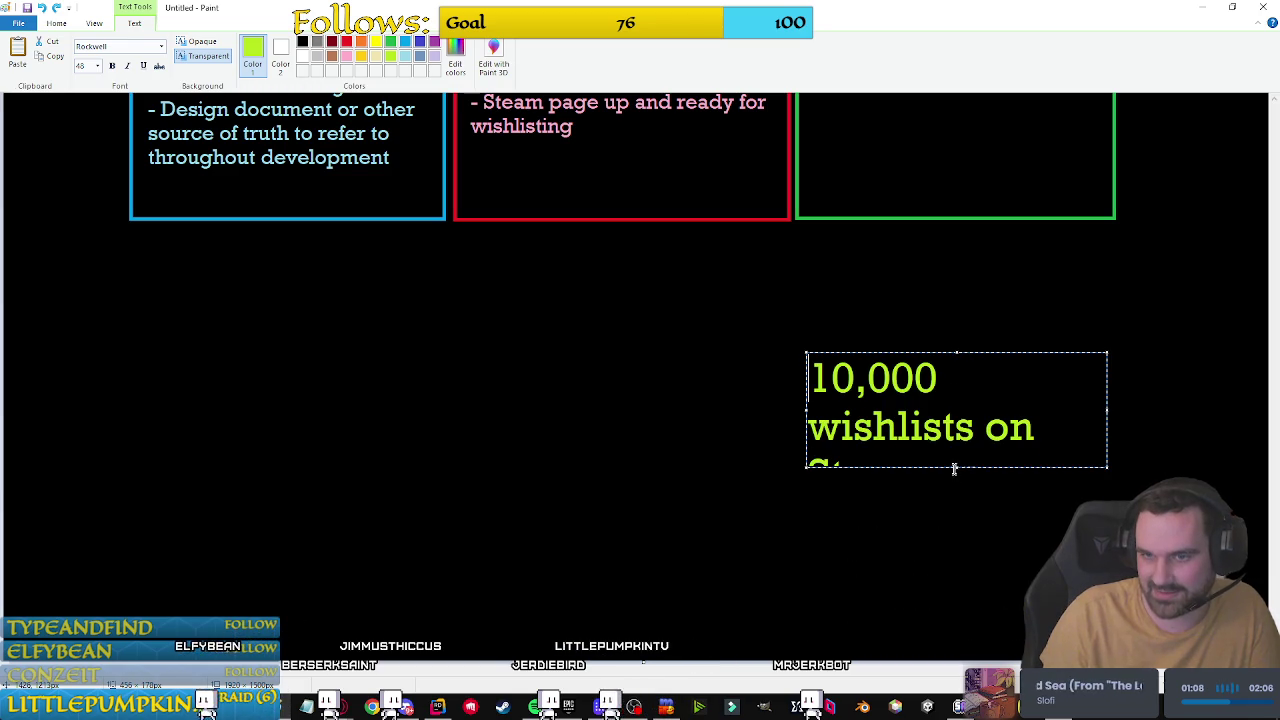
drag(957, 466, 968, 569)
Step: Set the '10,000 wishlists on Steam' note to size 36 and place it below the curve
drag(926, 463, 786, 362)
click(80, 65)
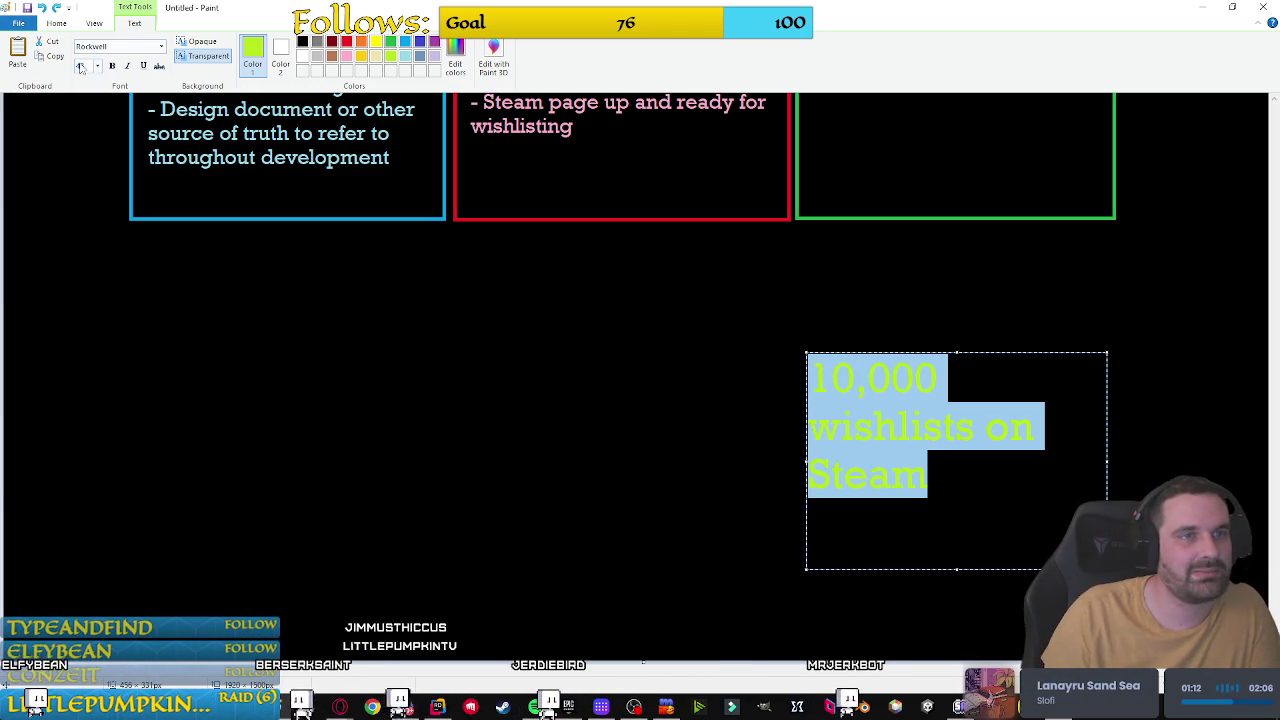
text(36)
key(Return)
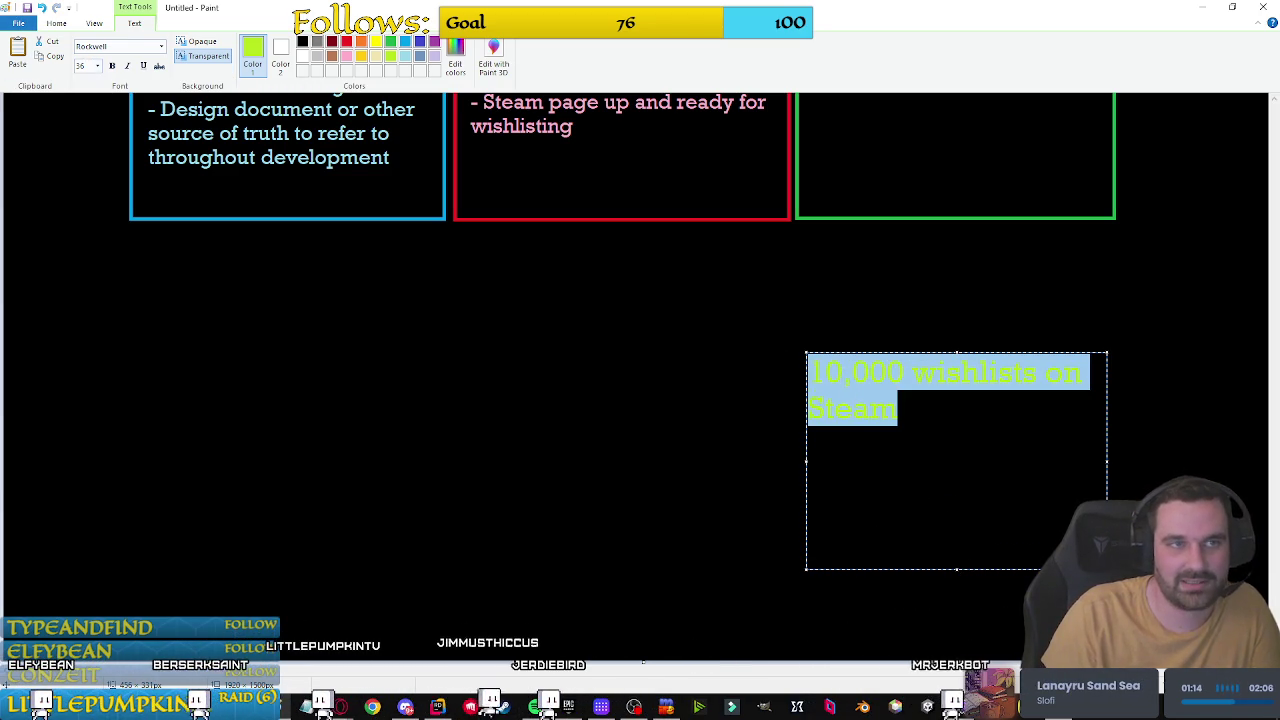
mouse_move(1107, 569)
mouse_down()
mouse_move(1034, 515)
mouse_move(980, 502)
mouse_move(946, 466)
mouse_up()
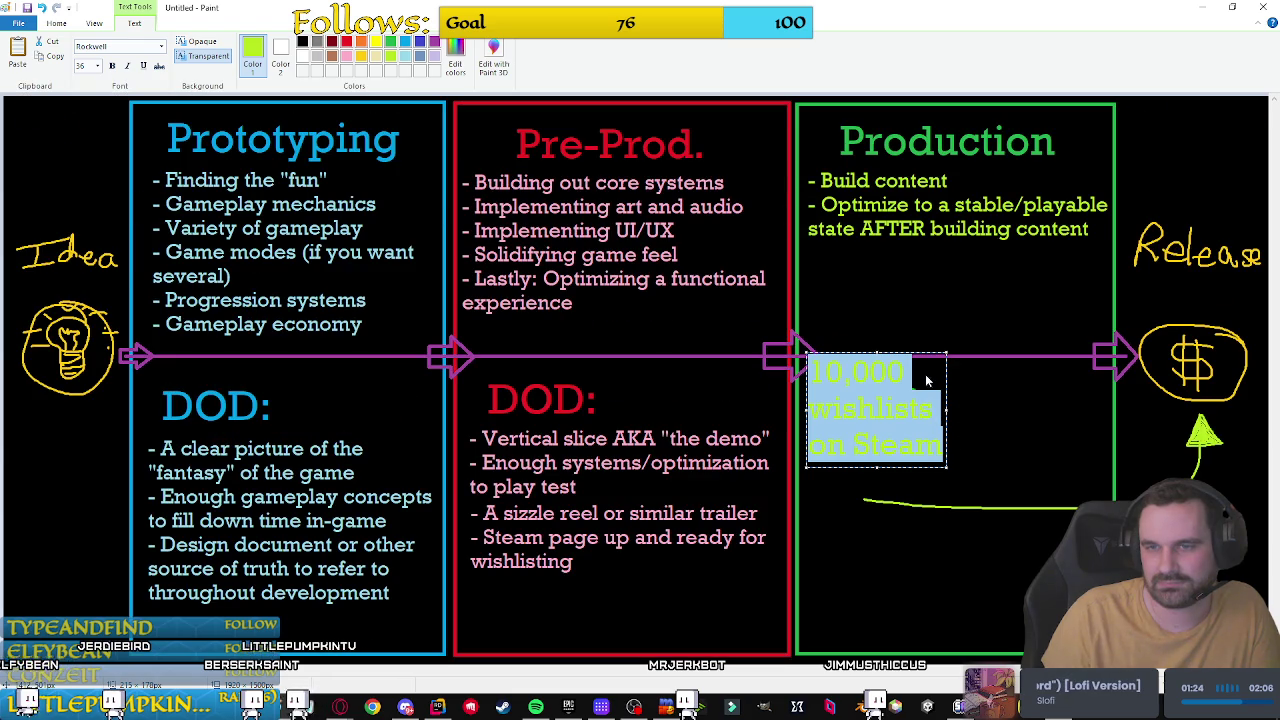
drag(940, 356, 994, 522)
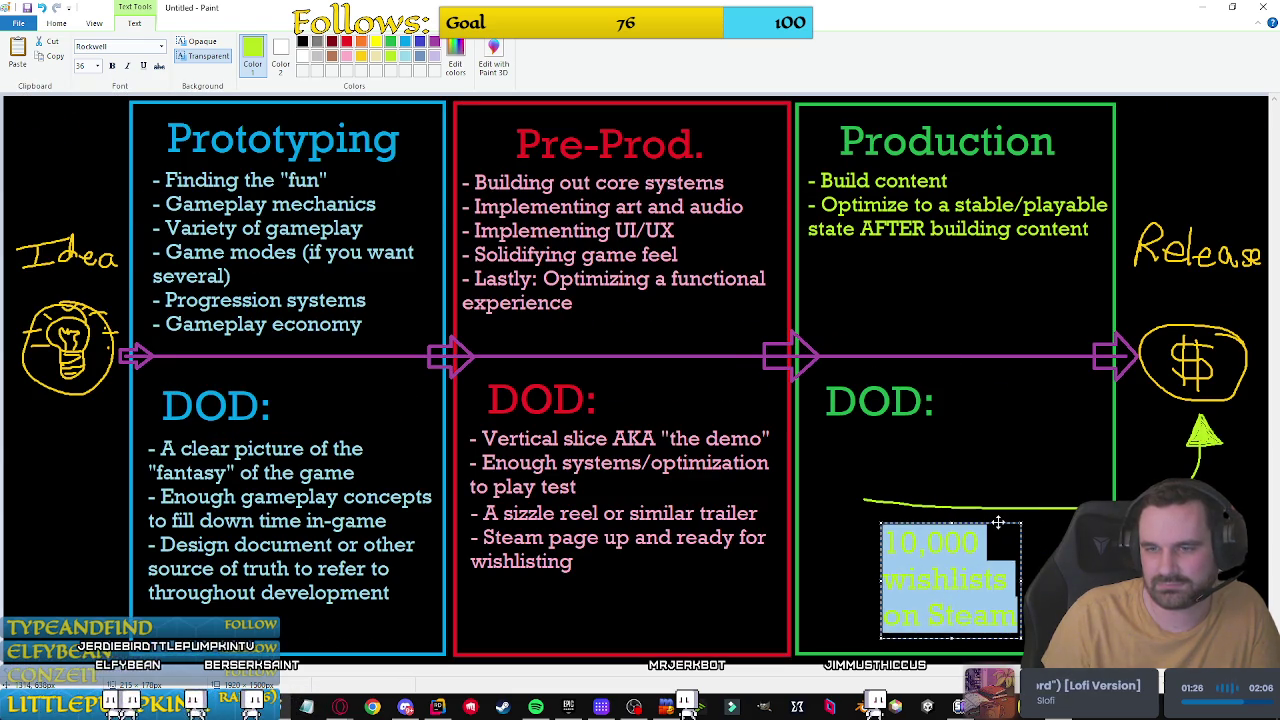
click(997, 420)
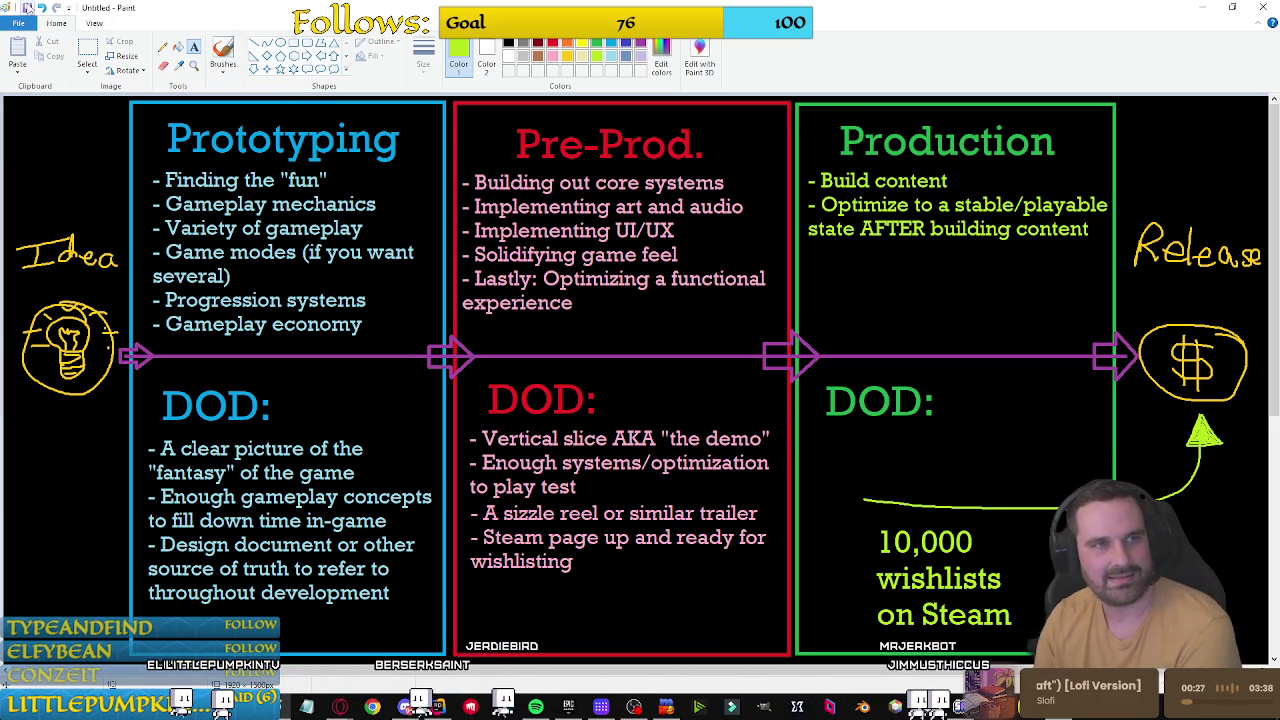
key(ctrl+s)
text(HowToMakeAGame)
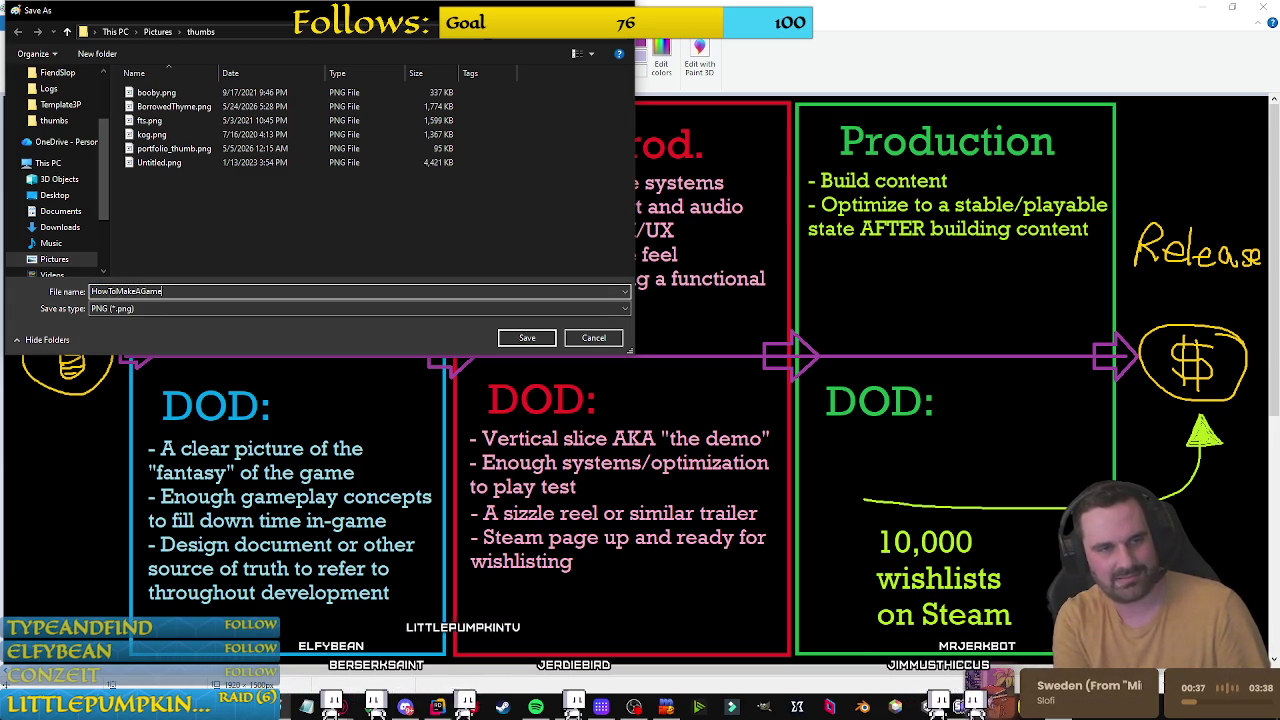
Step: Save the diagram to the Desktop as HowToMakeAGame_Manifesto.png
text(_Manifesto)
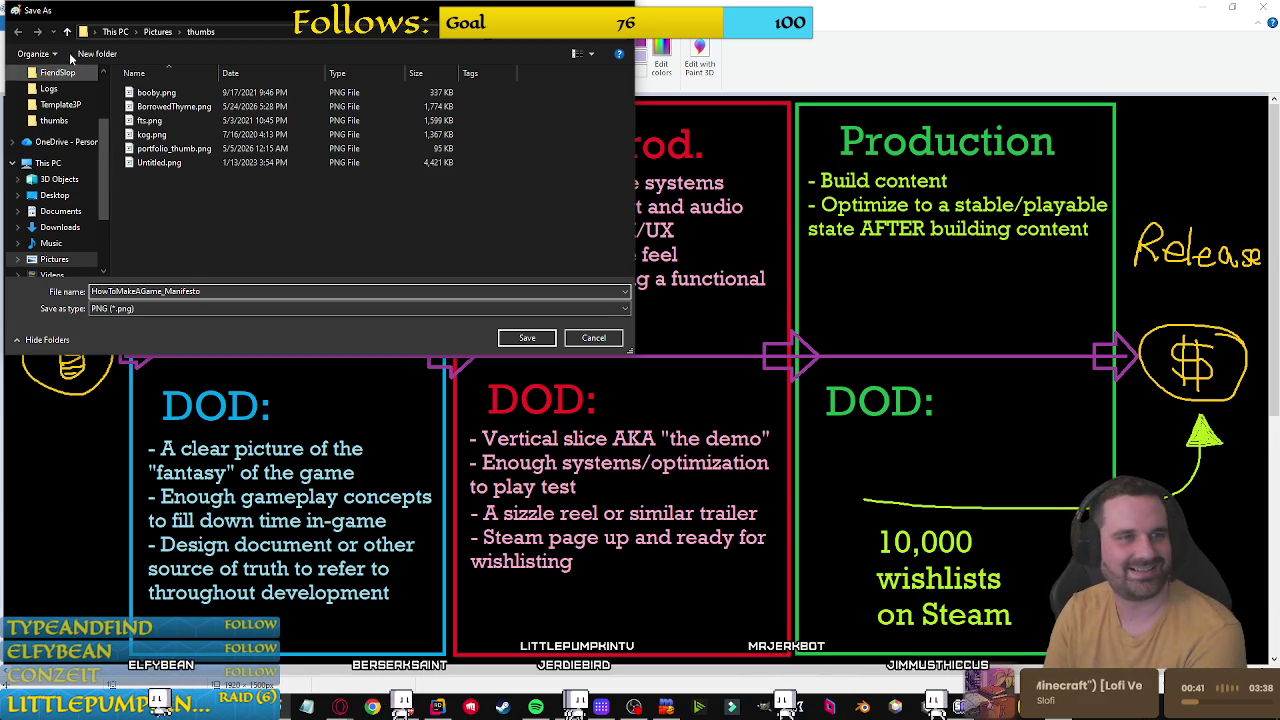
click(54, 195)
click(527, 337)
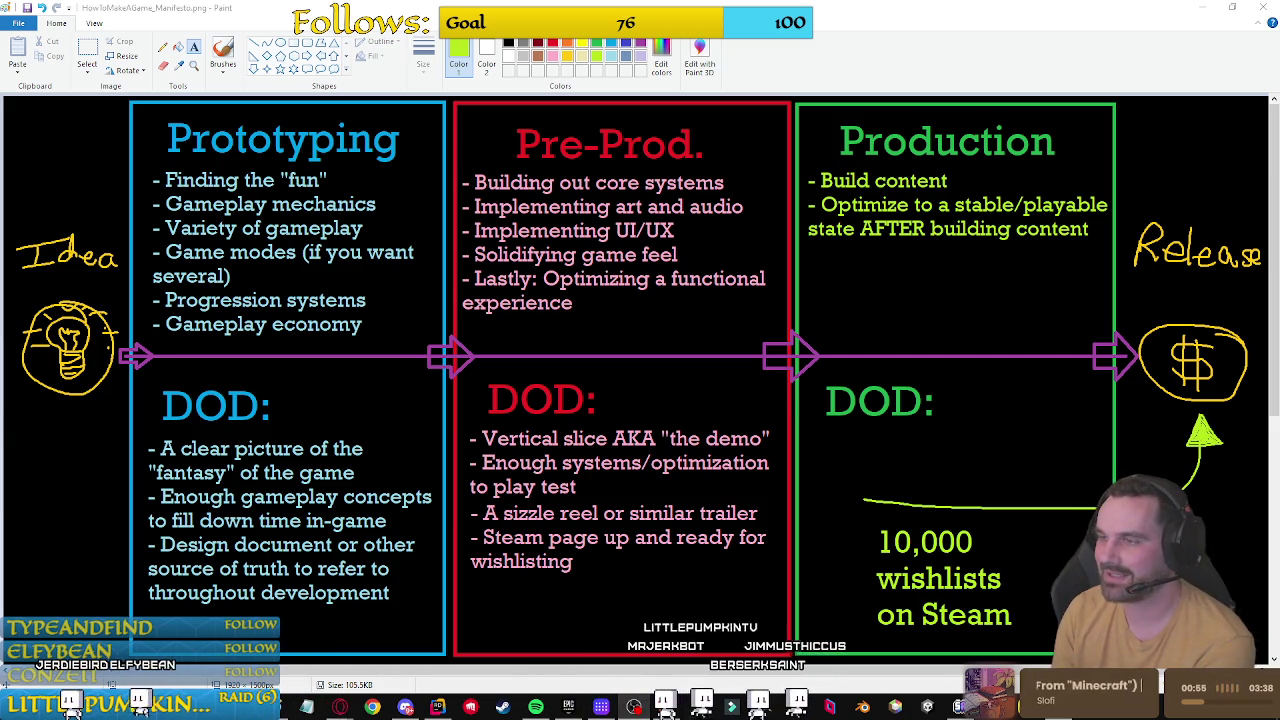
Step: Switch to the Unreal Engine docs page and back to the saved diagram
key(super+d)
key(alt+Tab)
key(super+d)
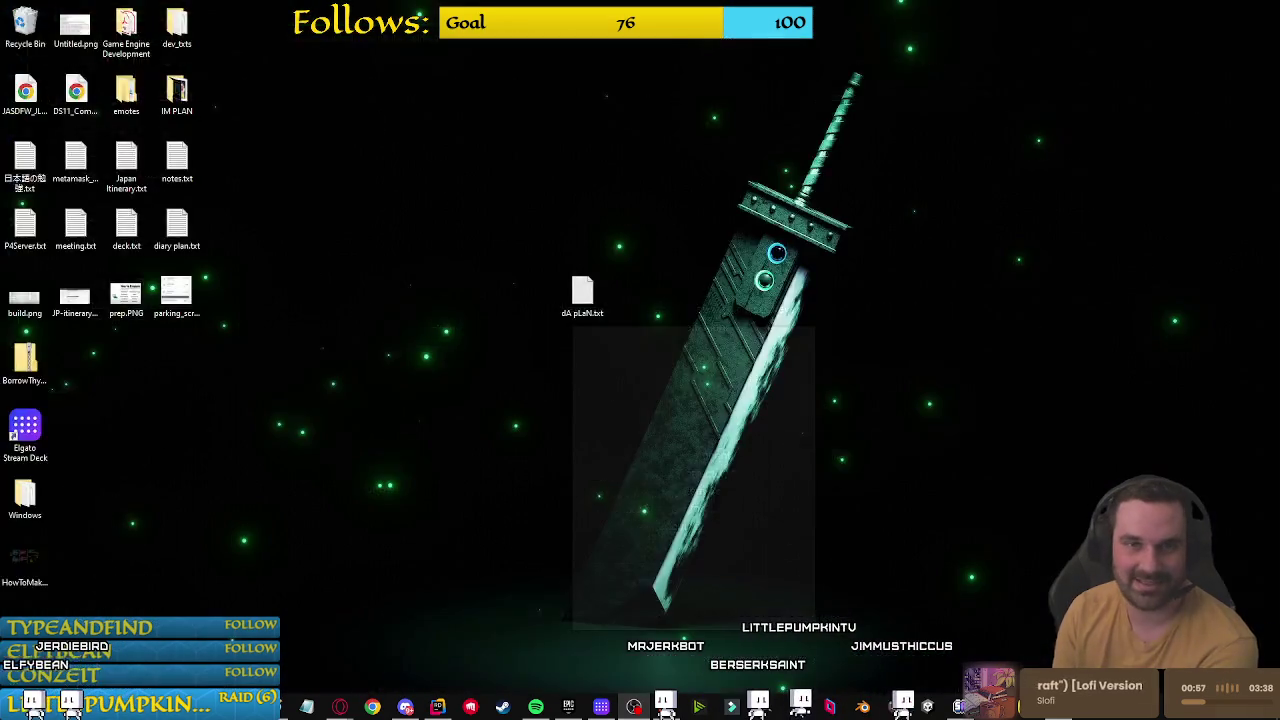
key(alt+Tab)
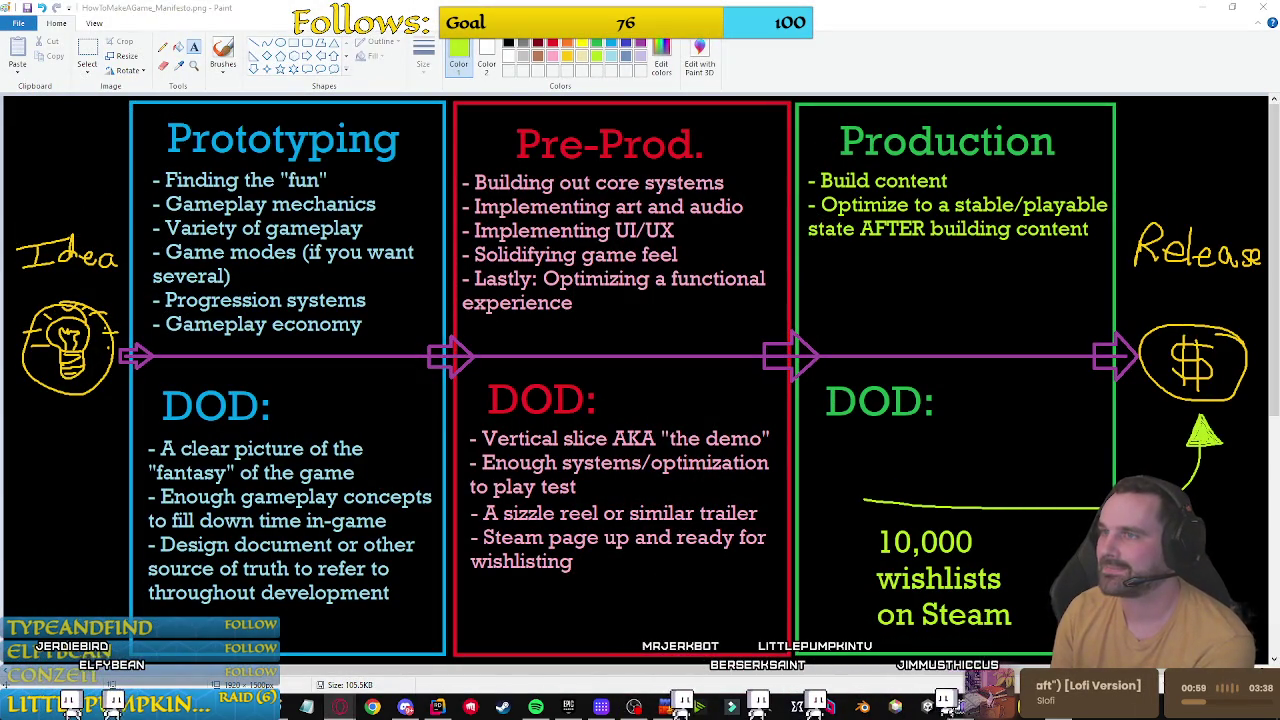